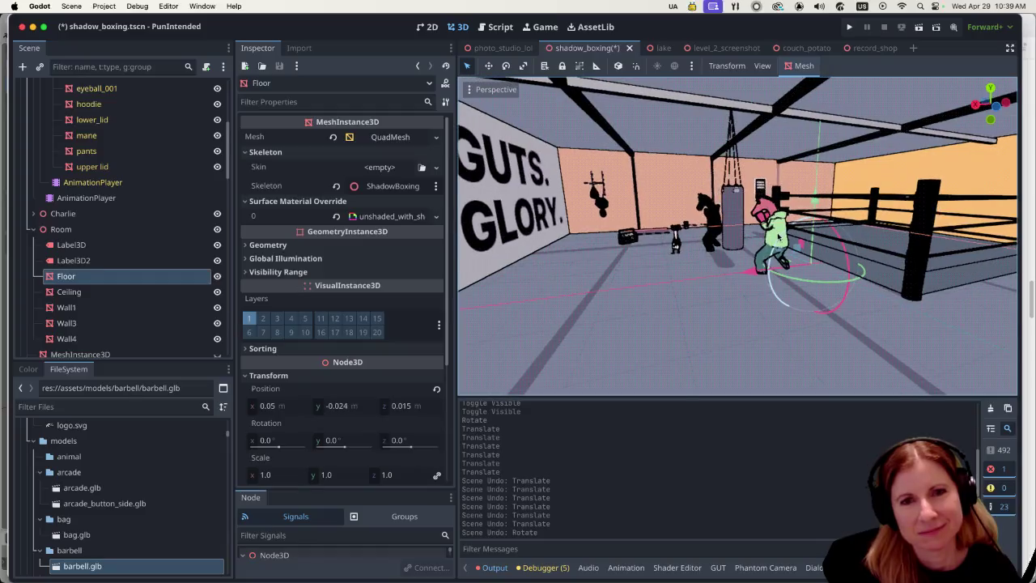
scroll(662, 227, "up", 5)
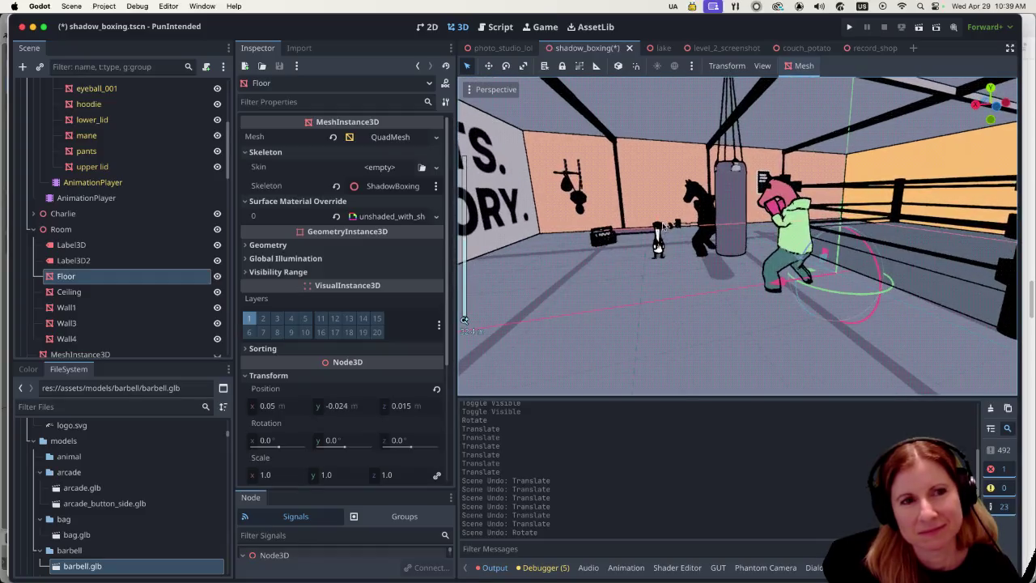
Save the shadow_boxing.tscn scene with Cmd+S.
scroll(663, 228, "down", 1)
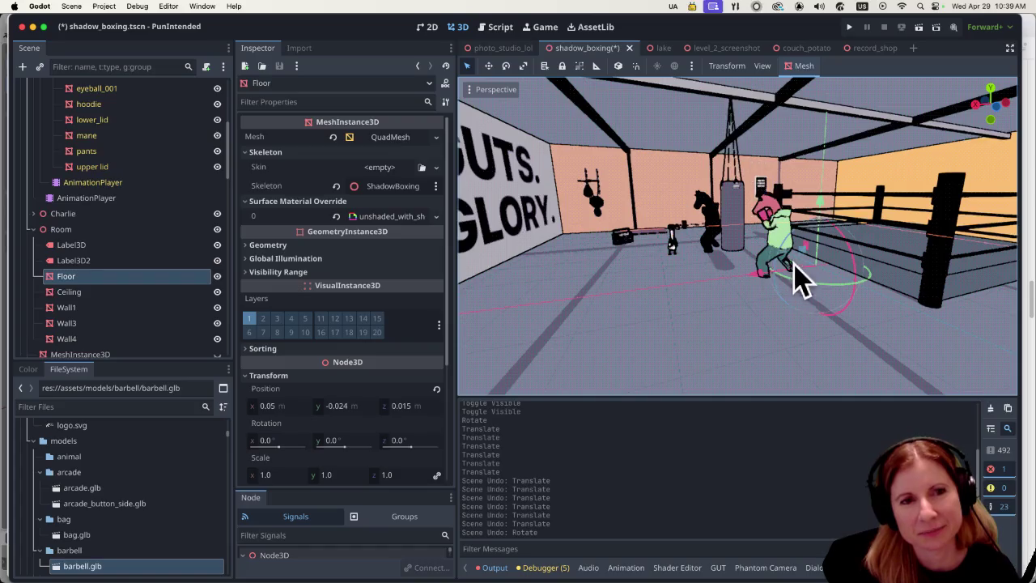
scroll(737, 250, "up", 3)
scroll(738, 250, "up", 2)
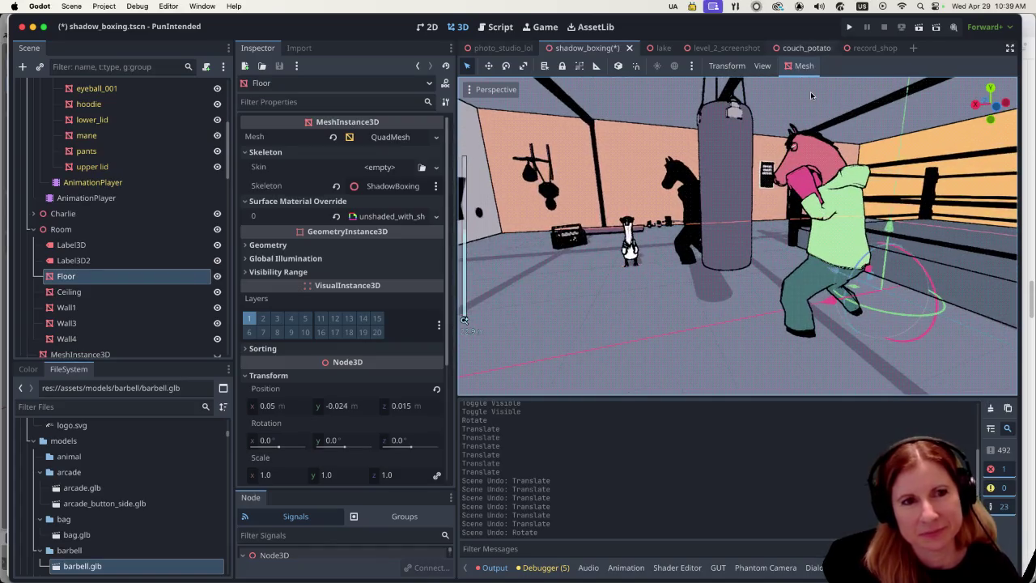
key("super+s")
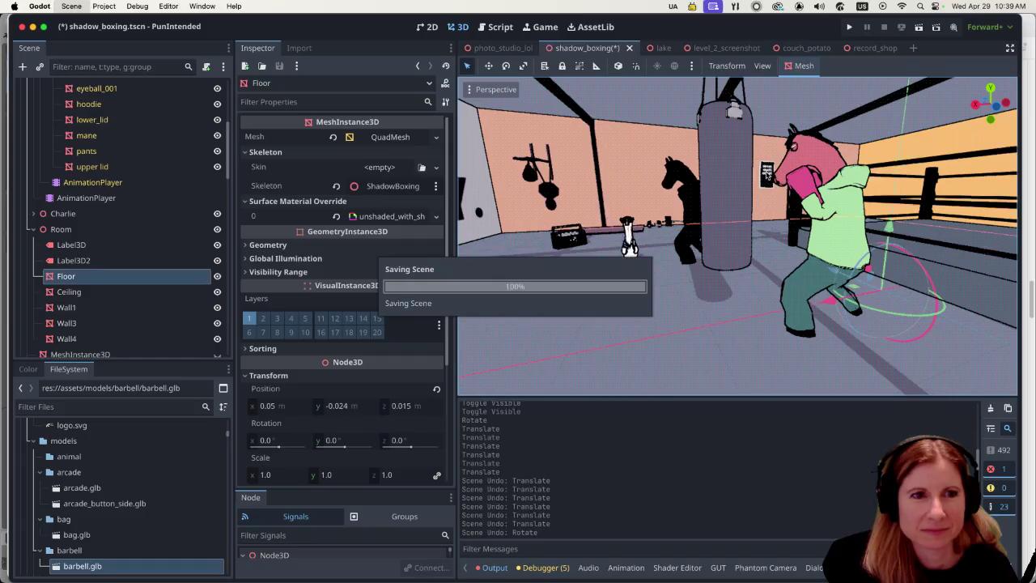
Pan, zoom and orbit the viewport to face the NO GUTS NO GLORY wall.
scroll(706, 179, "down", 5)
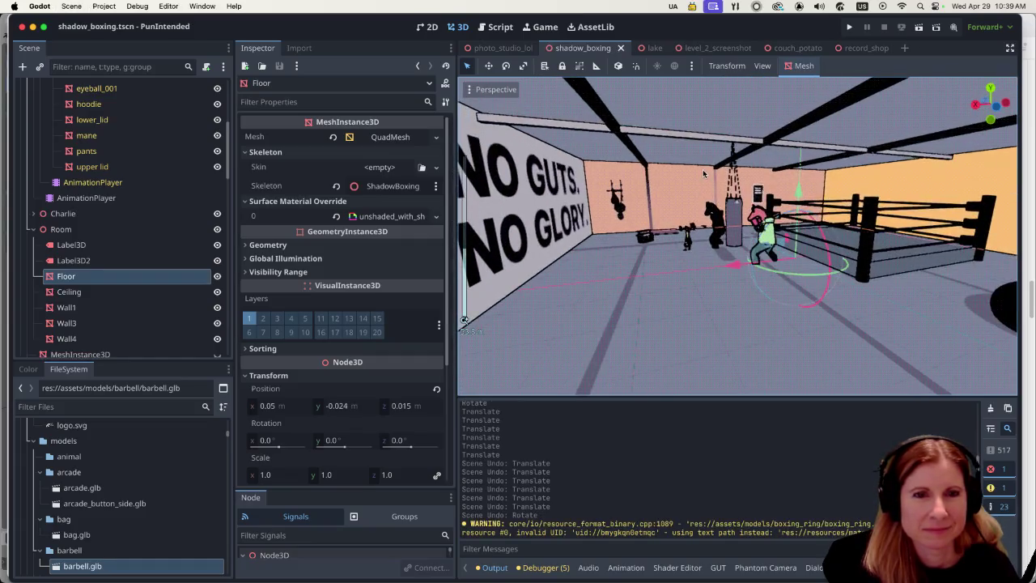
scroll(862, 191, "left", 5)
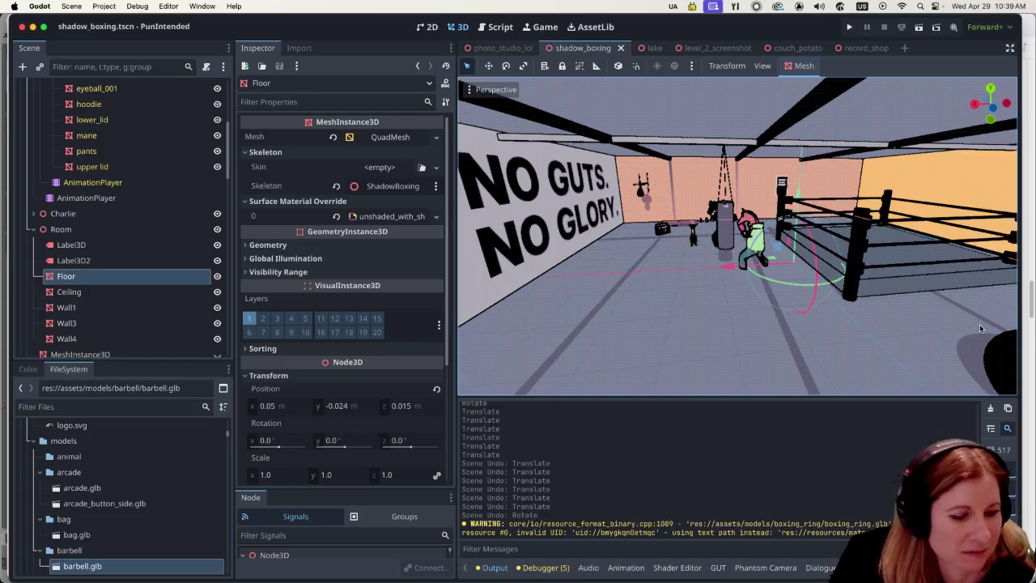
scroll(782, 253, "up", 5)
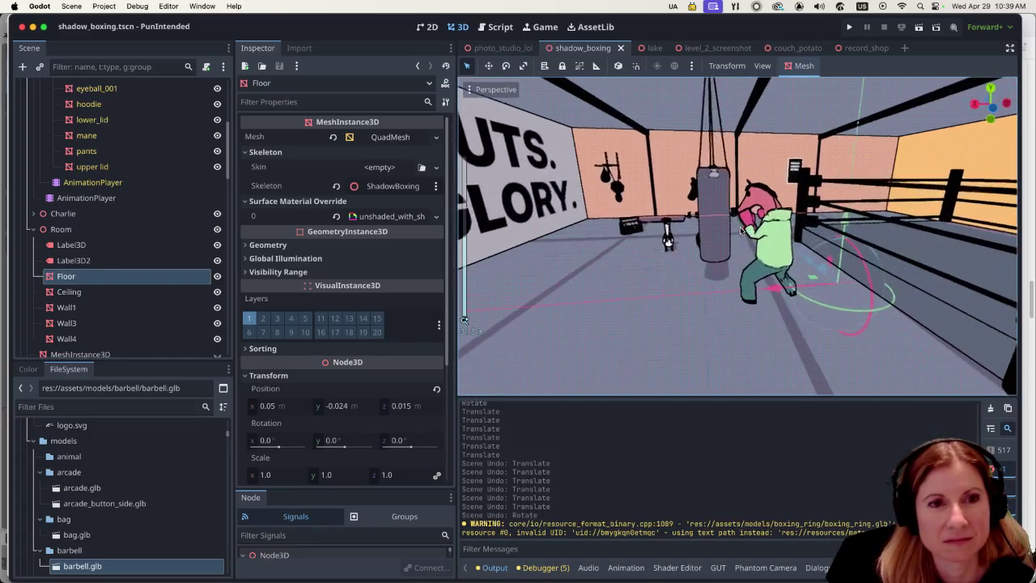
scroll(804, 251, "left", 5)
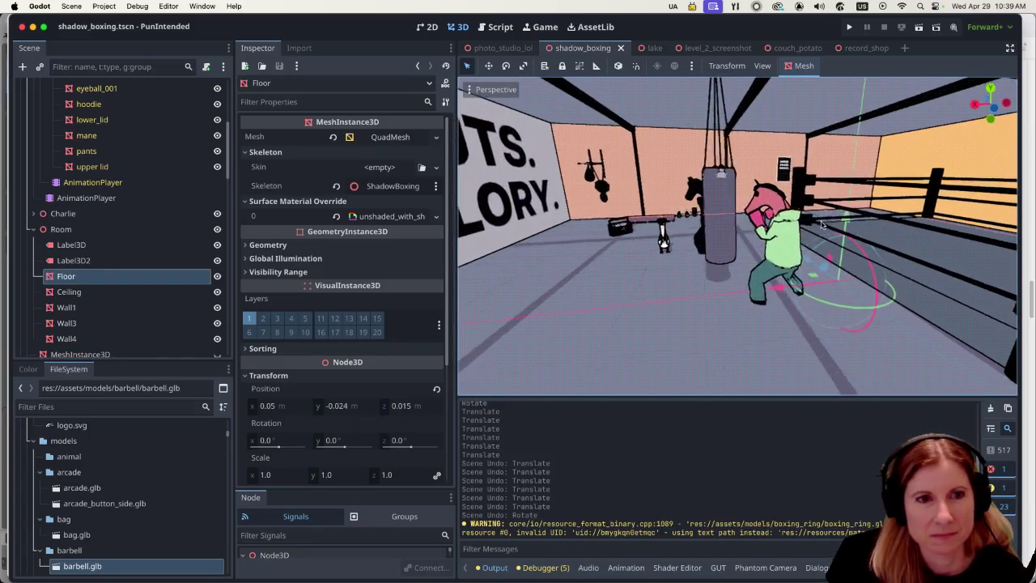
scroll(725, 206, "left", 5)
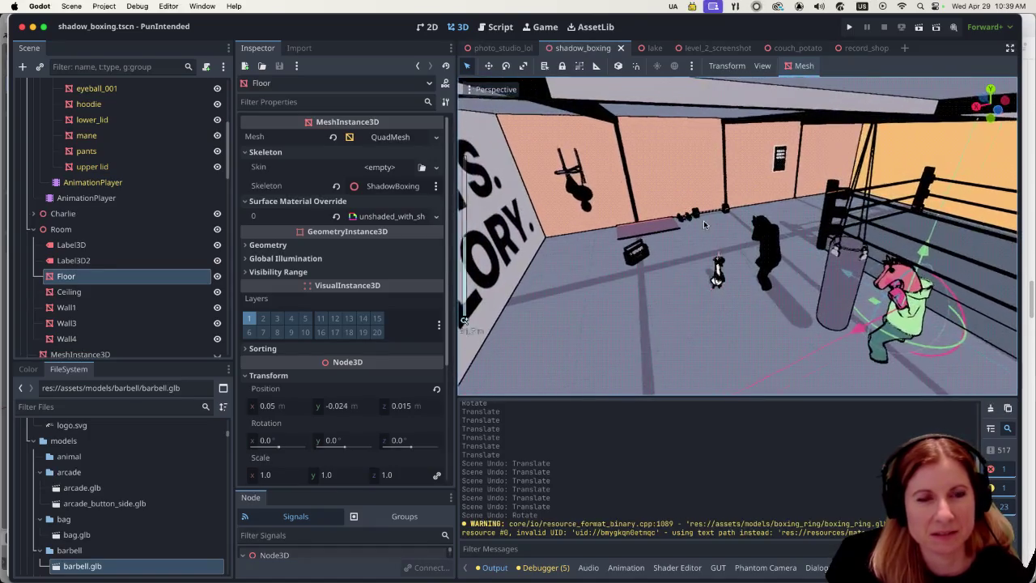
scroll(725, 206, "up", 5)
scroll(725, 204, "down", 5)
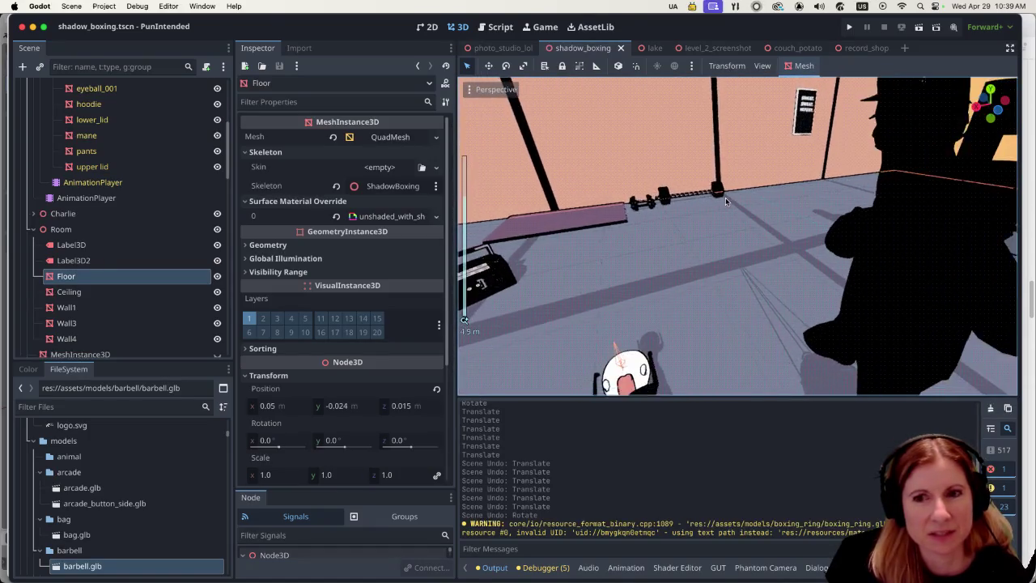
scroll(753, 196, "down", 5)
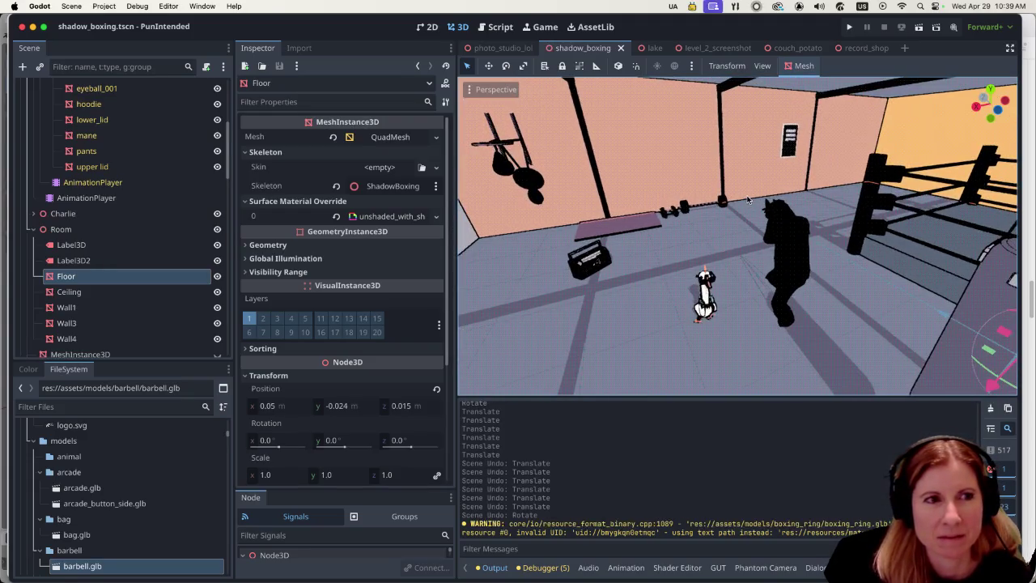
scroll(748, 199, "up", 3)
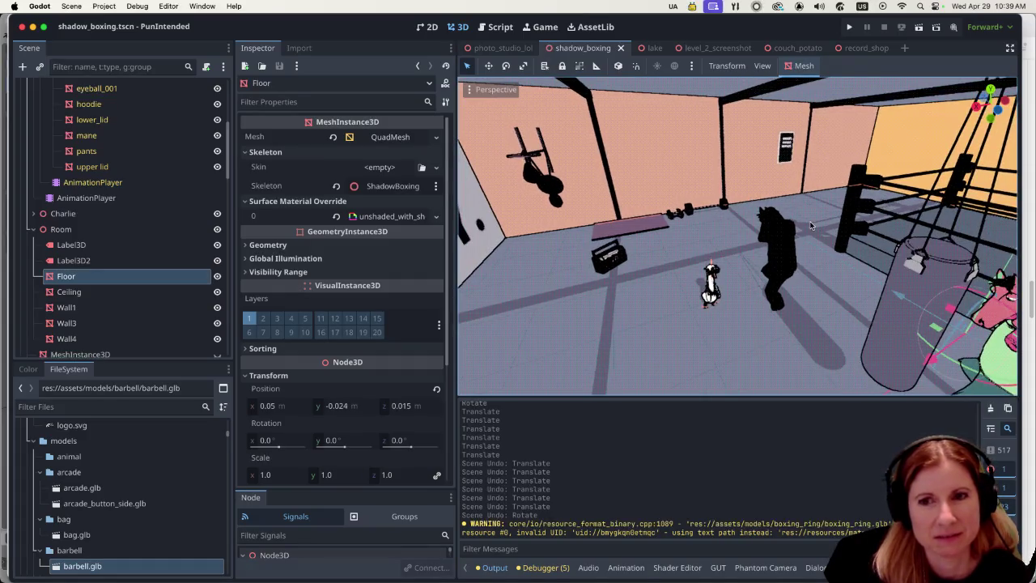
mouse_move(809, 225)
left_mouse_down()
mouse_move(798, 221)
mouse_move(861, 206)
mouse_move(846, 190)
left_mouse_up()
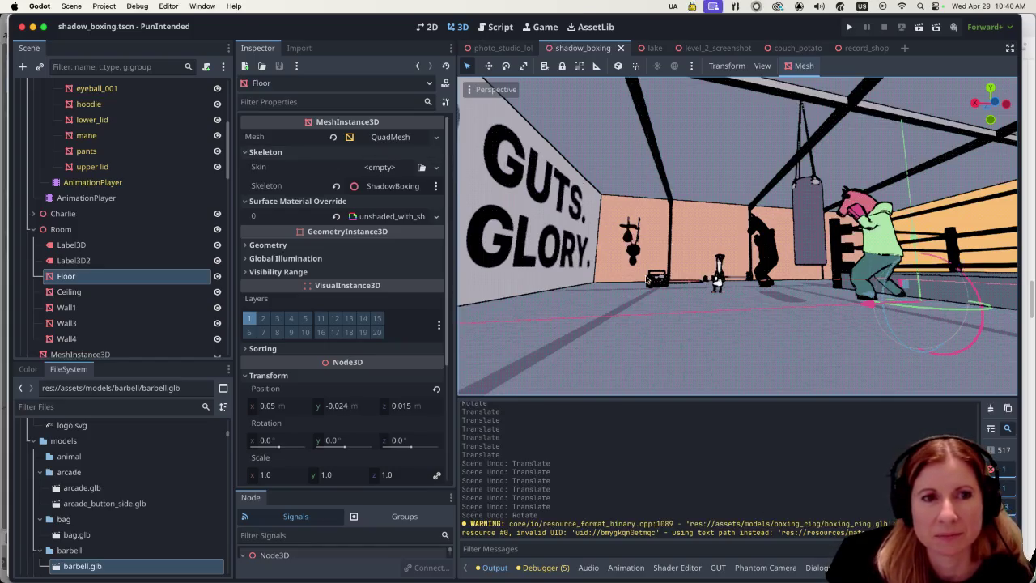
Zoom the view out and select Wall1 in the Scene tree.
scroll(812, 312, "down", 10)
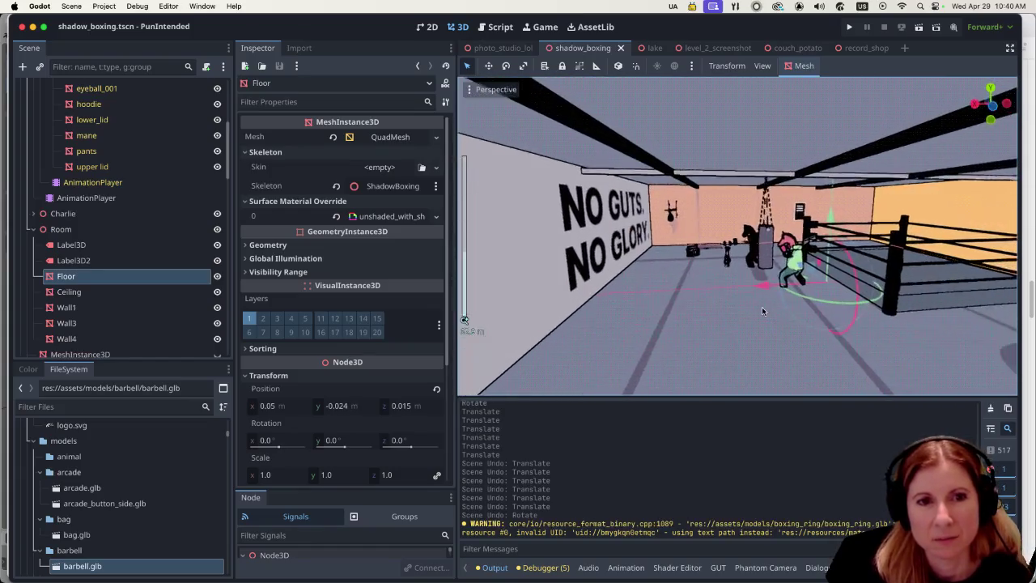
left_click(164, 312)
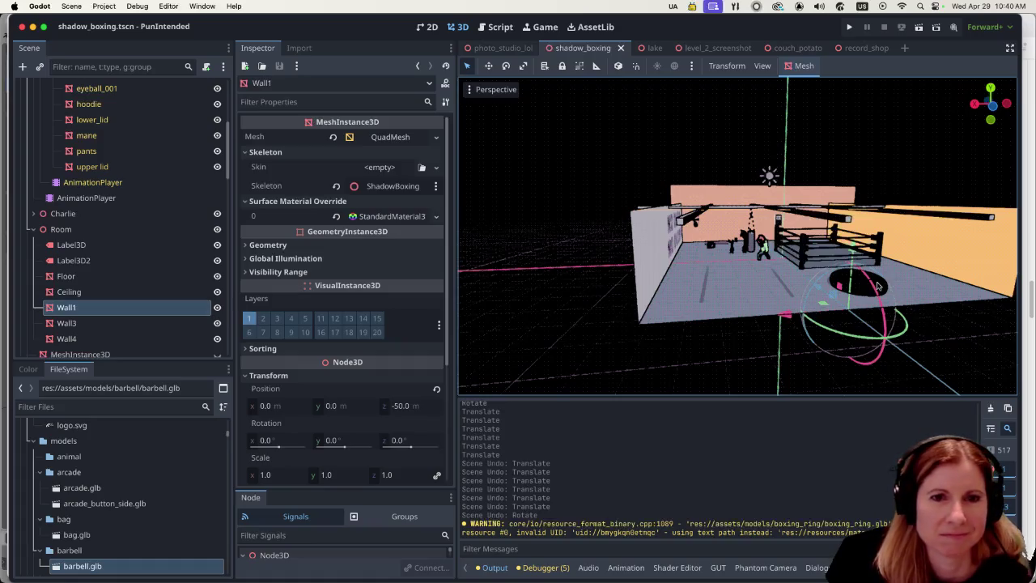
Shift Wall1 slightly to about z -49.991, then select the torus MeshInstance3D4.
scroll(845, 298, "up", 5)
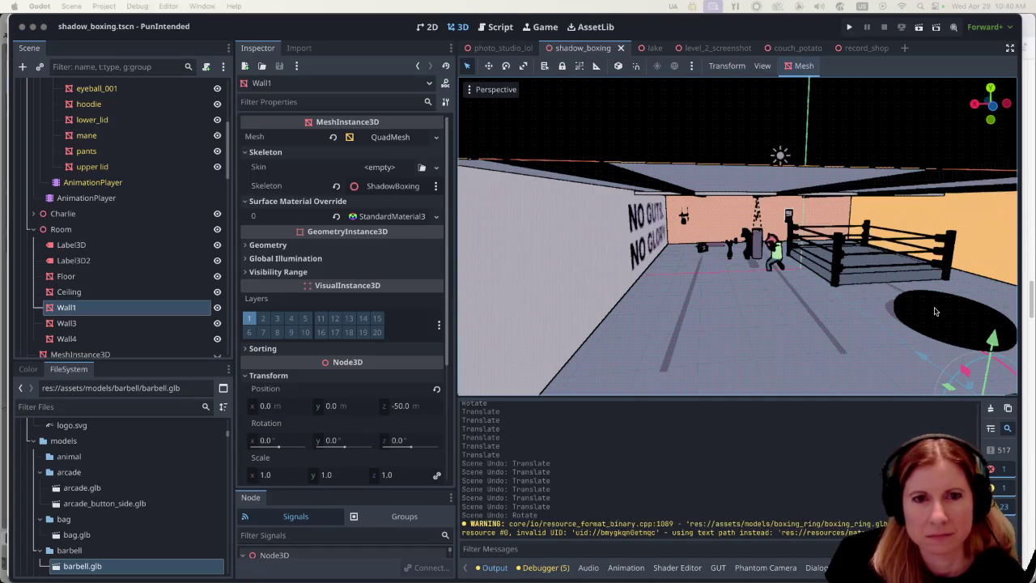
left_click_drag(937, 312, 926, 316)
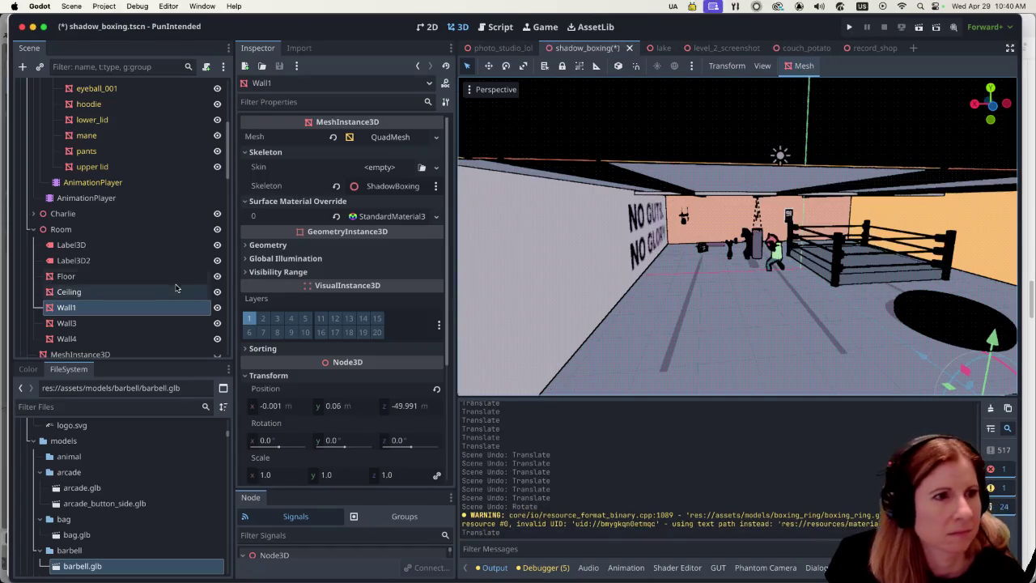
scroll(138, 283, "down", 5)
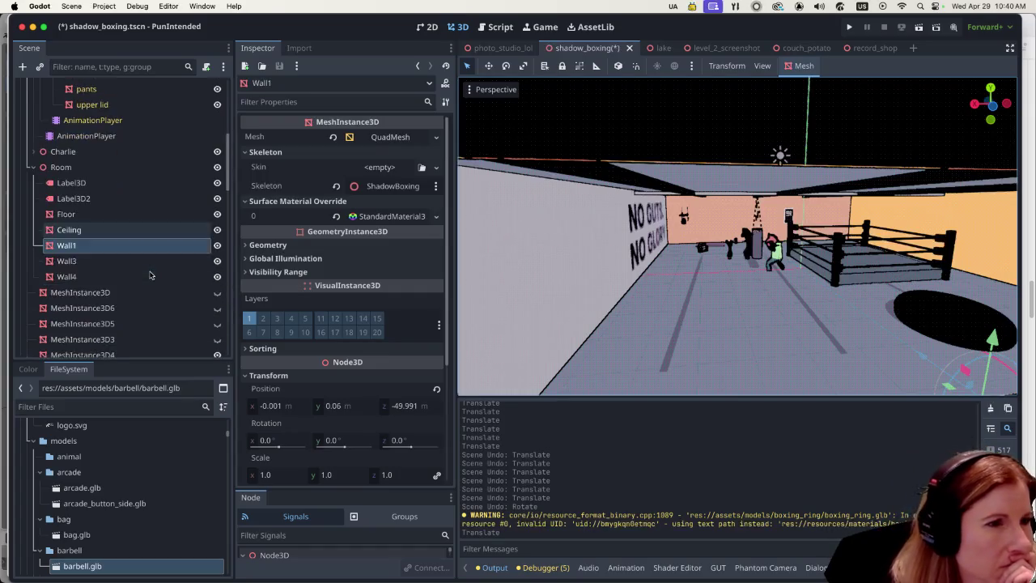
left_click(122, 294)
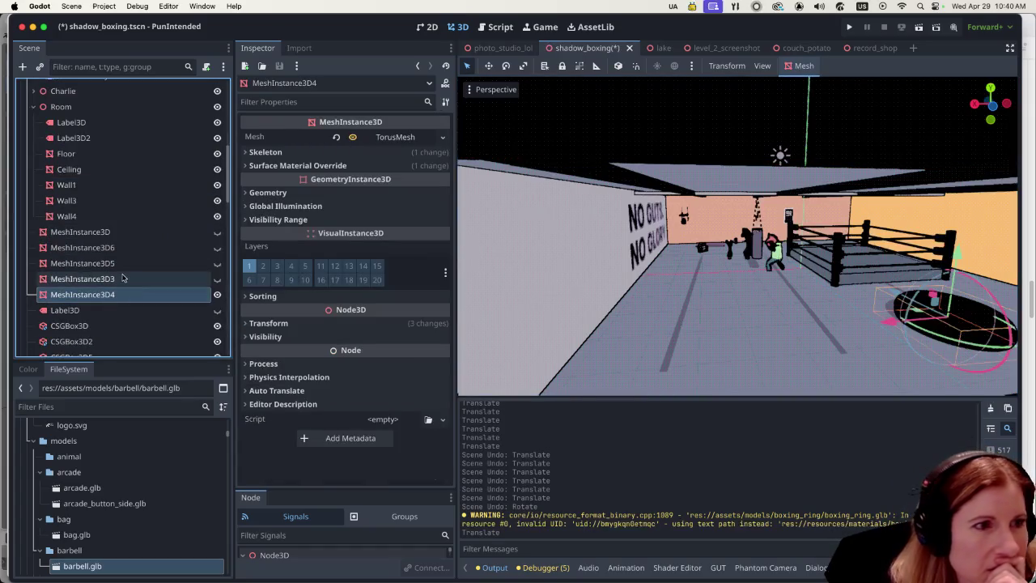
Expand the TorusMesh to review inner radius 2.754, outer radius 8.098 and 64 rings.
left_click(392, 137)
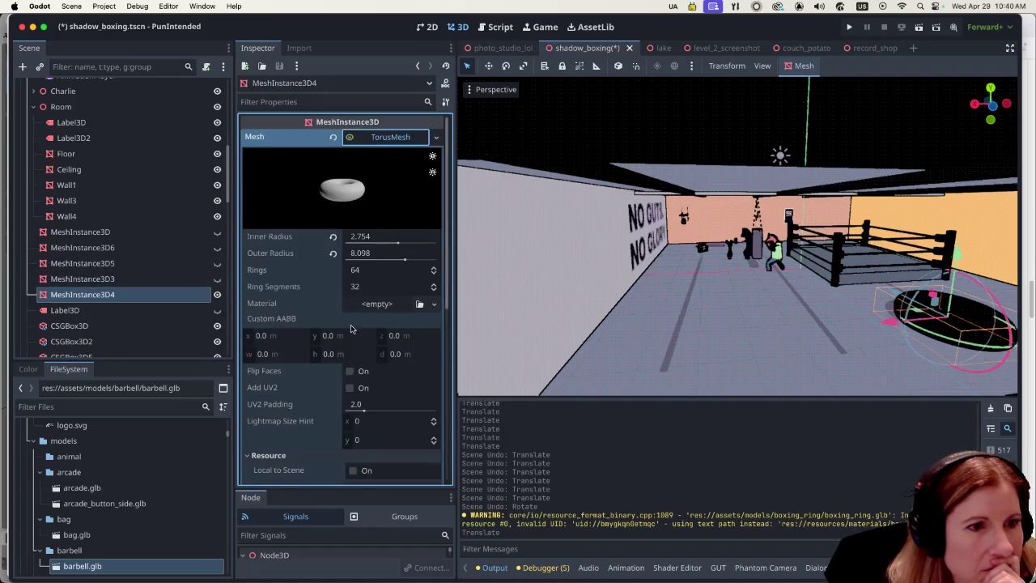
scroll(352, 320, "down", 5)
scroll(350, 314, "down", 5)
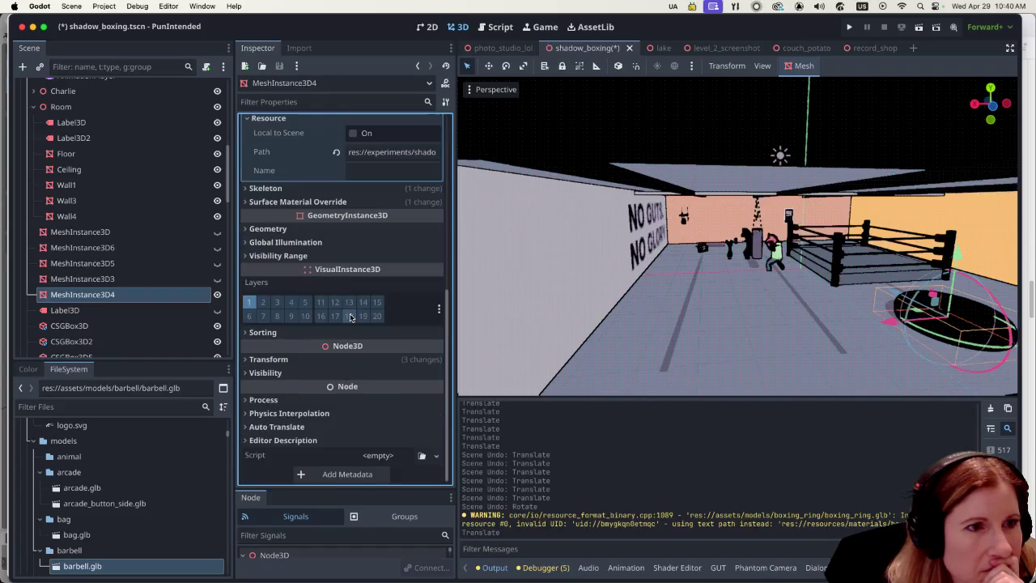
scroll(362, 300, "up", 7)
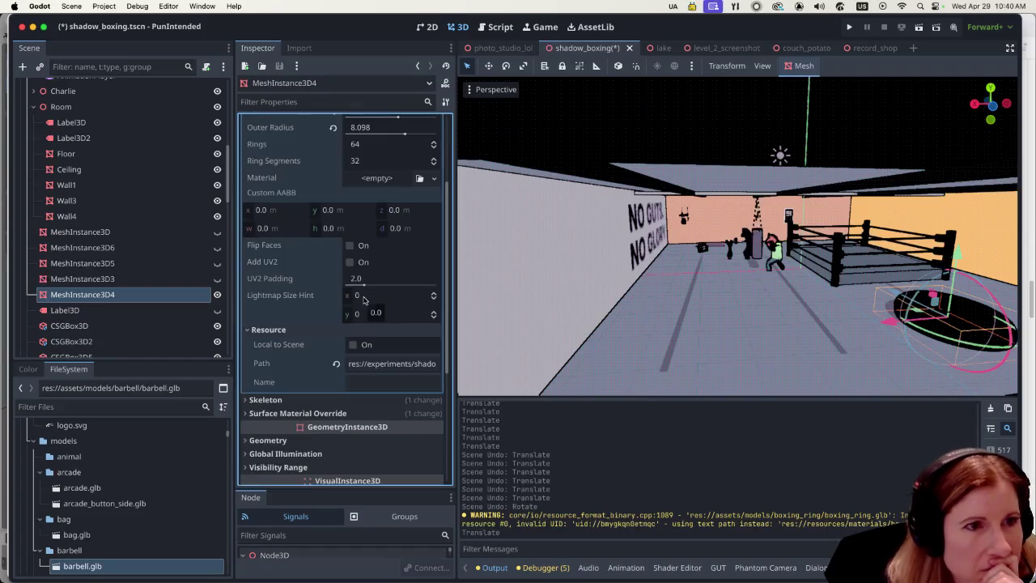
scroll(364, 300, "up", 3)
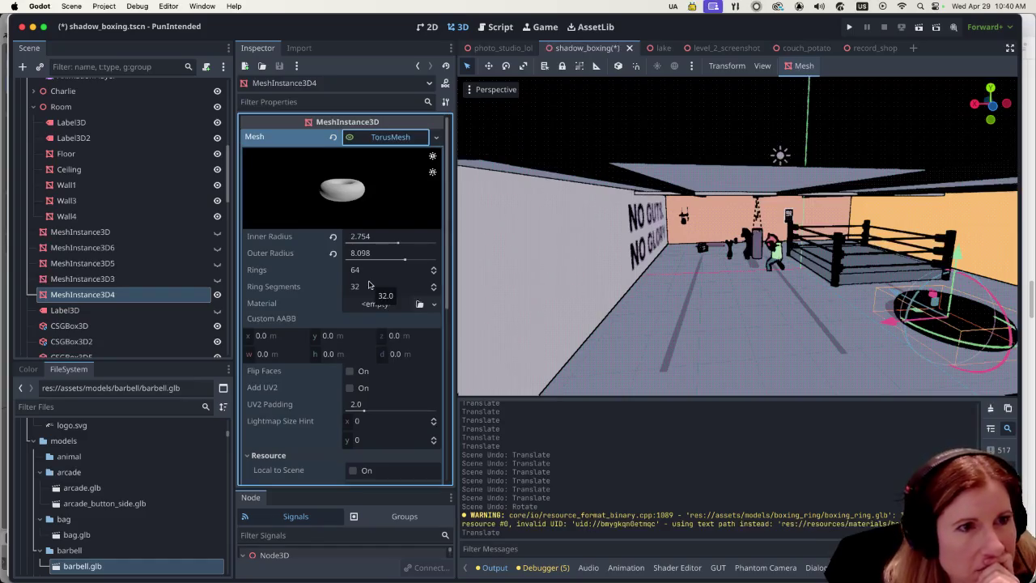
left_click(389, 140)
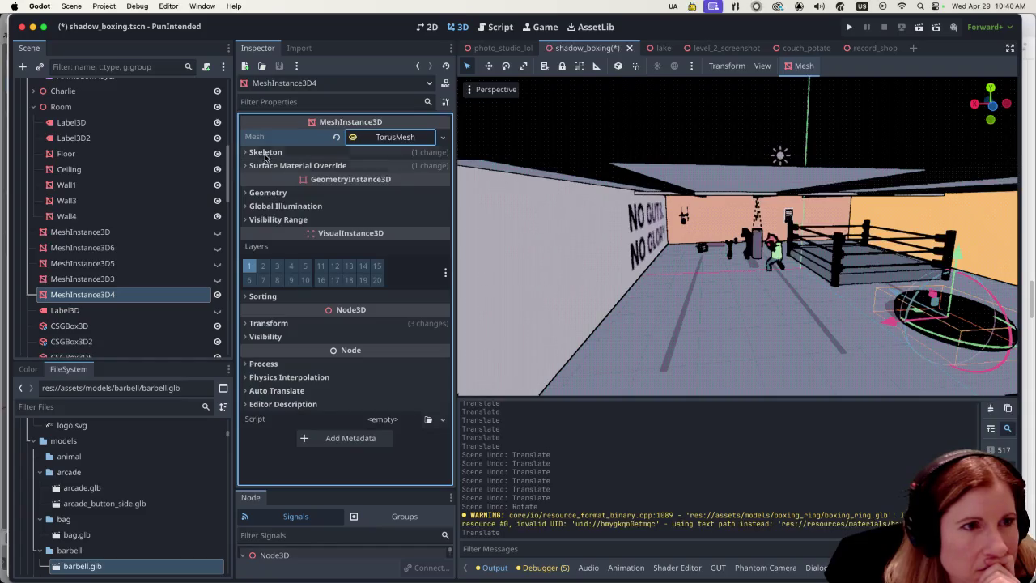
left_click(379, 137)
scroll(340, 271, "down", 5)
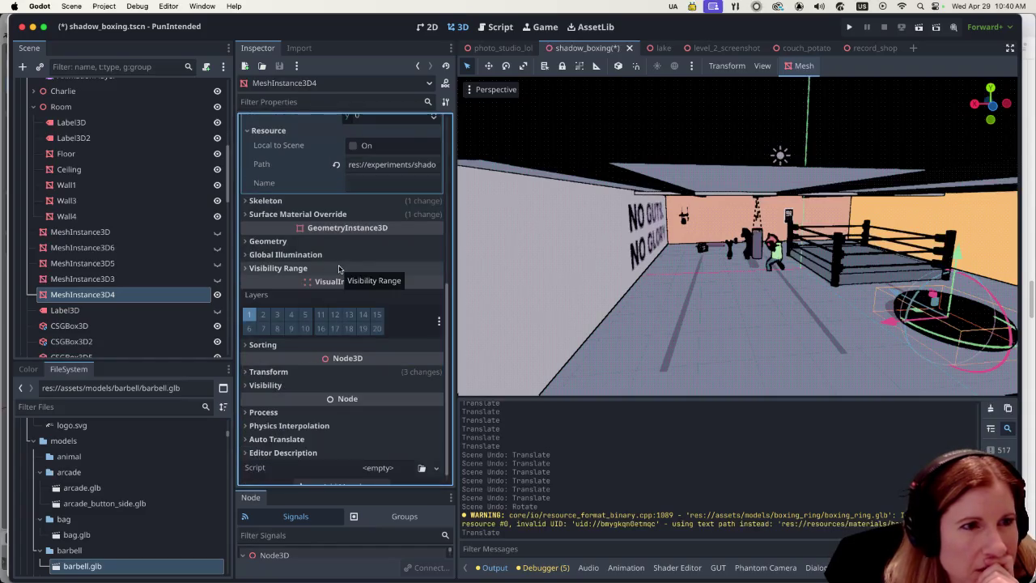
Expand the StandardMaterial3D surface override and open its Albedo Color swatches.
left_click(259, 214)
left_click(364, 230)
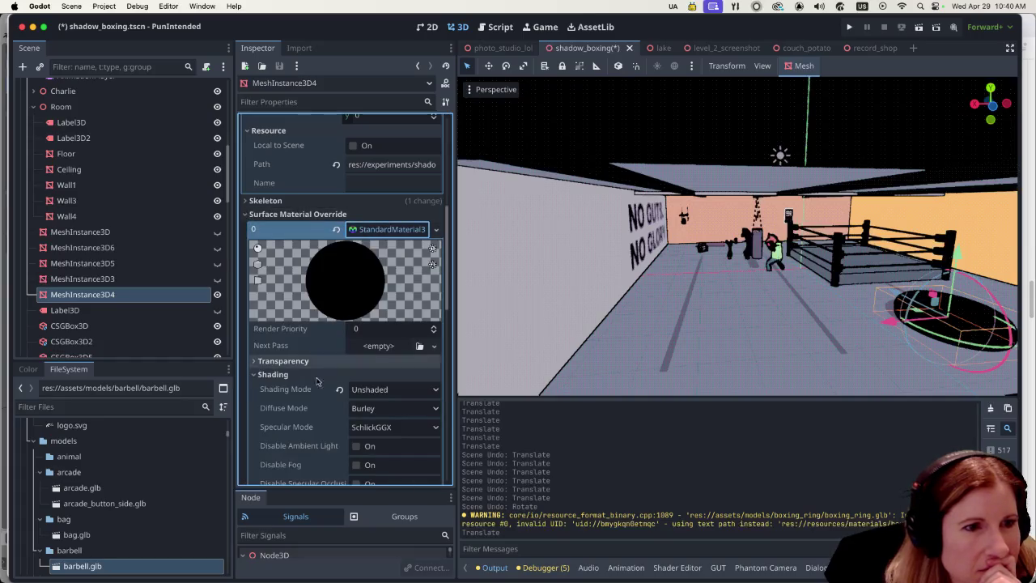
scroll(320, 381, "down", 3)
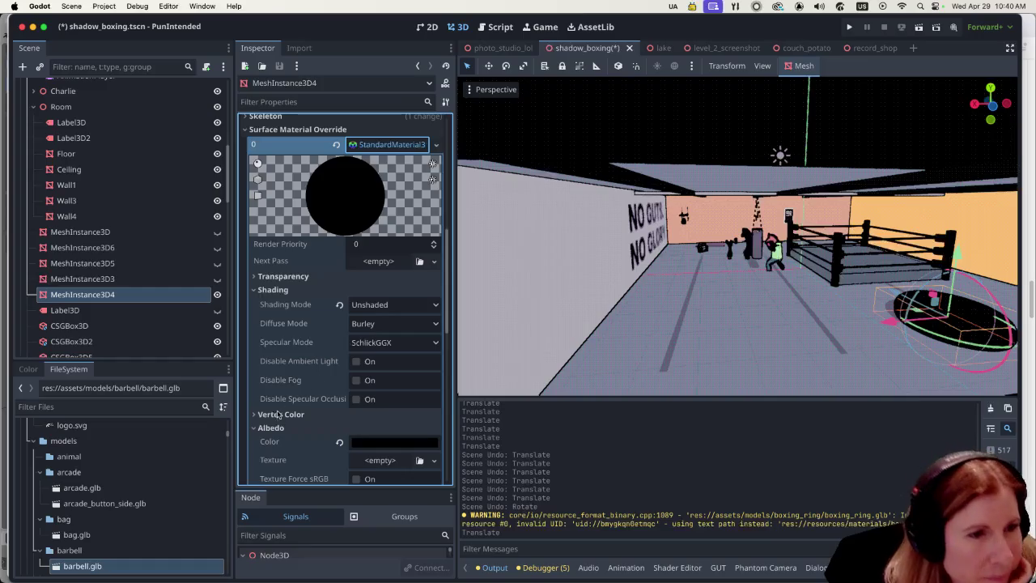
left_click(372, 442)
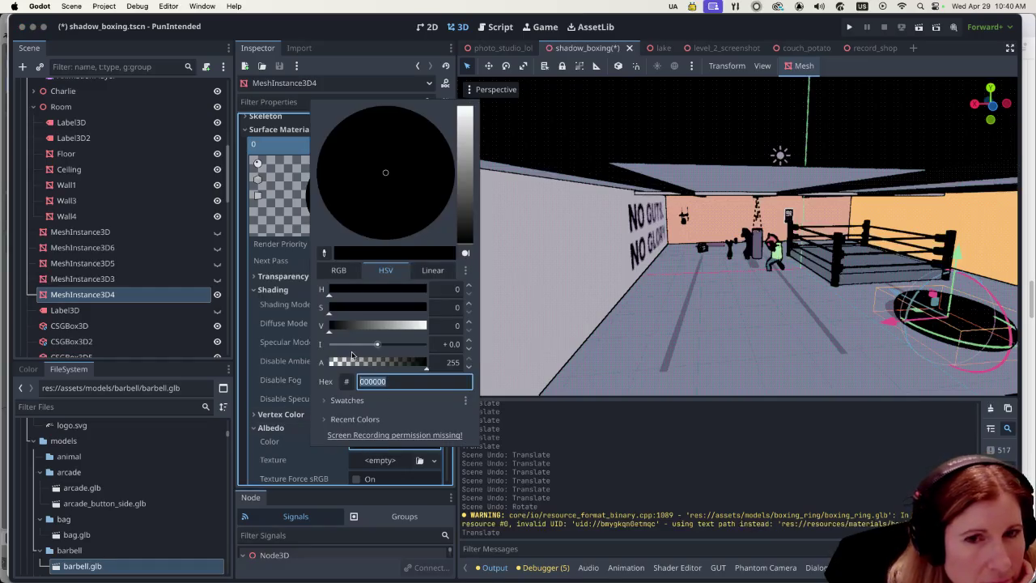
left_click(368, 402)
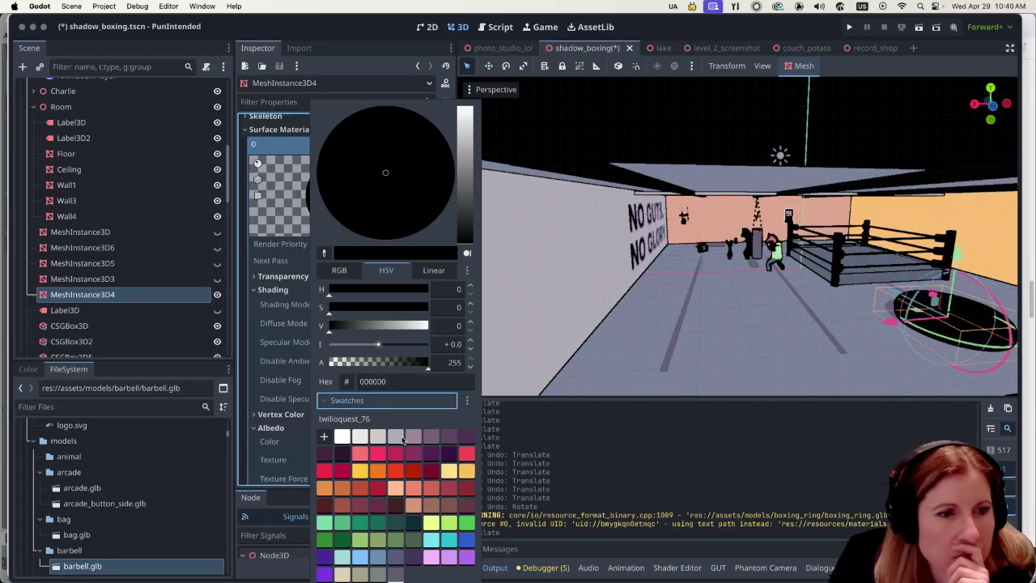
Try grey and mauve swatches, then settle on dark purple albedo 28192f.
left_click(340, 455)
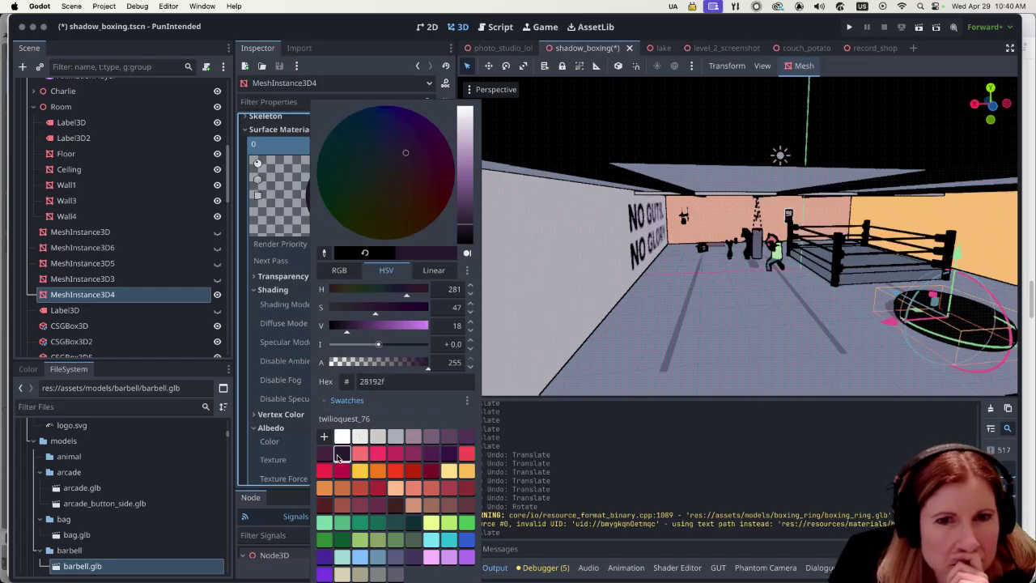
left_click(398, 439)
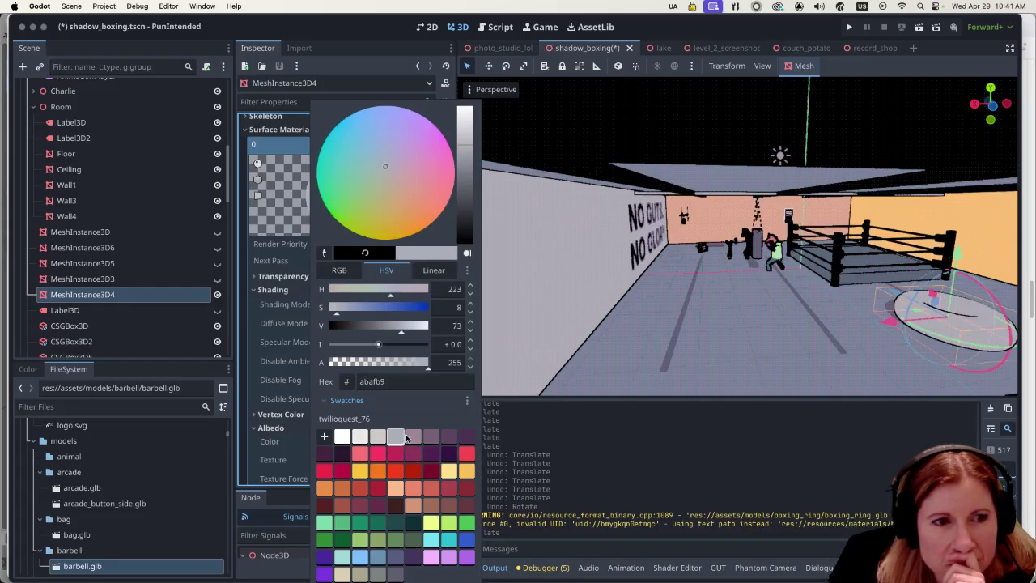
left_click(412, 438)
left_click(427, 437)
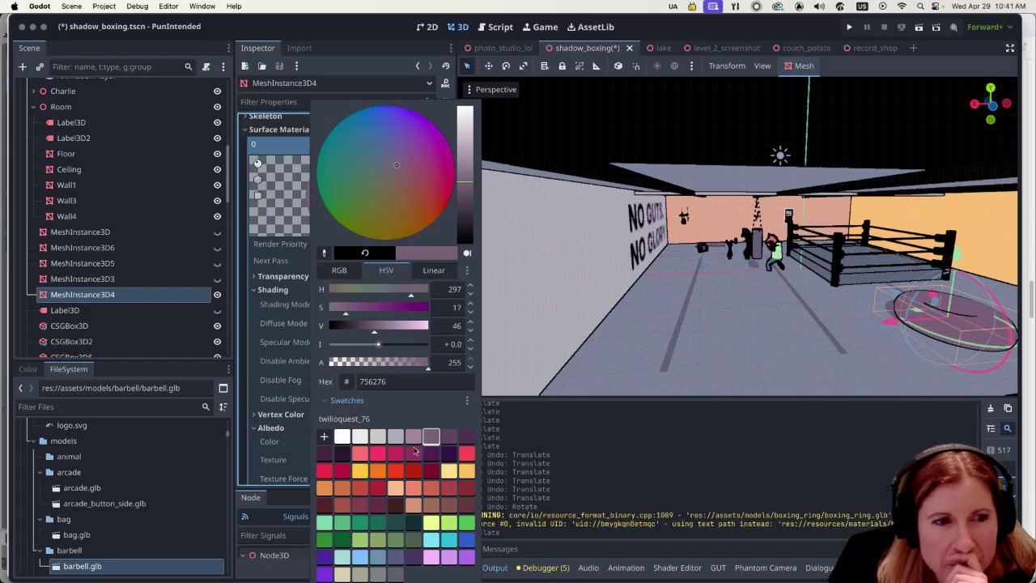
left_click(342, 455)
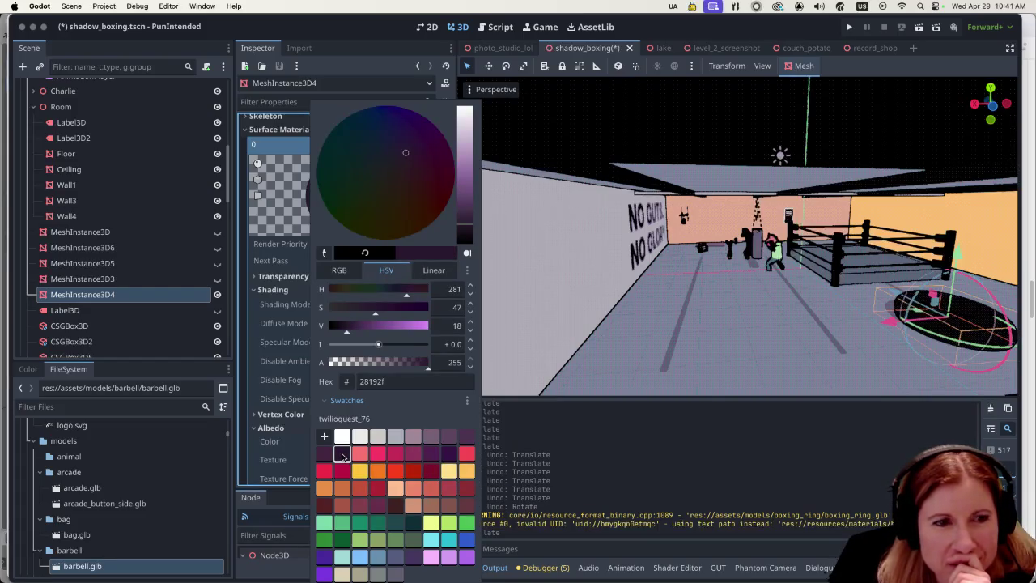
left_click(378, 574)
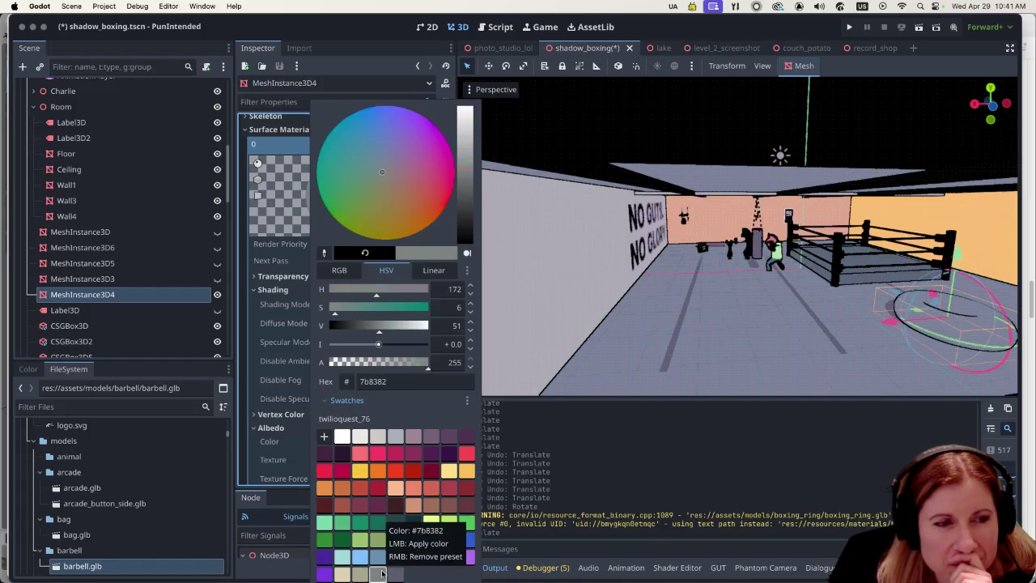
left_click(344, 455)
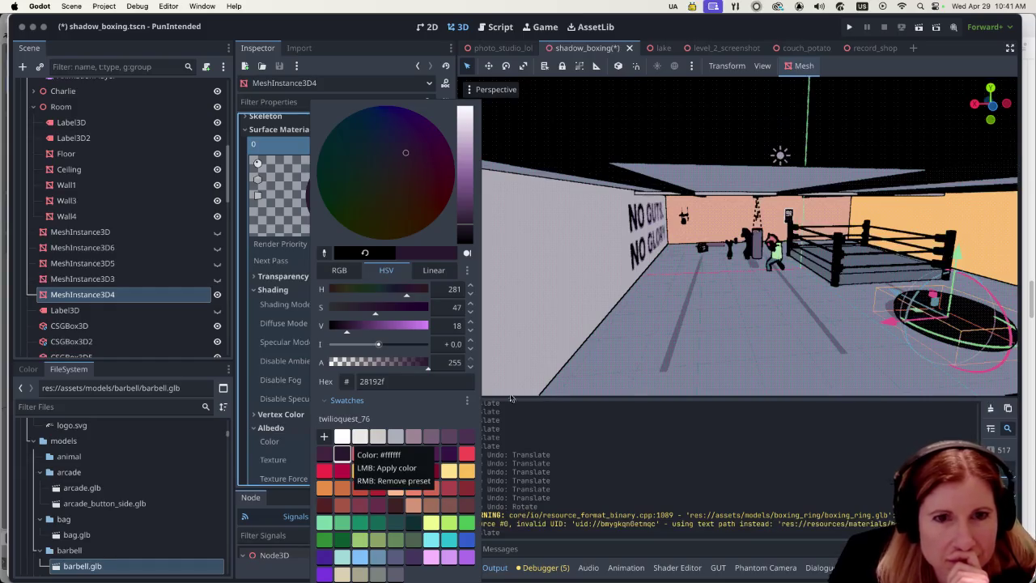
left_click(890, 324)
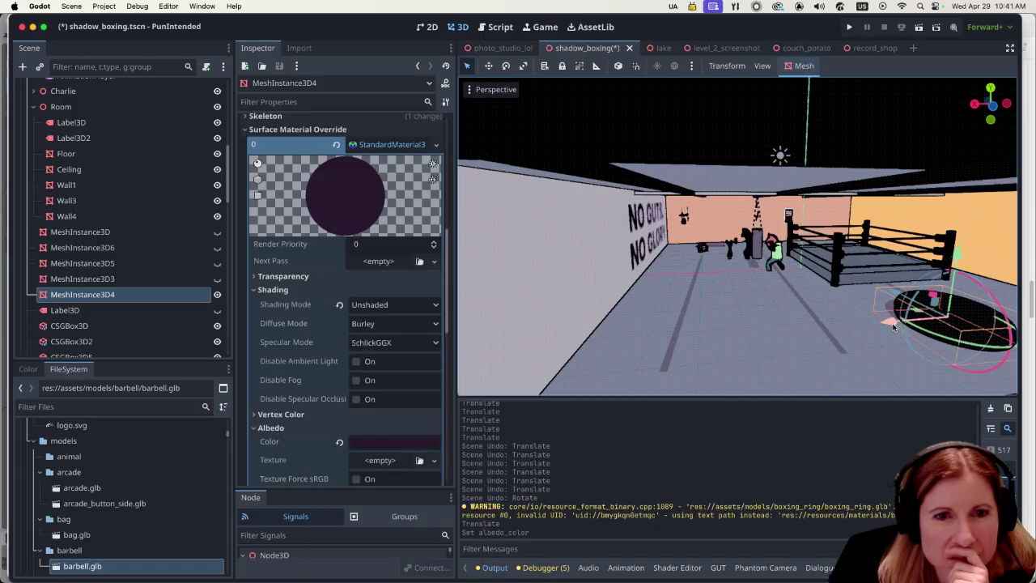
Slide MeshInstance3D4 left along X and back along Z toward the wall.
left_click_drag(890, 324, 708, 332)
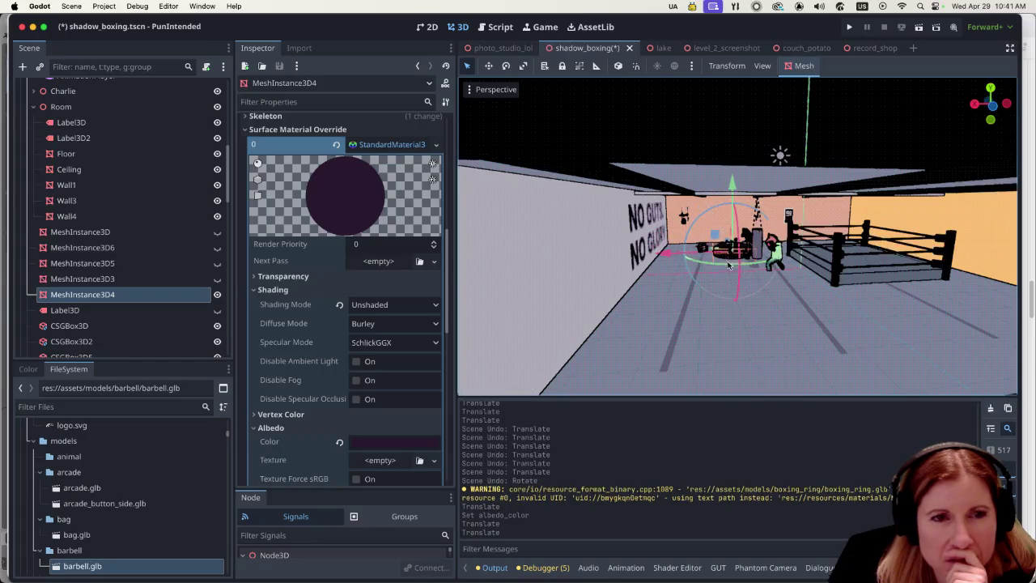
scroll(779, 260, "up", 3)
scroll(779, 260, "up", 5)
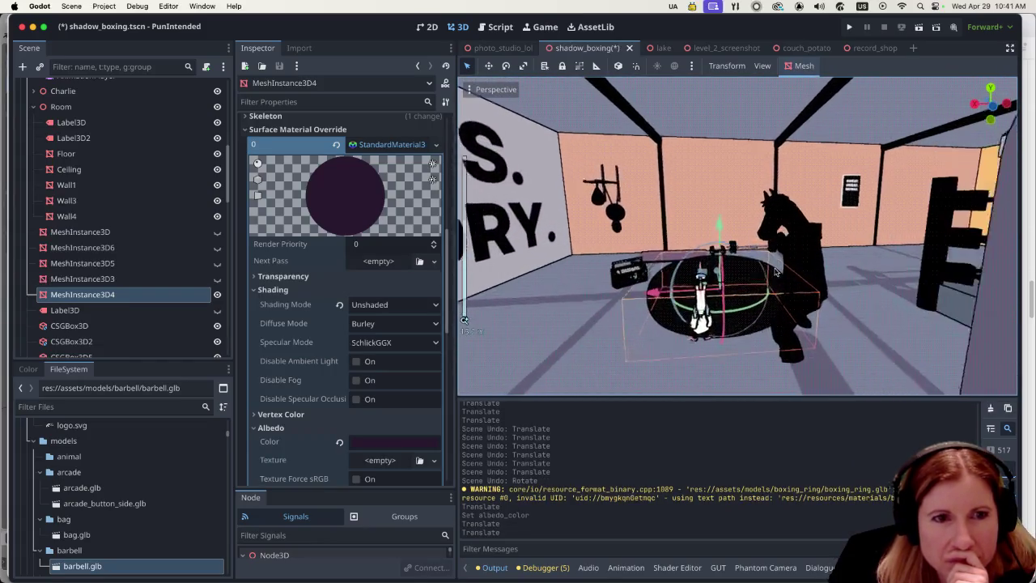
left_click_drag(725, 281, 851, 375)
left_click_drag(647, 267, 624, 247)
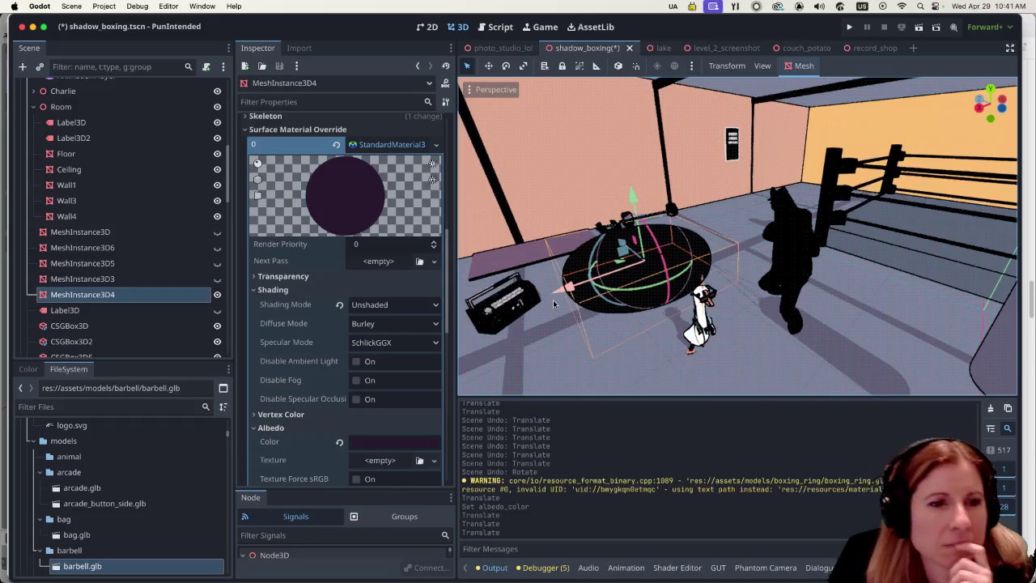
left_click_drag(631, 256, 594, 276)
scroll(594, 276, "down", 3)
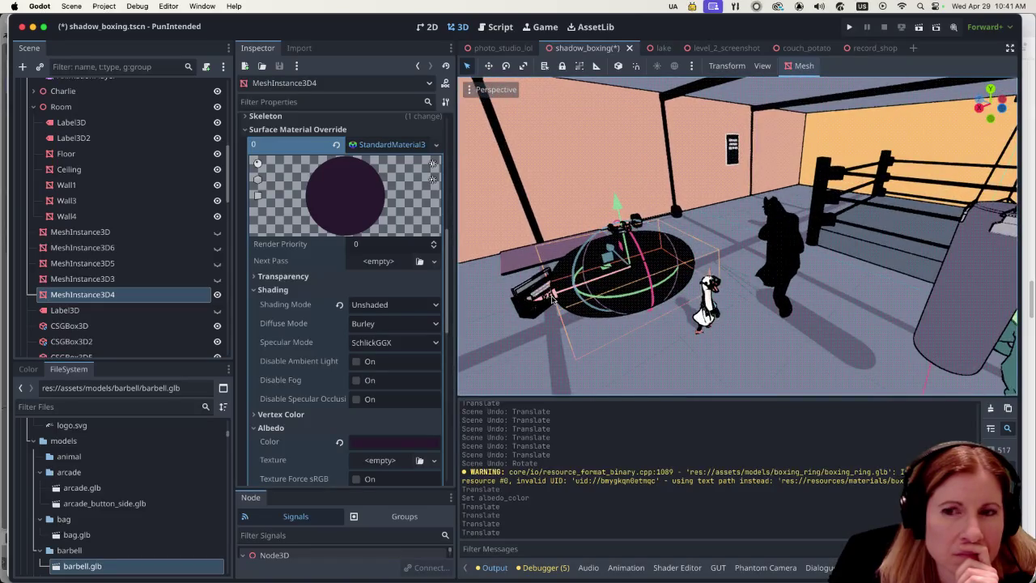
scroll(554, 294, "down", 5)
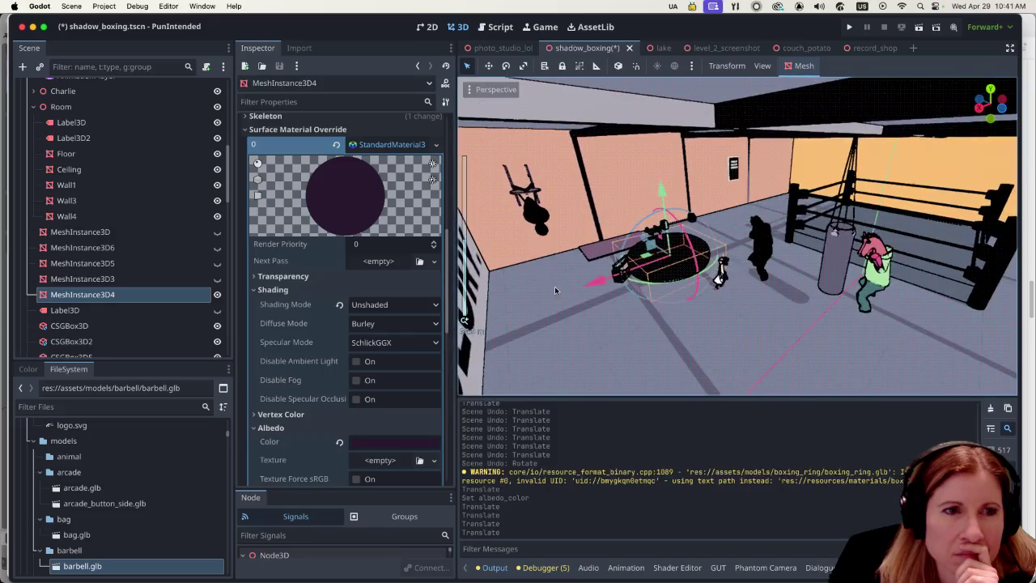
left_click_drag(554, 287, 468, 310)
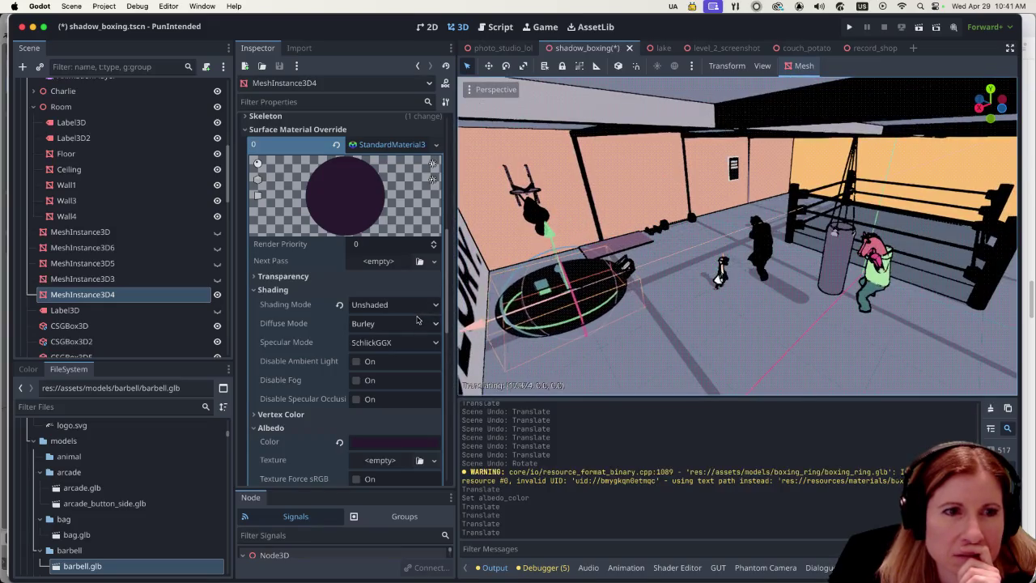
scroll(605, 276, "up", 3)
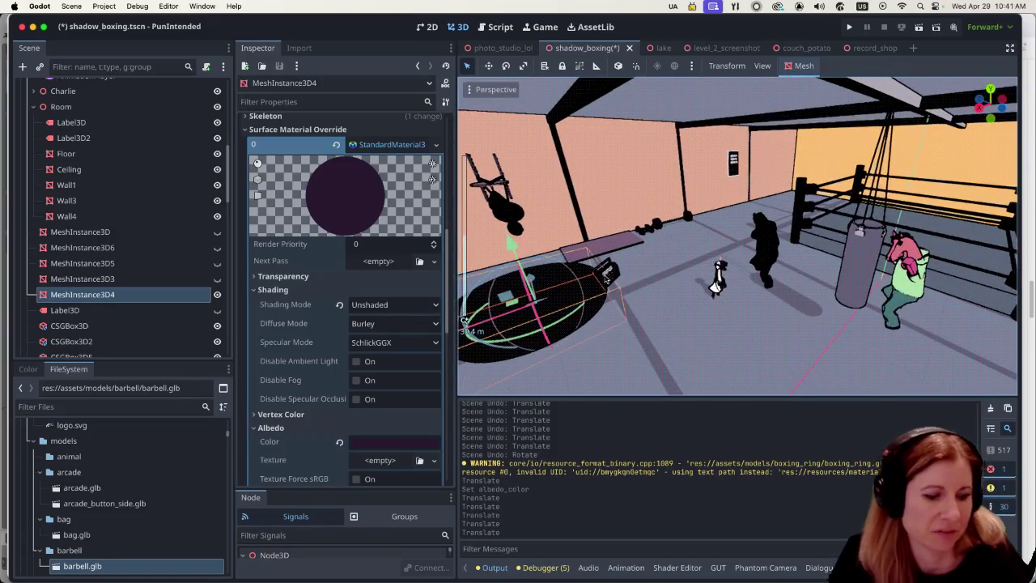
Tilt the torus about 21 degrees, raise it on Y and shift it along Z.
mouse_move(605, 280)
left_mouse_down()
mouse_move(749, 305)
mouse_move(826, 233)
mouse_move(882, 218)
left_mouse_up()
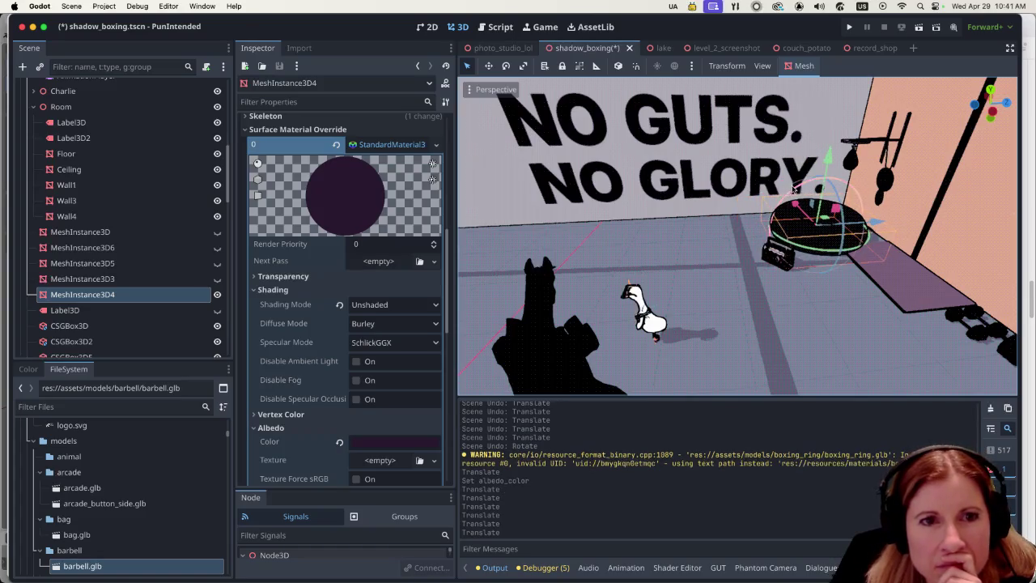
left_click_drag(792, 190, 779, 203)
left_click_drag(827, 159, 839, 128)
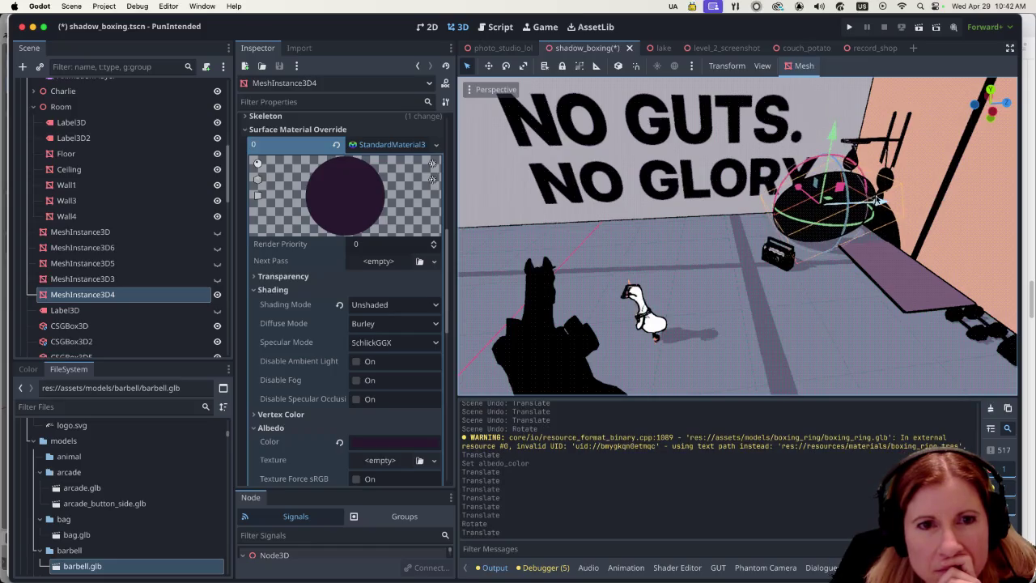
mouse_move(874, 201)
left_mouse_down()
mouse_move(884, 199)
mouse_move(869, 252)
left_mouse_up()
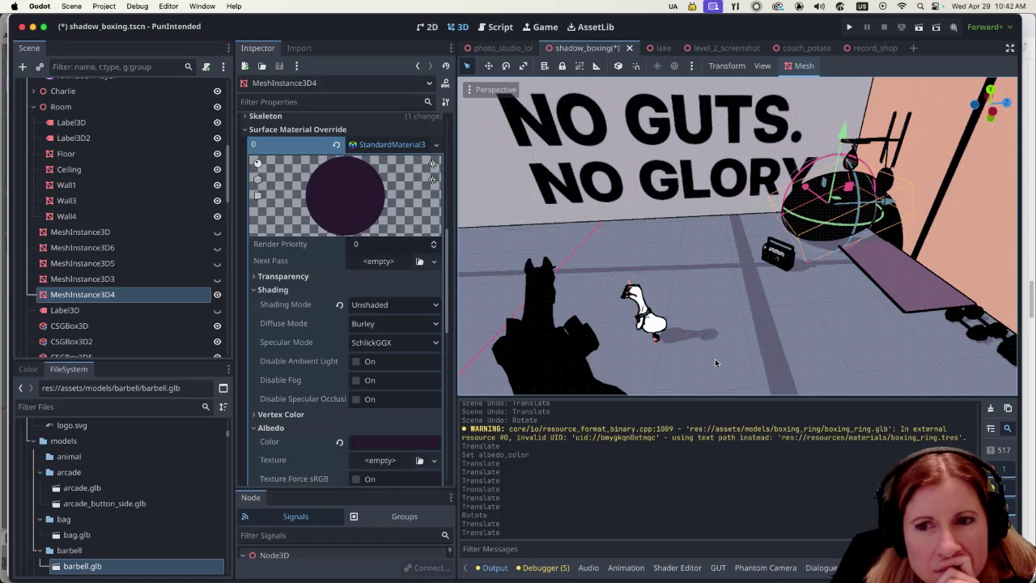
Push the torus along Z until it leans against the wall by the NO GUTS sign.
mouse_move(714, 359)
left_mouse_down()
mouse_move(771, 268)
mouse_move(572, 342)
left_mouse_up()
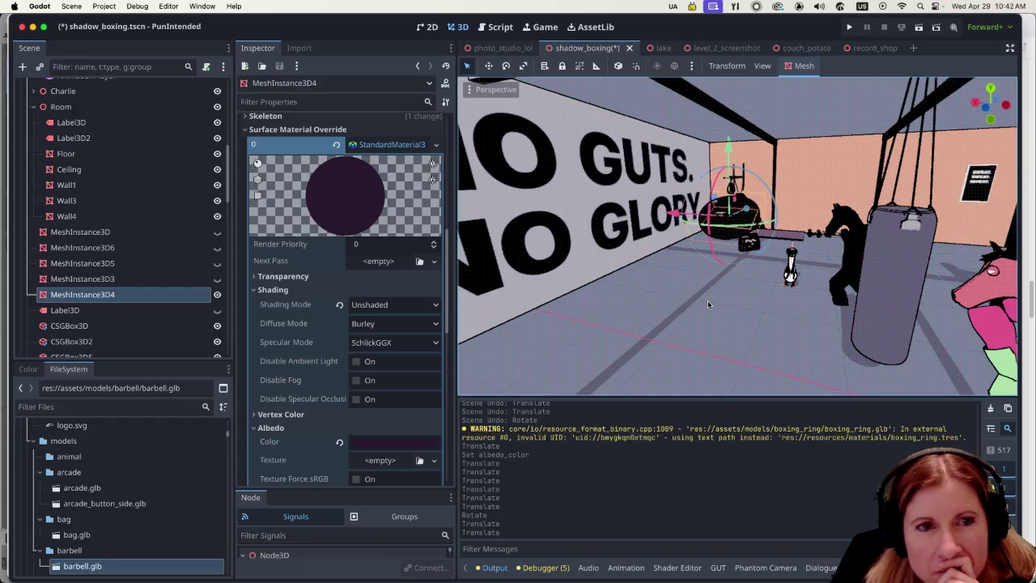
scroll(707, 305, "down", 5)
left_click_drag(768, 335, 817, 312)
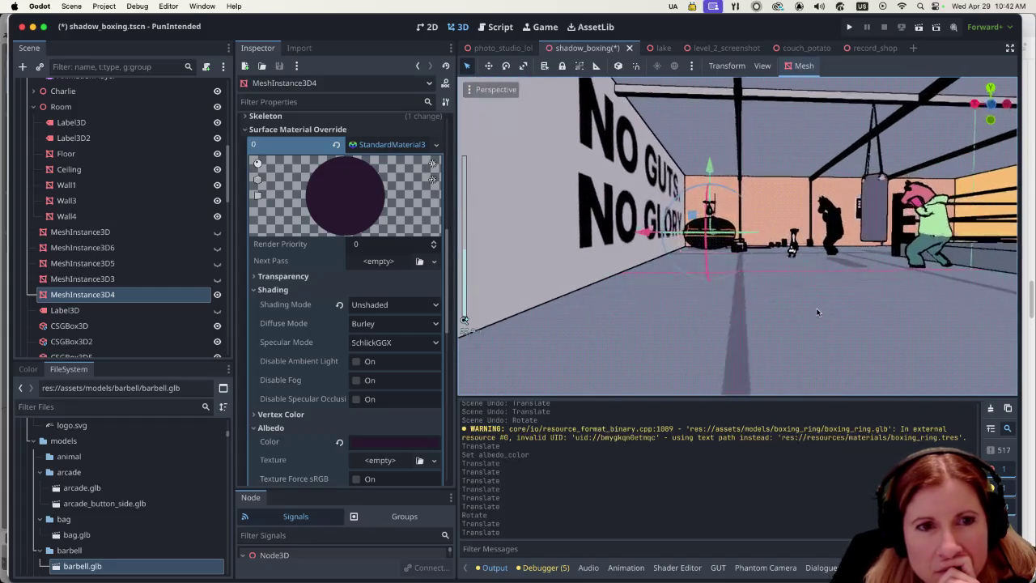
scroll(809, 304, "up", 3)
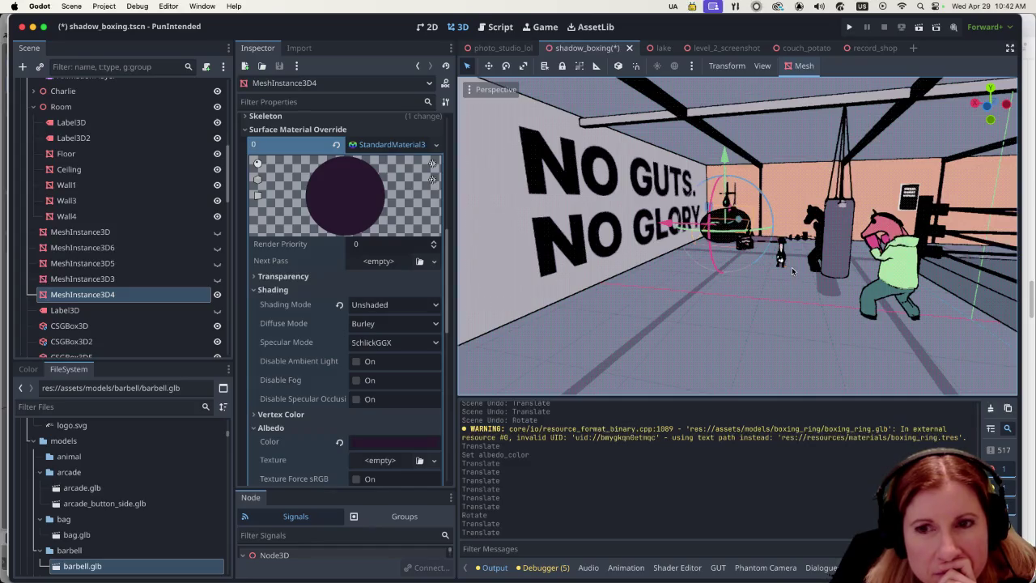
scroll(792, 271, "up", 10)
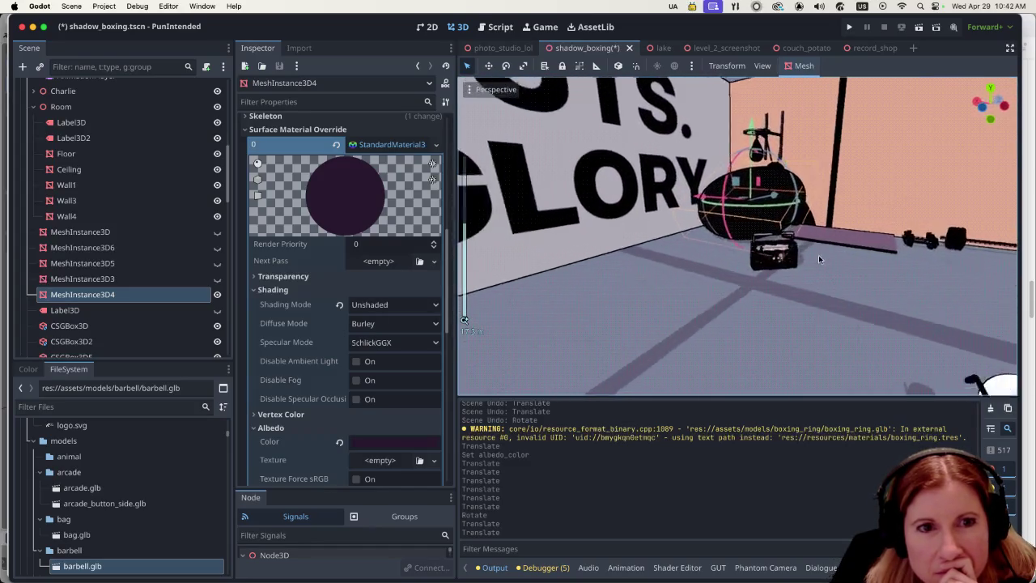
scroll(818, 254, "up", 5)
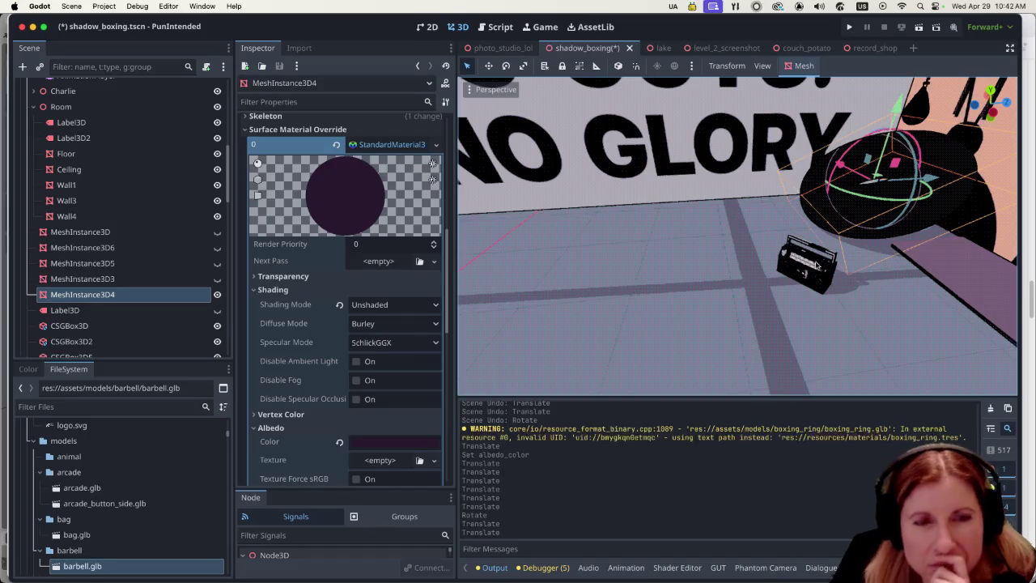
scroll(788, 259, "up", 5)
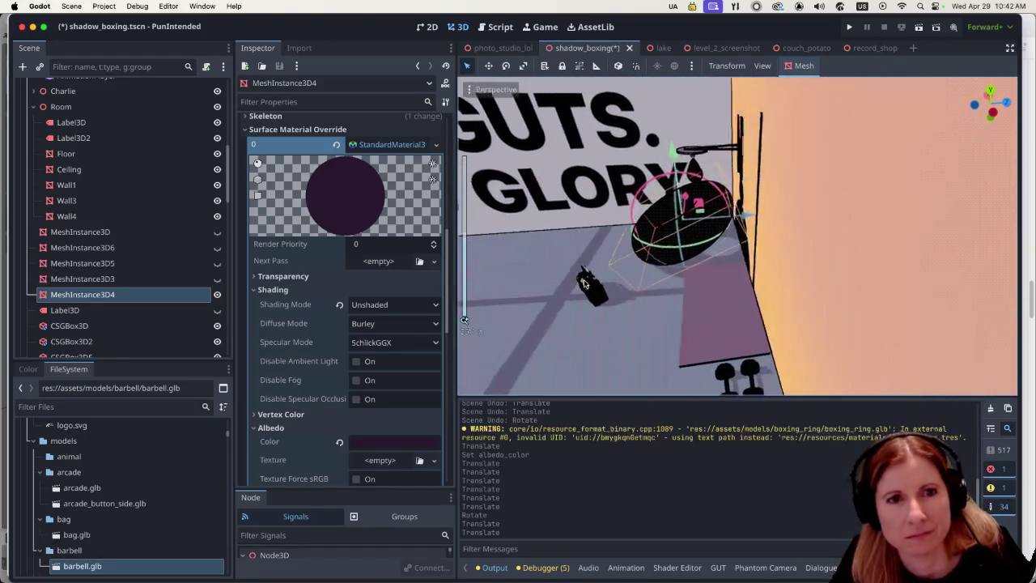
left_click_drag(737, 217, 743, 241)
scroll(744, 241, "up", 5)
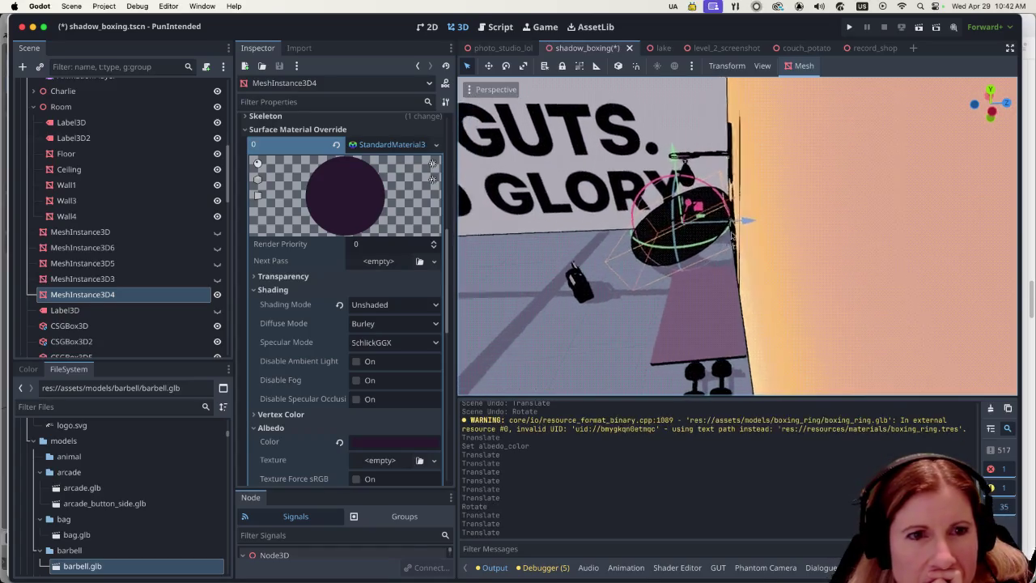
scroll(705, 223, "up", 8)
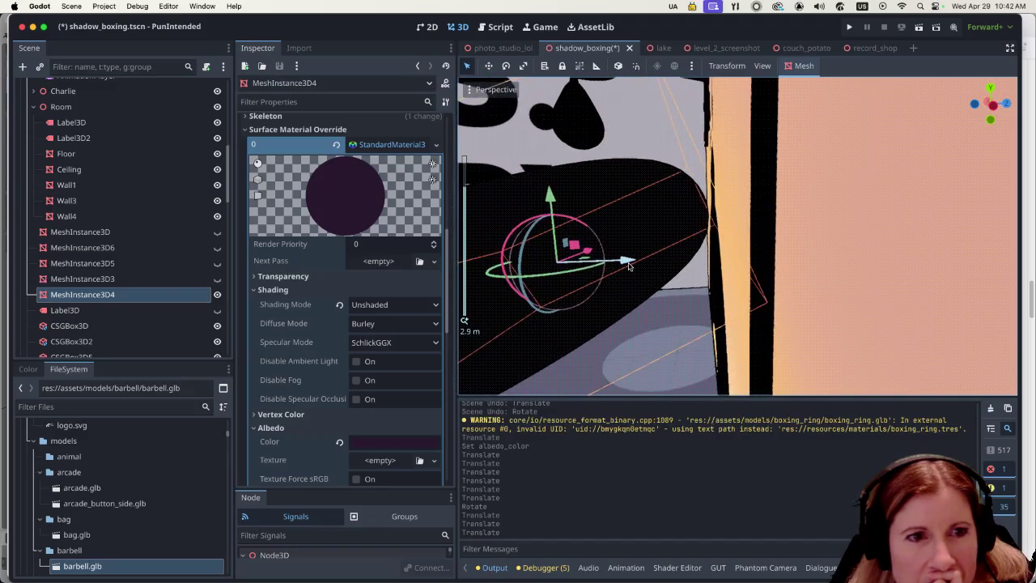
left_click_drag(632, 265, 623, 270)
scroll(593, 275, "down", 9)
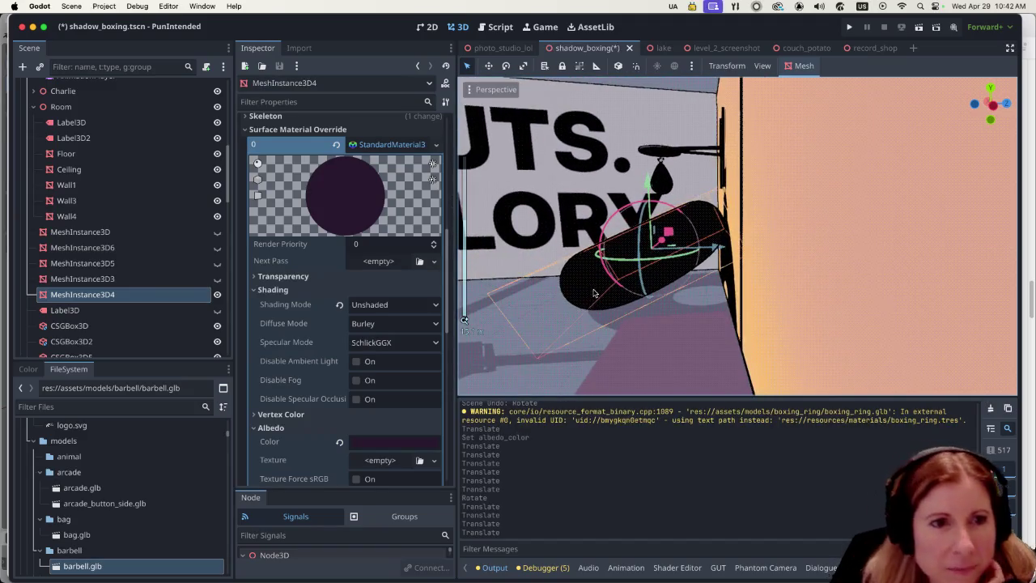
left_click_drag(590, 328, 692, 316)
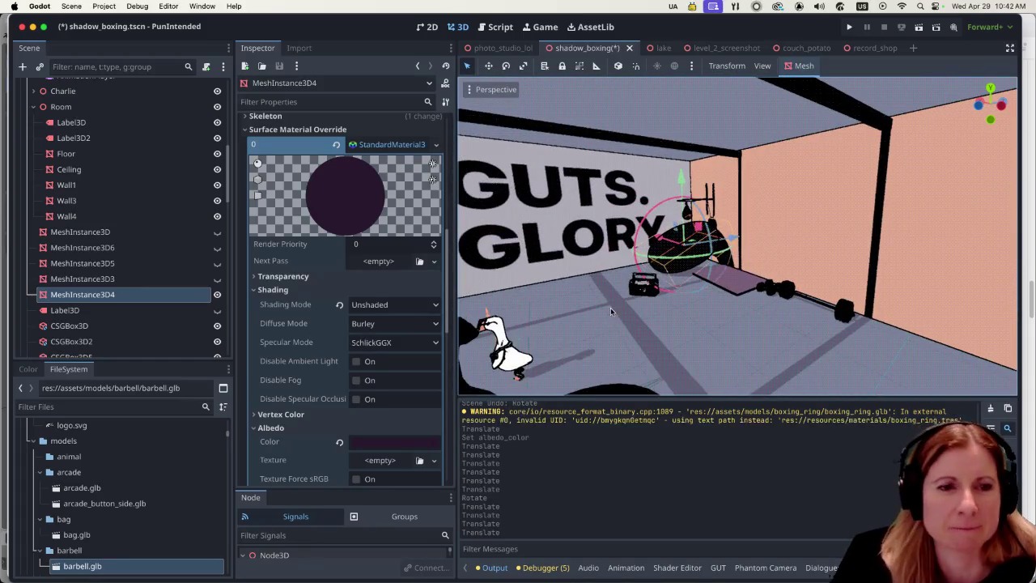
Rotate MeshInstance3D4 about 3 degrees more with the rotate gizmo.
left_click(725, 335)
left_click_drag(664, 333, 765, 348)
left_click(712, 283)
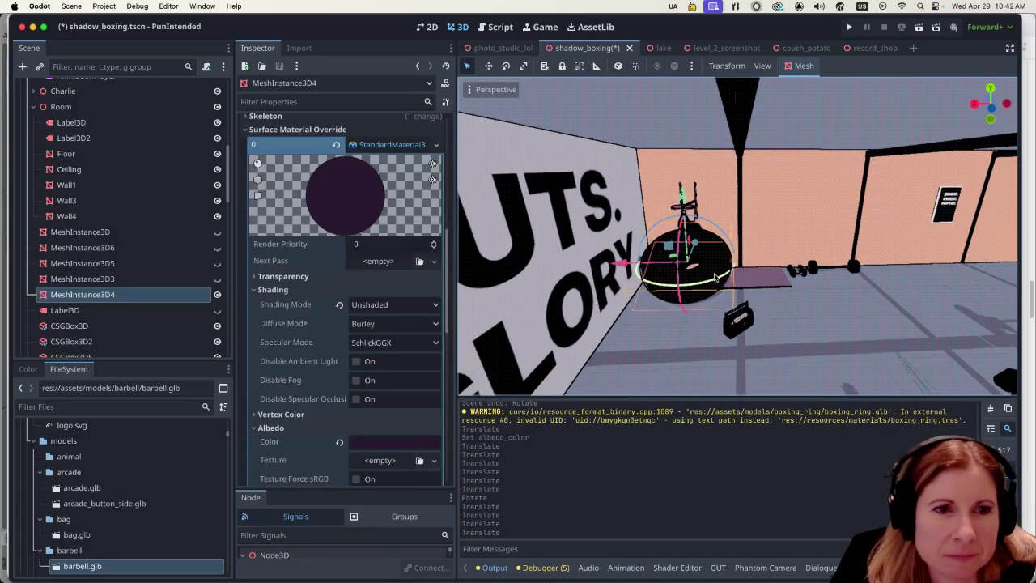
left_click_drag(730, 249, 737, 255)
left_click(815, 333)
Save and run the current scene, then quit the game with Cmd+Q.
scroll(843, 320, "down", 5)
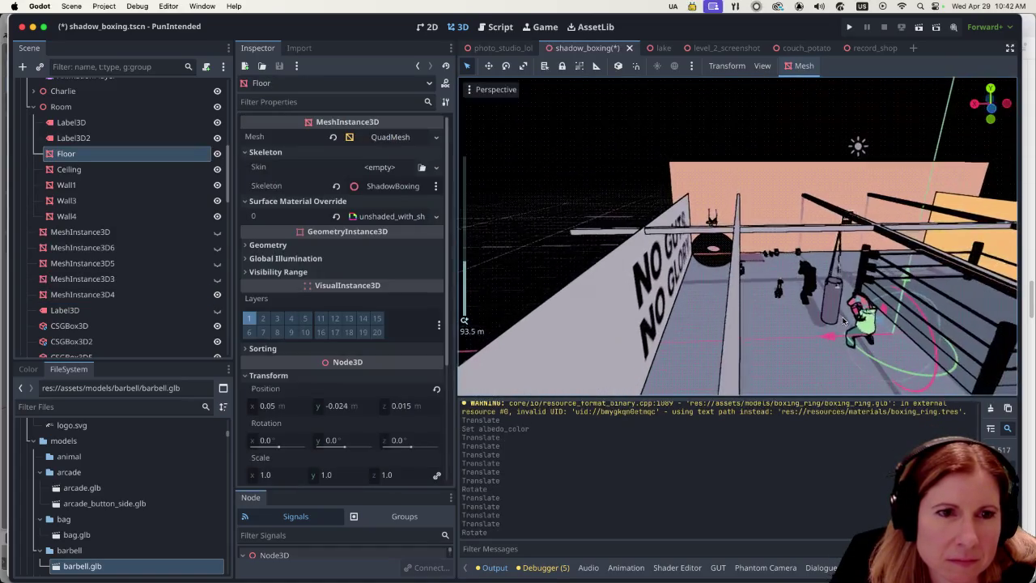
scroll(808, 334, "down", 3)
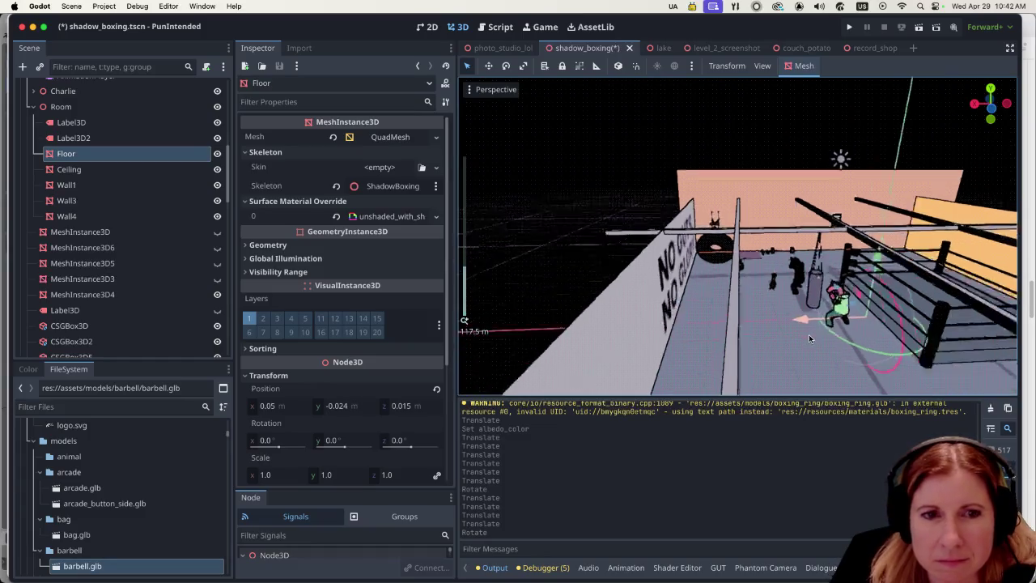
left_click(919, 27)
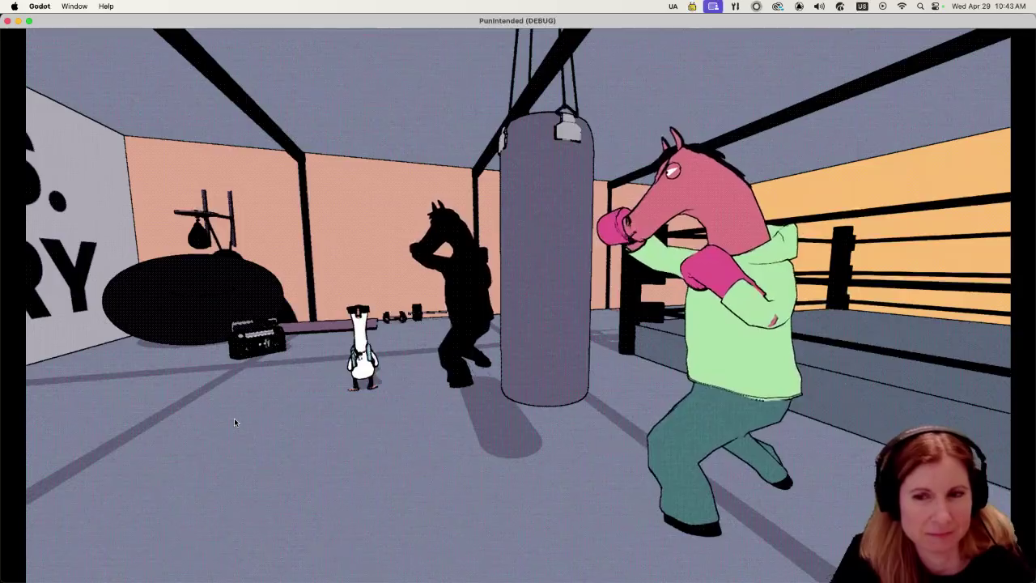
key("super+q")
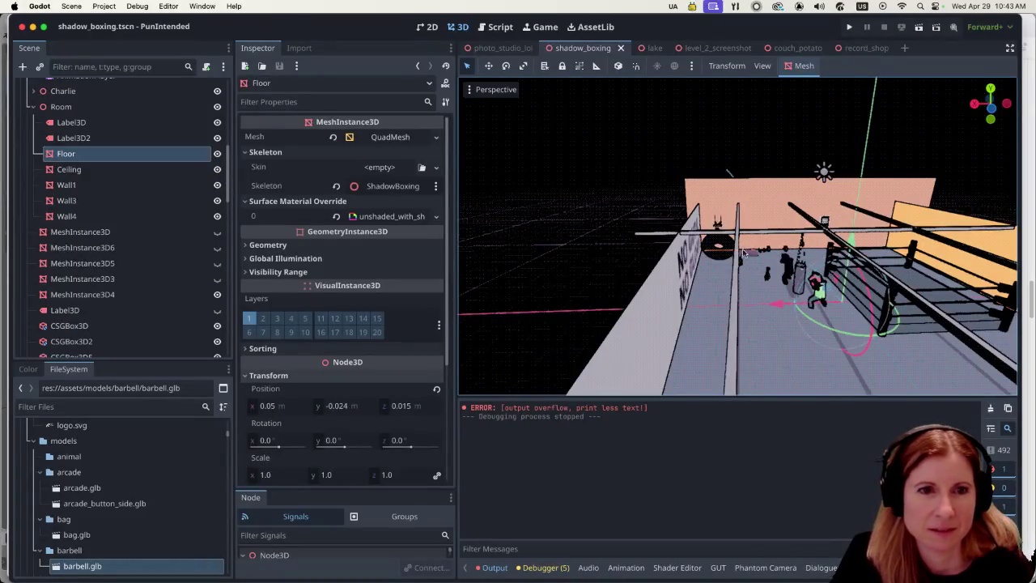
Select MeshInstance3D4 and tilt the dark torus with the rotate gizmo.
left_click(721, 254)
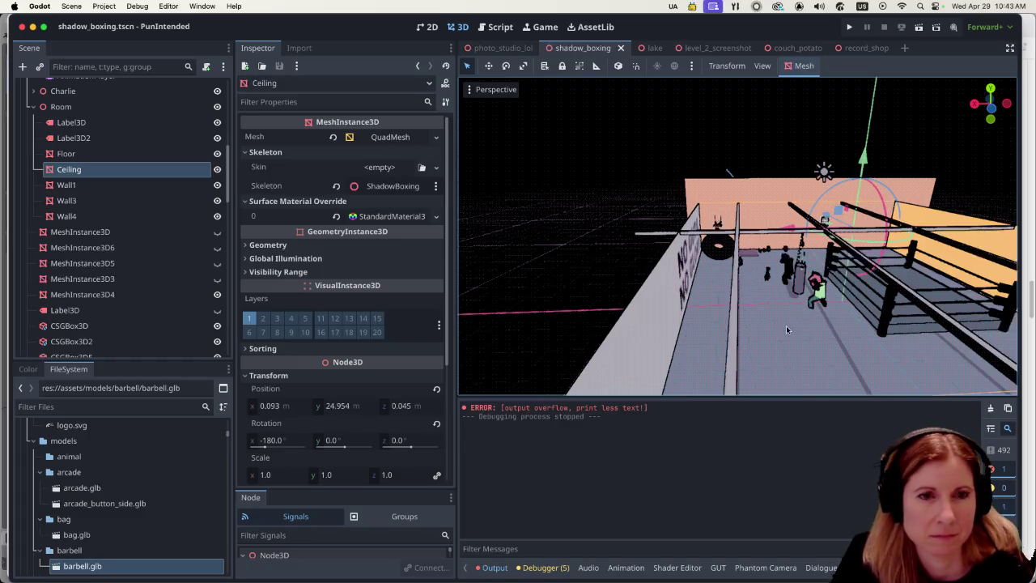
scroll(786, 329, "up", 10)
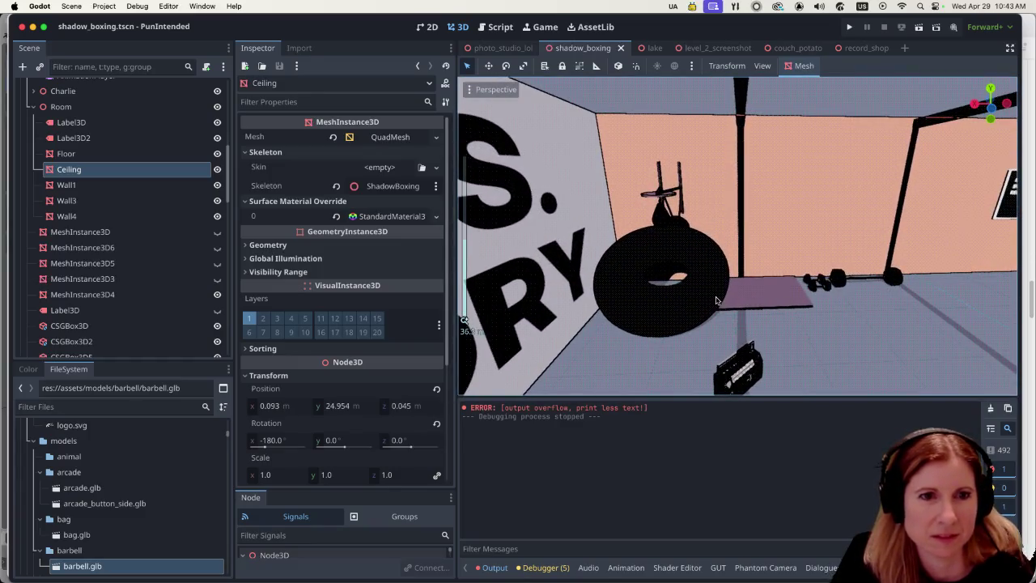
left_click(715, 300)
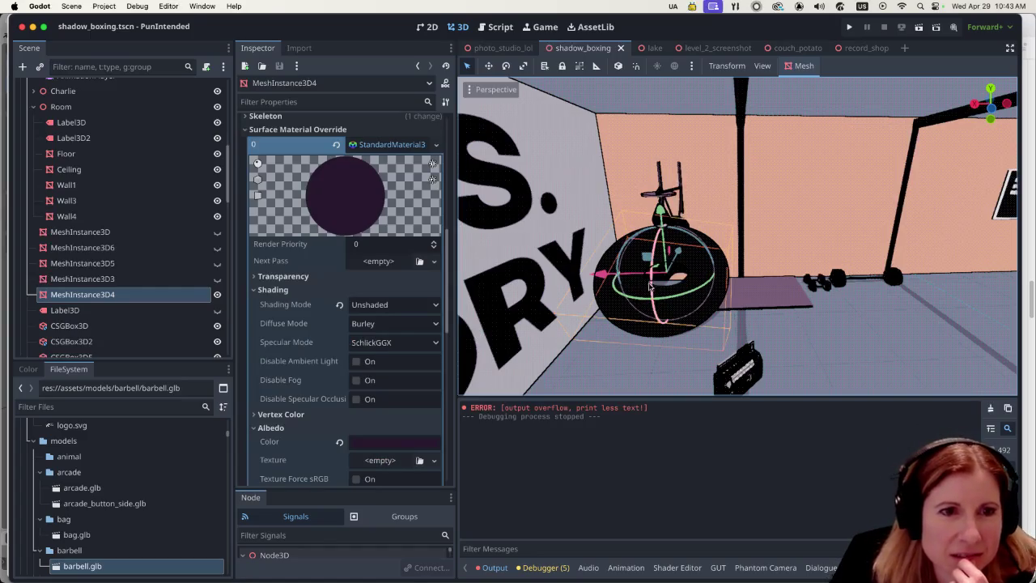
mouse_move(649, 285)
left_mouse_down()
mouse_move(623, 255)
mouse_move(703, 259)
mouse_move(684, 334)
left_mouse_up()
Lower the dark disc along Y down onto the gym floor.
scroll(681, 254, "down", 3)
scroll(683, 334, "down", 5)
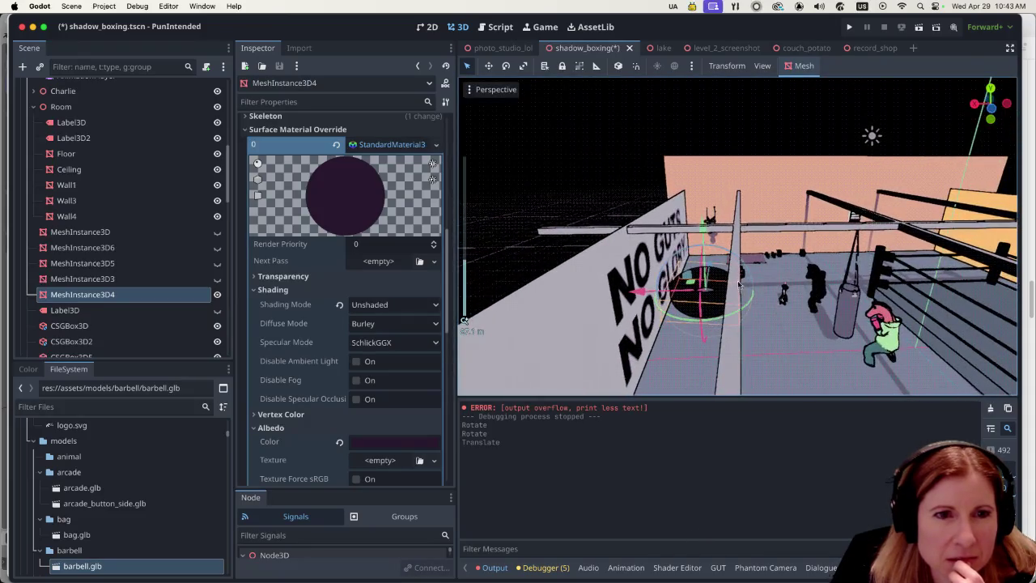
left_click_drag(703, 295, 679, 322)
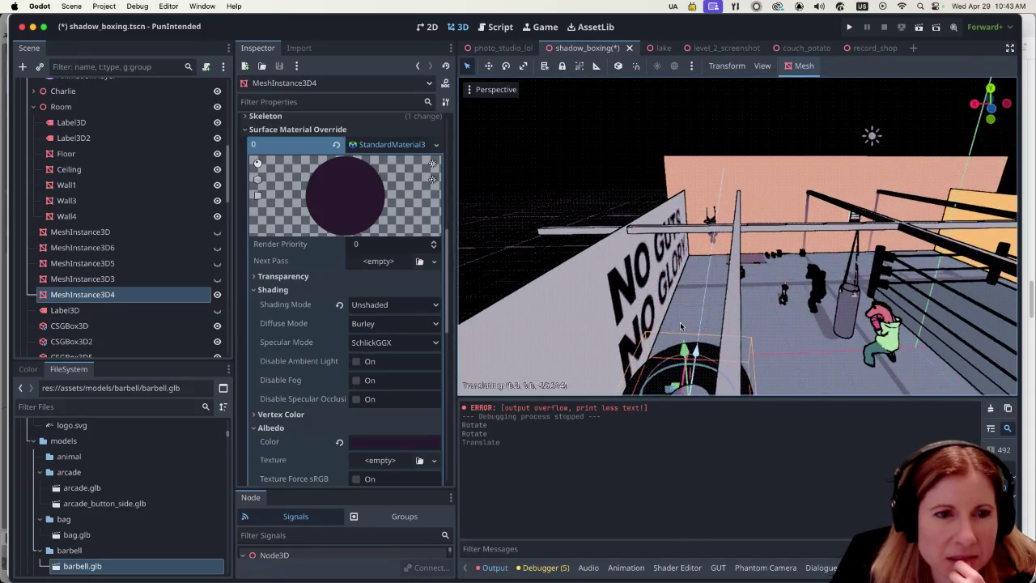
scroll(796, 331, "up", 10)
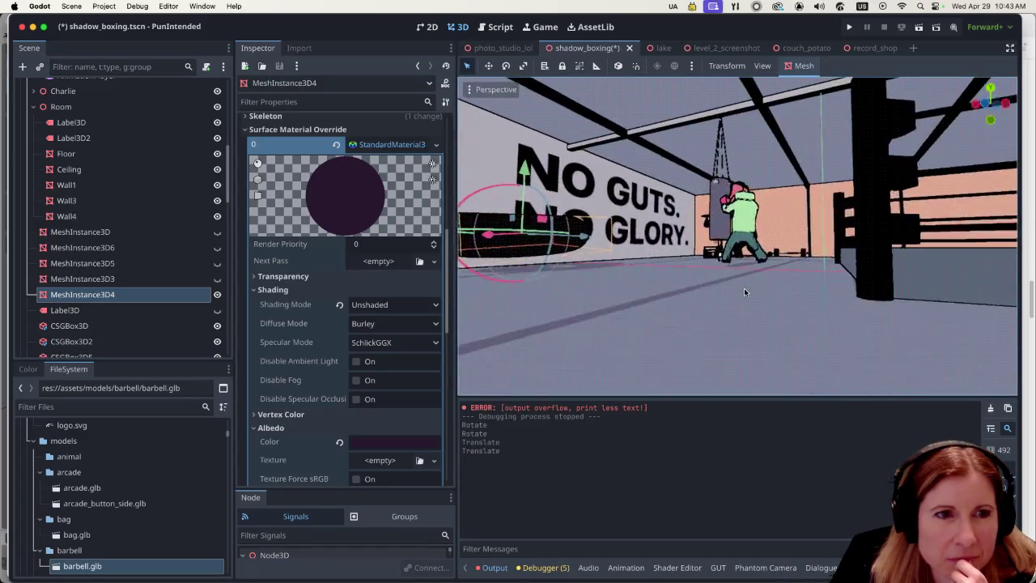
left_click_drag(530, 180, 518, 194)
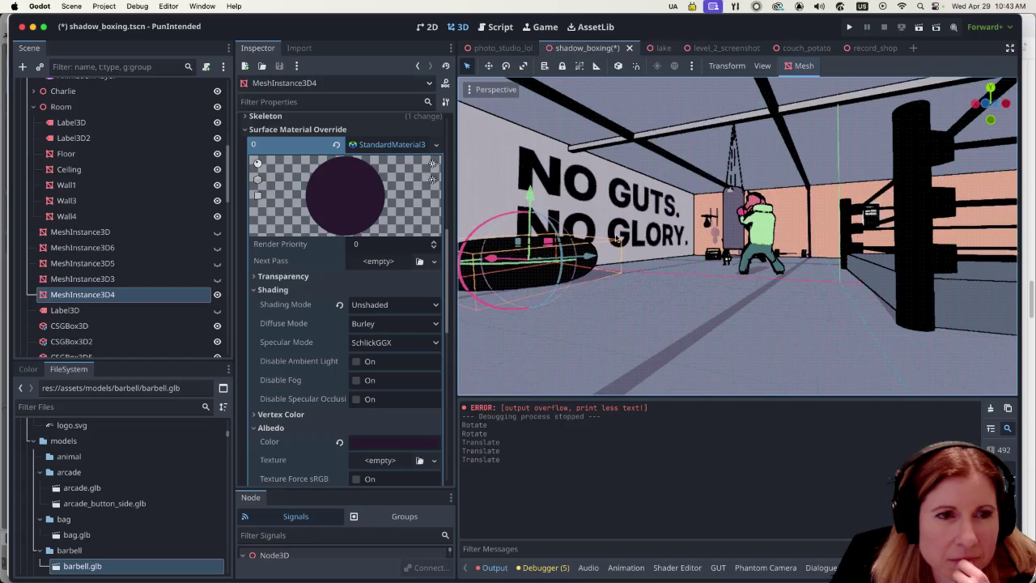
scroll(646, 267, "up", 2)
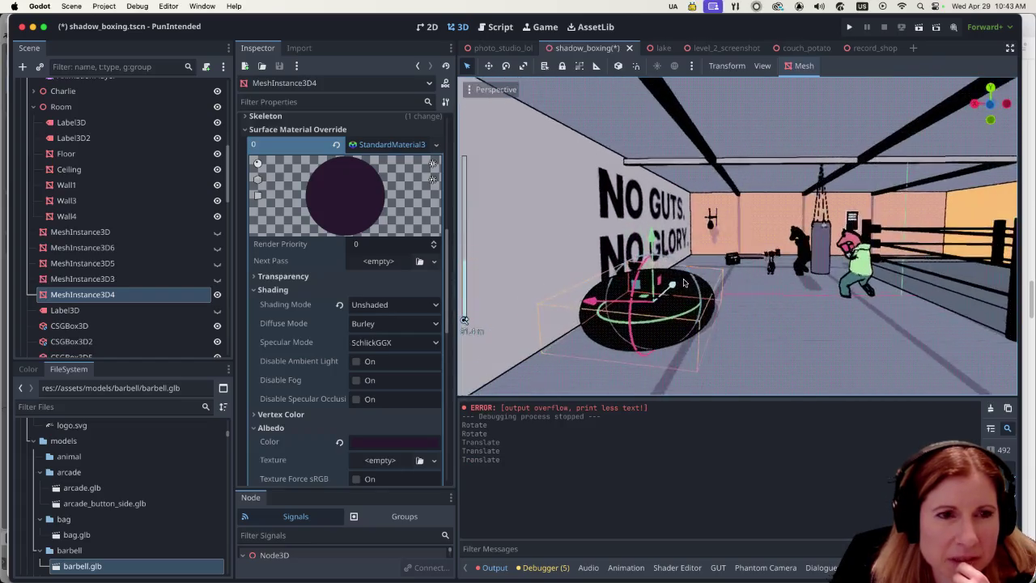
Rotate the black disc so it lies flat on the floor.
left_click(734, 311)
scroll(720, 320, "right", 3)
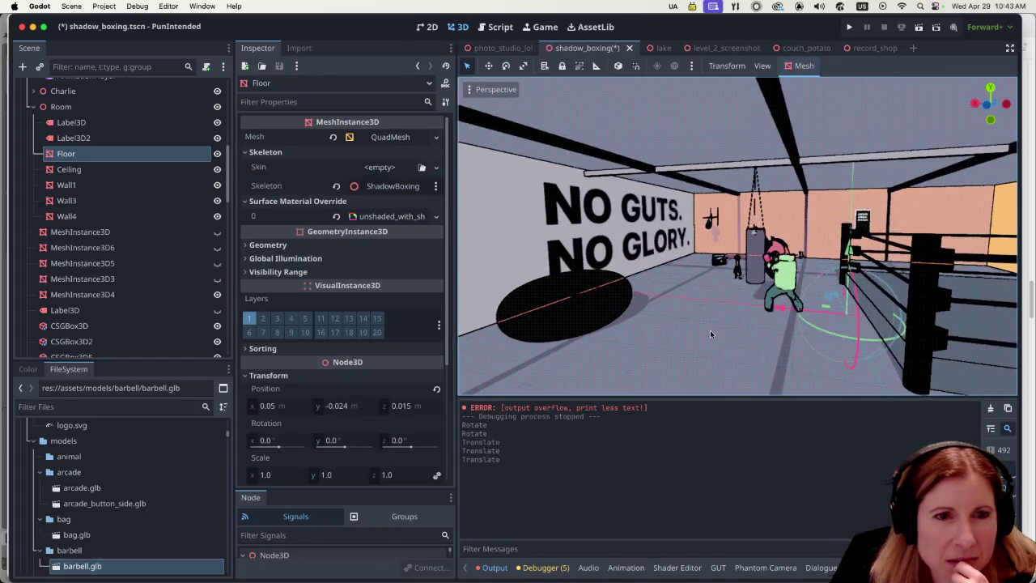
left_click(591, 324)
scroll(673, 328, "left", 2)
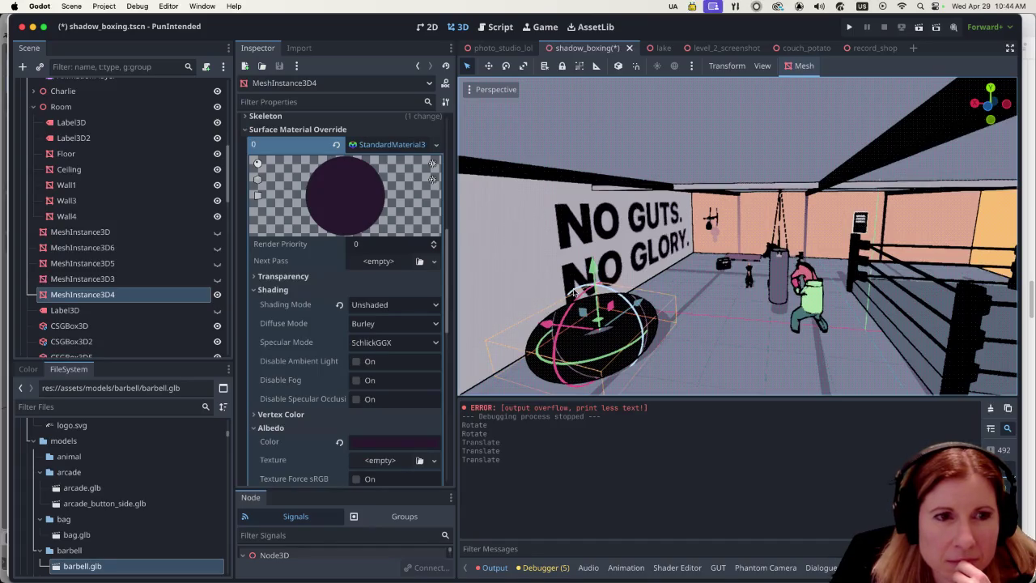
left_click_drag(572, 293, 599, 324)
left_click(722, 361)
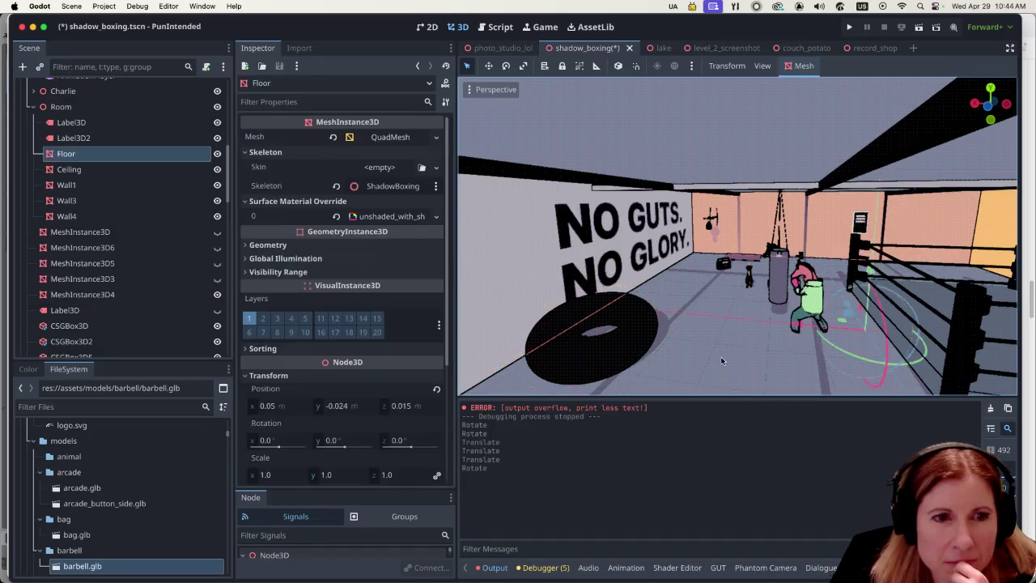
Test-run the scene, then move the black disc further back across the floor.
left_click(919, 28)
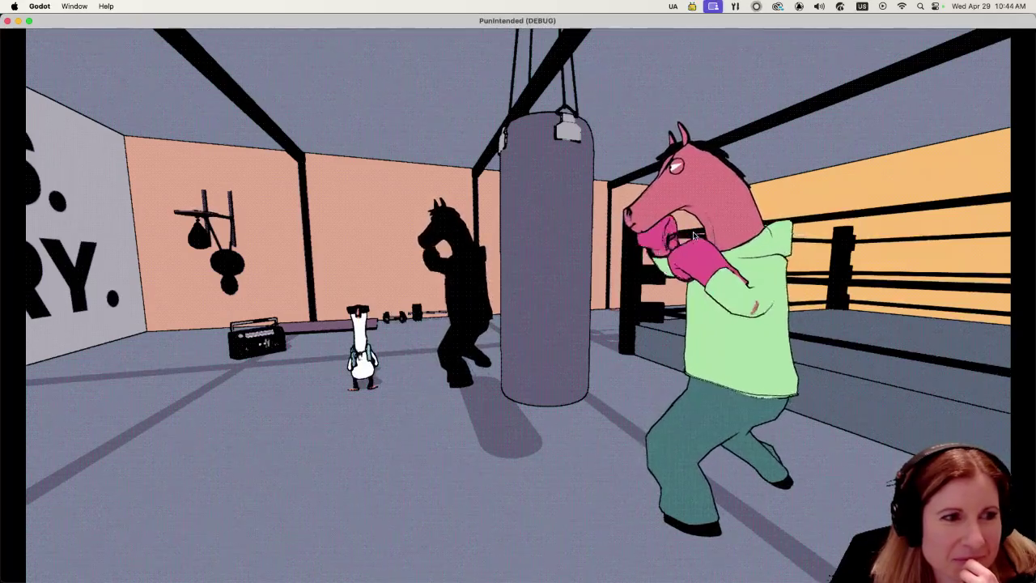
key("super+q")
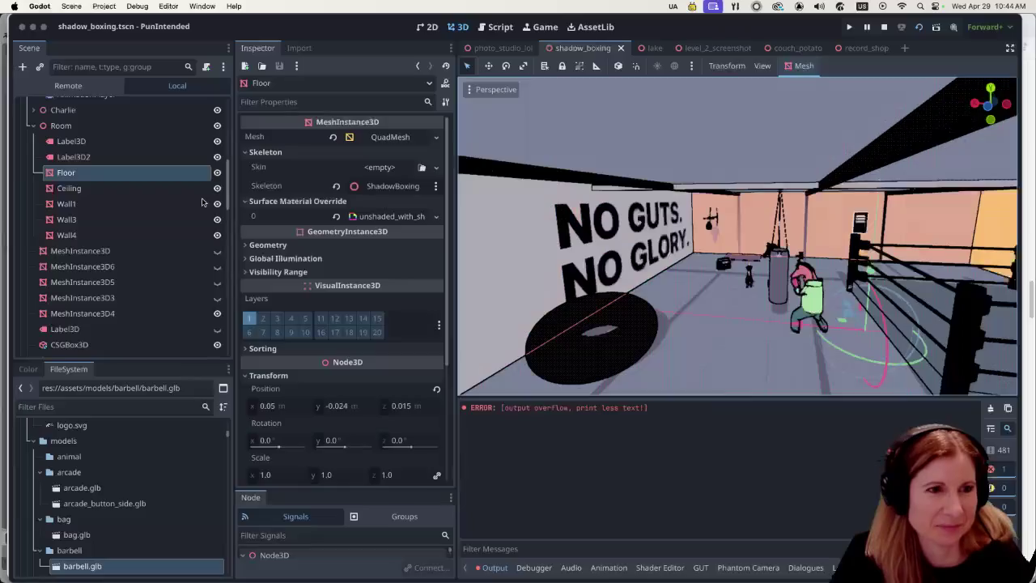
left_click(578, 368)
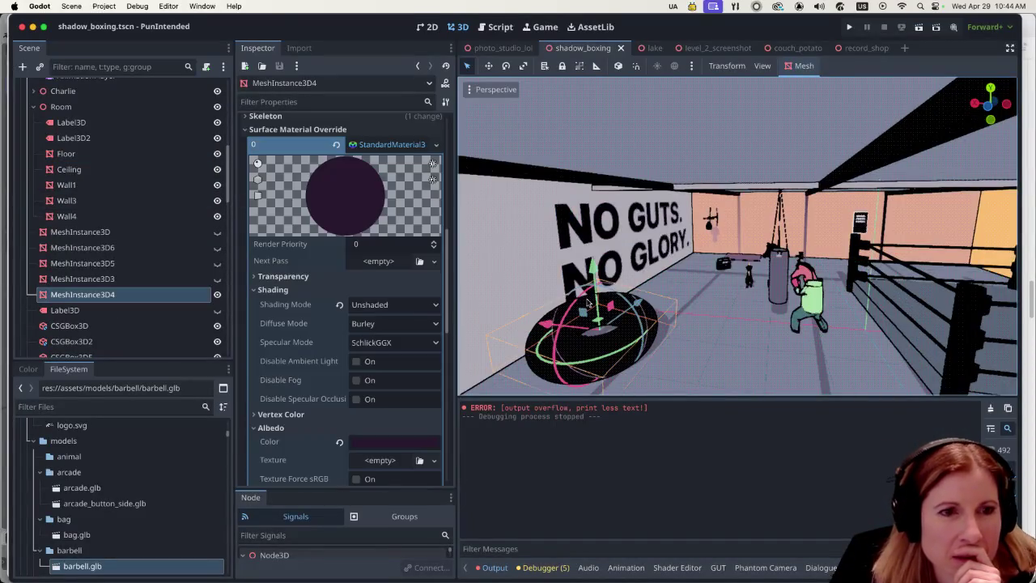
left_click_drag(636, 303, 650, 293)
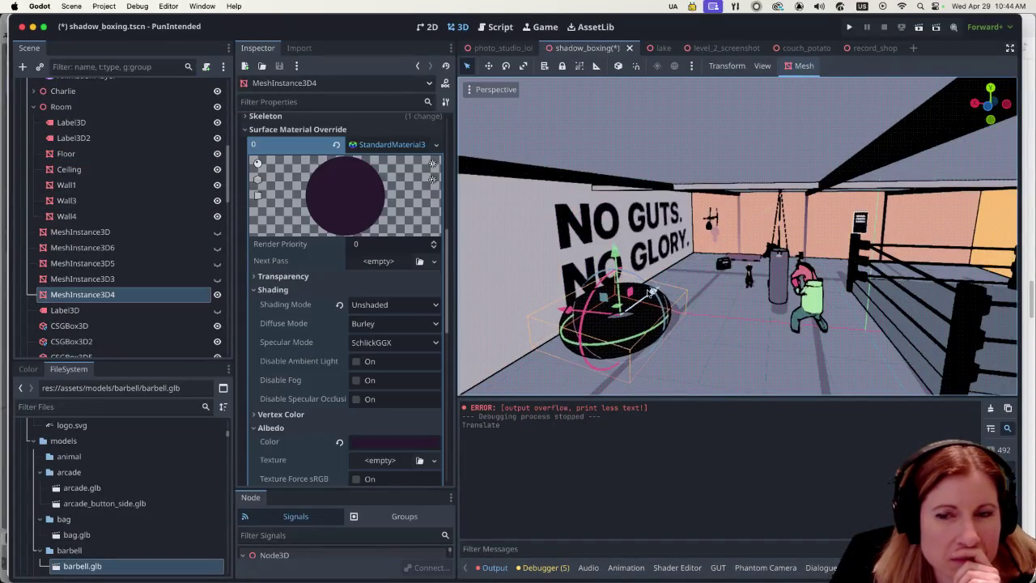
Run the scene again, then push the disc closer to the wall.
left_click(921, 28)
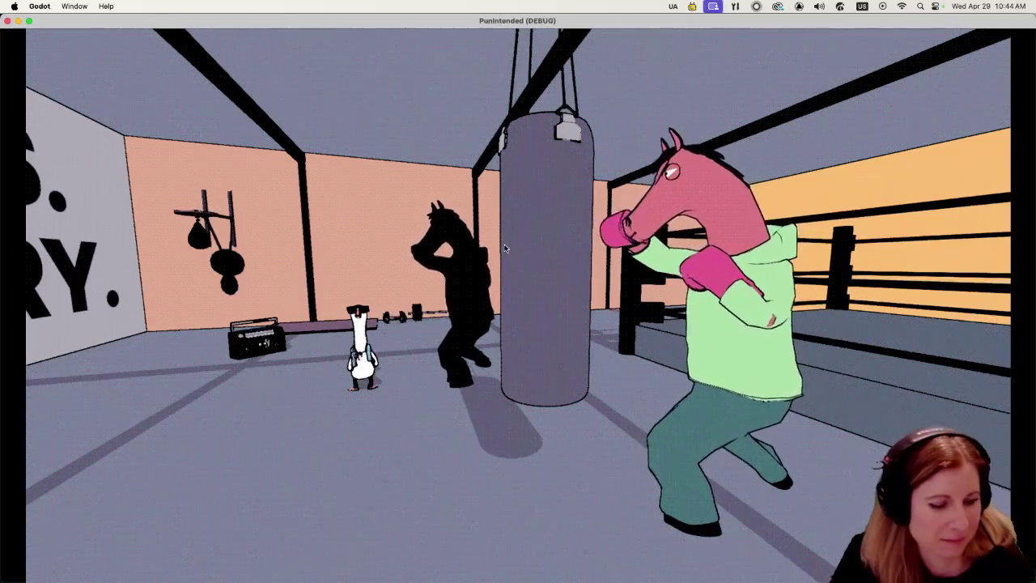
key("super+q")
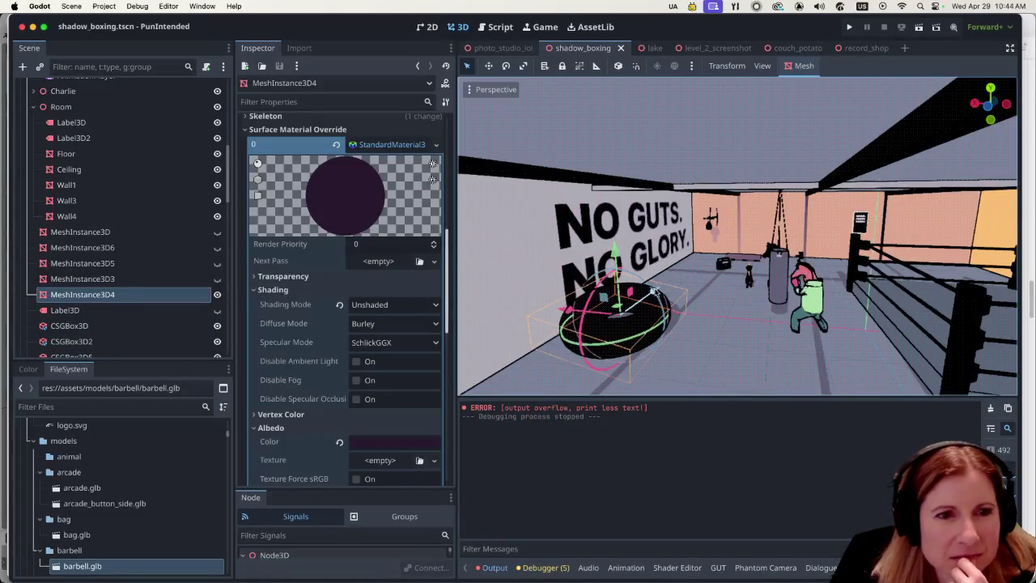
left_click_drag(656, 290, 681, 275)
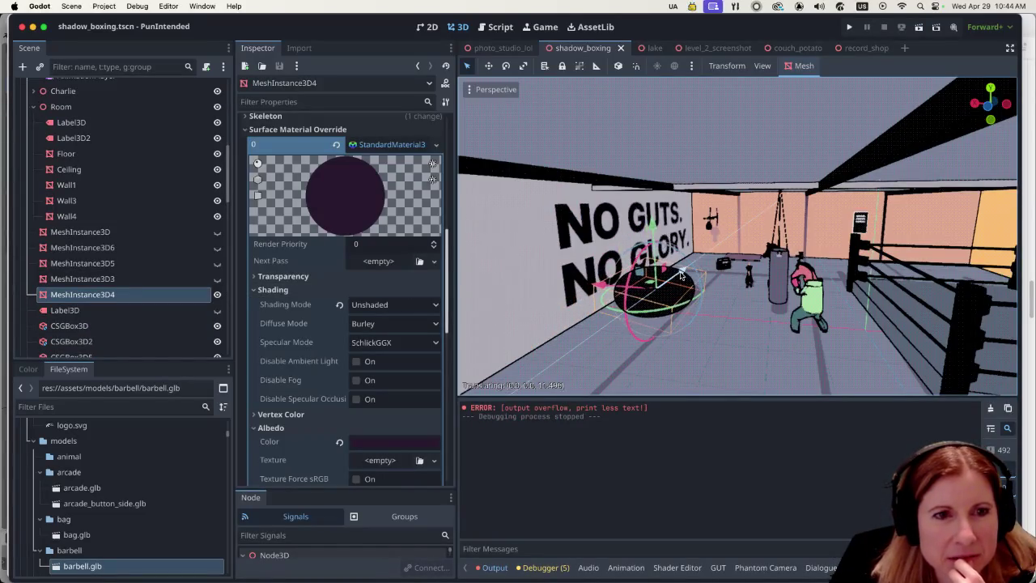
Test-run the scene, then shift the disc further back toward the wall.
left_click(920, 29)
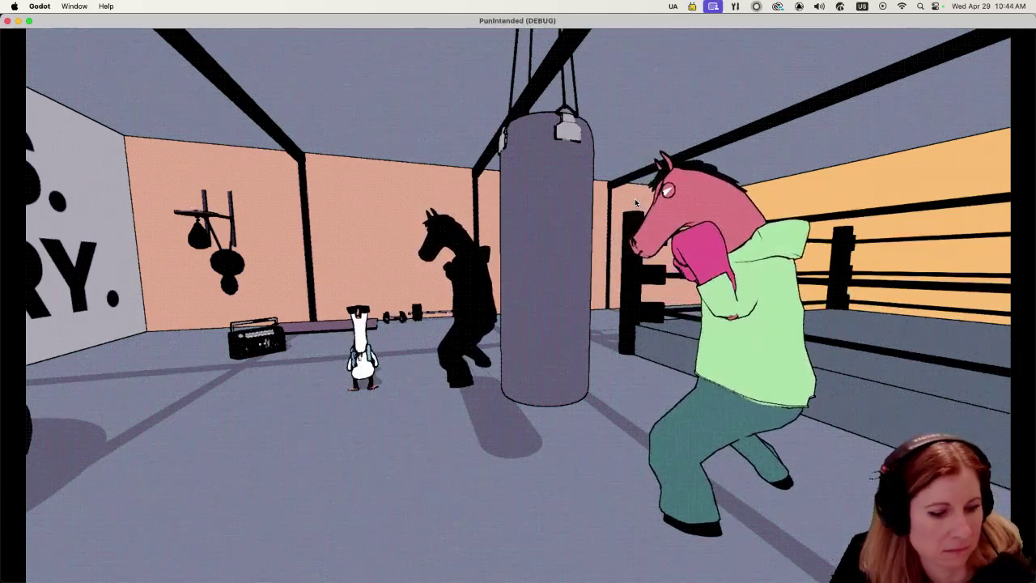
key("super+q")
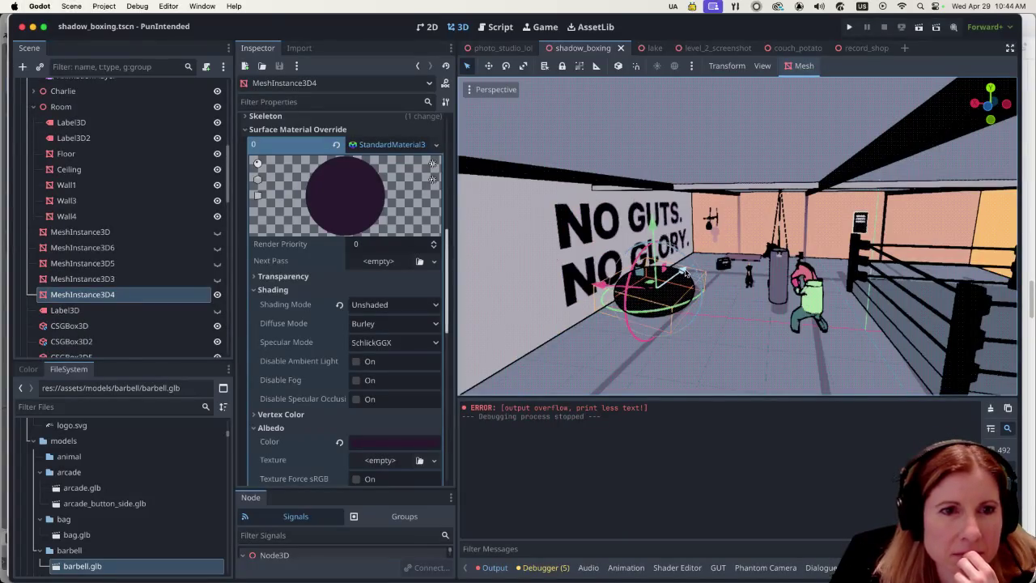
left_click_drag(684, 272, 713, 245)
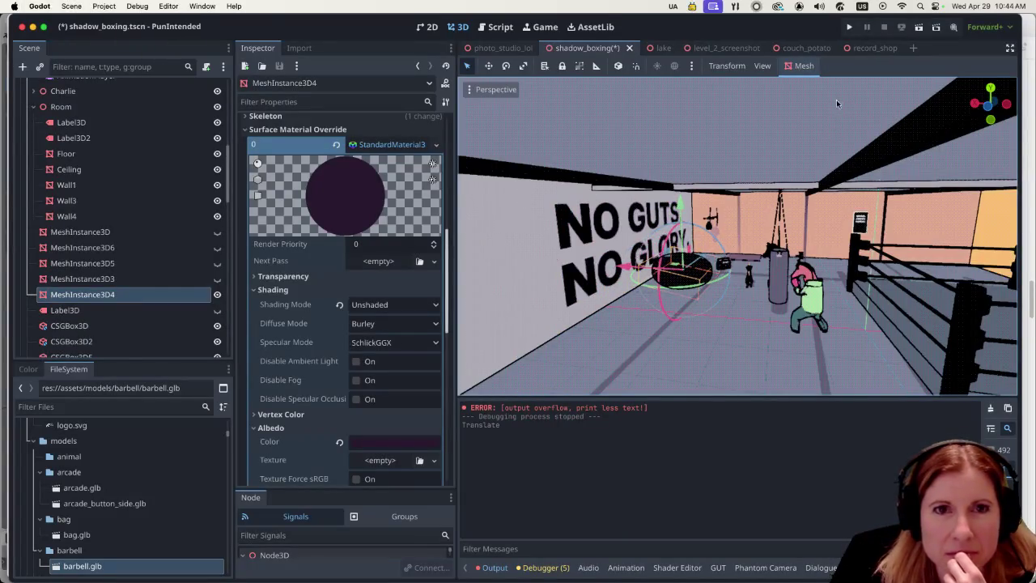
Run the scene once more, then tilt the disc a few degrees and adjust its height.
left_click(918, 29)
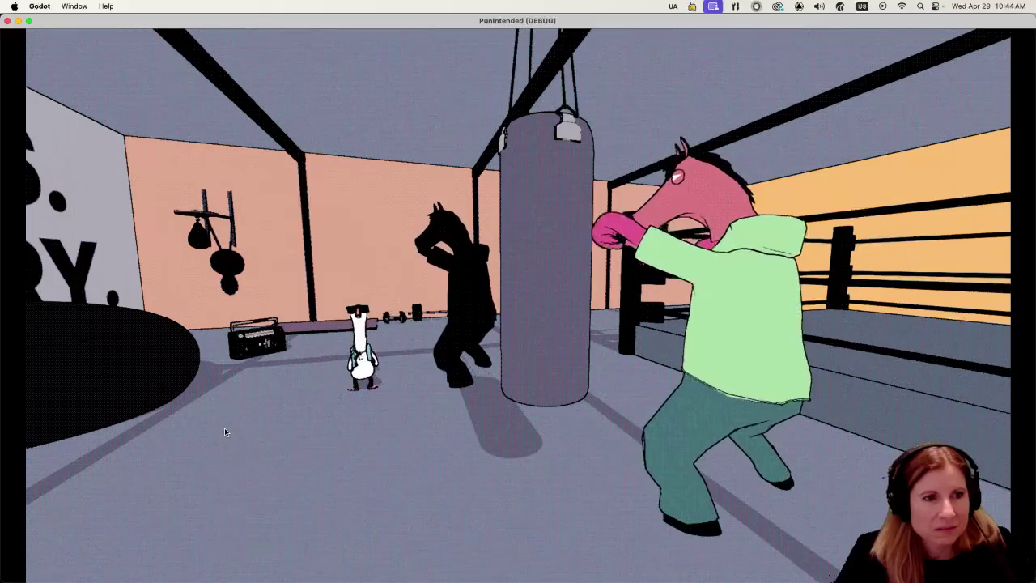
key("super+q")
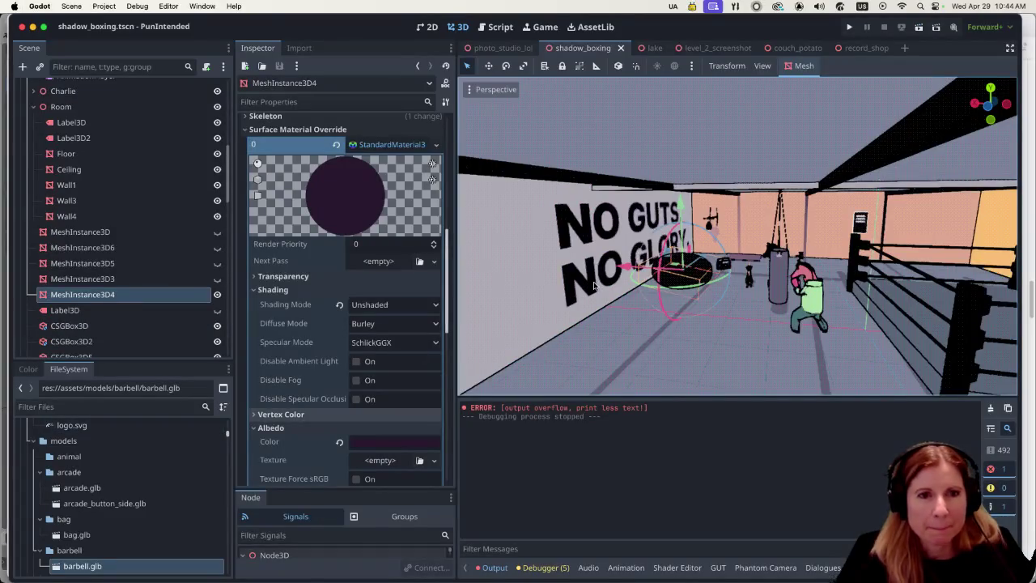
scroll(687, 321, "up", 5)
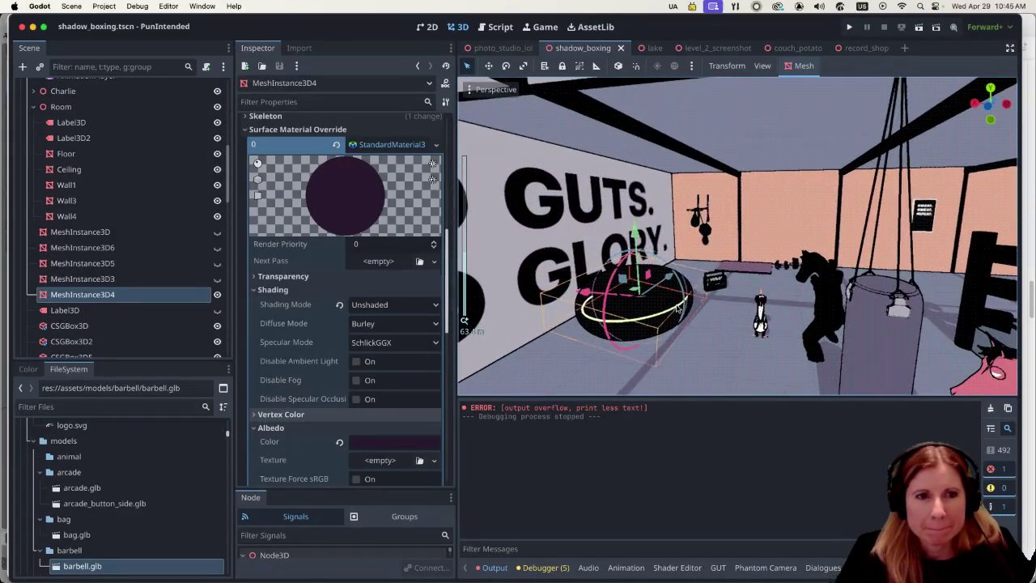
left_click_drag(682, 291, 620, 286)
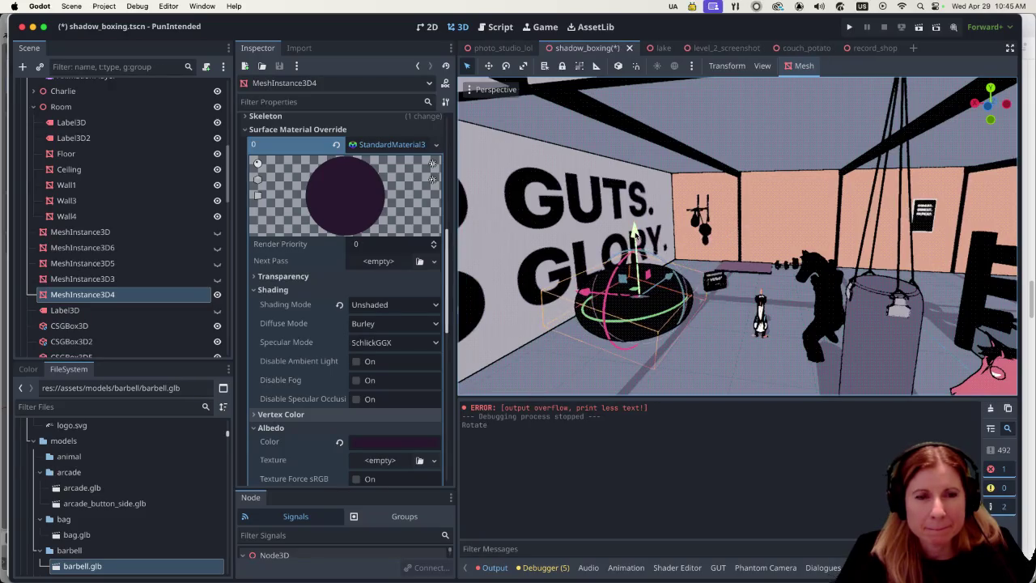
left_click_drag(635, 232, 636, 241)
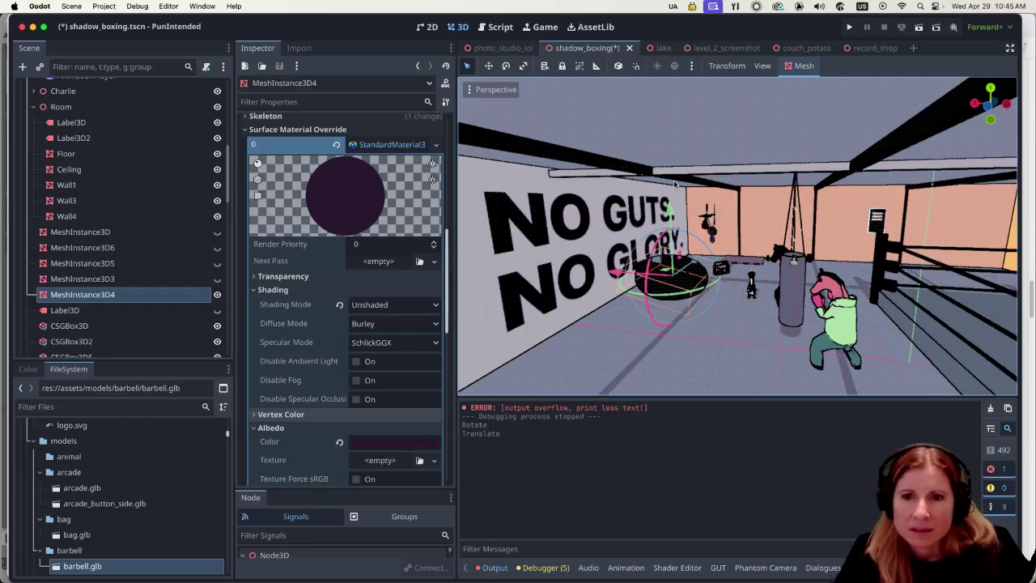
Turn on Embed Game on Next Play in the Game workspace, then go back to the 3D gym scene.
left_click(544, 26)
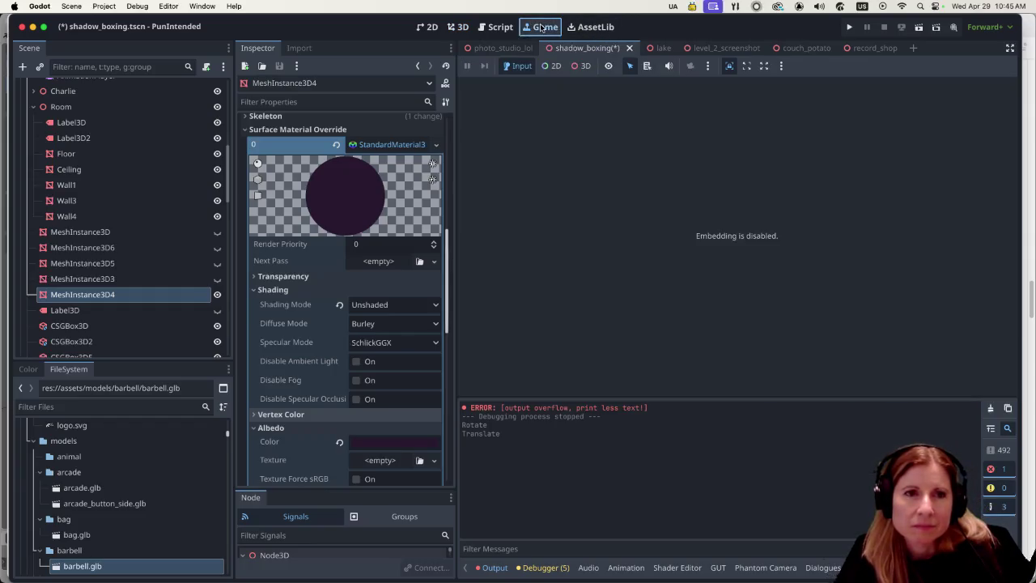
left_click(782, 67)
left_click(795, 84)
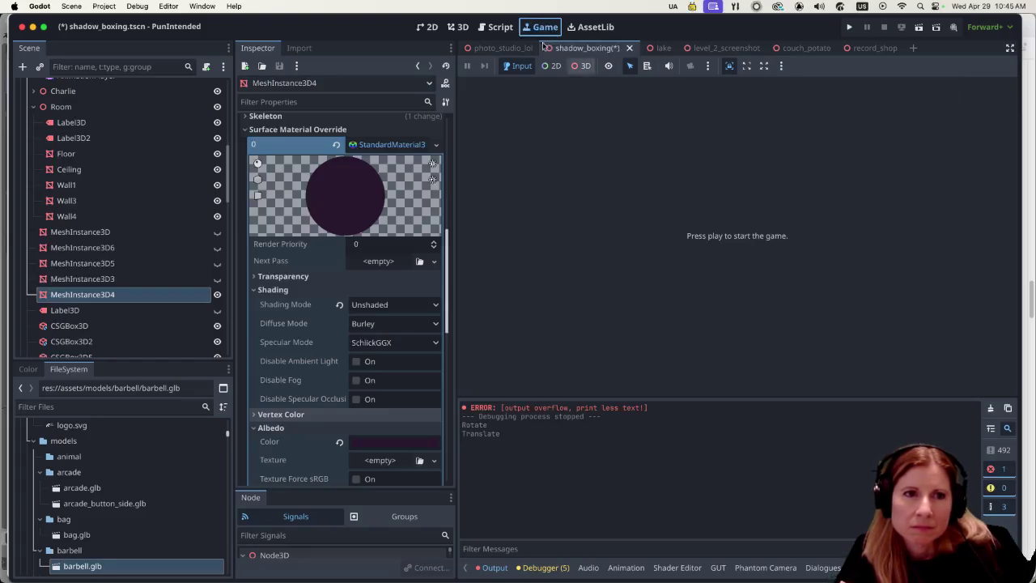
left_click(495, 26)
left_click(458, 27)
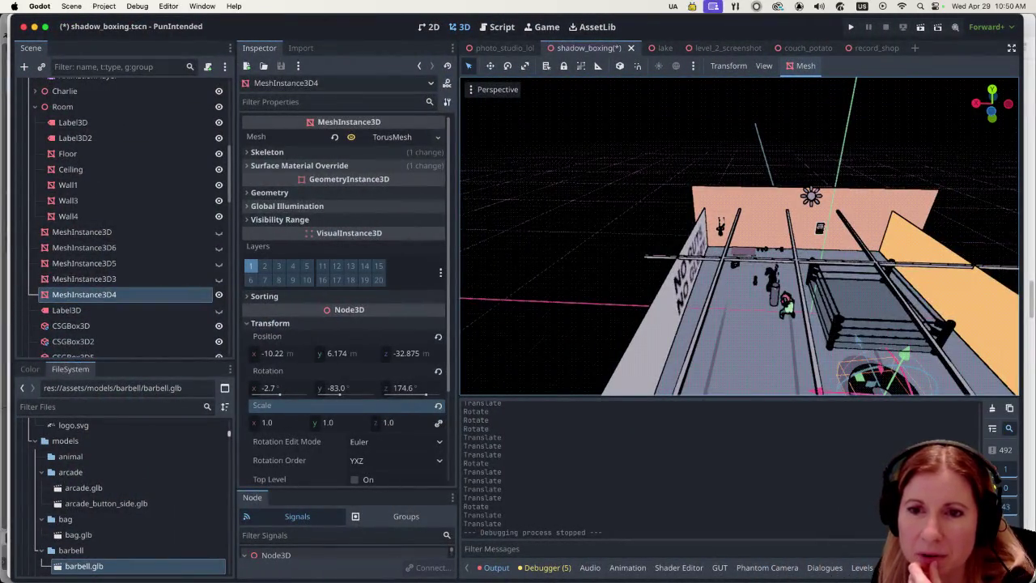
Collapse the shadguy node in the Scene dock and scroll back up to the ShadowBoxing root.
scroll(761, 316, "up", 10)
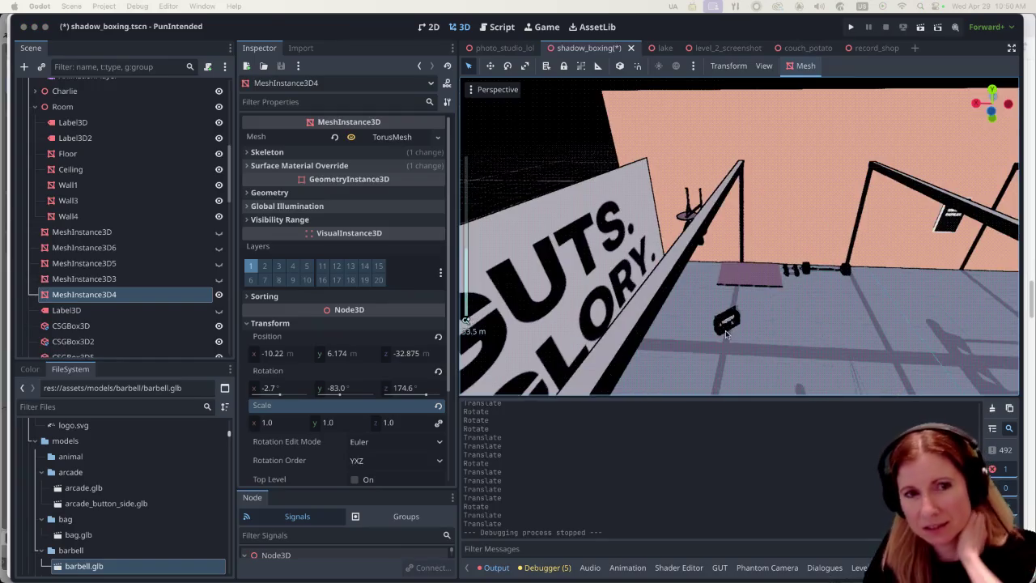
scroll(732, 328, "down", 3)
scroll(737, 320, "up", 4)
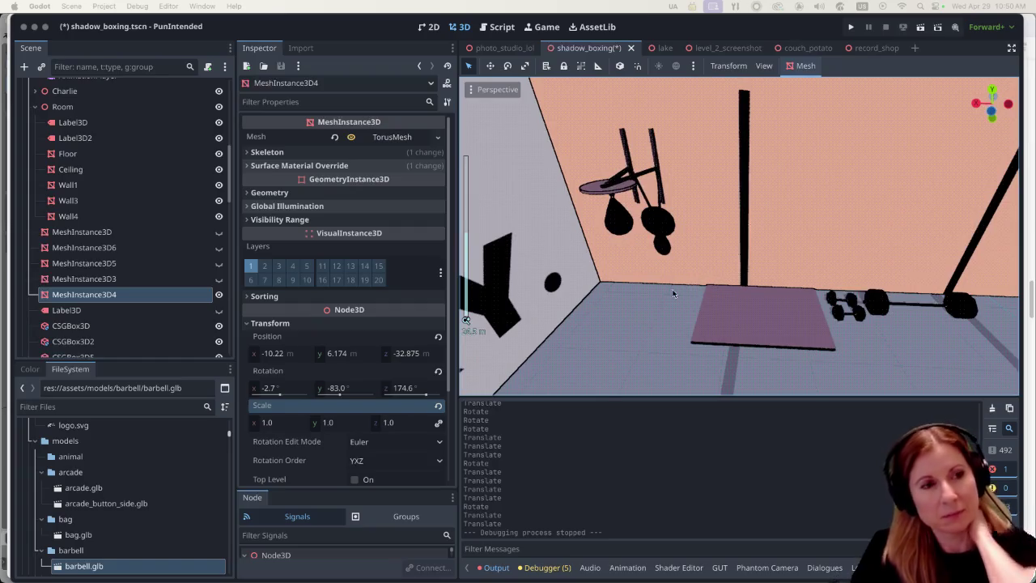
scroll(177, 313, "down", 10)
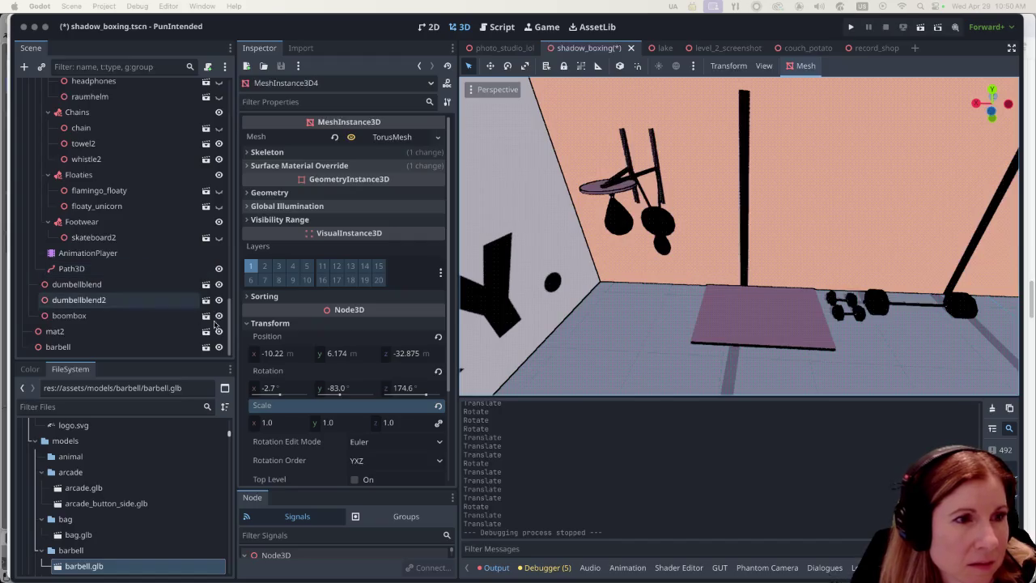
scroll(208, 141, "up", 5)
scroll(204, 242, "down", 6)
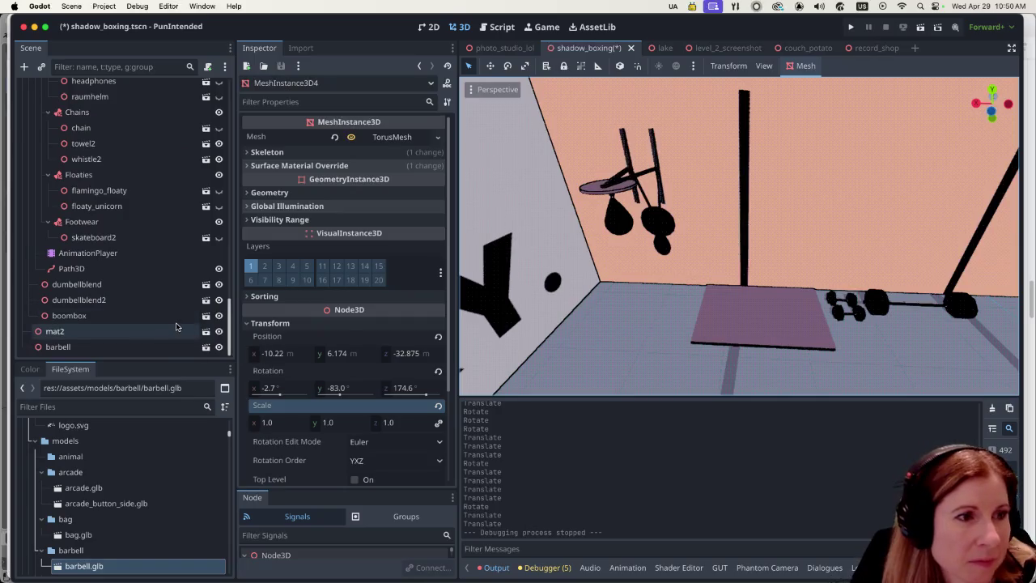
scroll(135, 324, "up", 5)
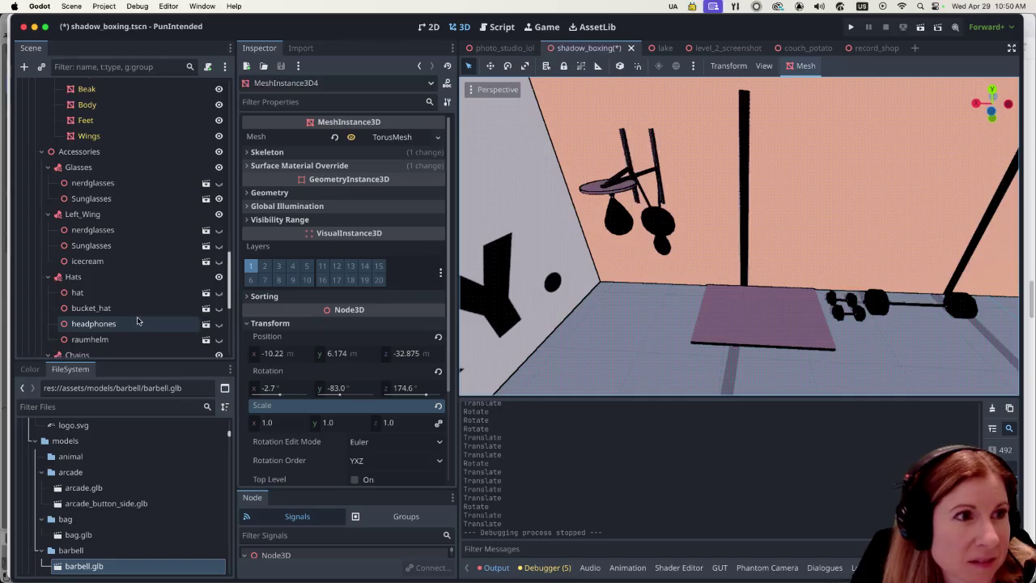
scroll(138, 322, "up", 5)
left_click(34, 97)
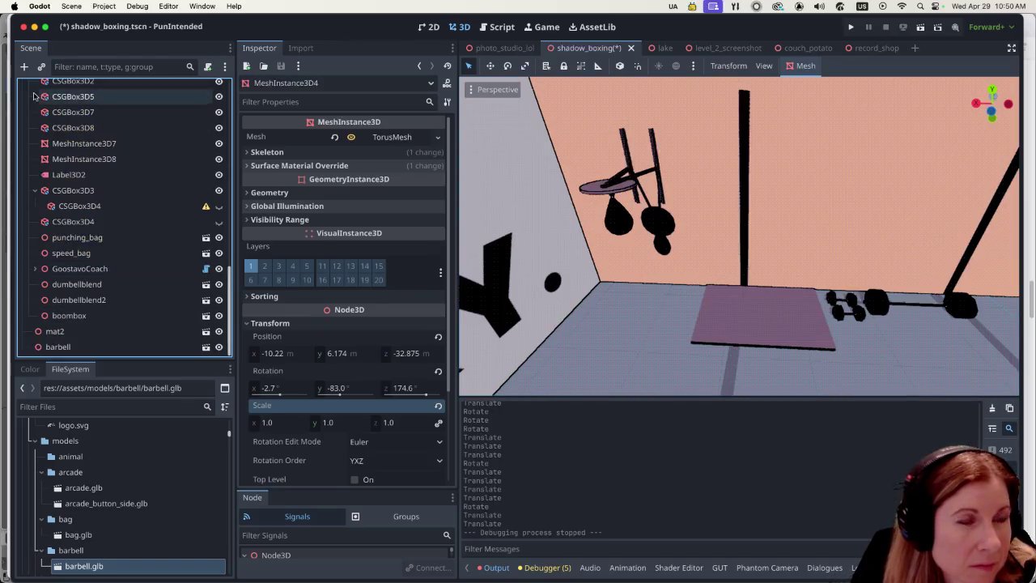
scroll(127, 235, "up", 5)
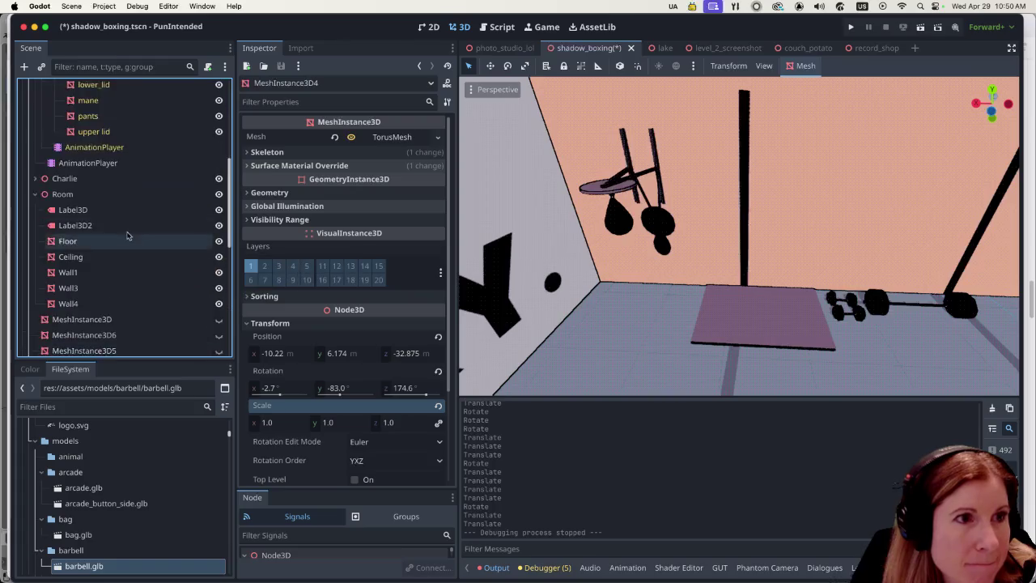
scroll(125, 233, "up", 5)
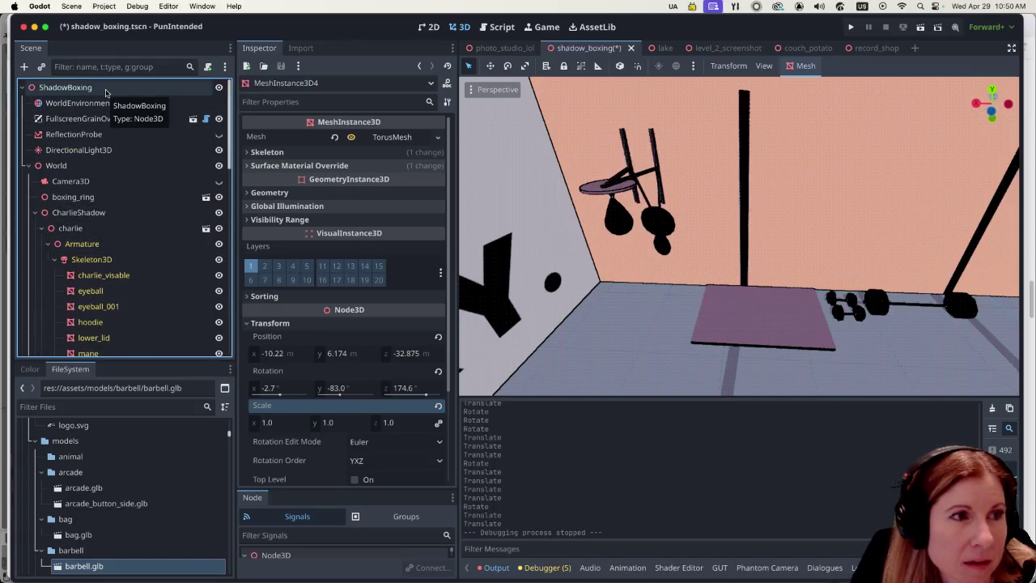
Add a CSGSphere3D child under World and give it a new StandardMaterial3D.
left_click(61, 166)
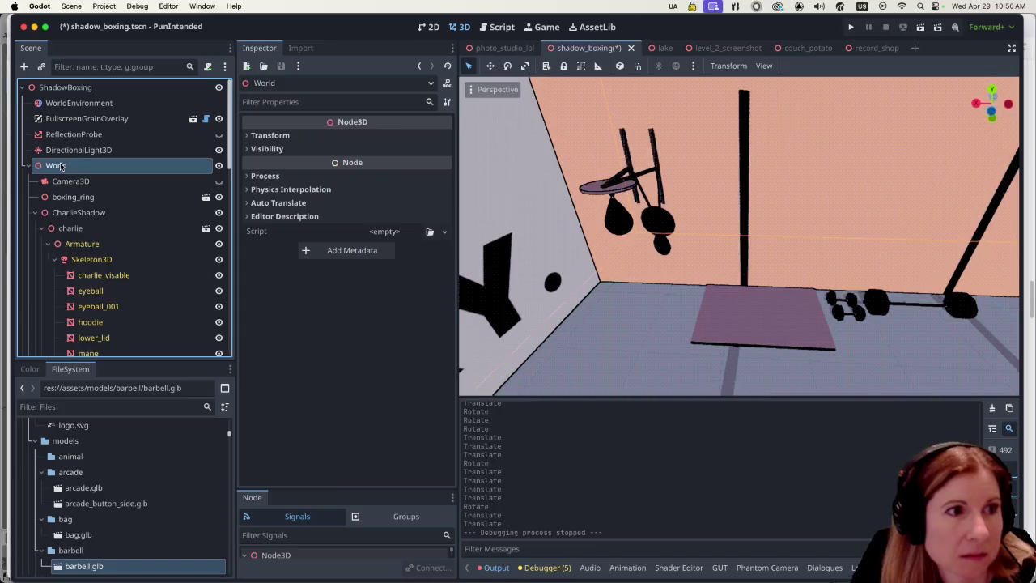
right_click(61, 165)
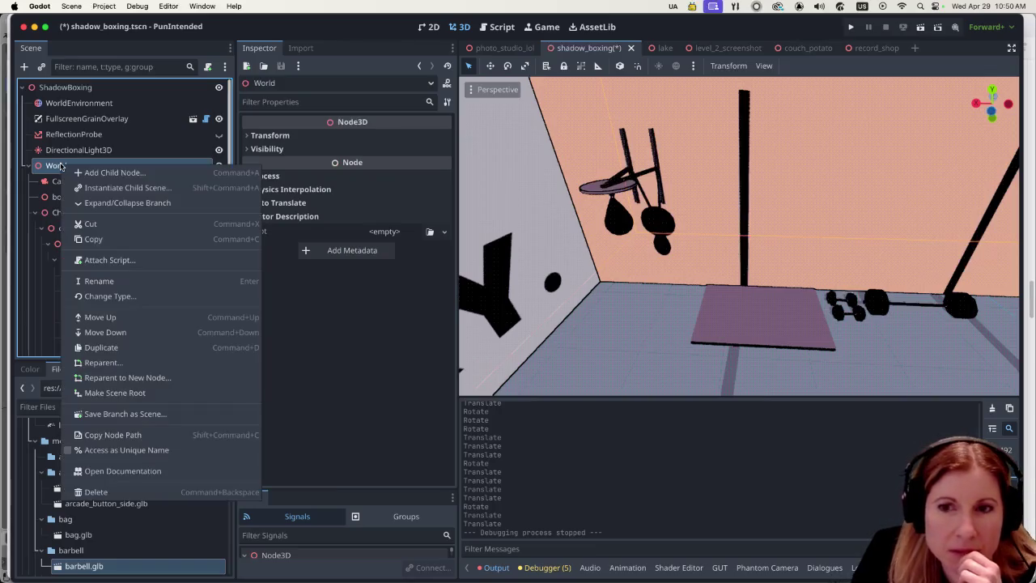
left_click(137, 174)
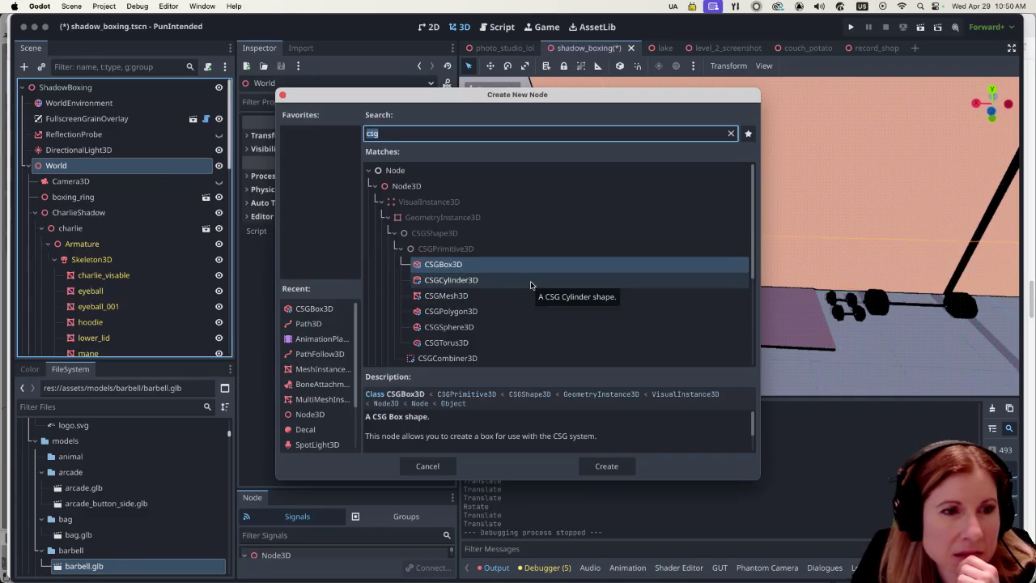
left_click(503, 329)
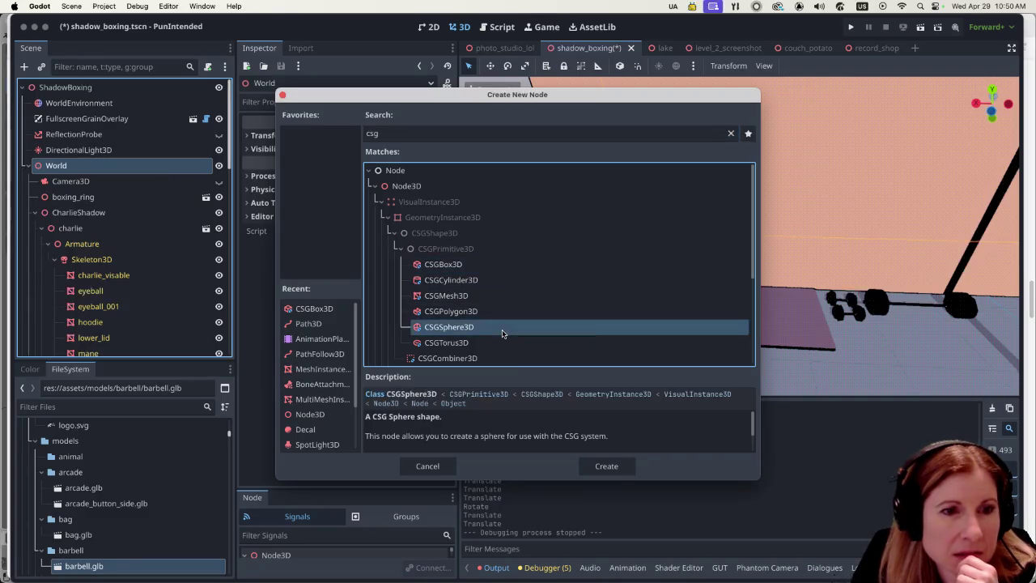
left_click(626, 474)
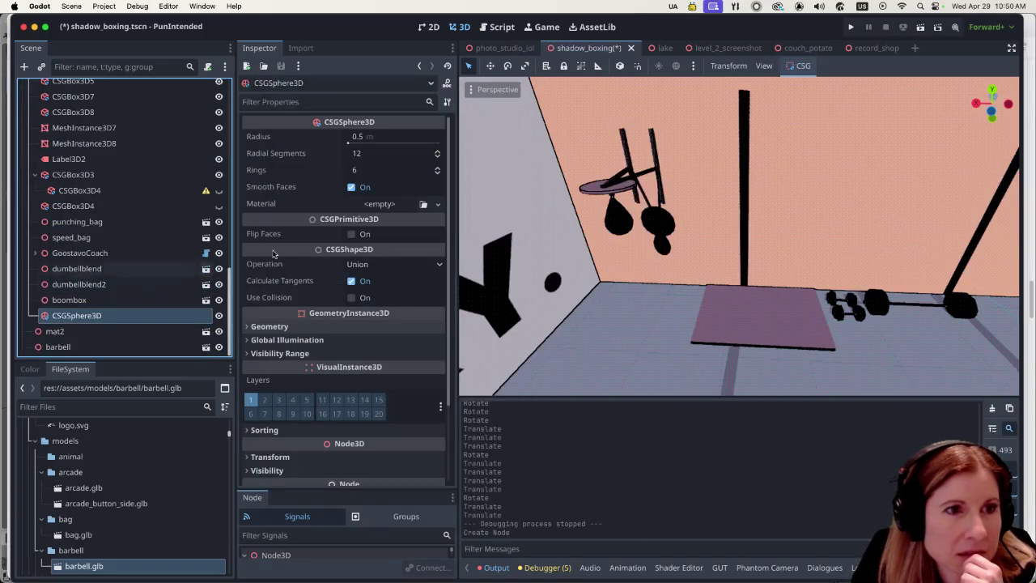
left_click(390, 208)
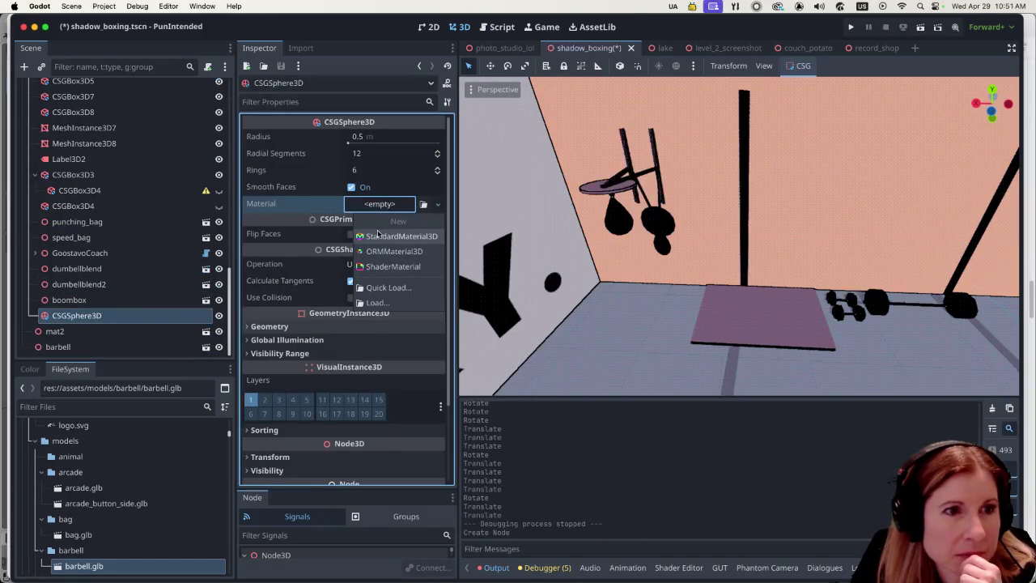
left_click(376, 234)
Move the sphere left and up with the gizmo arrows, next to the mat.
scroll(642, 234, "down", 10)
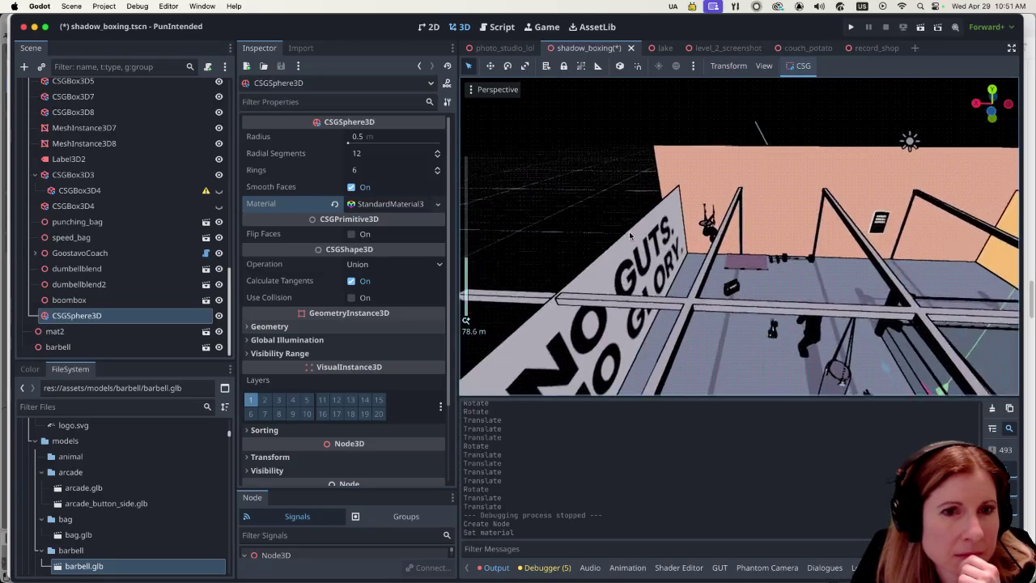
mouse_move(748, 314)
left_mouse_down()
mouse_move(728, 282)
mouse_move(732, 236)
mouse_move(735, 247)
left_mouse_up()
scroll(738, 255, "up", 6)
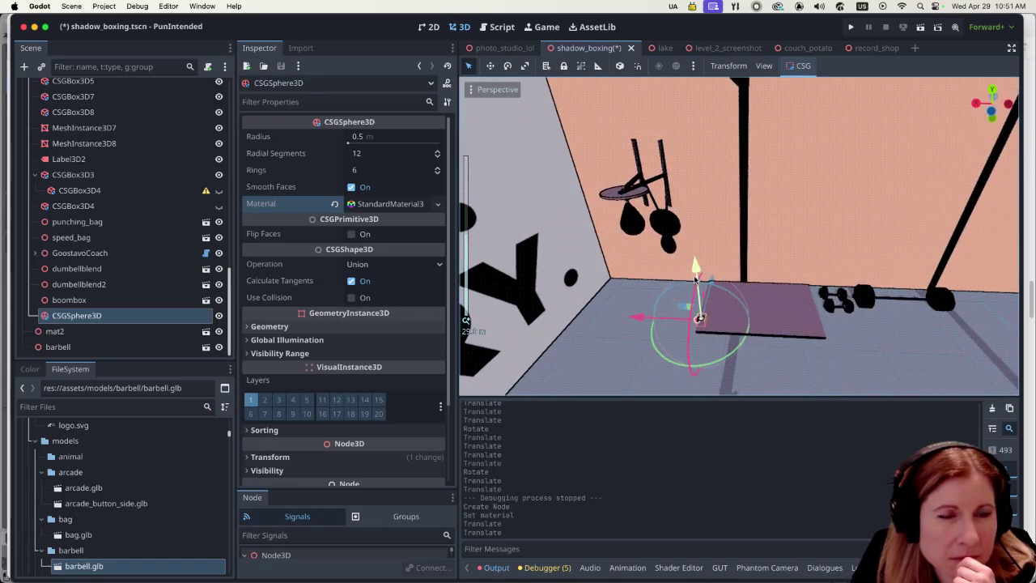
left_click_drag(696, 277, 686, 251)
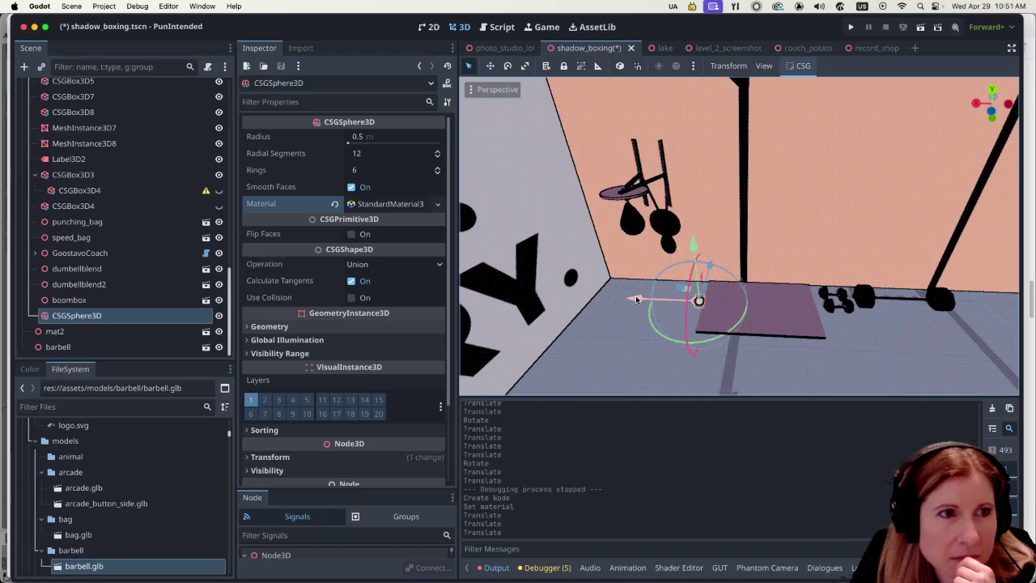
left_click_drag(637, 297, 570, 296)
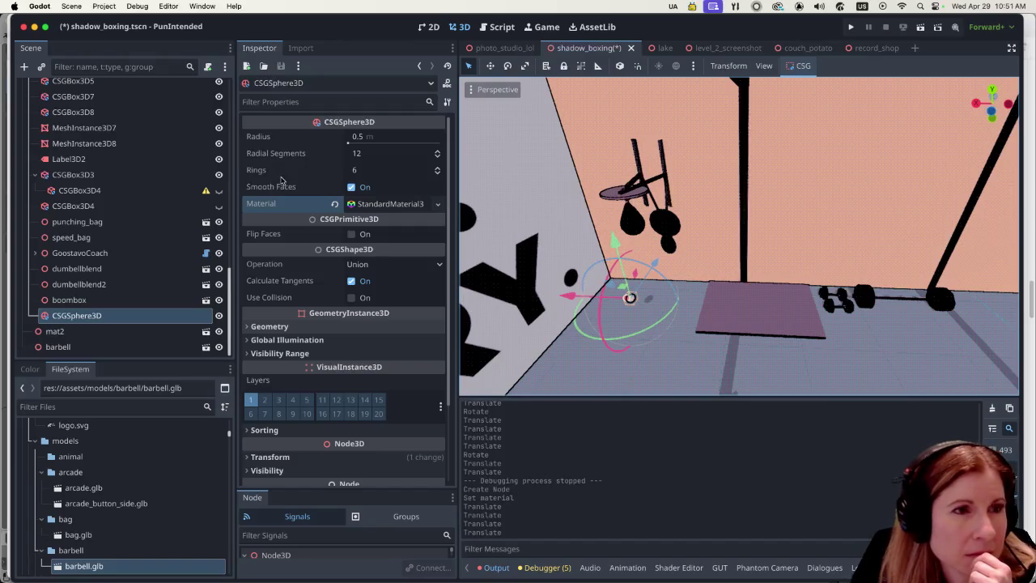
Set the sphere's radius to 2.244 m and lower it onto the gym floor beside the mat.
left_click(350, 141)
left_click_drag(350, 140, 356, 146)
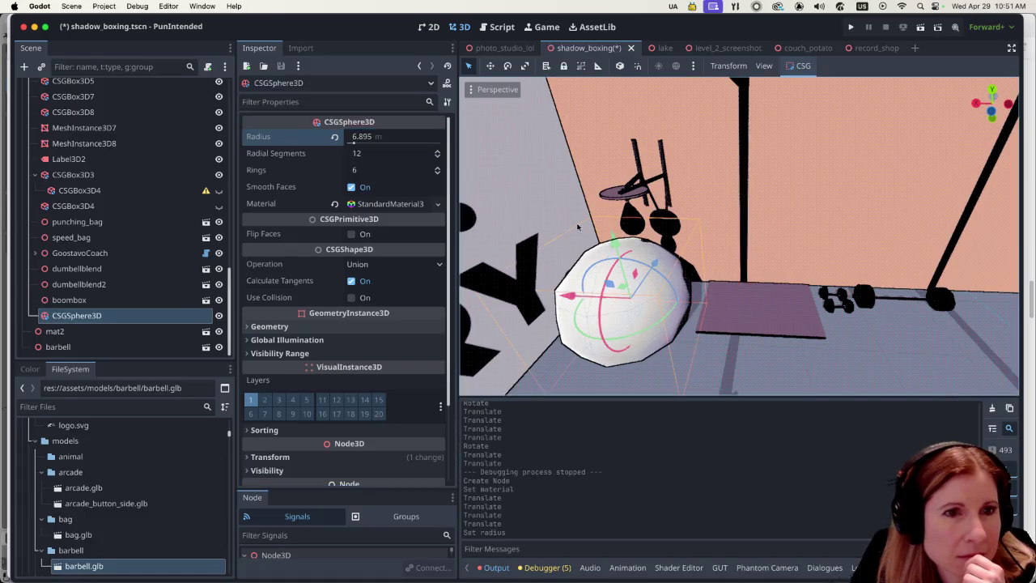
left_click_drag(613, 239, 610, 228)
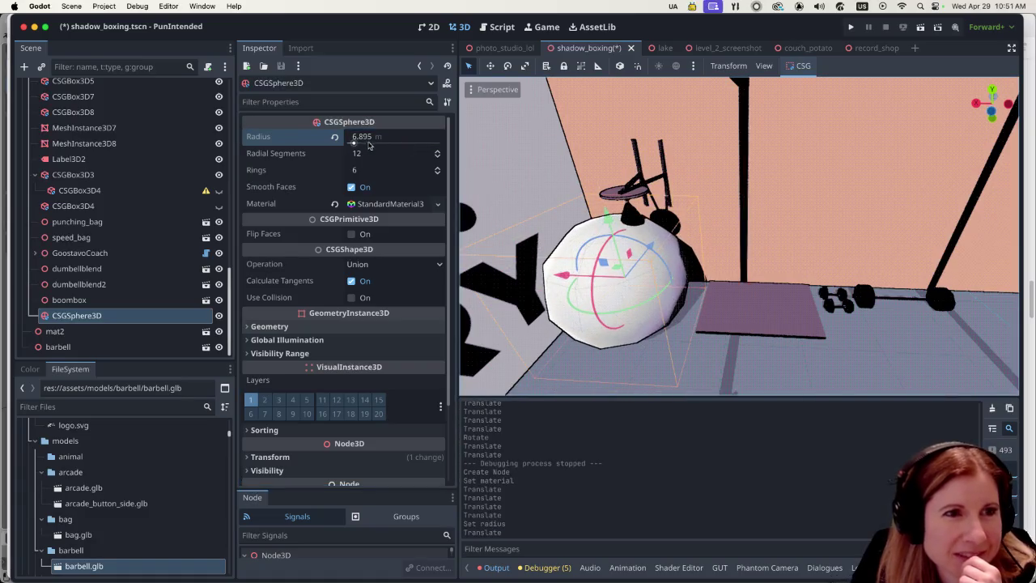
left_click_drag(361, 149, 350, 144)
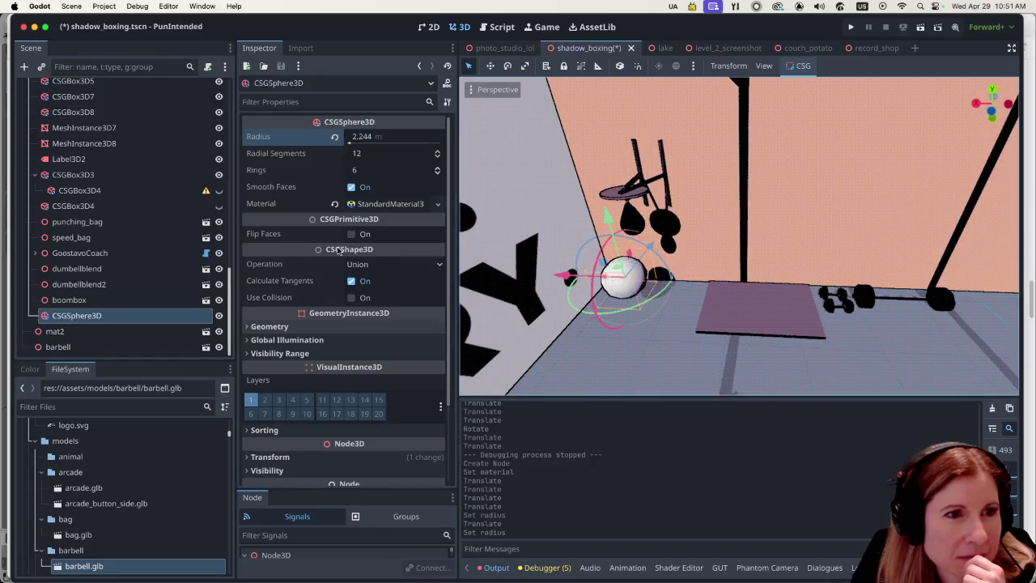
scroll(571, 298, "up", 3)
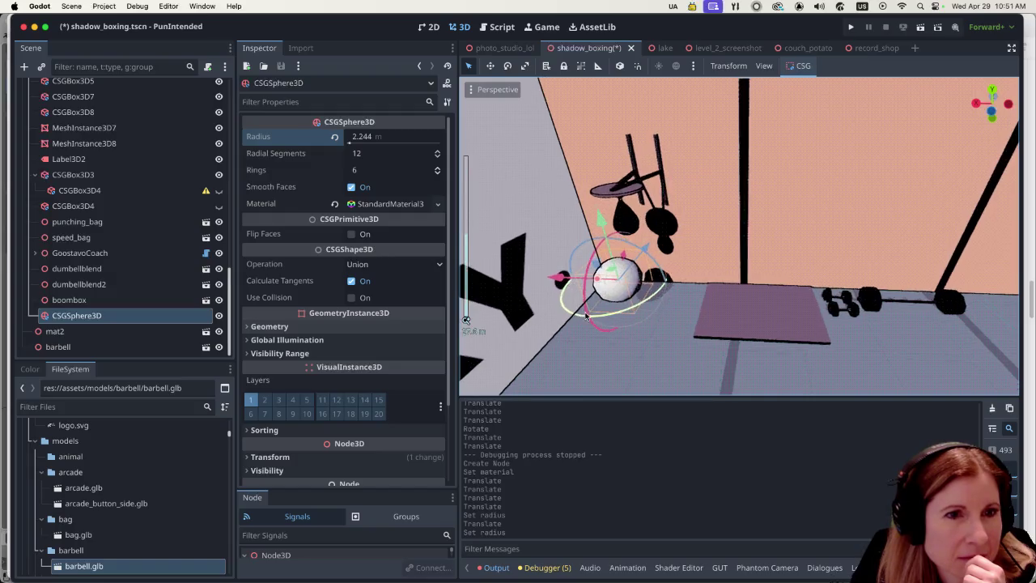
scroll(574, 301, "up", 5)
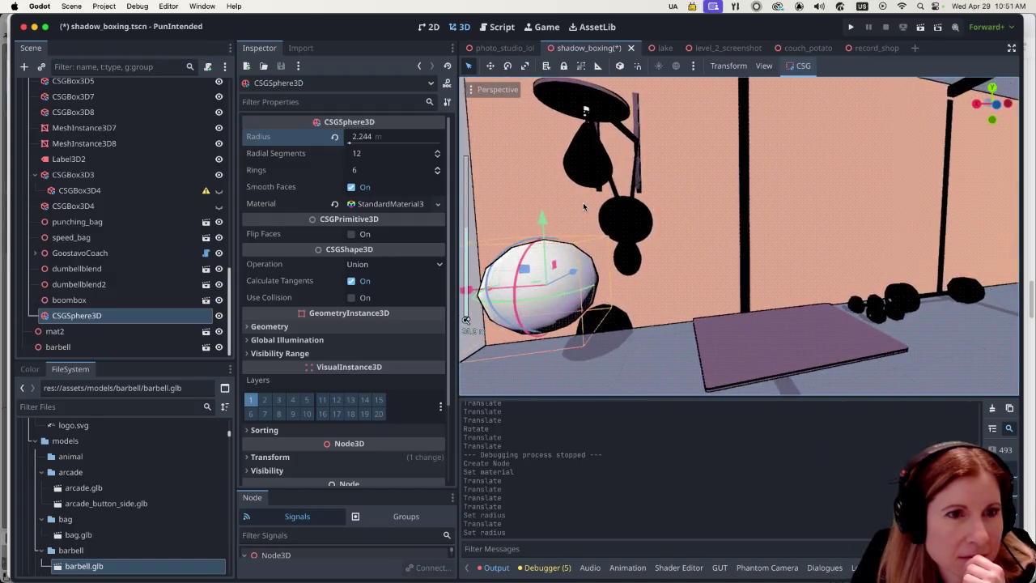
scroll(538, 253, "up", 3)
left_click_drag(544, 266, 530, 282)
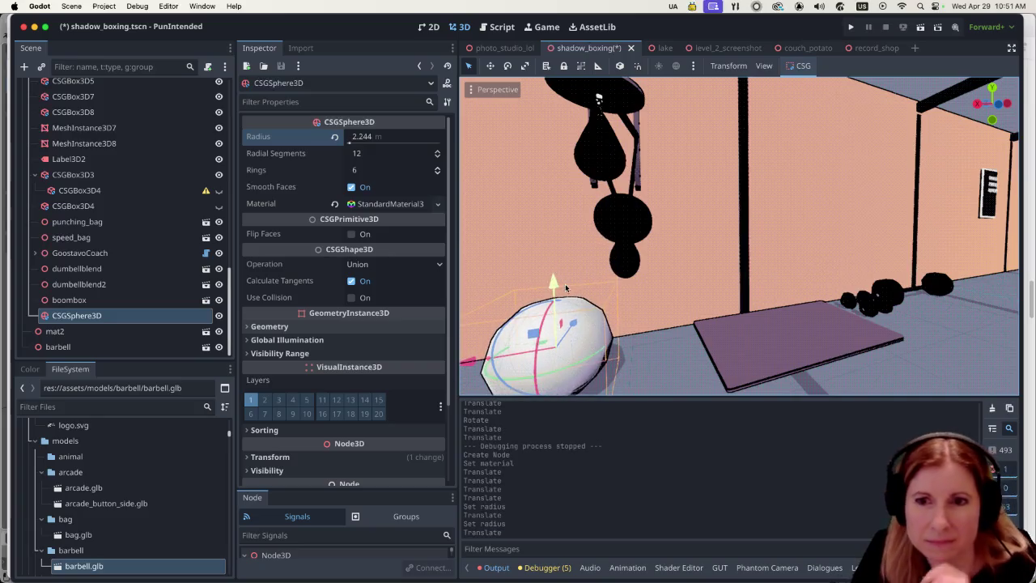
scroll(573, 293, "down", 5)
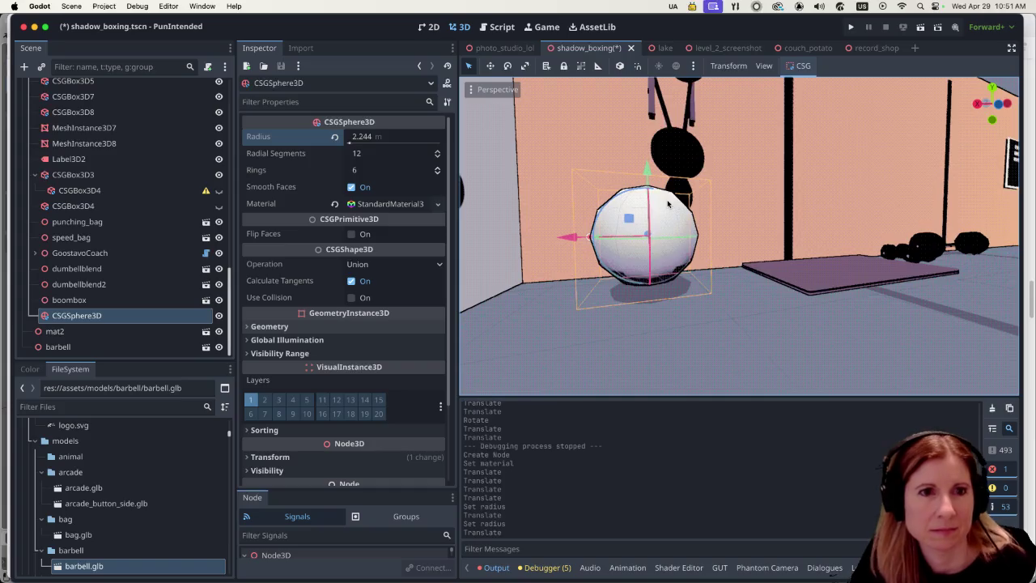
mouse_move(649, 173)
left_mouse_down()
mouse_move(637, 211)
mouse_move(636, 198)
left_mouse_up()
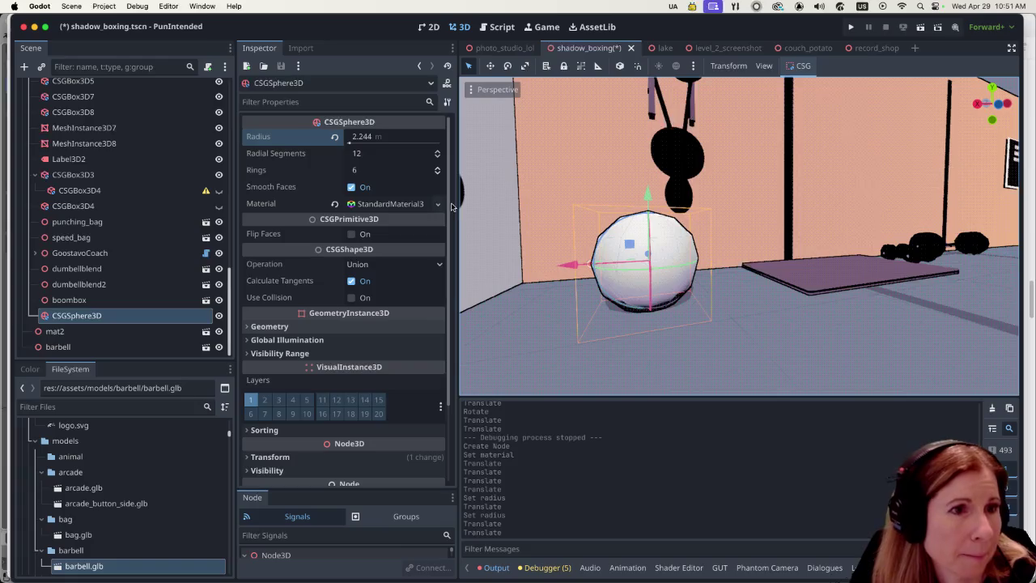
Open the albedo colour palette and try purple, lavender, yellow, pink, red and gold swatches.
left_click(380, 204)
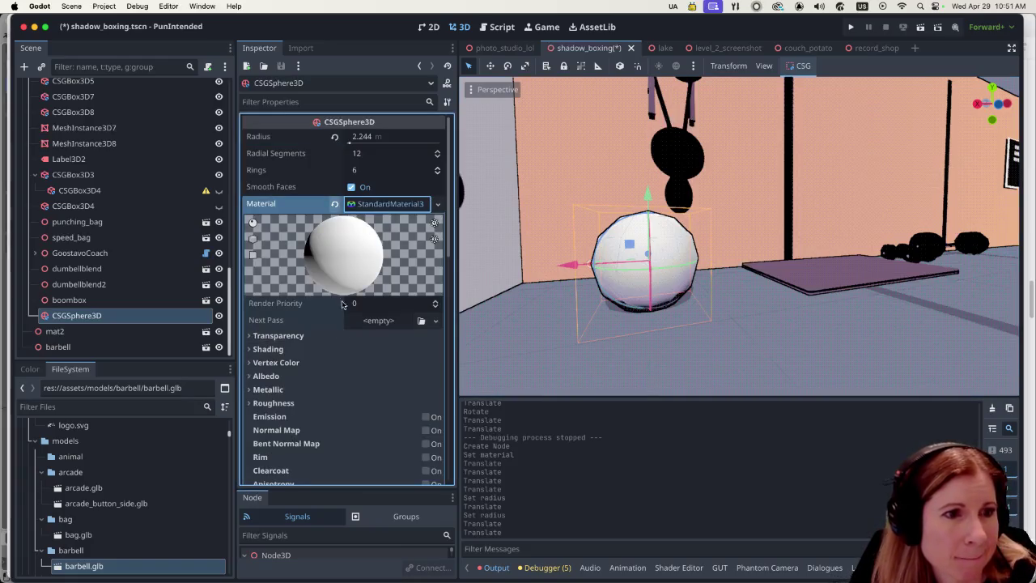
left_click(264, 376)
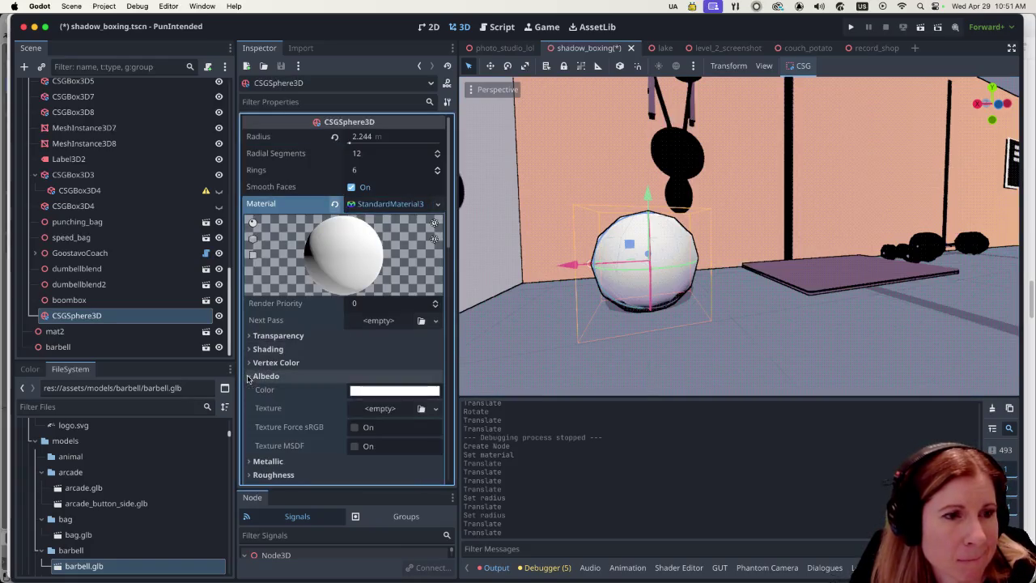
left_click(394, 390)
left_click(382, 352)
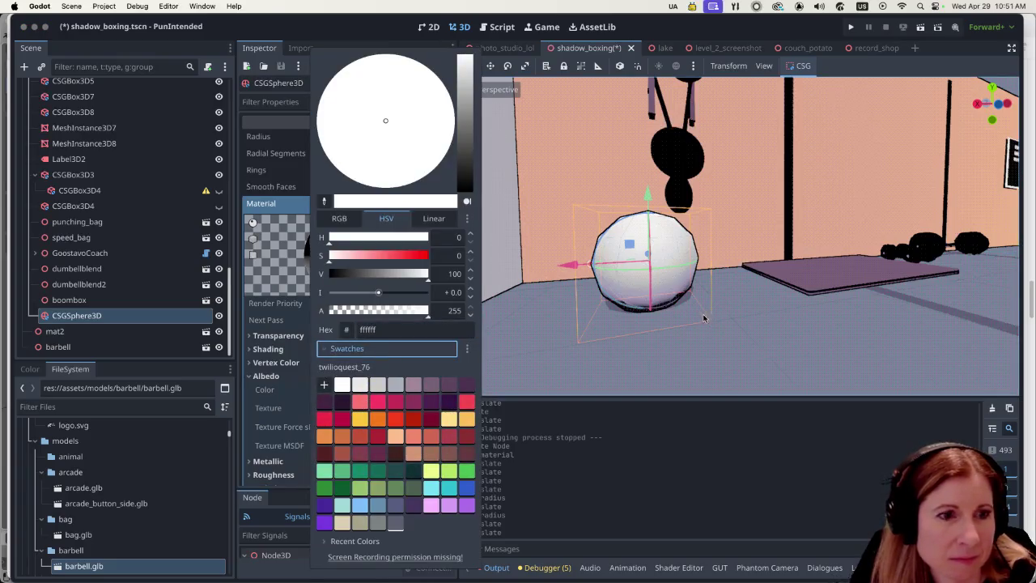
left_click(324, 506)
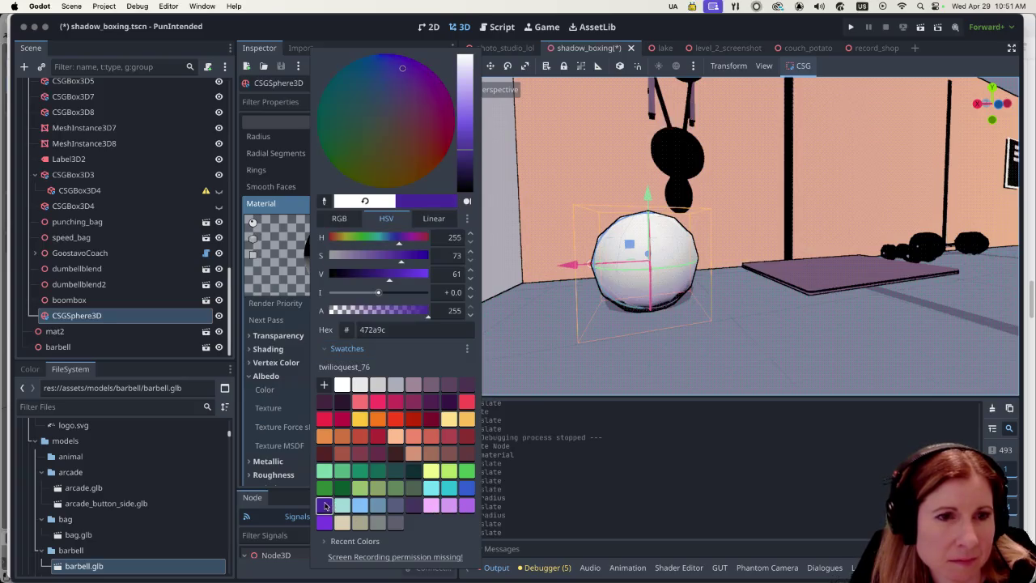
left_click(448, 506)
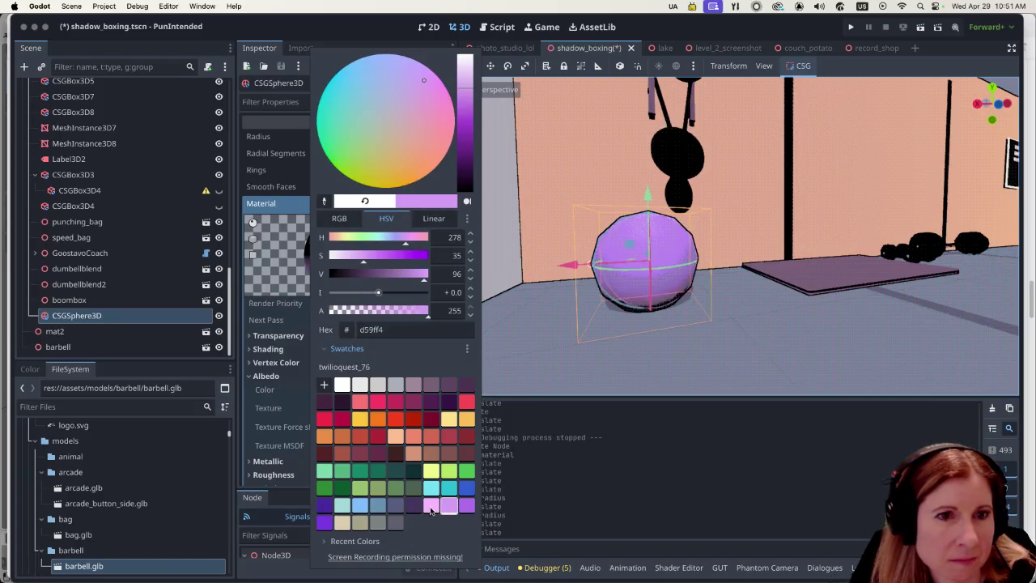
left_click(432, 473)
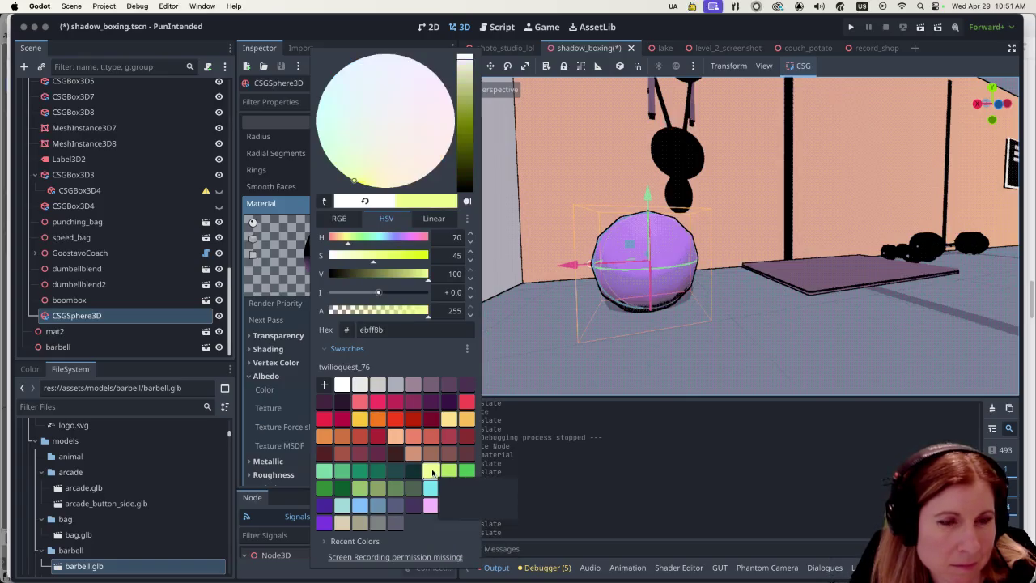
left_click(380, 456)
left_click(377, 436)
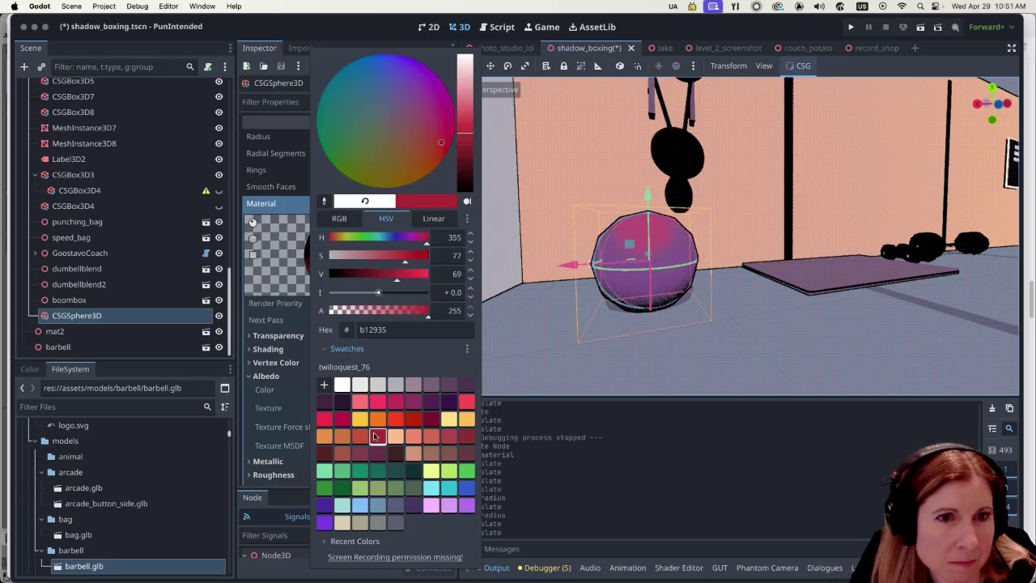
left_click(360, 419)
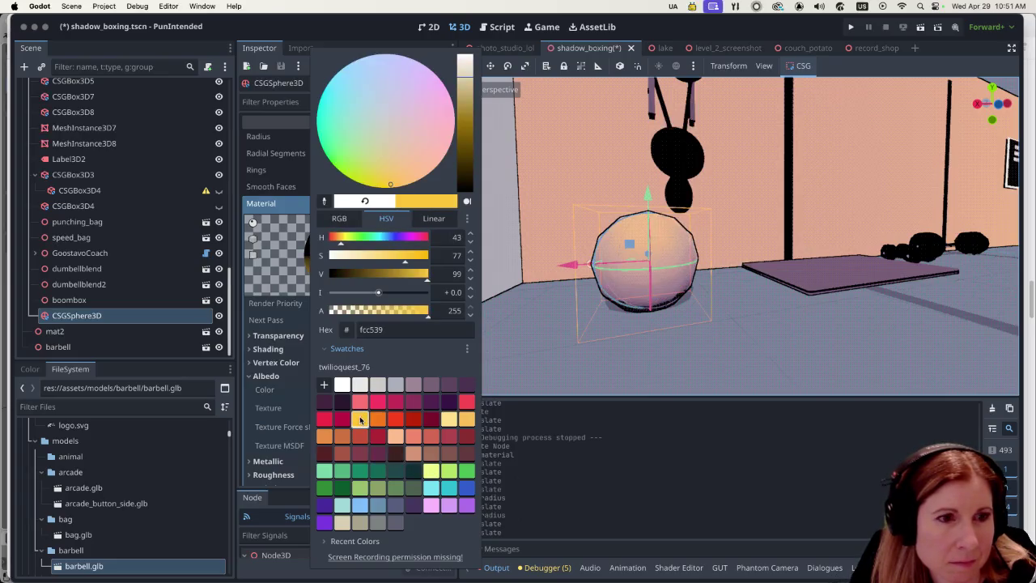
Try red-orange, pink, orange, steel blue and teal, then settle on light blue 7dbefa.
left_click(390, 419)
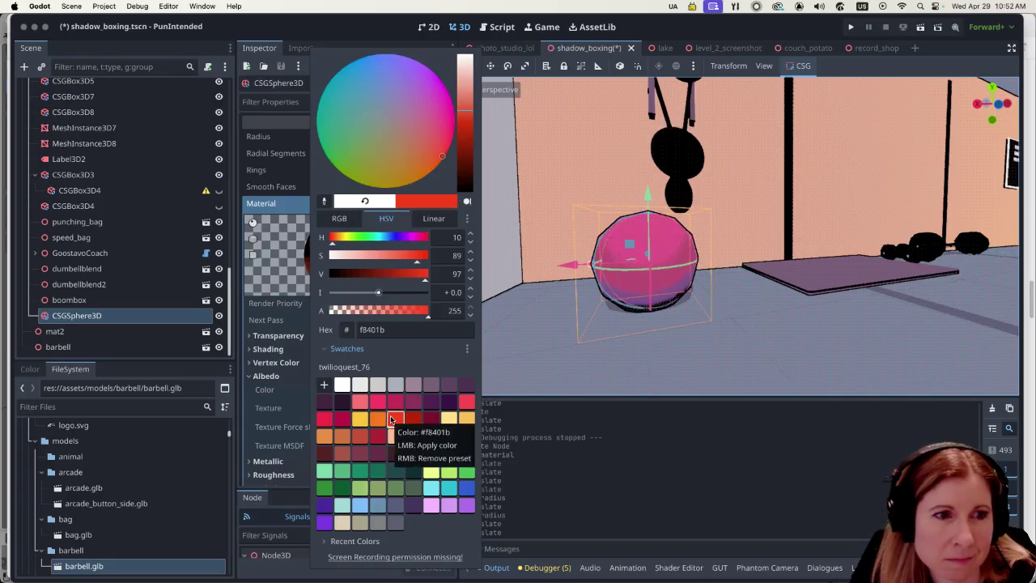
left_click(361, 403)
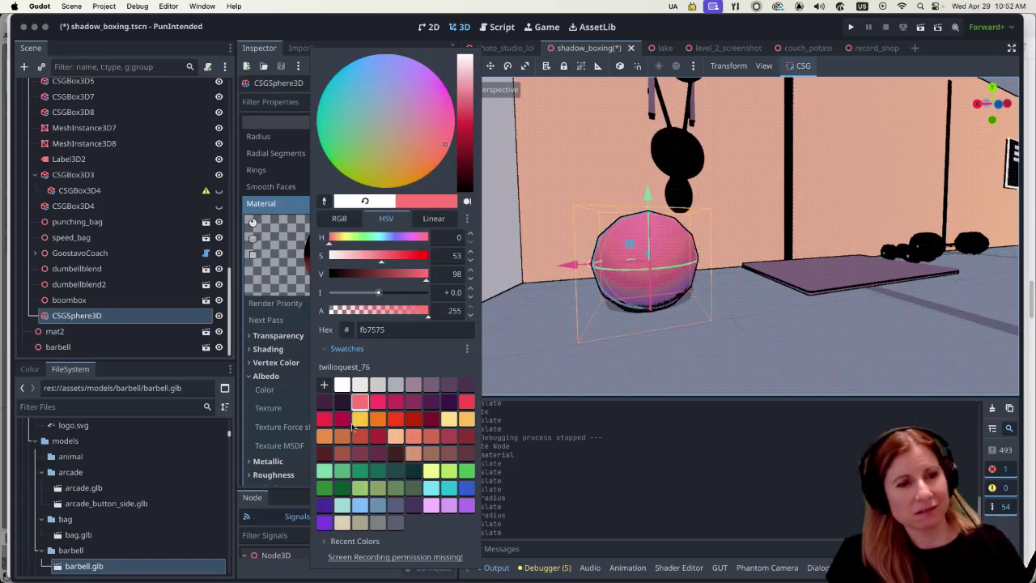
right_click(371, 405)
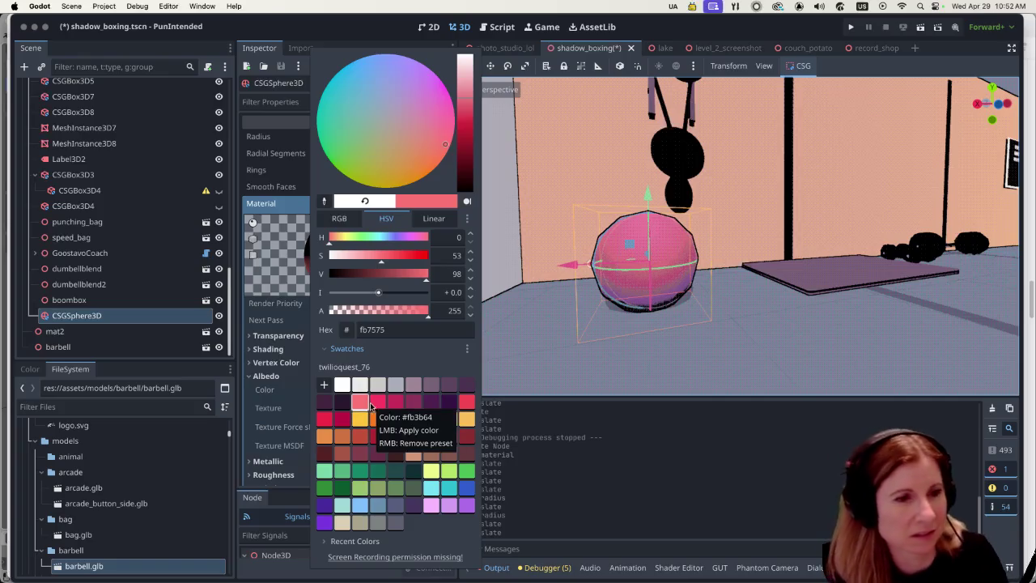
left_click(371, 413)
left_click(323, 437)
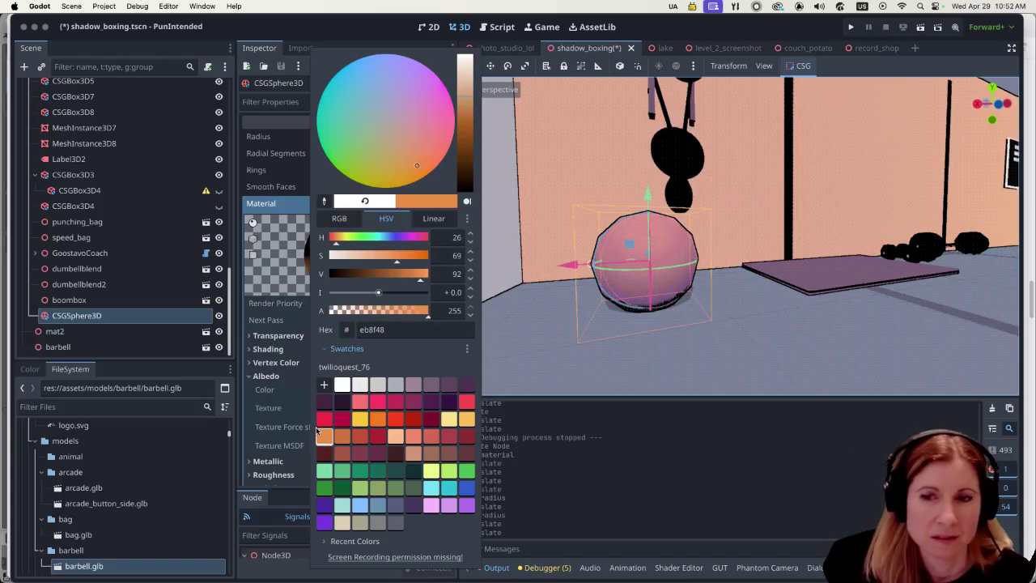
right_click(325, 403)
left_click(372, 471)
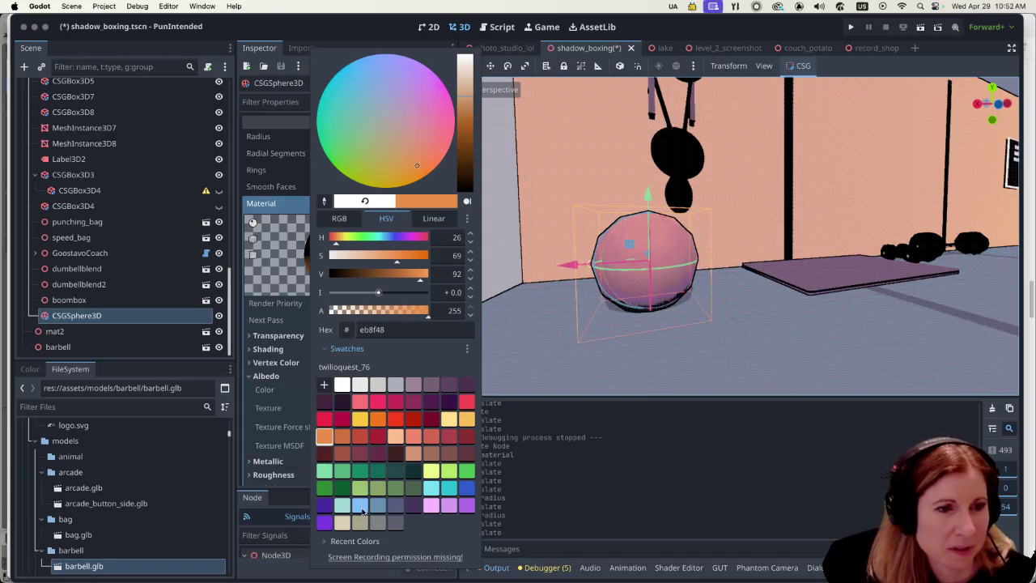
left_click(363, 504)
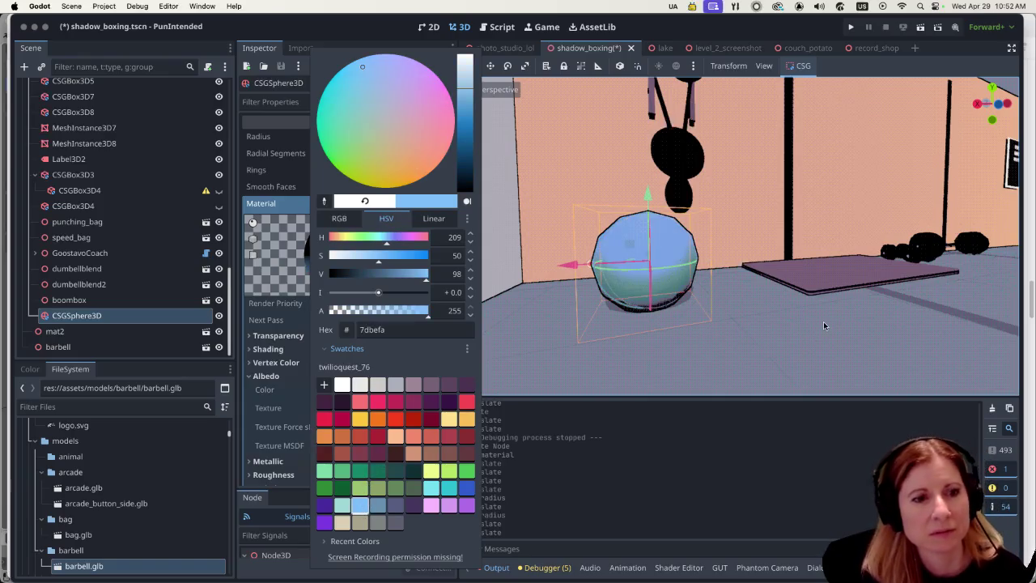
left_click(387, 504)
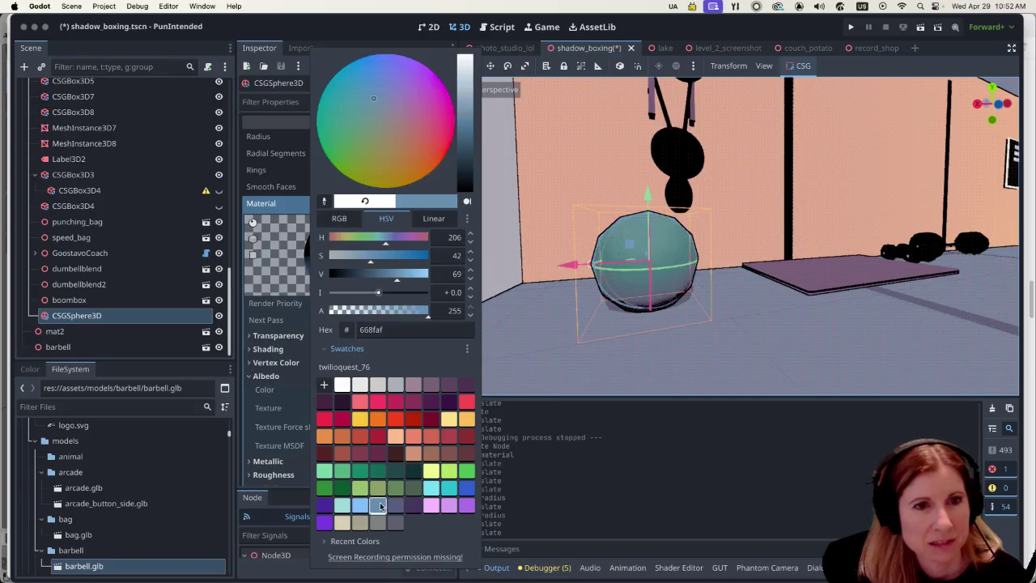
left_click(361, 506)
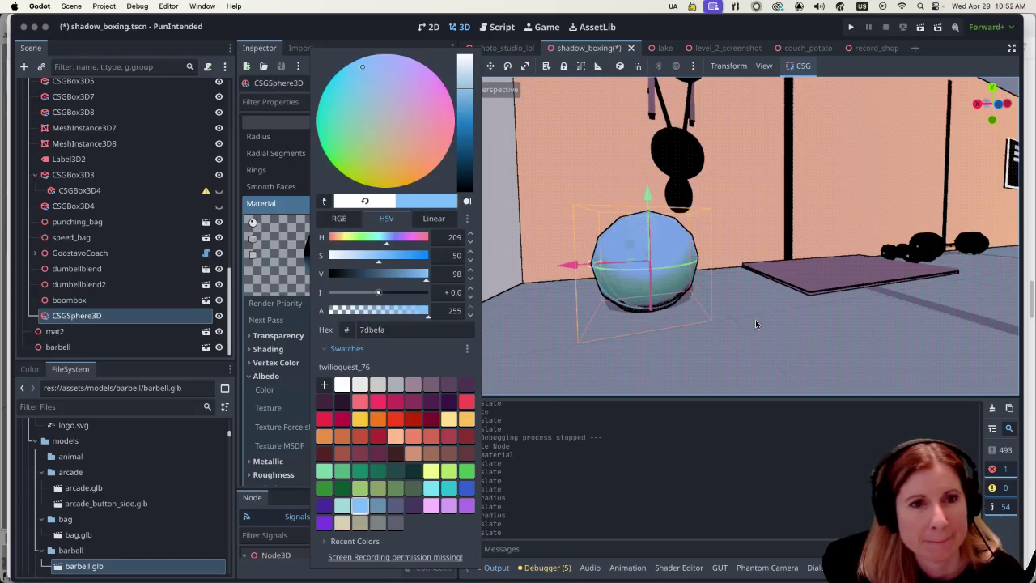
left_click(433, 494)
left_click(445, 488)
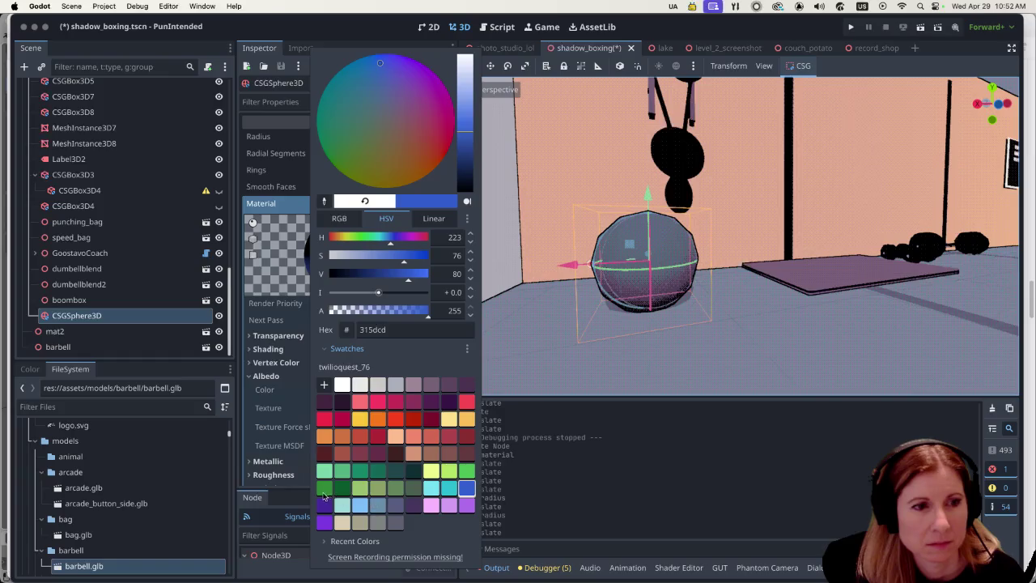
left_click(360, 506)
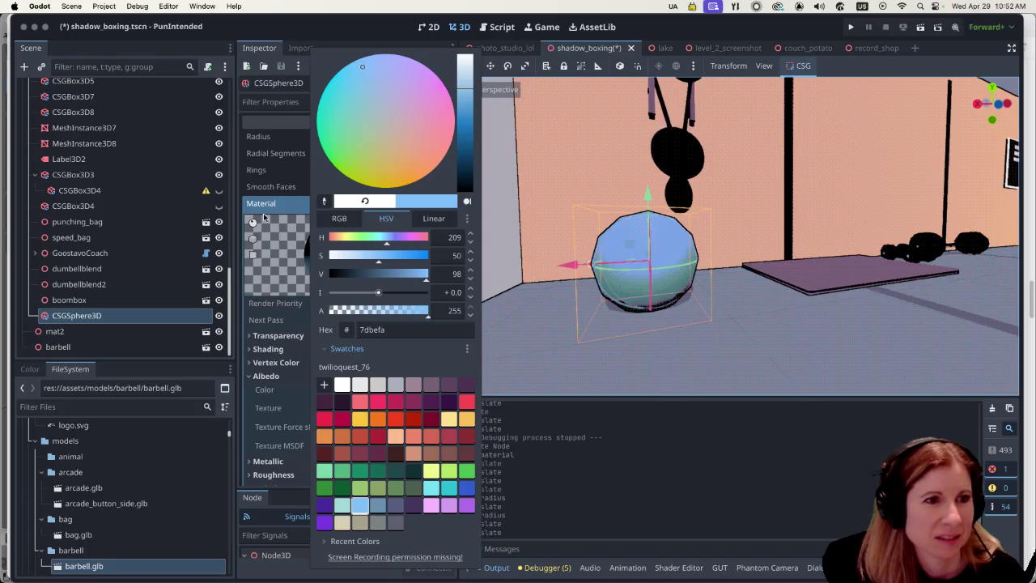
Set the material's Shading Mode to Unshaded, Diffuse Mode to Toon and Specular Mode to Toon.
left_click(280, 351)
left_click(280, 351)
left_click(363, 366)
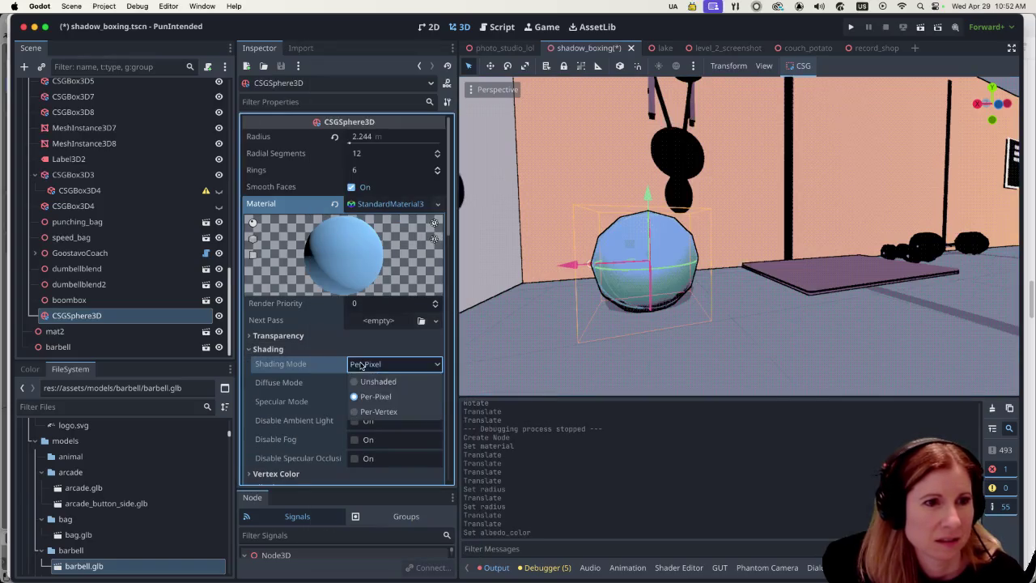
left_click(362, 381)
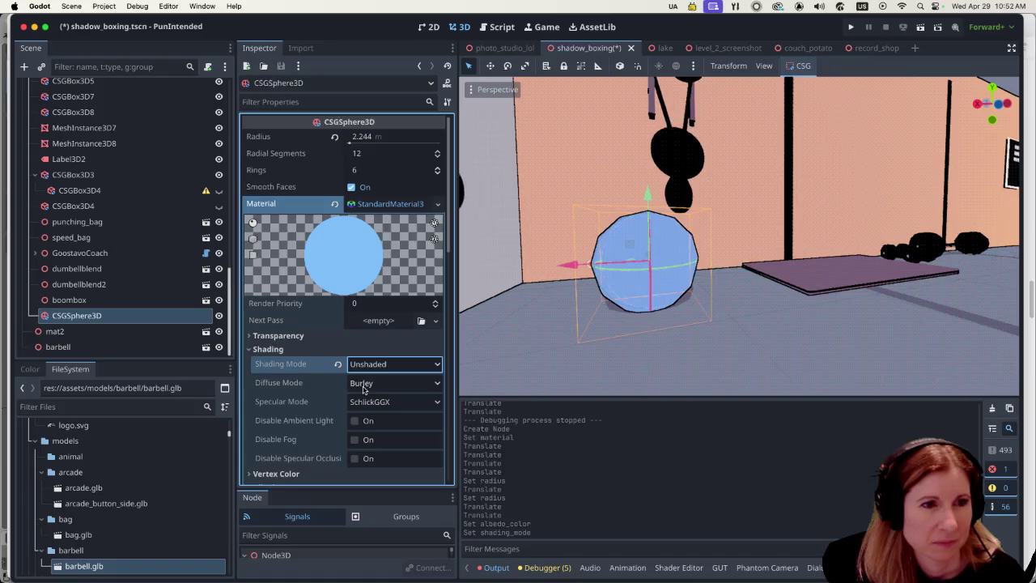
left_click(382, 387)
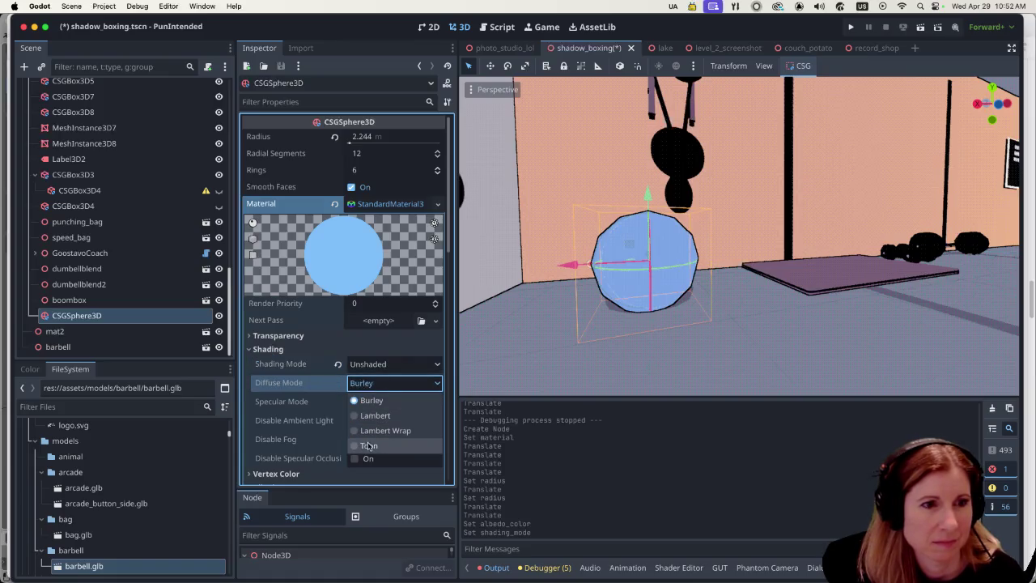
left_click(369, 445)
left_click(386, 402)
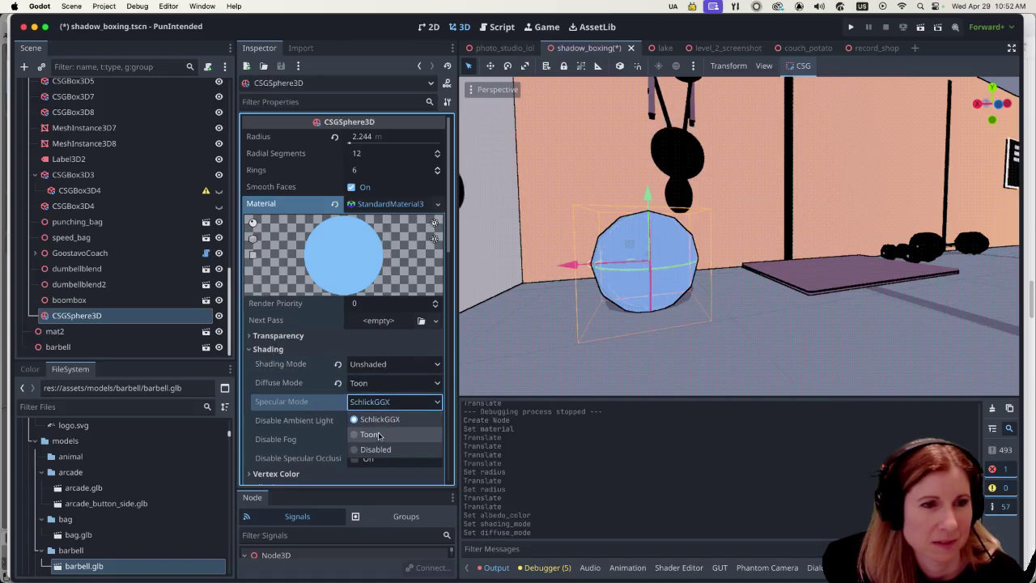
left_click(379, 436)
left_click(271, 349)
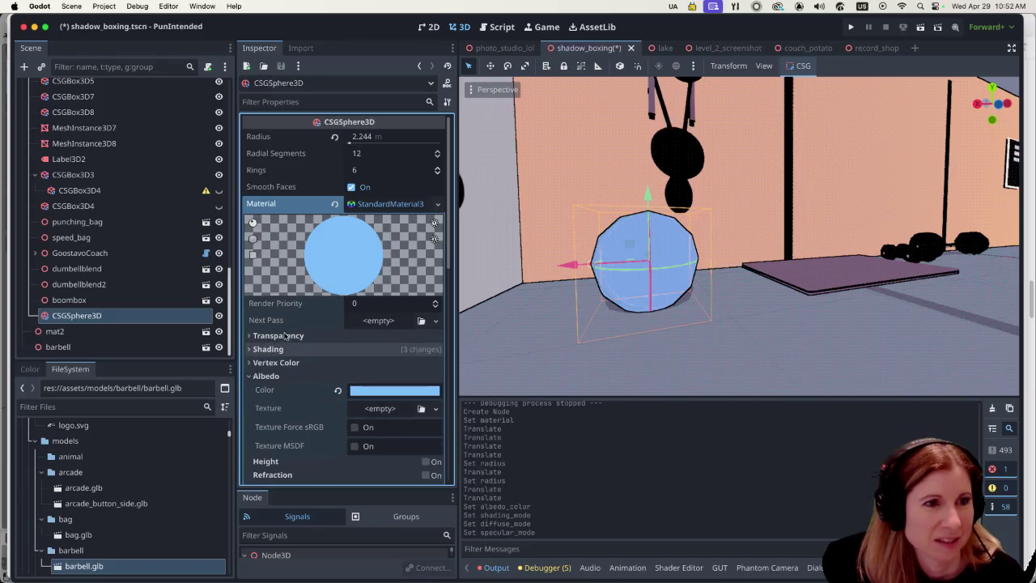
left_click(395, 391)
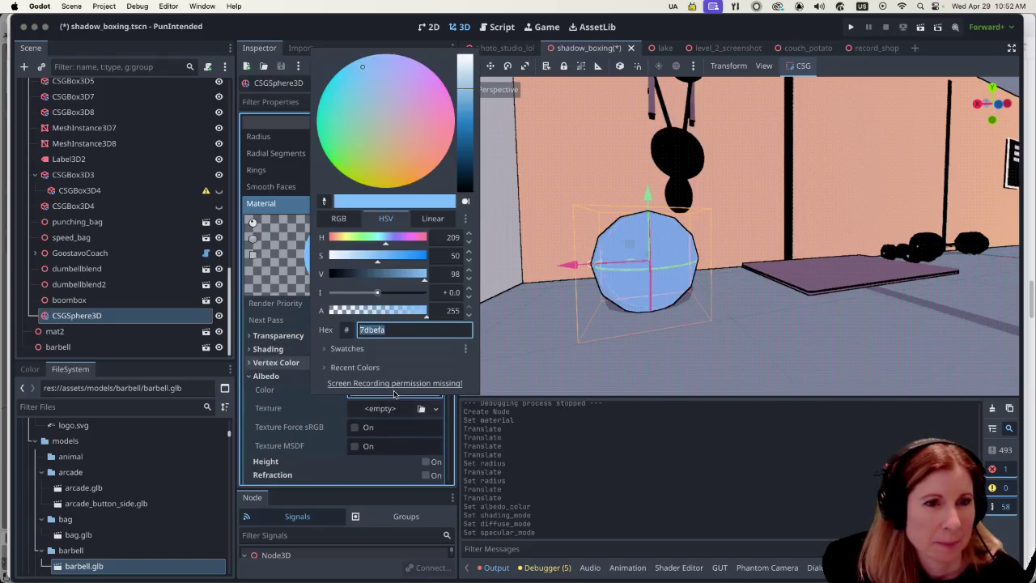
left_click(384, 346)
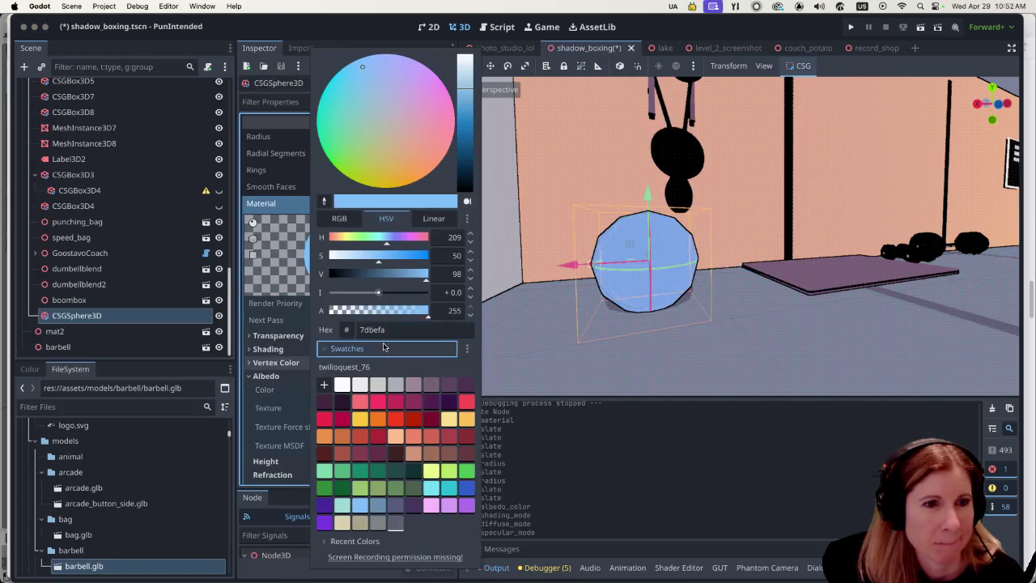
left_click(444, 485)
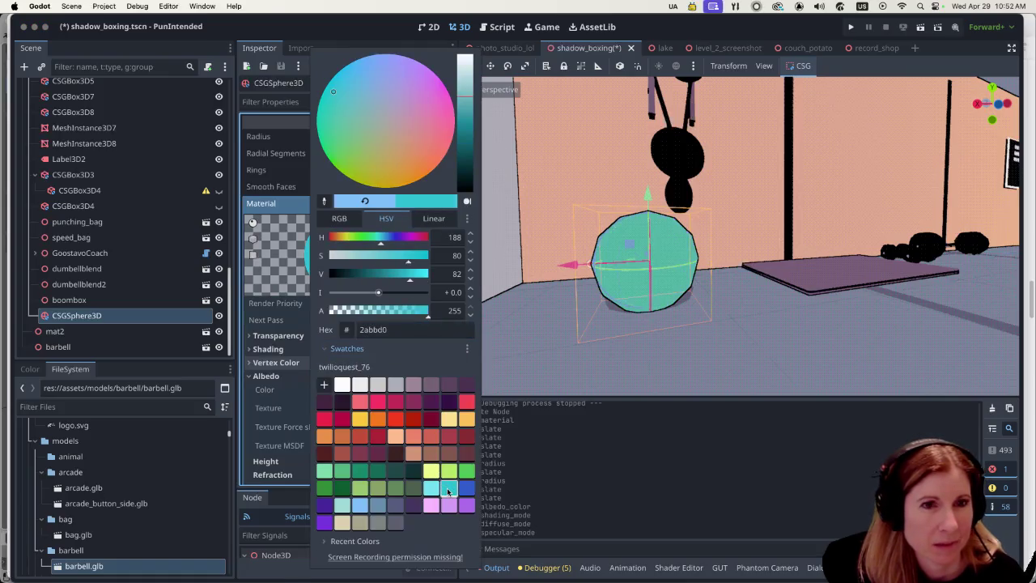
left_click(348, 500)
left_click(356, 508)
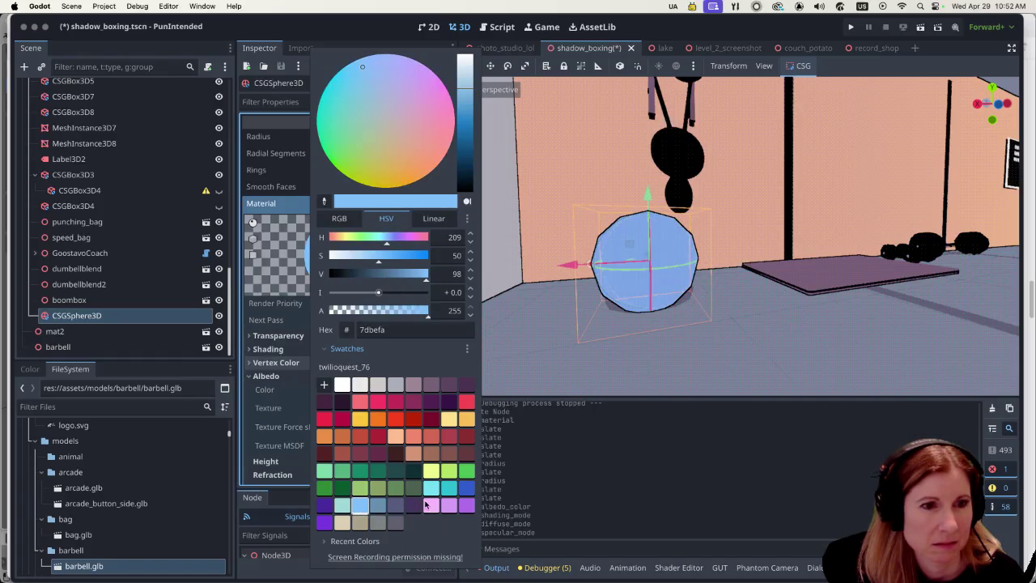
left_click(465, 489)
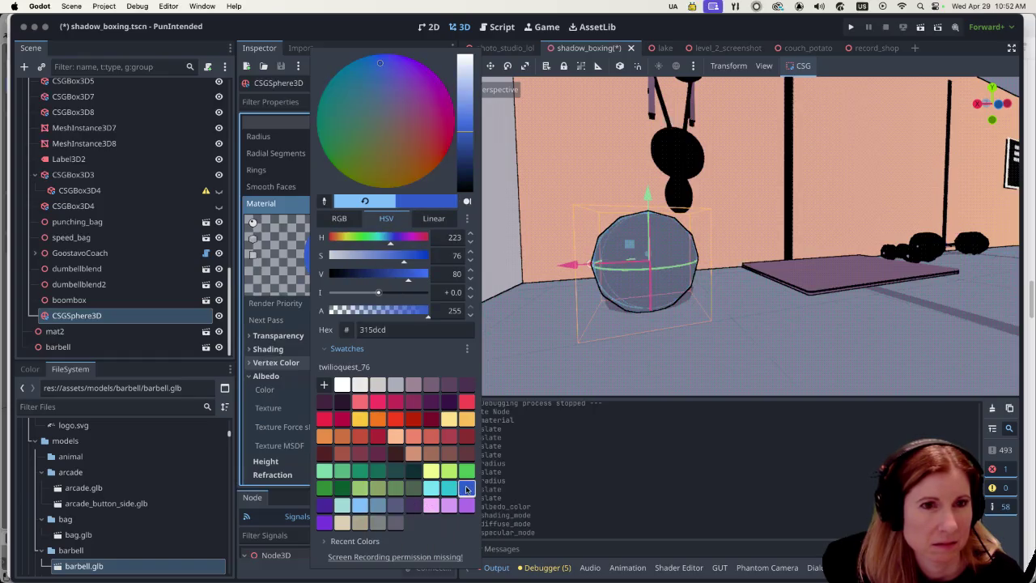
left_click(377, 508)
left_click(361, 508)
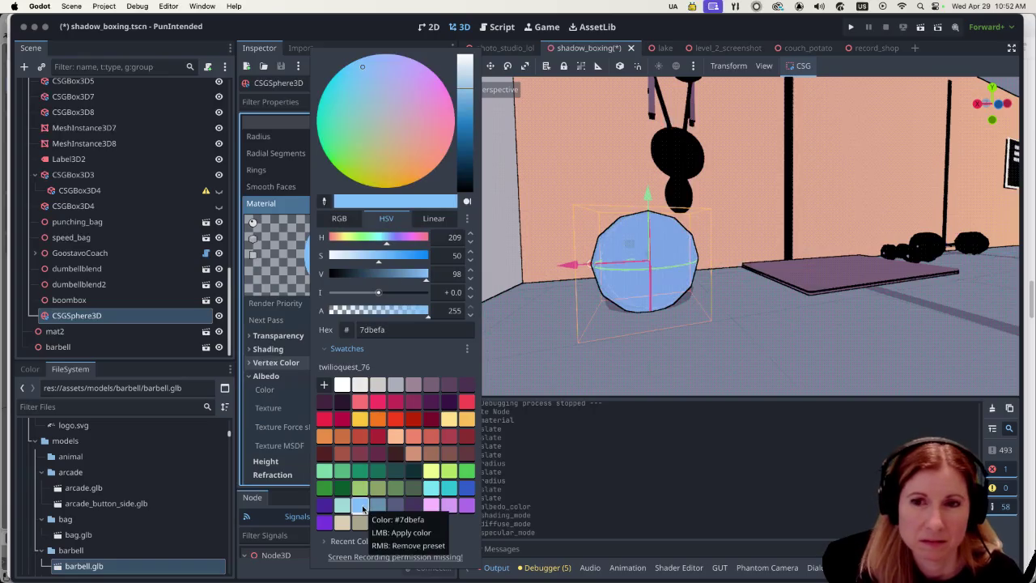
left_click(687, 350)
scroll(773, 329, "down", 10)
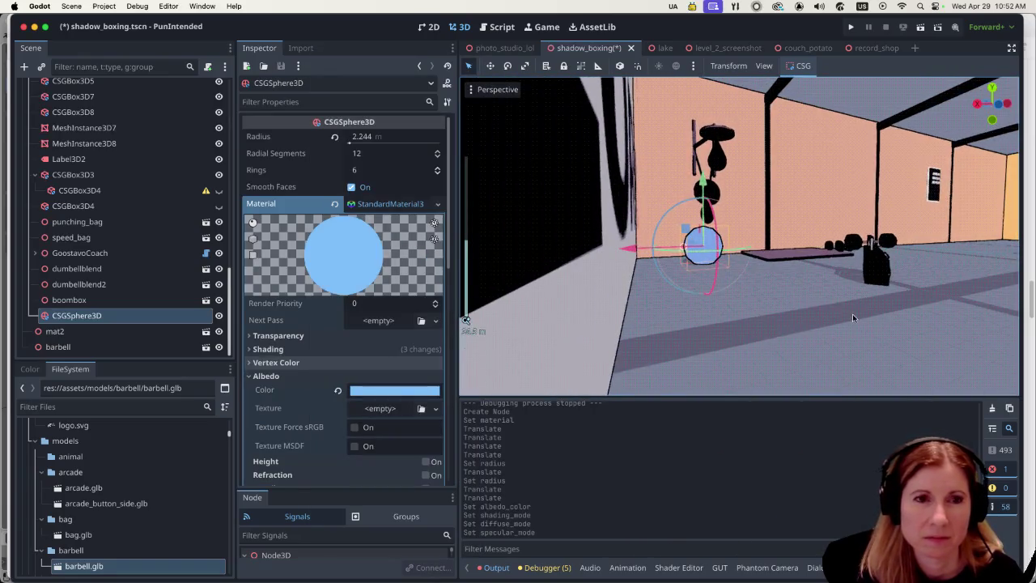
Orbit and zoom the 3D view to bring the light blue sphere up close.
left_click_drag(852, 313, 803, 319)
scroll(658, 276, "up", 2)
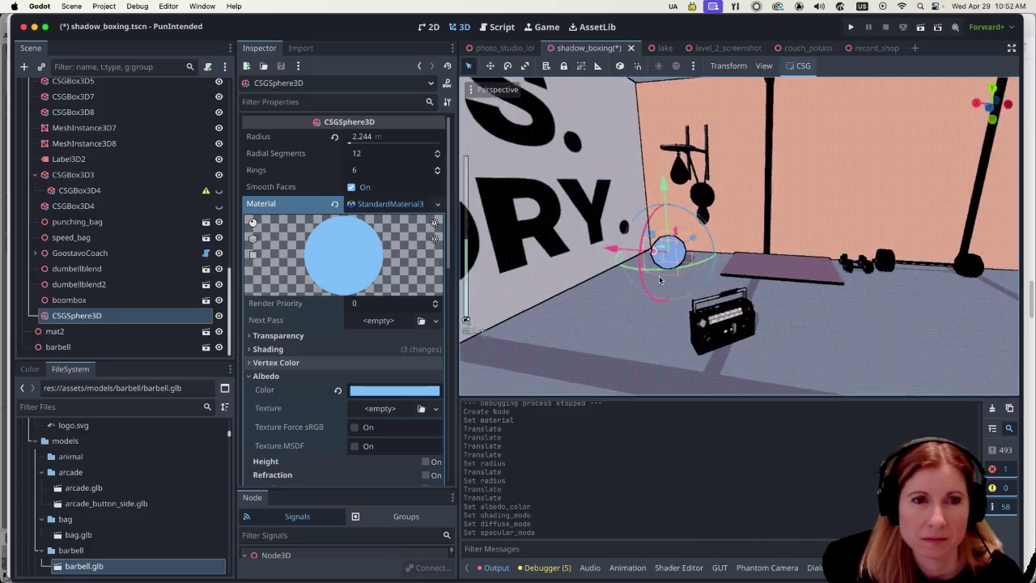
scroll(658, 275, "up", 8)
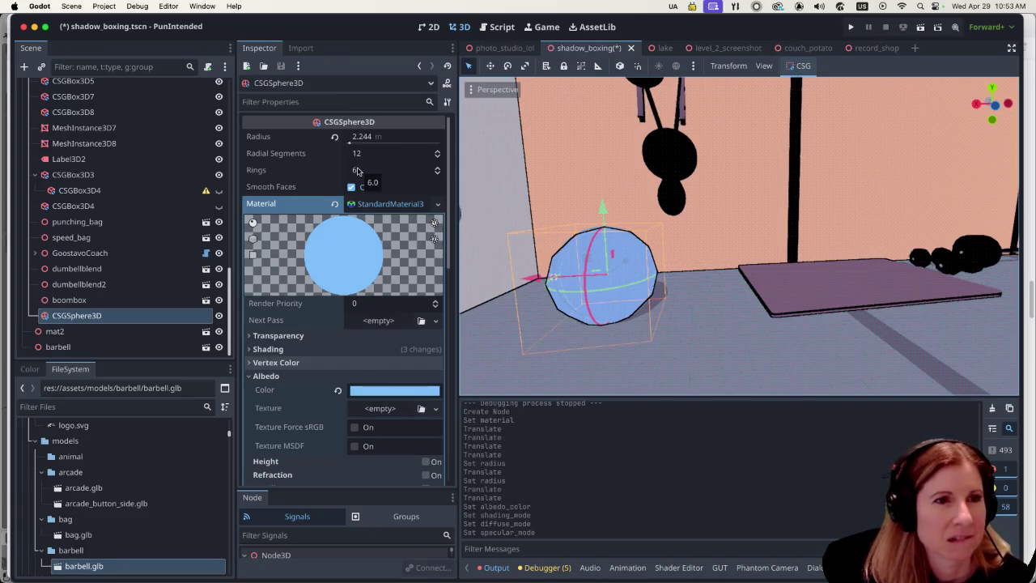
Set the sphere's rings to 100 and try 50 radial segments.
left_click(388, 170)
type("100")
key("Return")
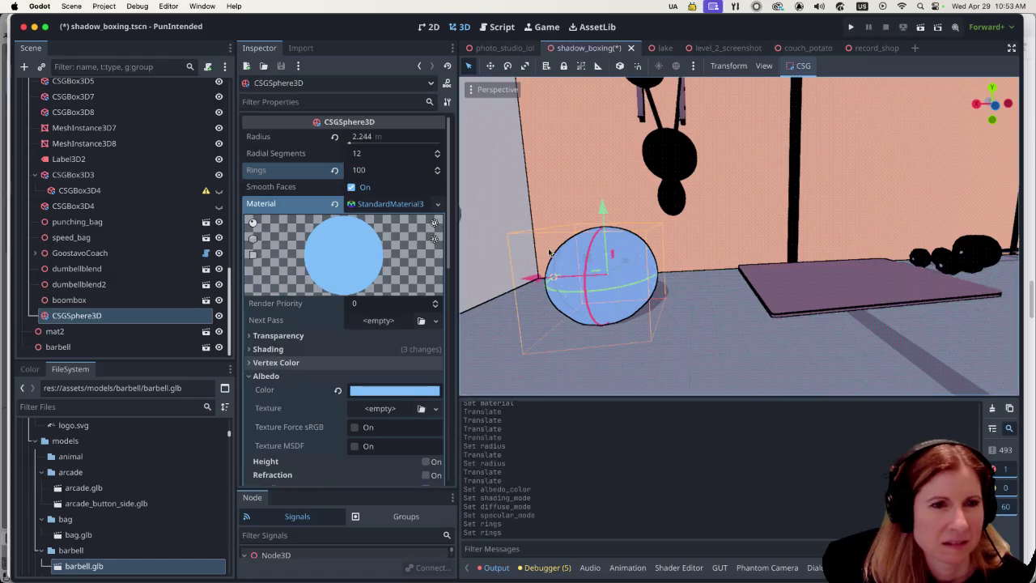
scroll(632, 262, "up", 5)
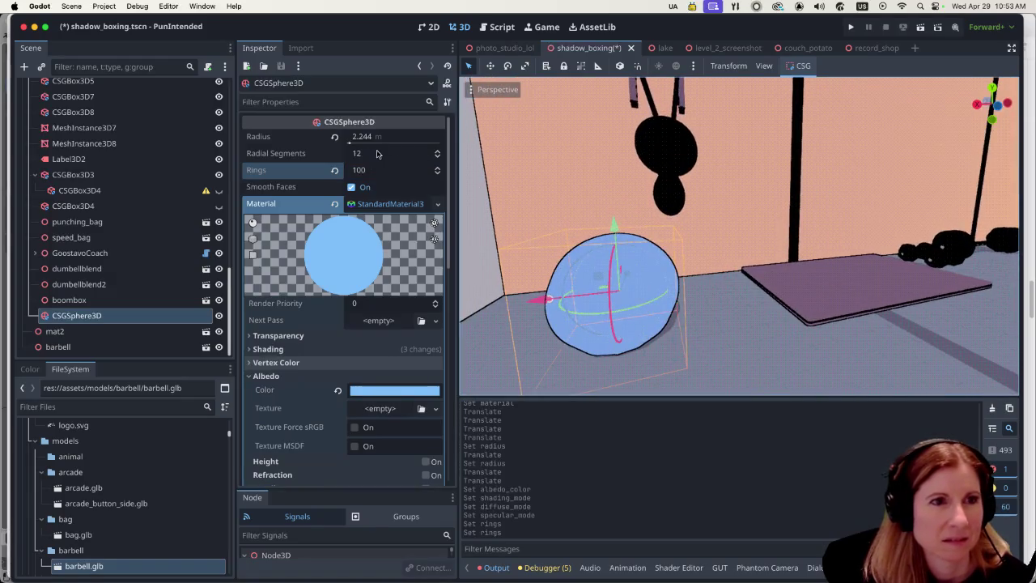
left_click_drag(379, 154, 421, 153)
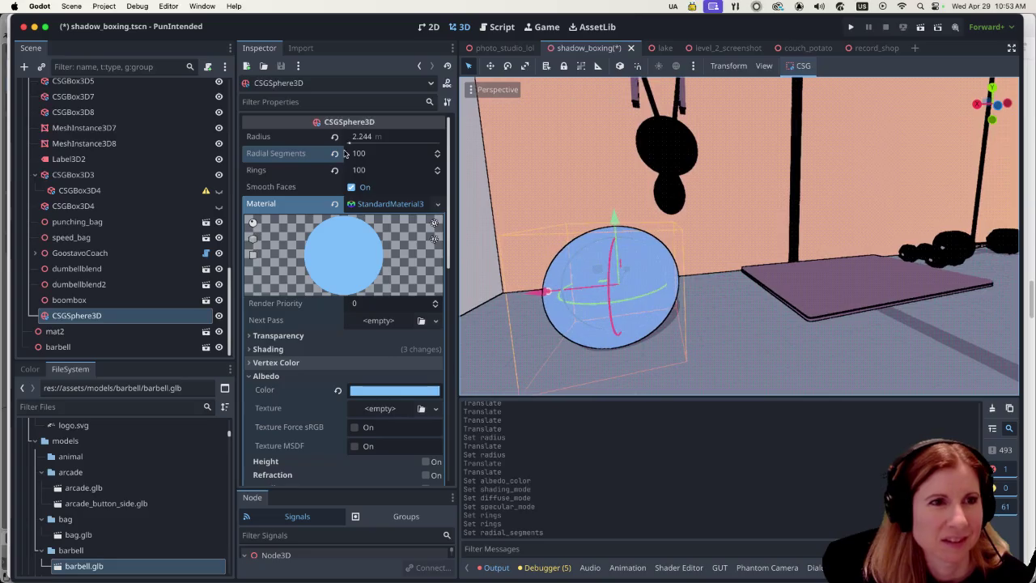
left_click(380, 157)
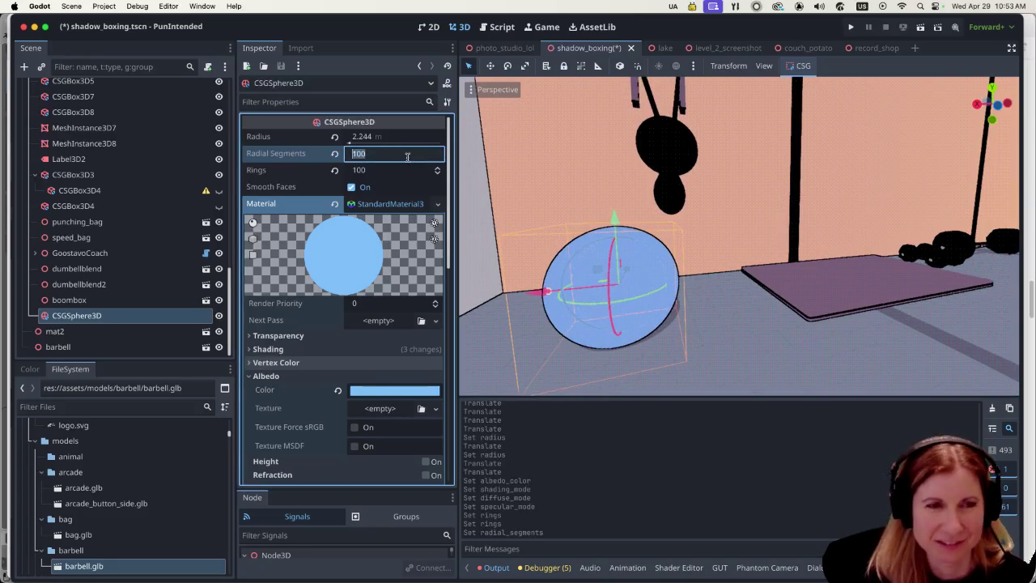
type("50")
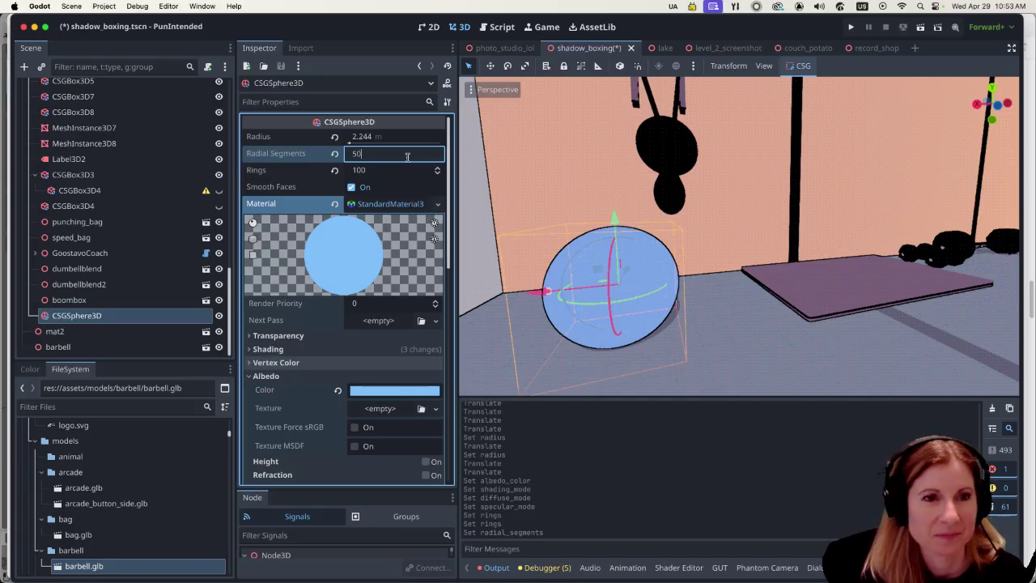
key("Return")
Try 12 and 20 radial segments, settle on 10, and raise the sphere slightly.
left_click(407, 157)
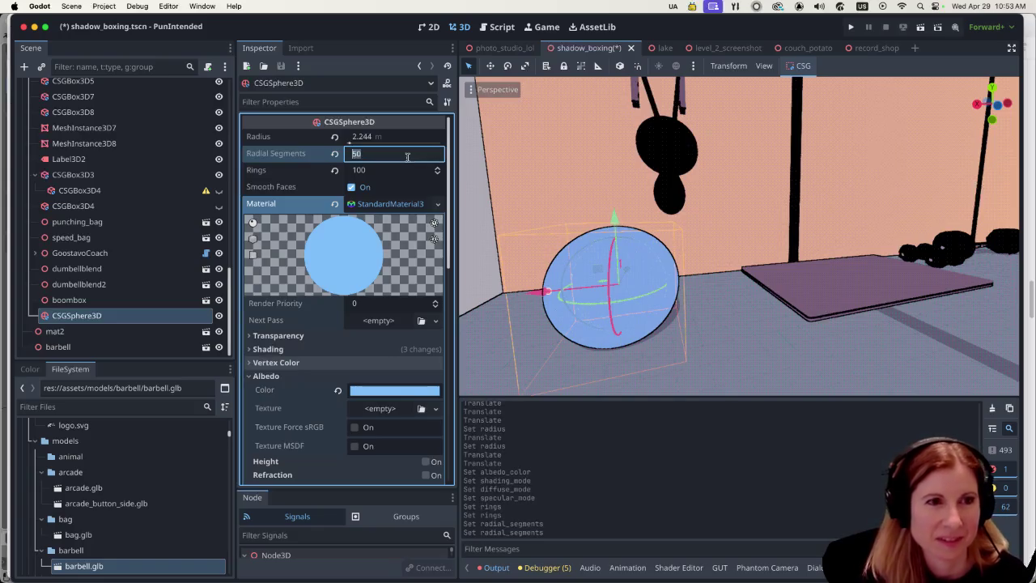
type("12")
key("Return")
left_click(407, 156)
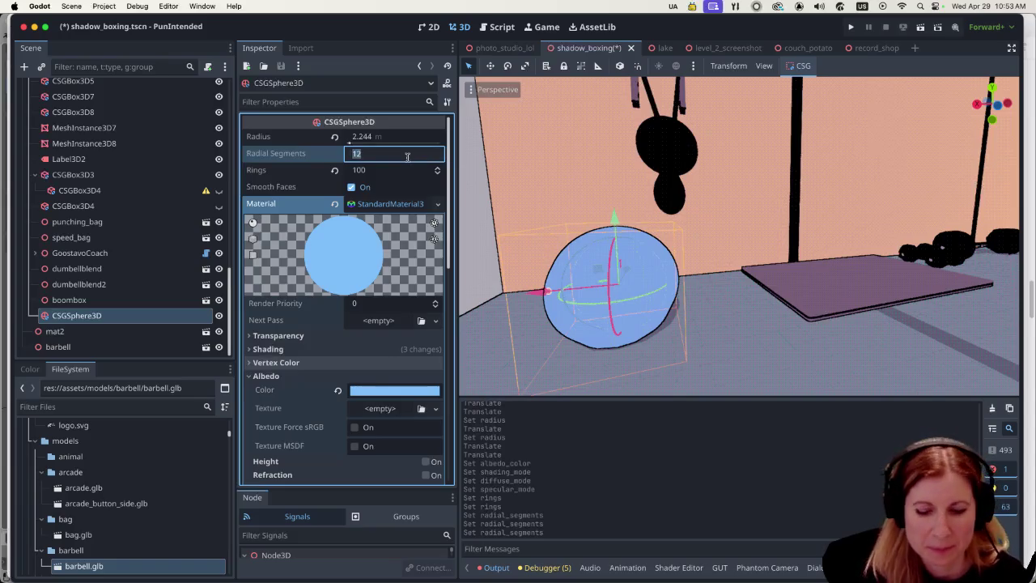
type("20")
key("Return")
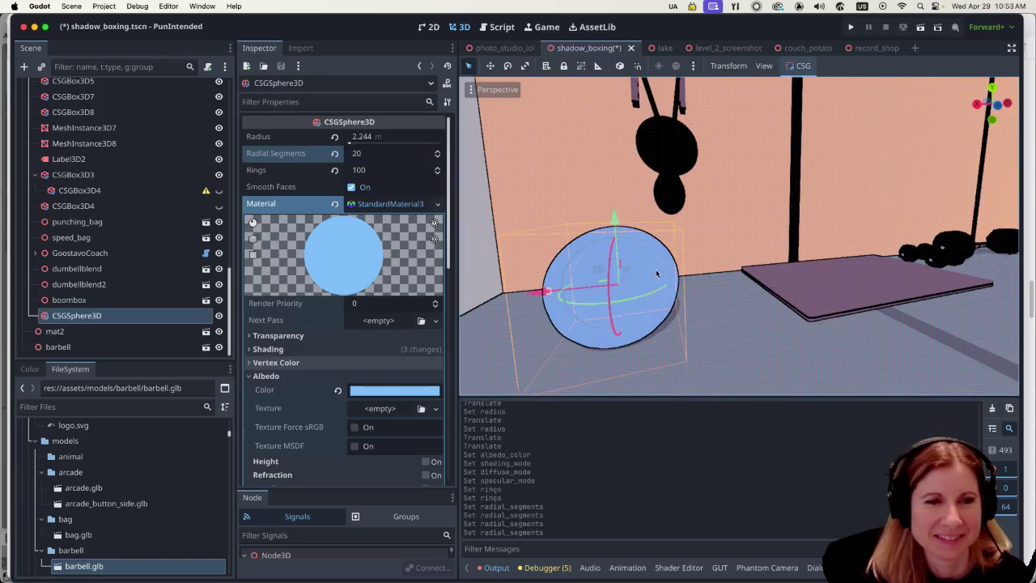
scroll(654, 273, "down", 5)
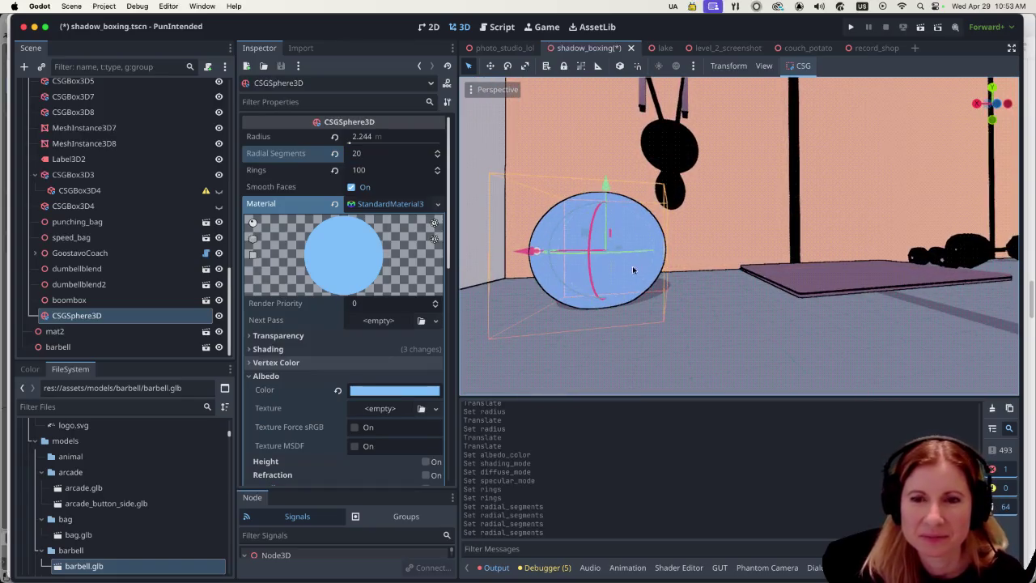
left_click(404, 156)
type("1")
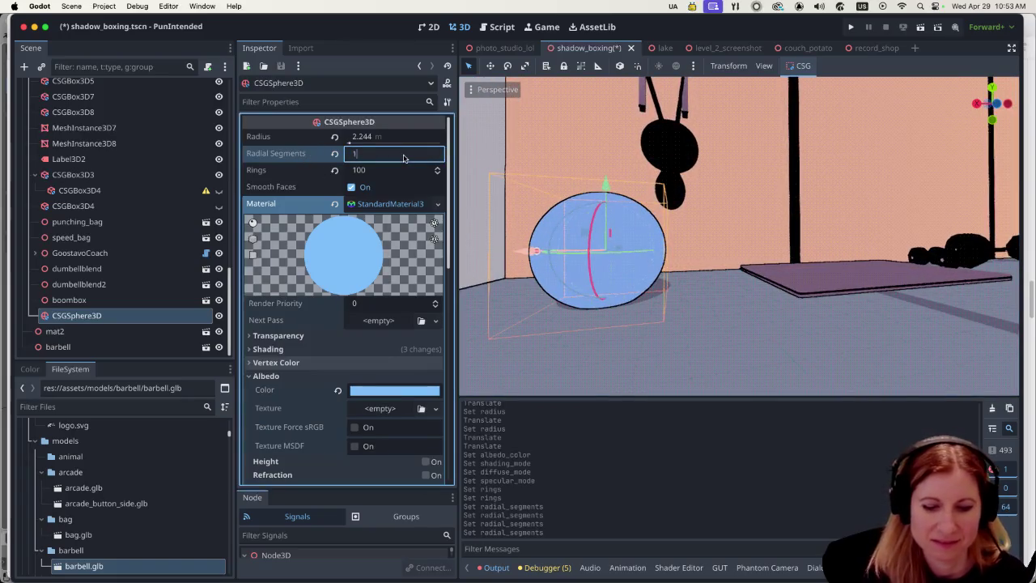
type("0")
key("Return")
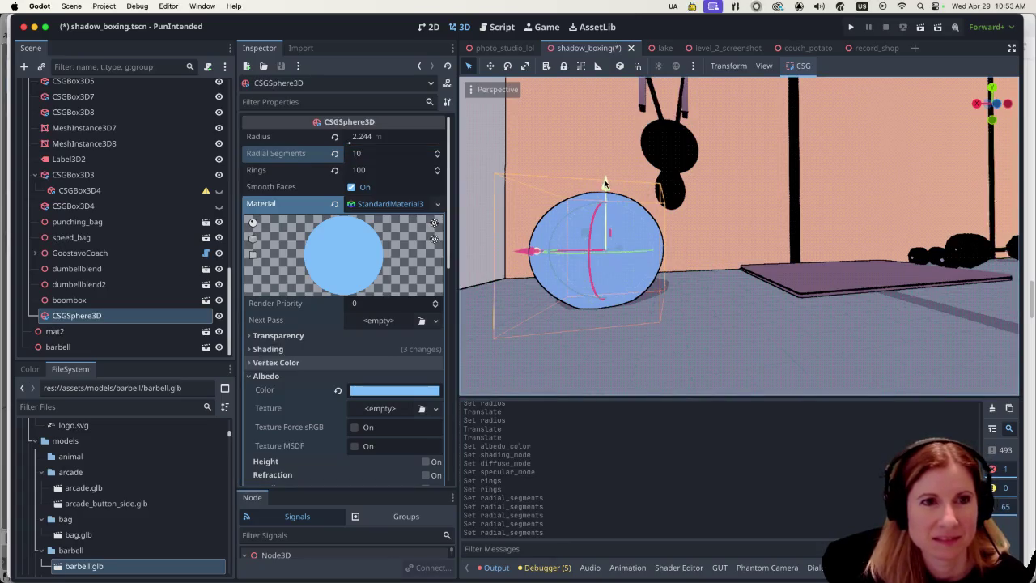
mouse_move(605, 180)
left_mouse_down()
mouse_move(613, 167)
mouse_move(612, 179)
left_mouse_up()
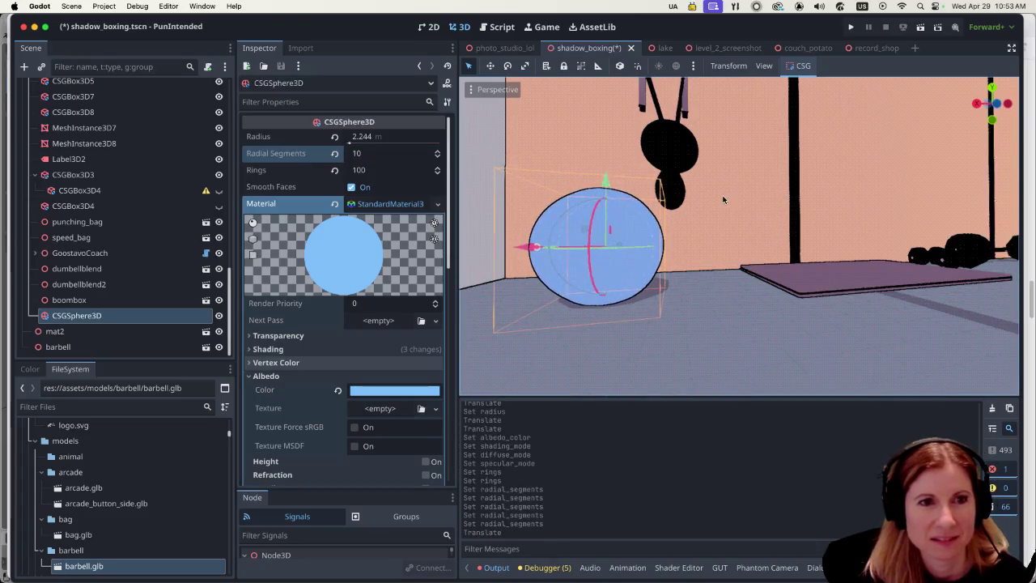
scroll(613, 179, "down", 5)
Slide the light blue ball left along X toward the wall and check its placement on the floor.
scroll(705, 226, "down", 5)
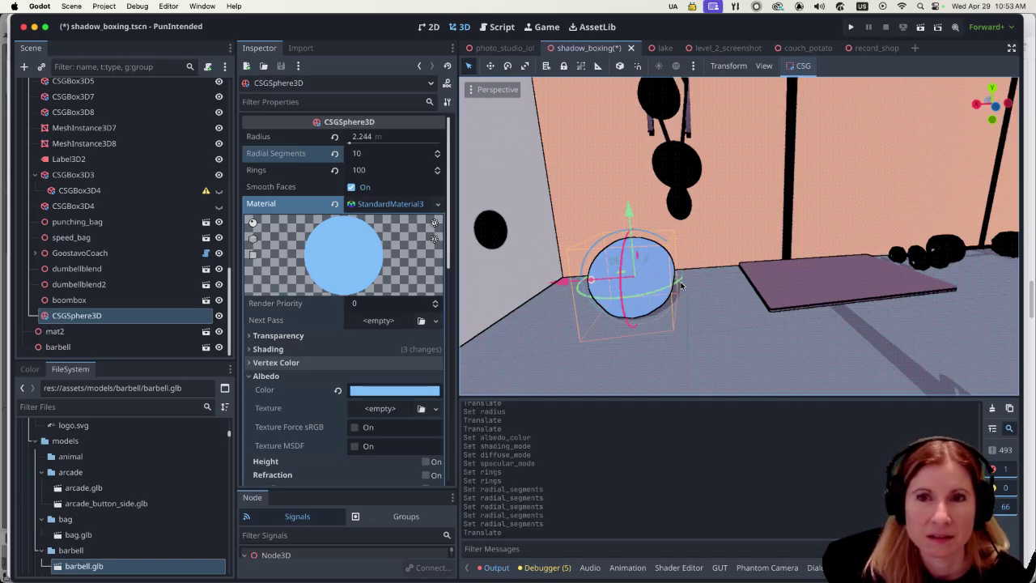
scroll(690, 279, "down", 10)
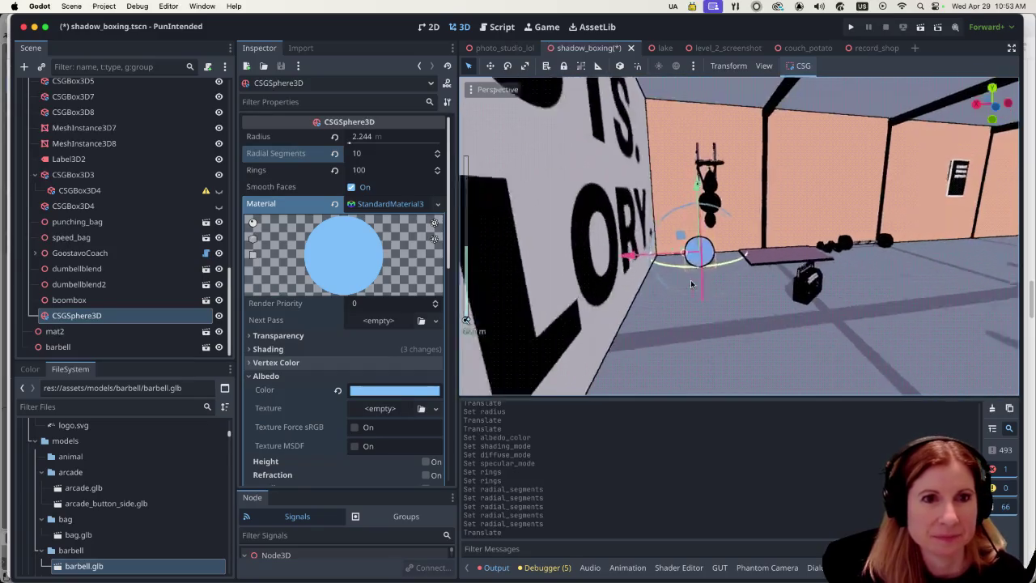
scroll(971, 312, "down", 5)
scroll(896, 304, "up", 9)
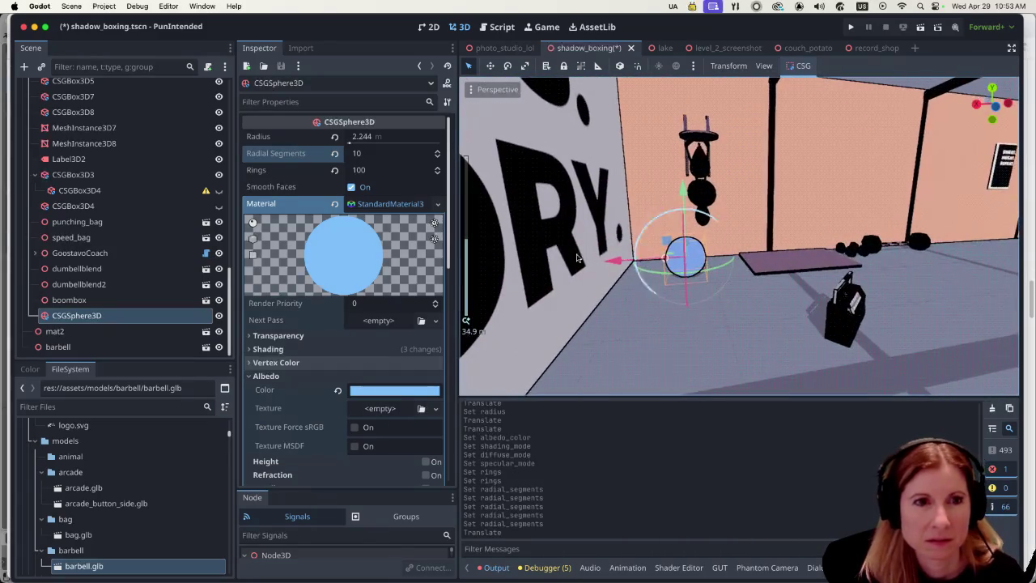
left_click_drag(615, 265, 581, 266)
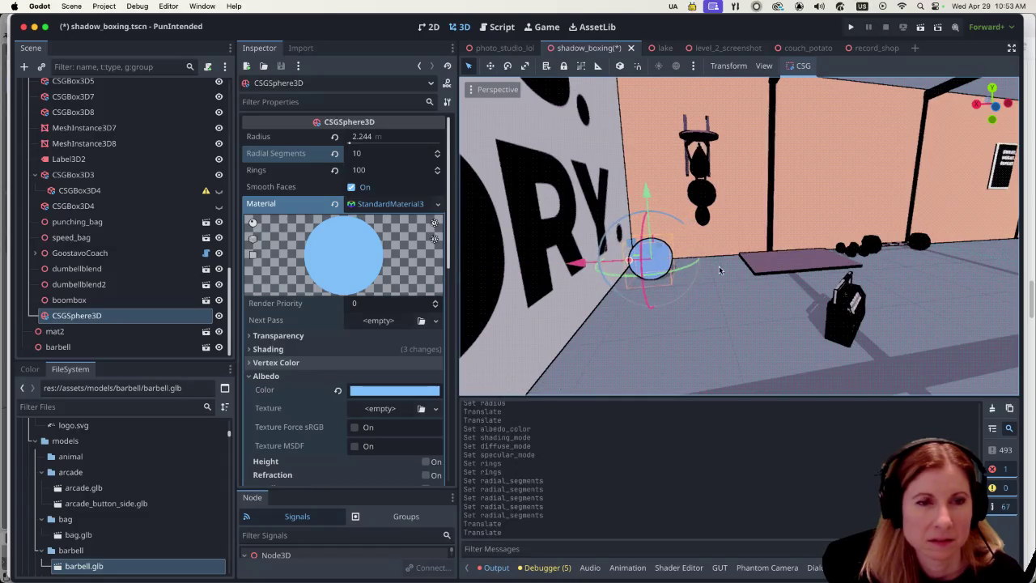
scroll(653, 277, "up", 3)
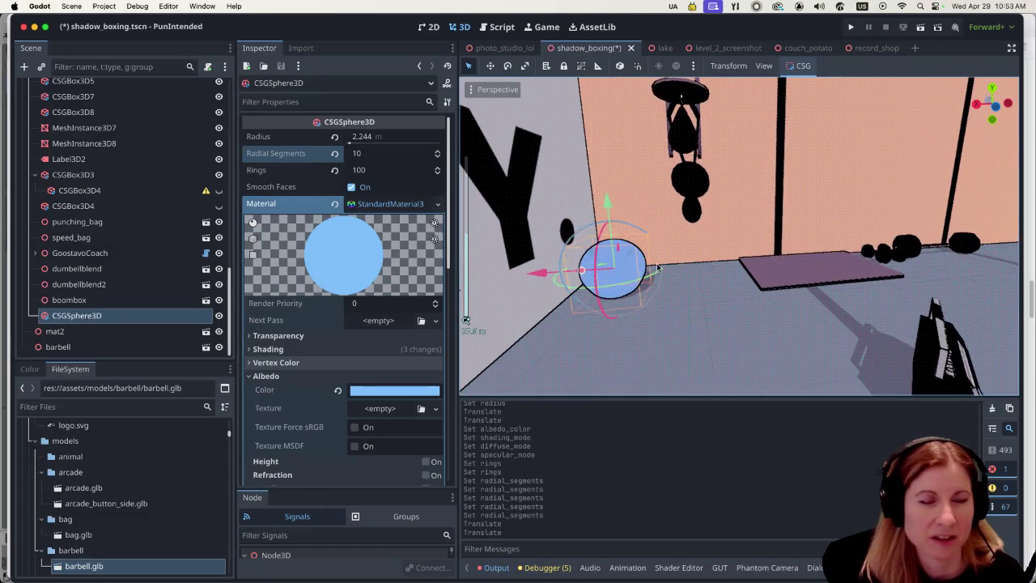
left_click(692, 299)
scroll(594, 271, "up", 4)
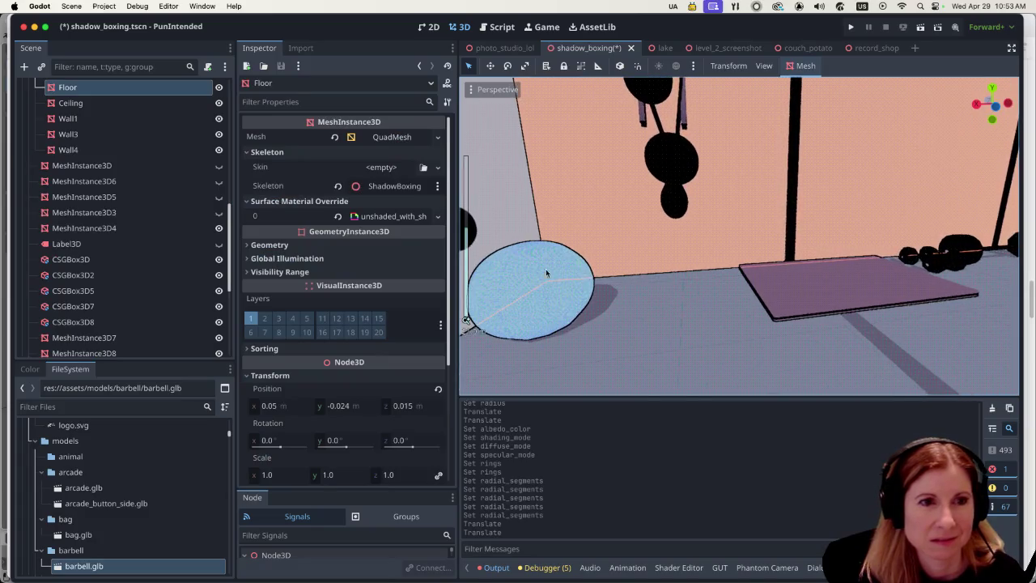
scroll(542, 280, "up", 3)
scroll(599, 258, "down", 3)
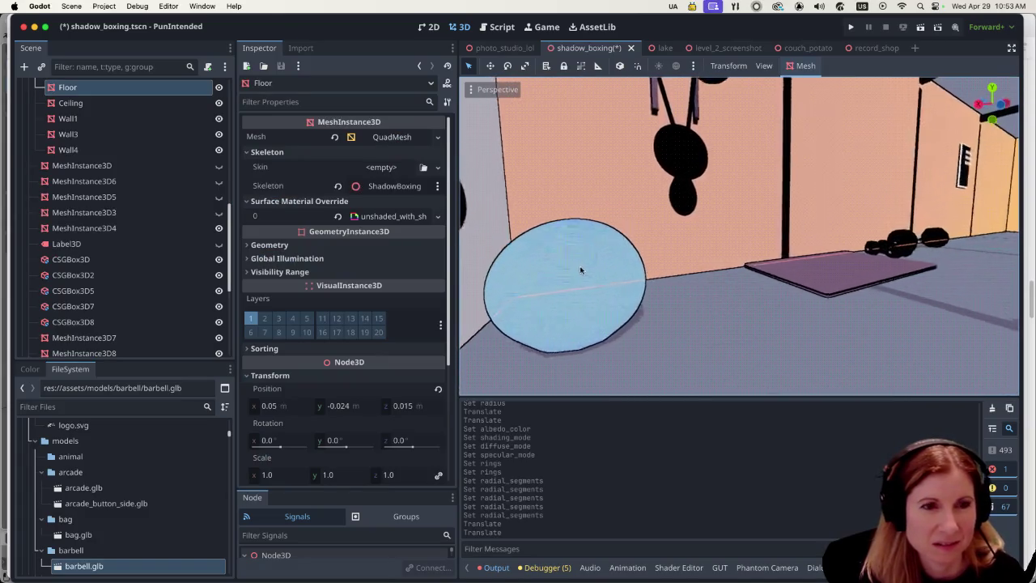
scroll(559, 287, "up", 2)
scroll(586, 273, "down", 4)
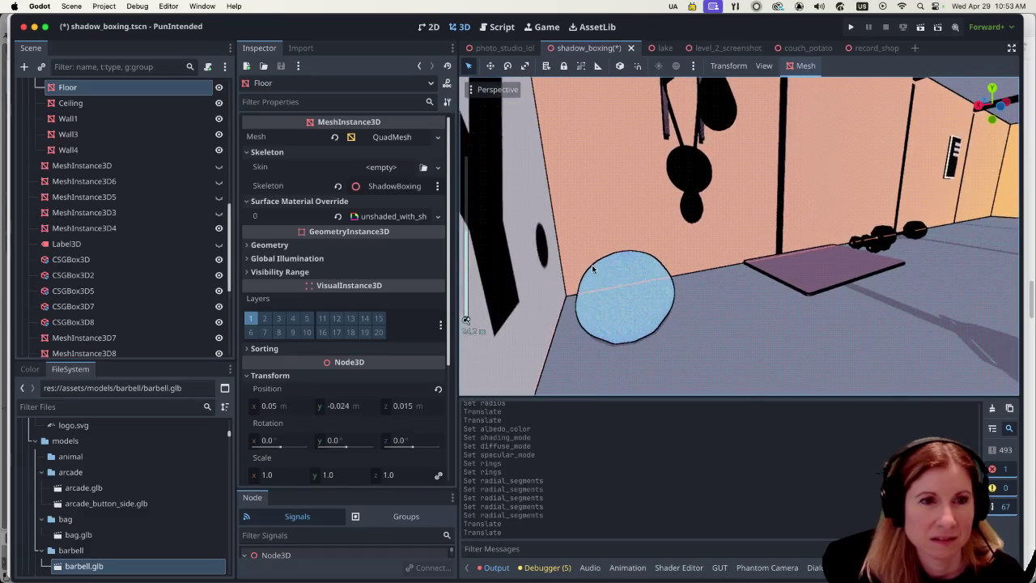
left_click(619, 281)
scroll(682, 359, "down", 3)
scroll(659, 350, "up", 3)
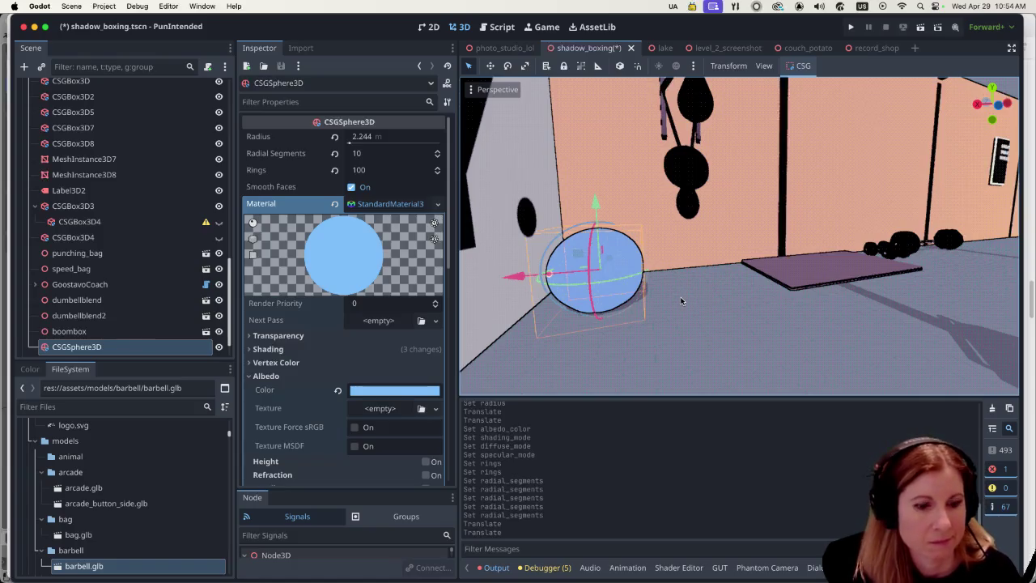
Set the ball's radial segments to 20 and deselect it to check its roundness.
scroll(115, 297, "down", 2)
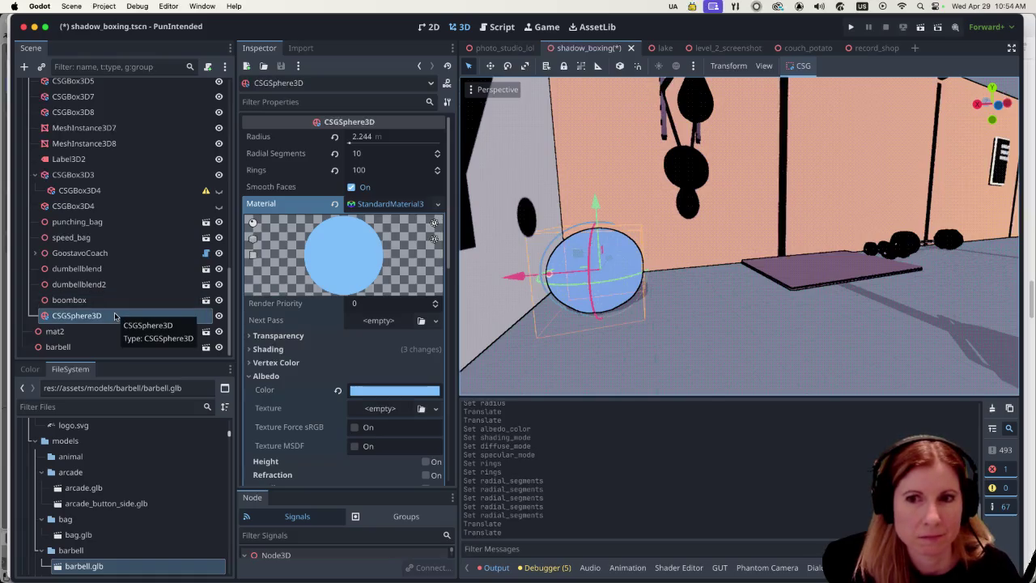
left_click(389, 156)
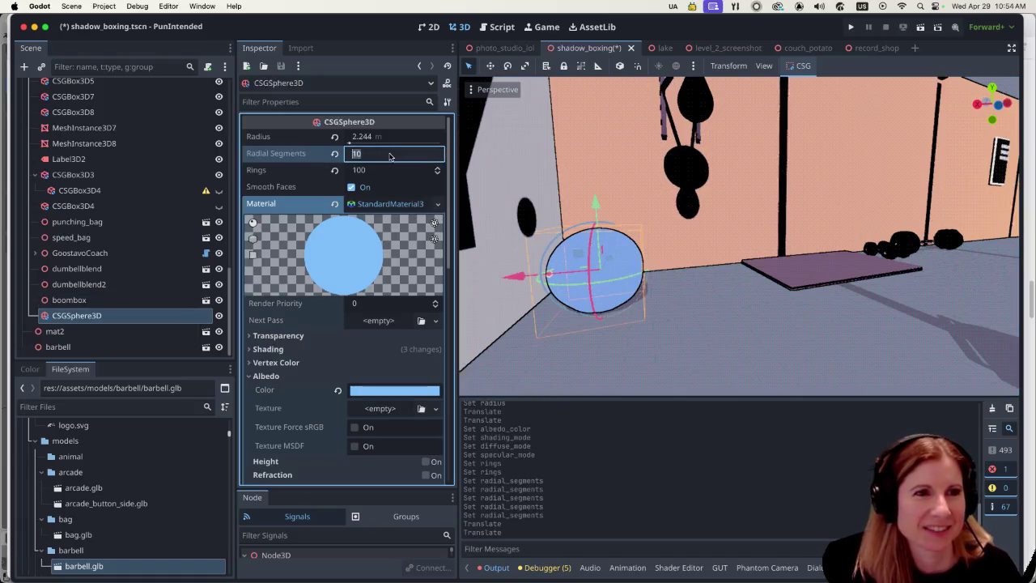
type("20")
key("Return")
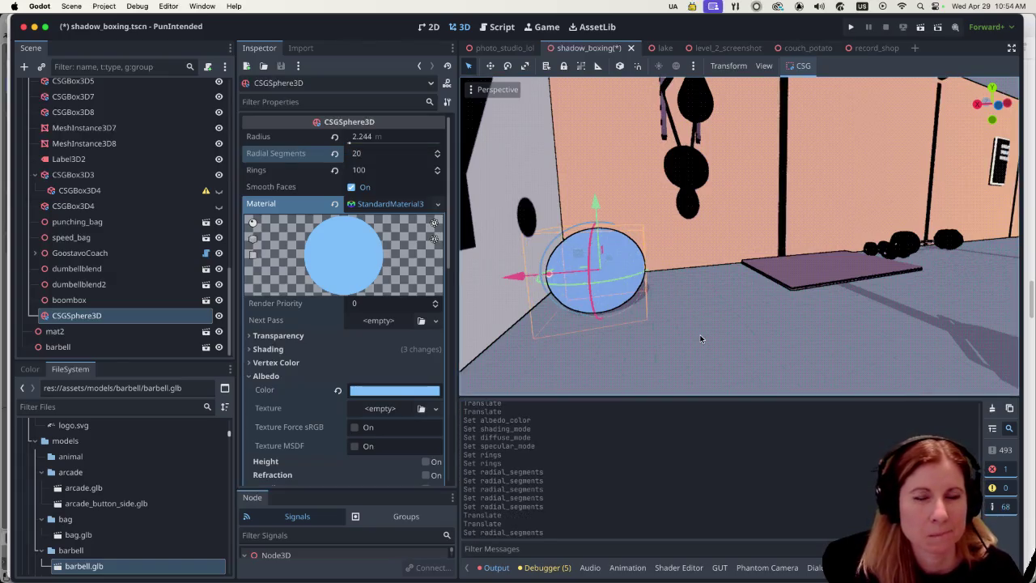
left_click(670, 336)
scroll(635, 314, "down", 5)
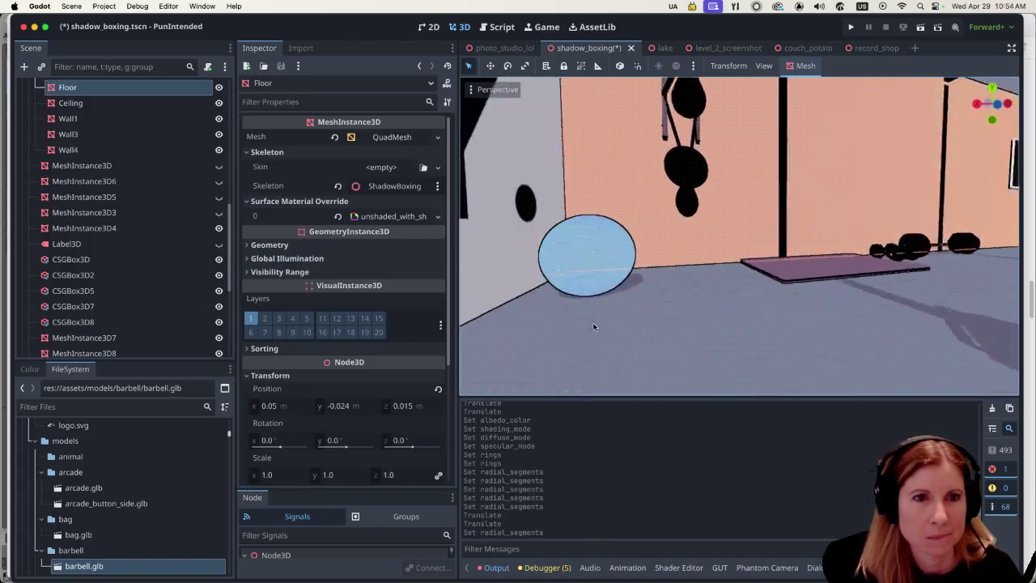
scroll(594, 312, "left", 5)
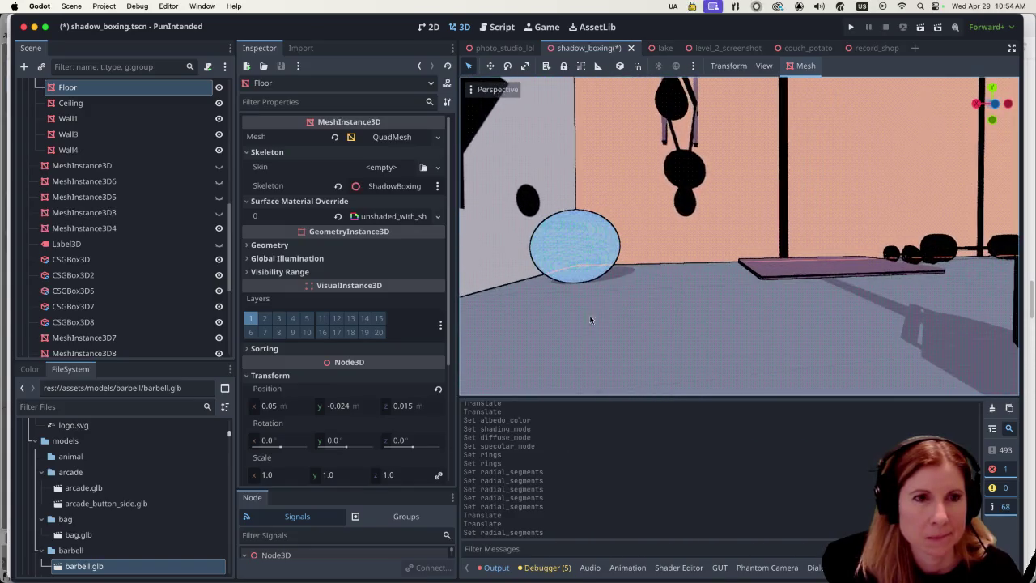
scroll(728, 307, "up", 8)
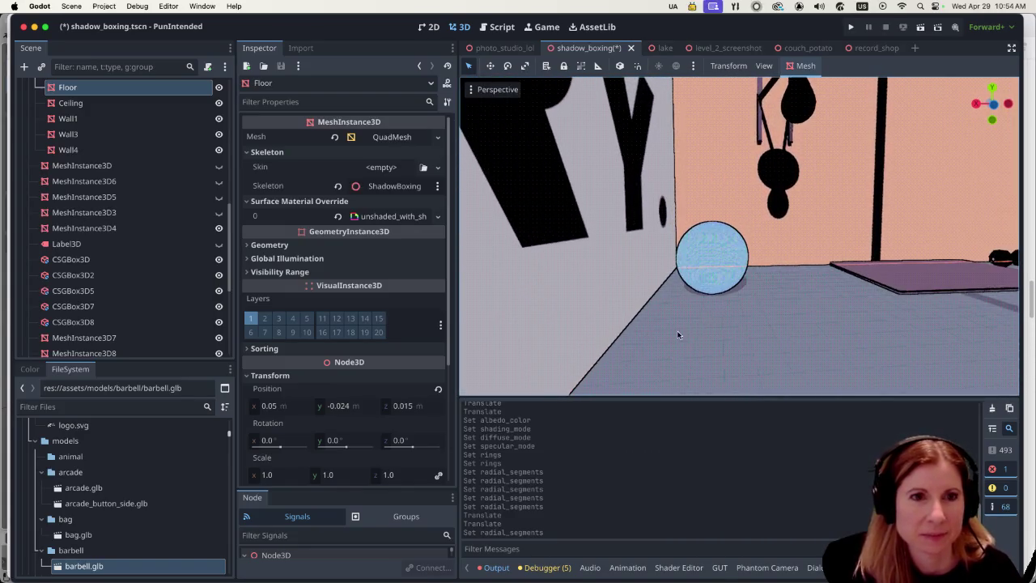
scroll(692, 323, "down", 6)
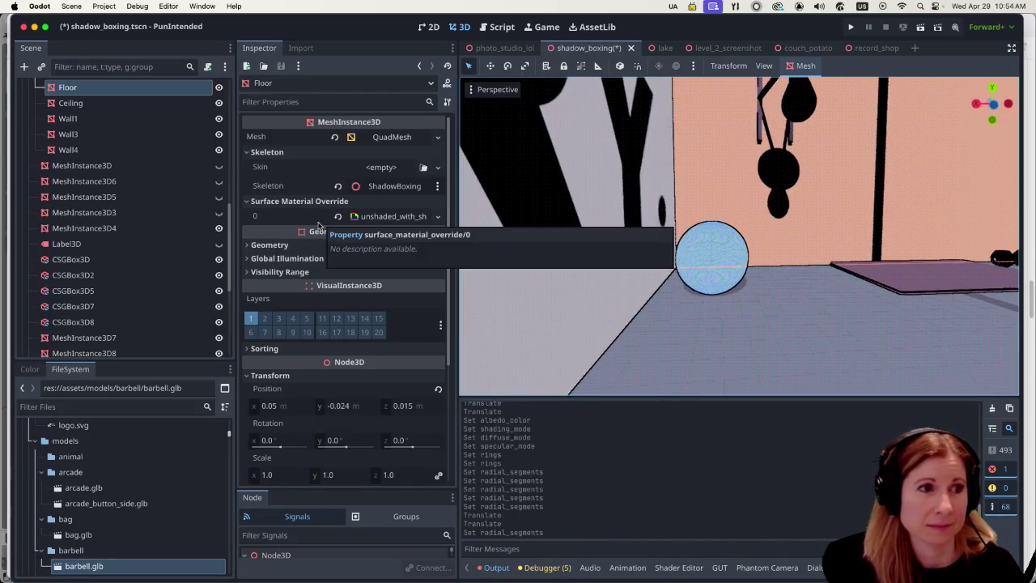
Inspect the light-blue ball by selecting and deselecting it against the floor.
left_click(728, 276)
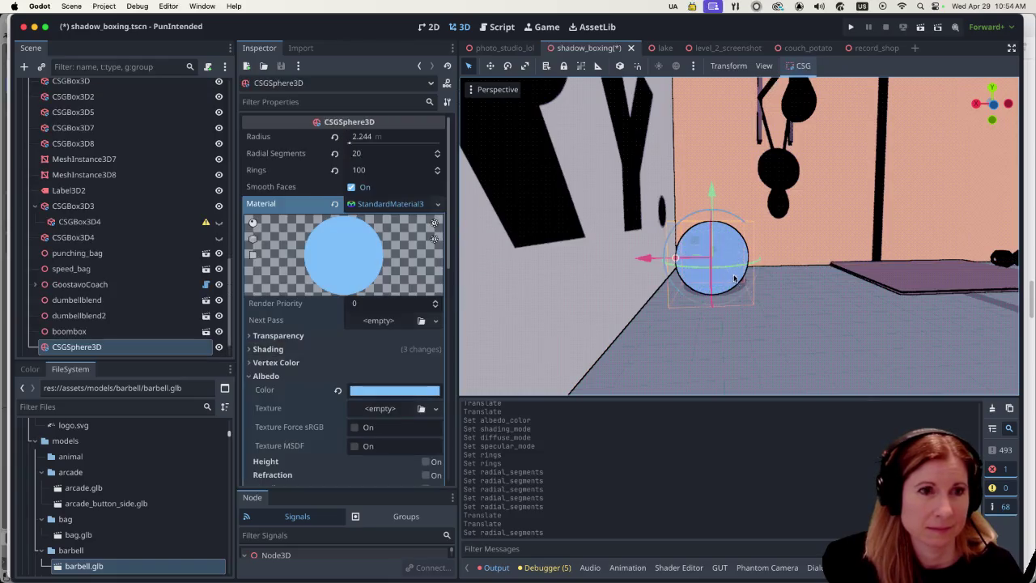
scroll(794, 316, "up", 3)
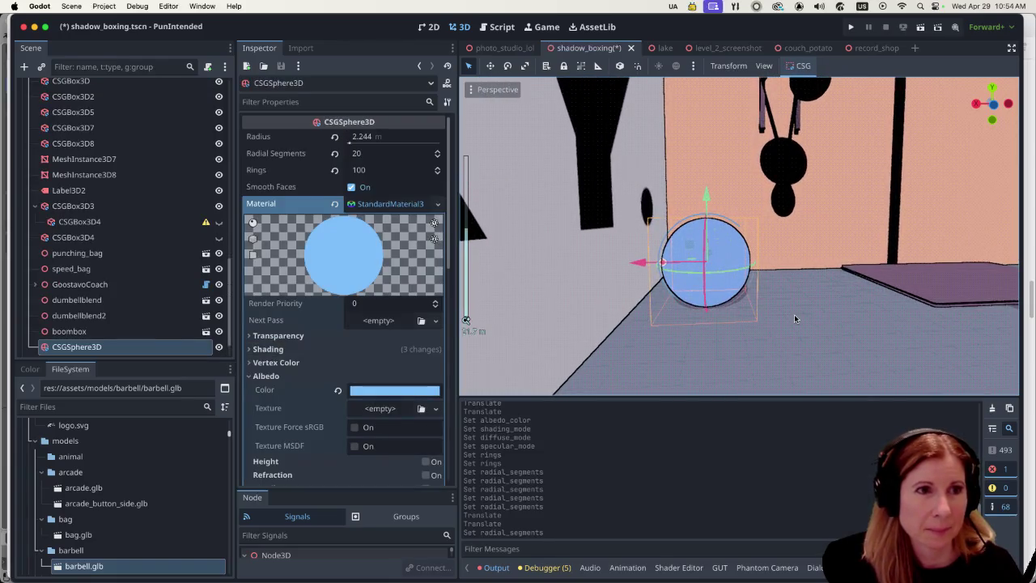
left_click(794, 314)
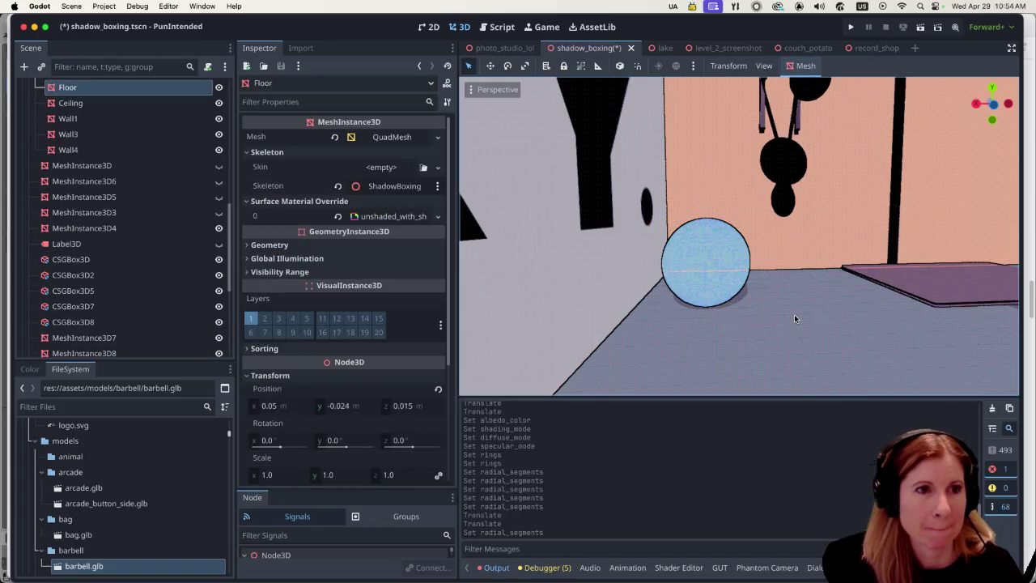
left_click(700, 276)
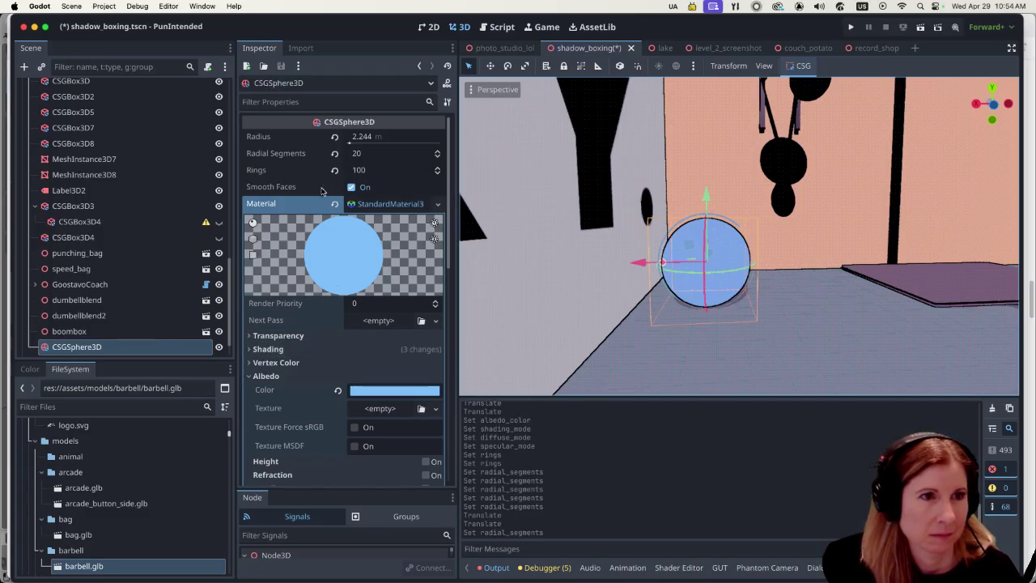
scroll(317, 401, "down", 10)
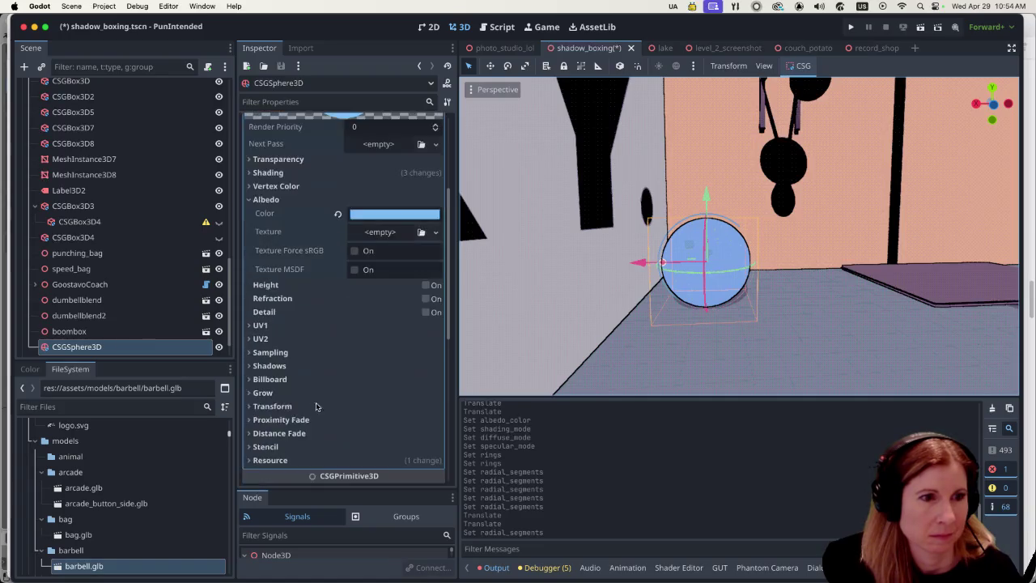
scroll(320, 399, "up", 10)
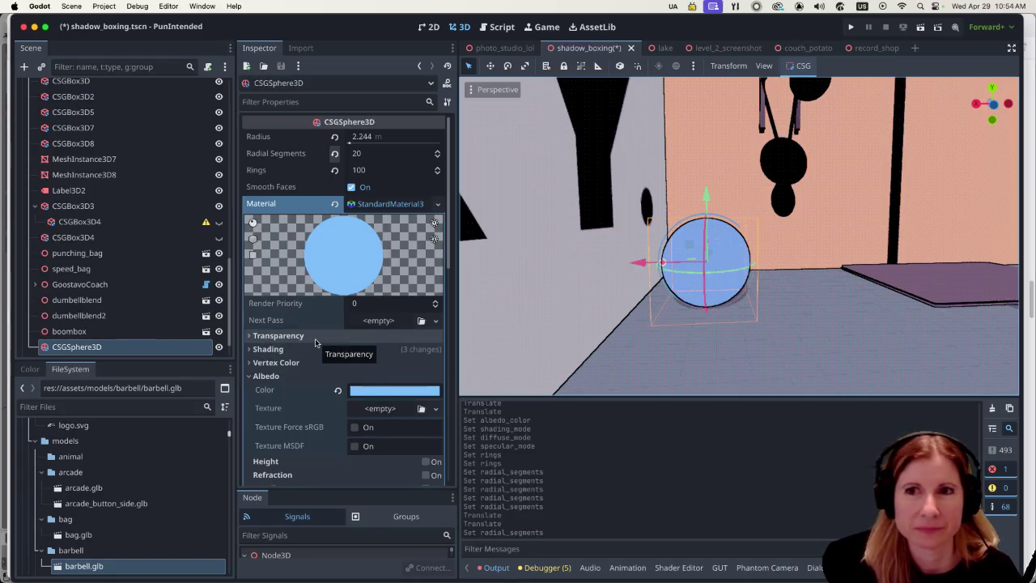
Deselect the ball, then save and run the current gym scene.
left_click(848, 334)
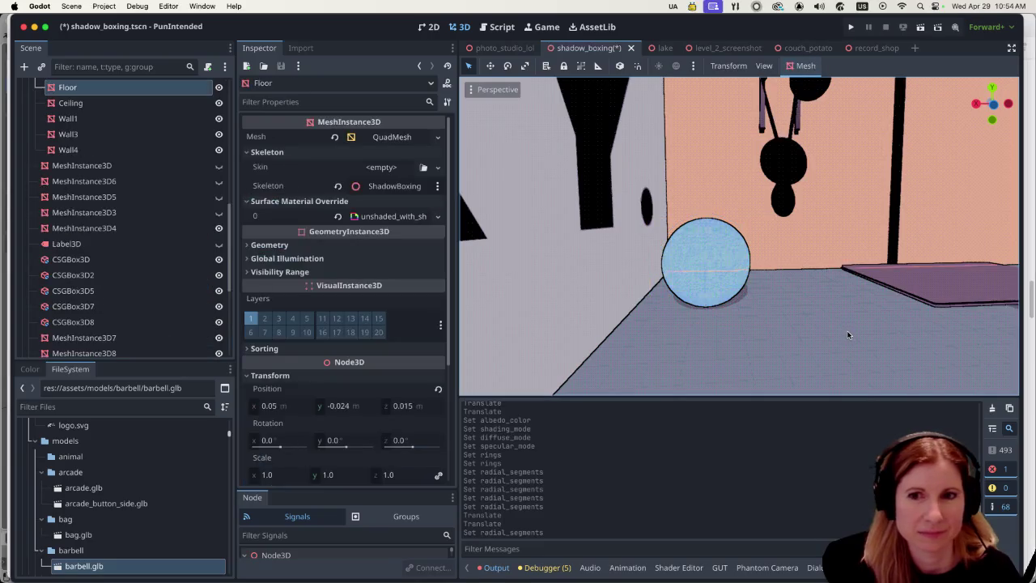
left_click(712, 275)
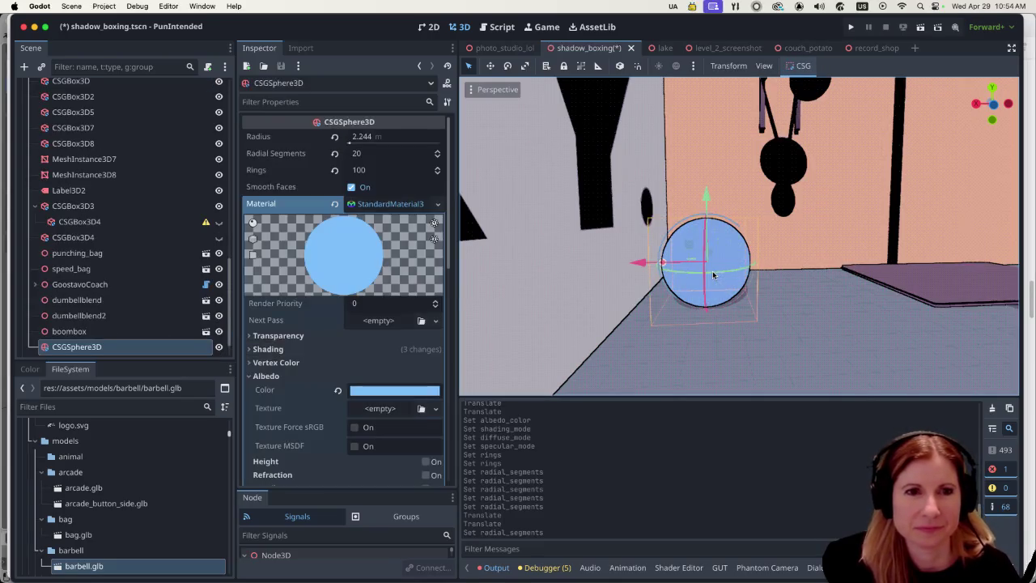
left_click(860, 314)
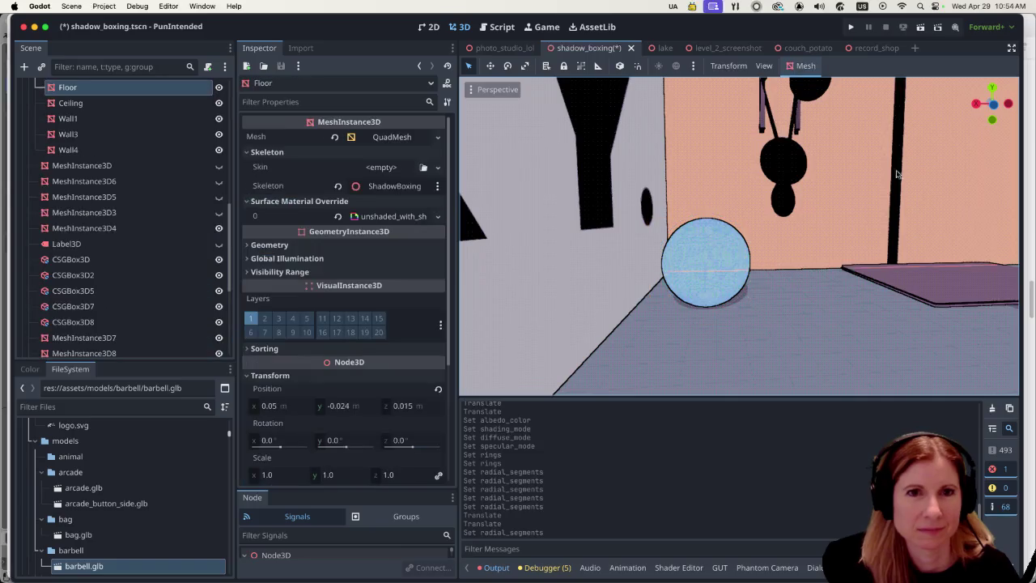
left_click(921, 27)
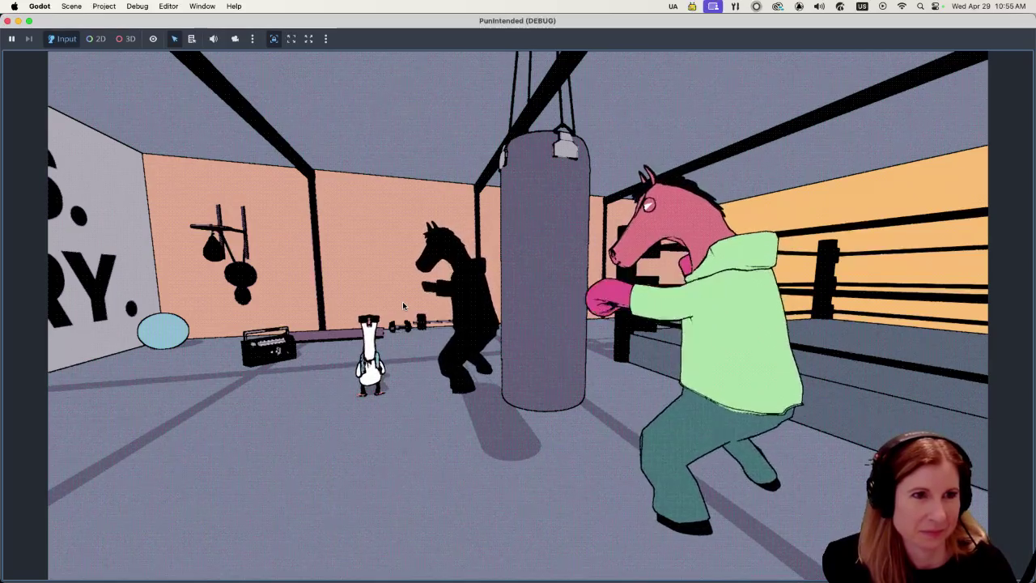
Fly the free camera around the goose and capture a screenshot.
key("space")
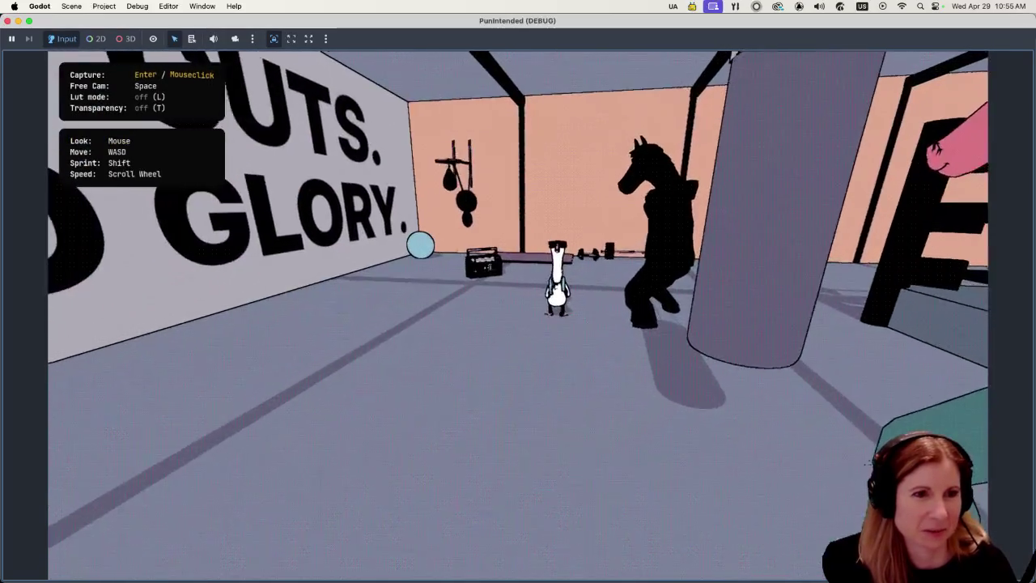
key("w")
key("d")
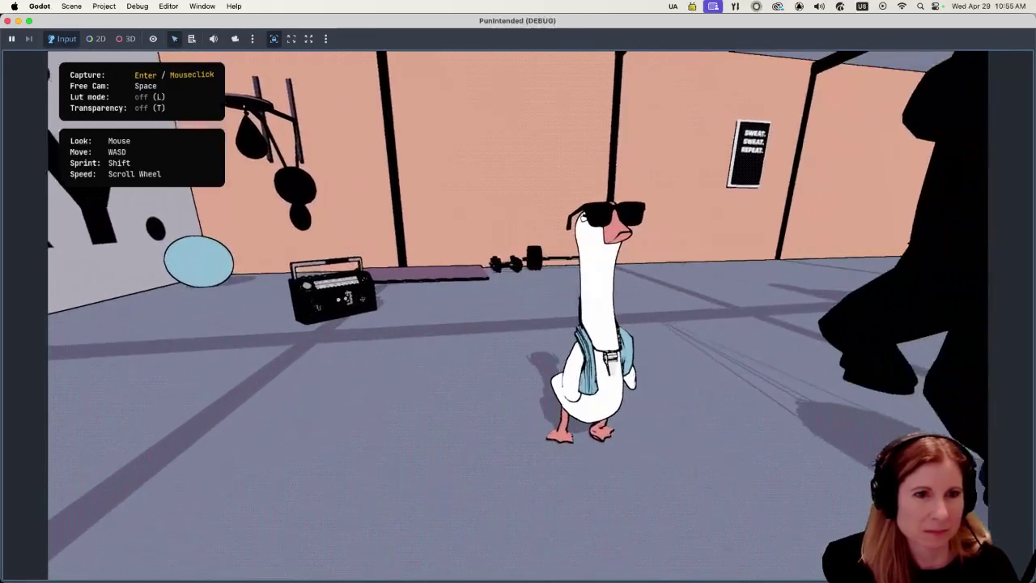
key("w")
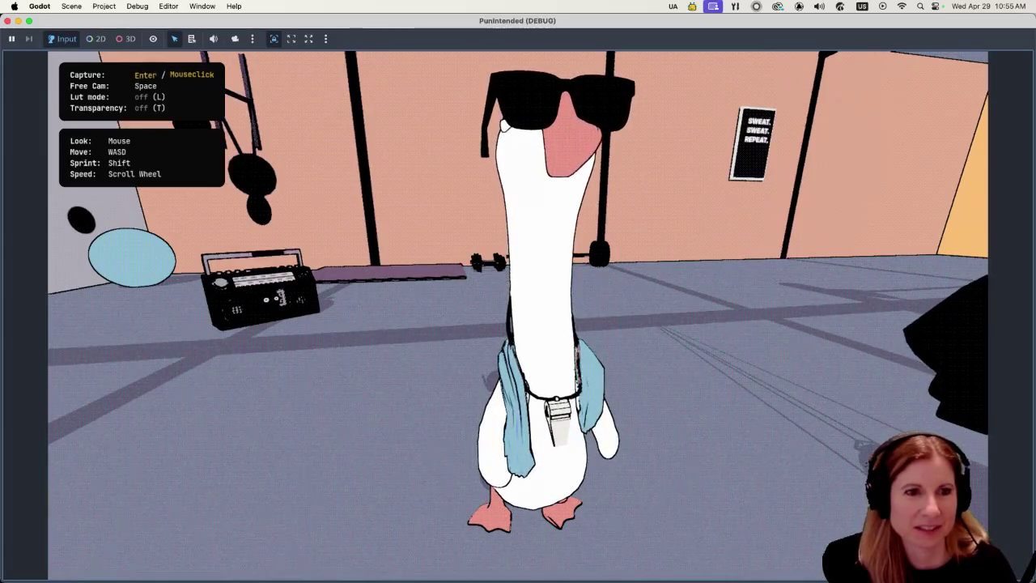
key("s")
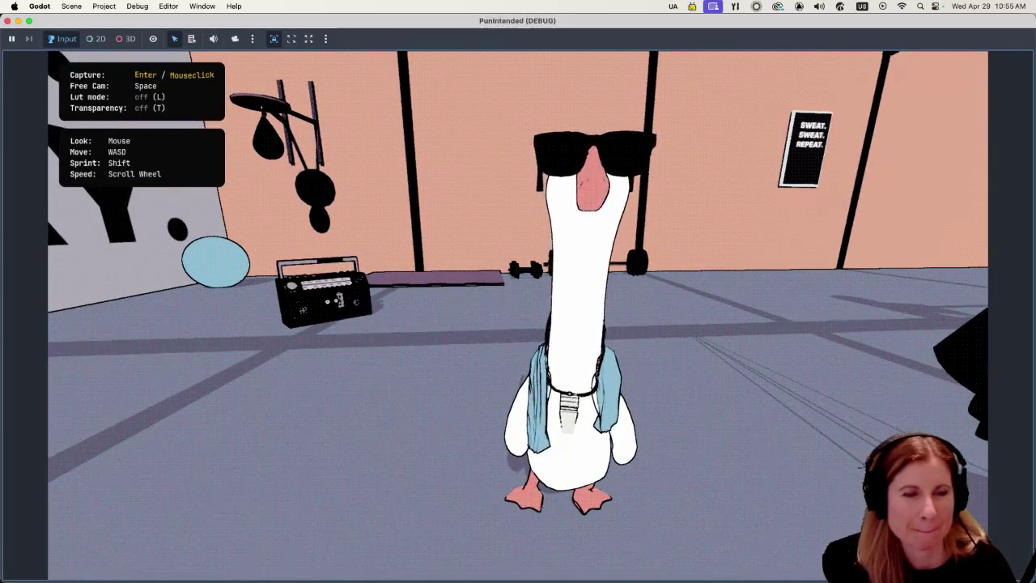
key("F12")
Tour the room, boxing ring and punching bag, then return to the editor.
key("w")
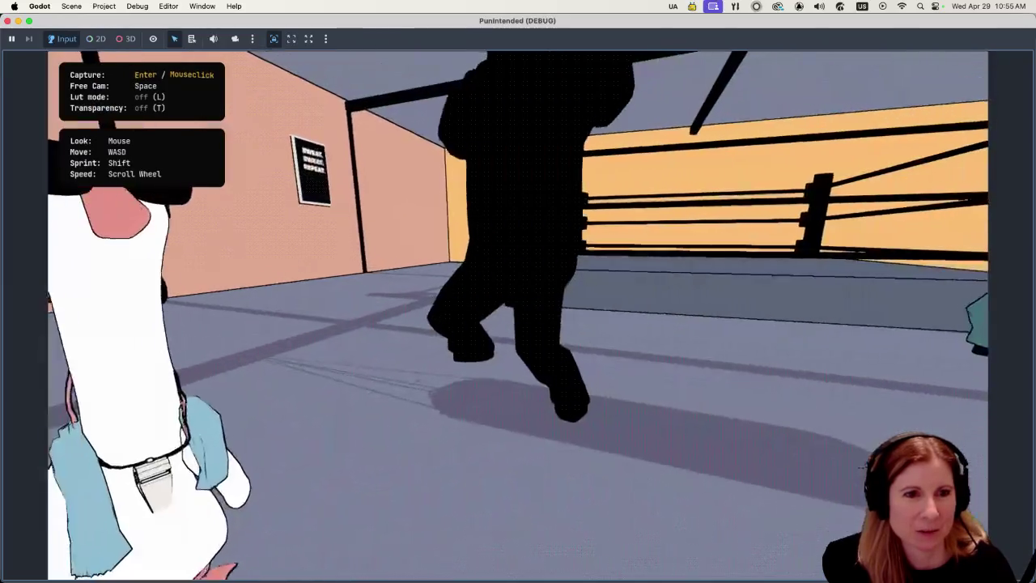
key("s")
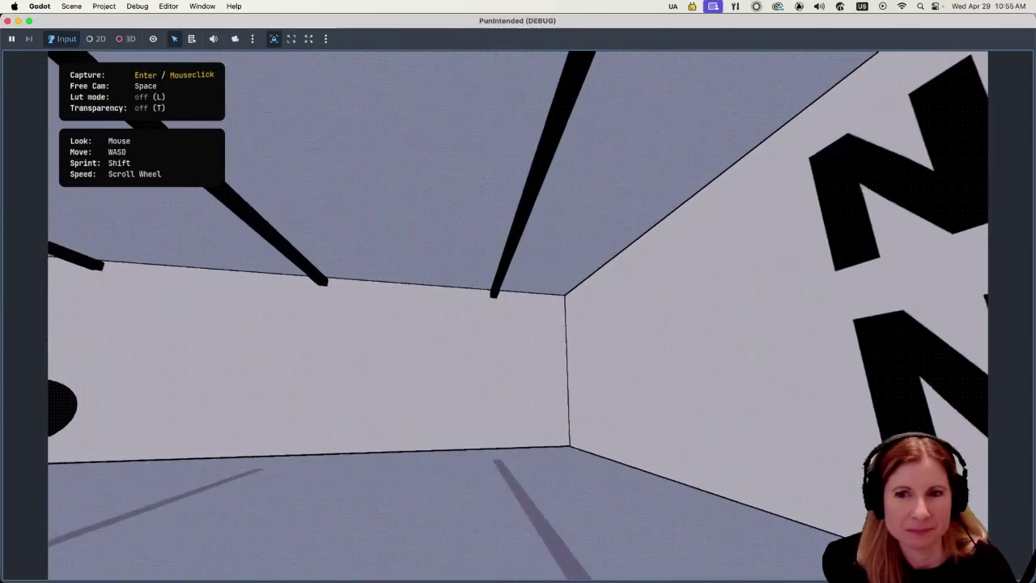
key("d")
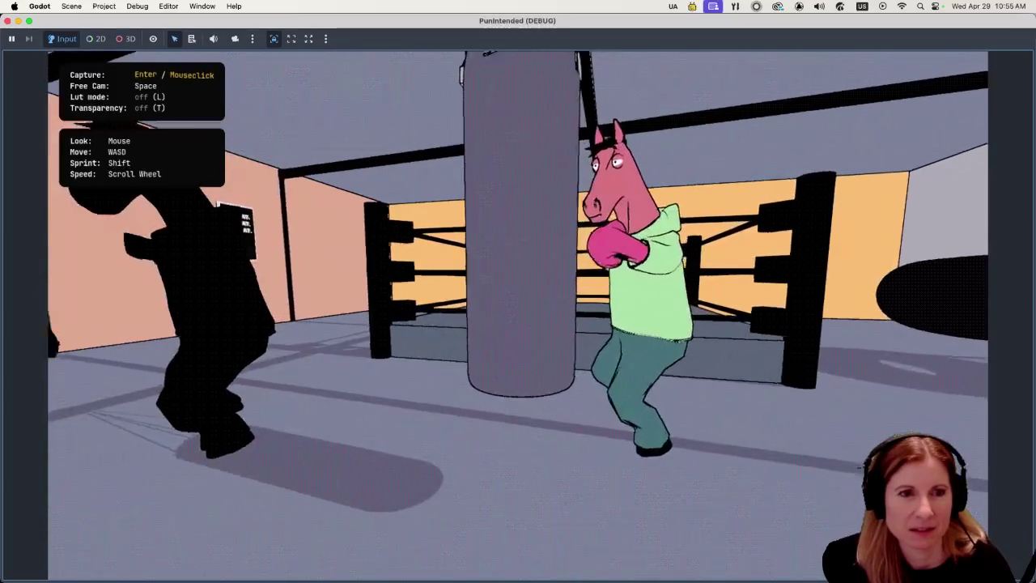
key("s")
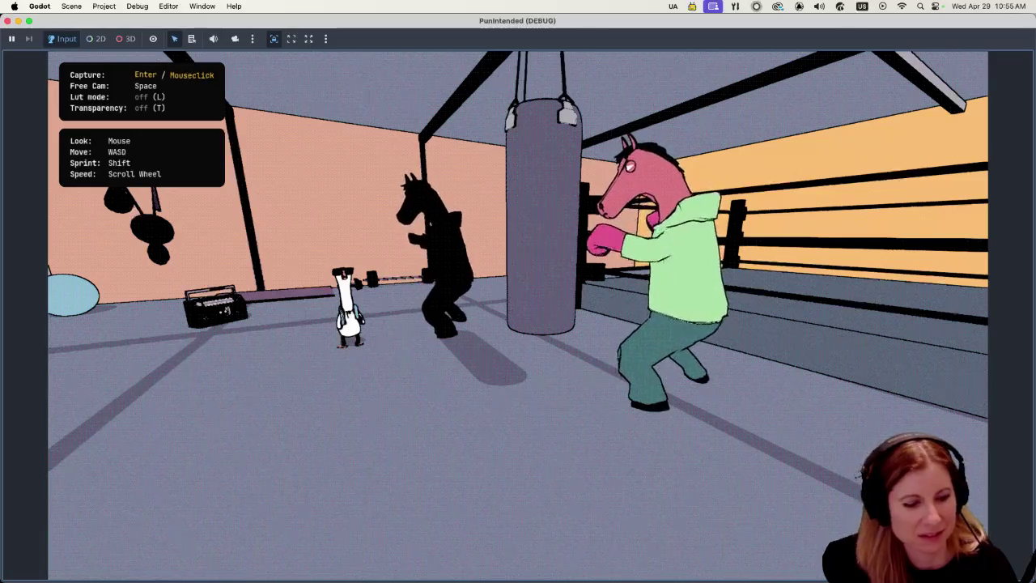
key("super+q")
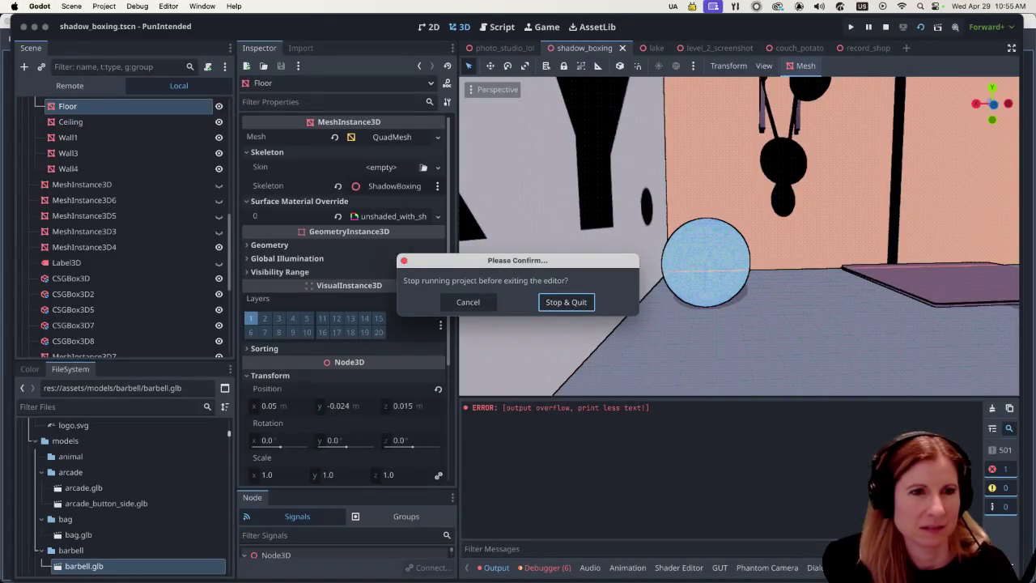
Cancel the stop prompt to keep the game running, then paste the NO GLORY. Label3D2 node.
key("Tab")
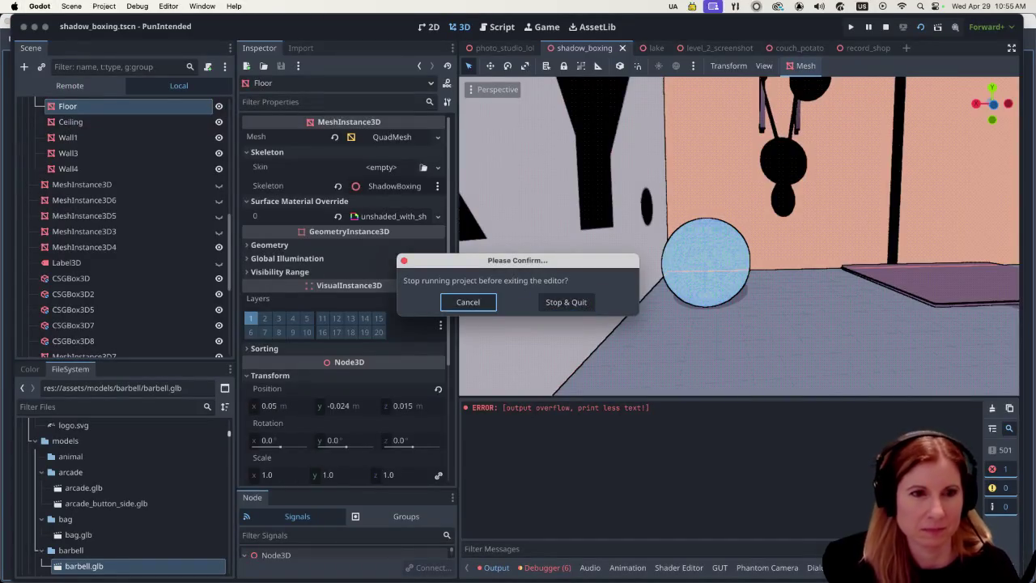
key("Return")
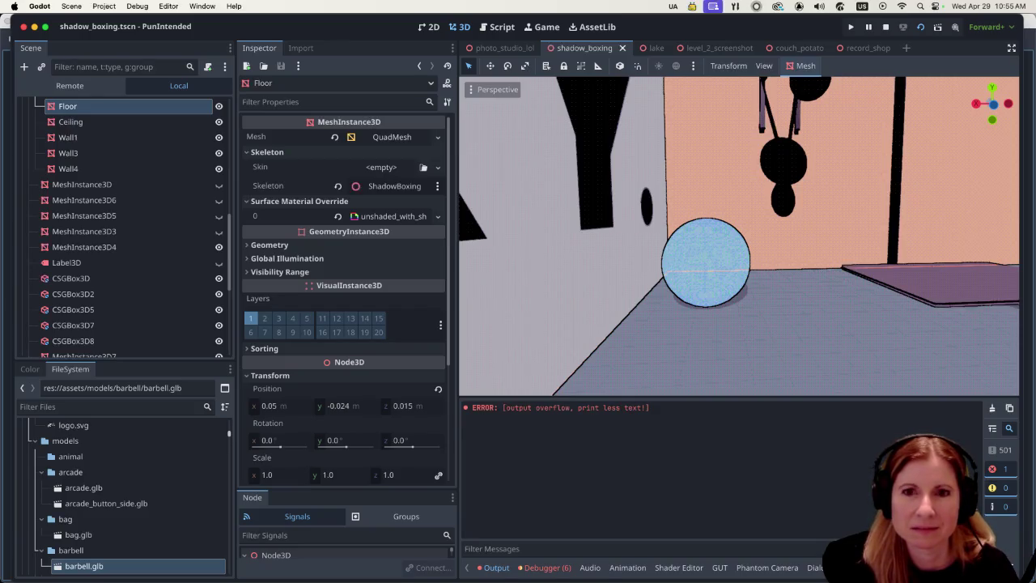
key("super+v")
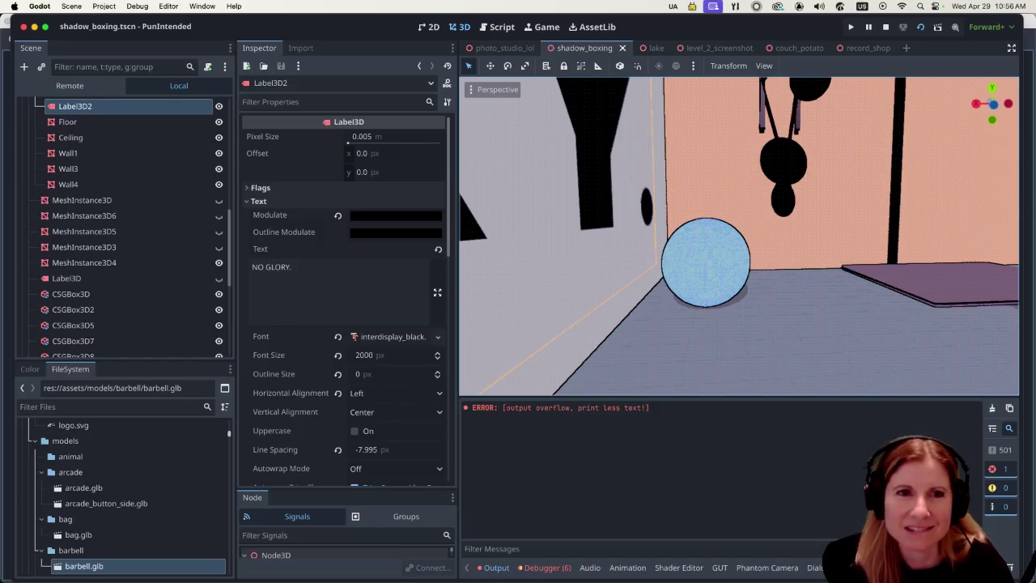
Select the Label3D2 node and stop the running game.
key("Escape")
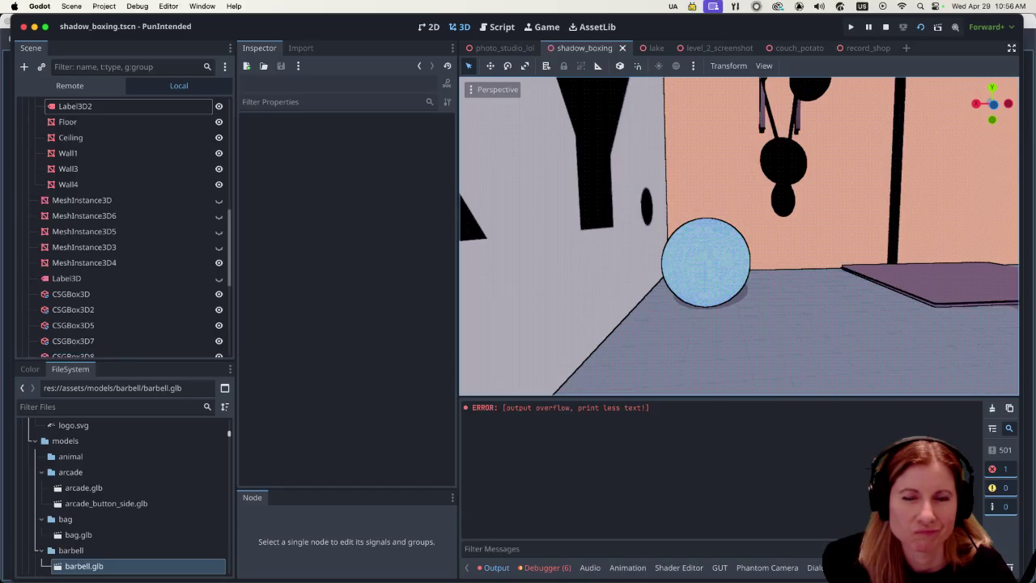
left_click(74, 106)
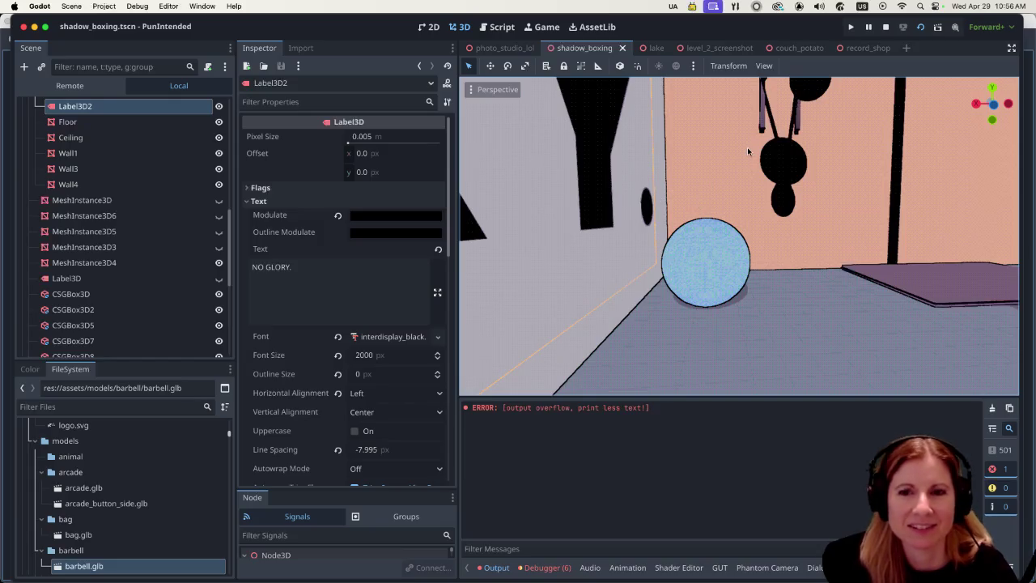
left_click(885, 26)
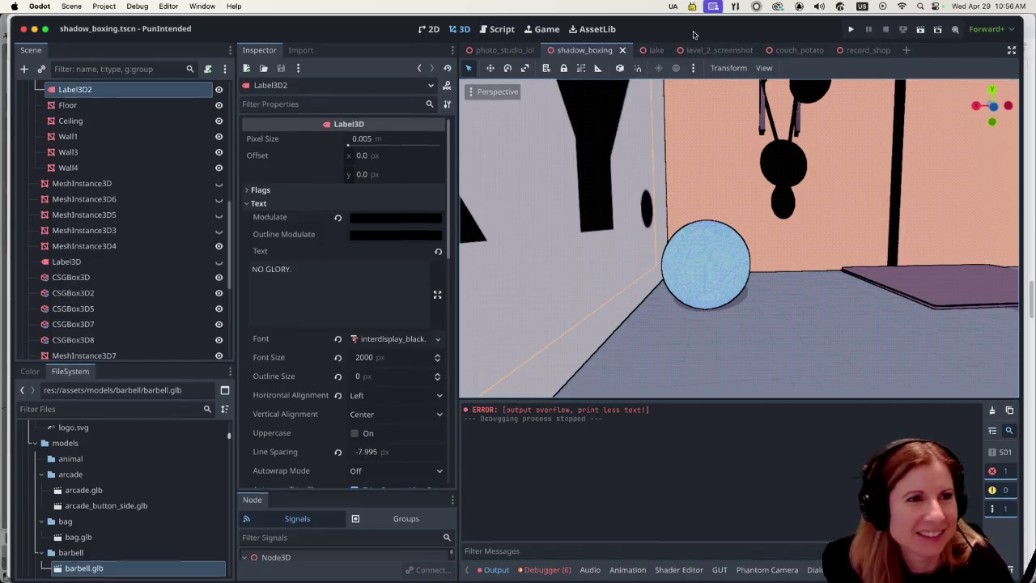
Disable Embed Game on Next Play, then reselect the light-blue sphere in the 3D view.
mouse_move(700, 32)
left_mouse_down()
mouse_move(712, 151)
mouse_move(682, 37)
mouse_move(692, 32)
left_mouse_up()
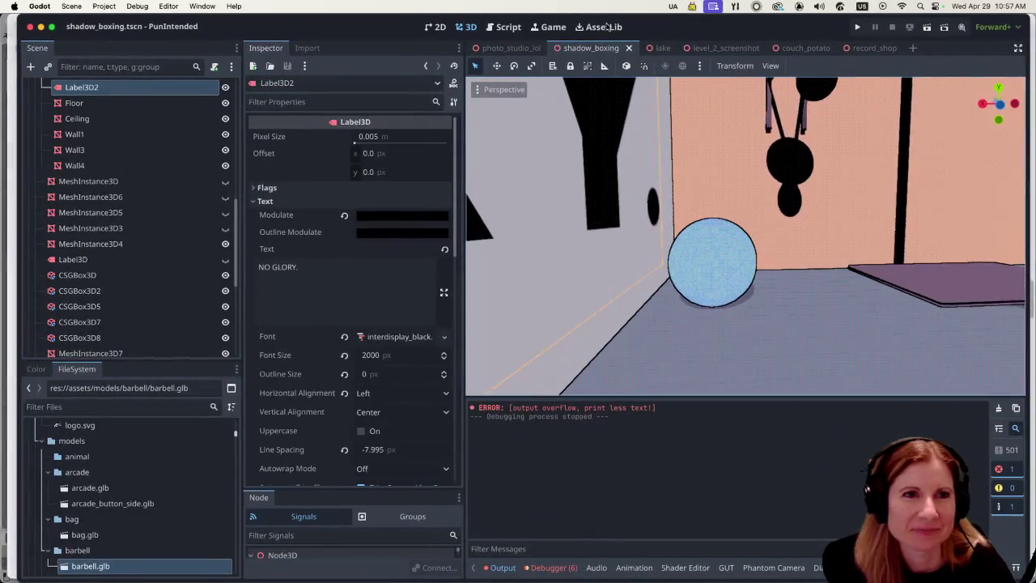
left_click(547, 27)
left_click(789, 66)
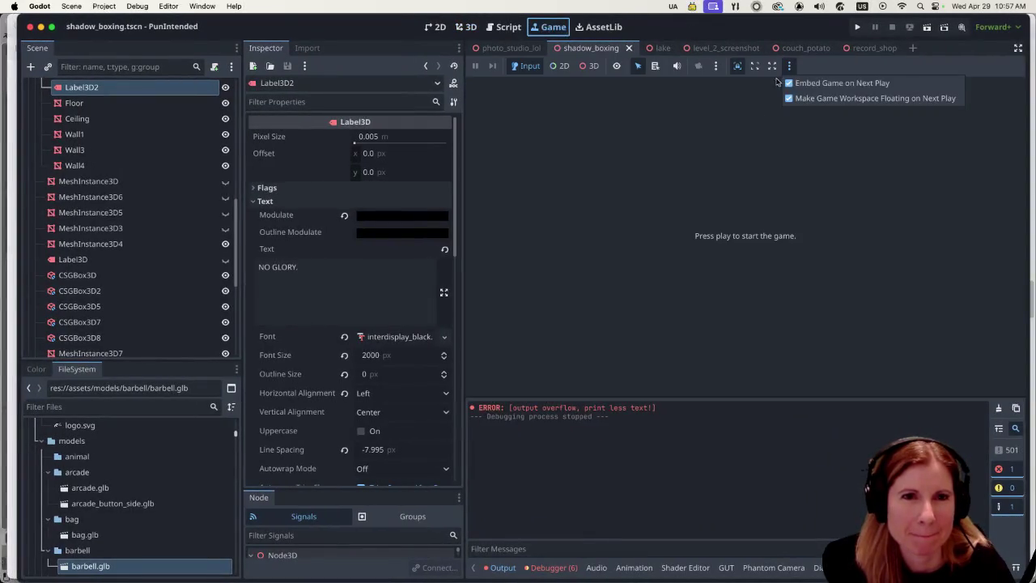
left_click(791, 84)
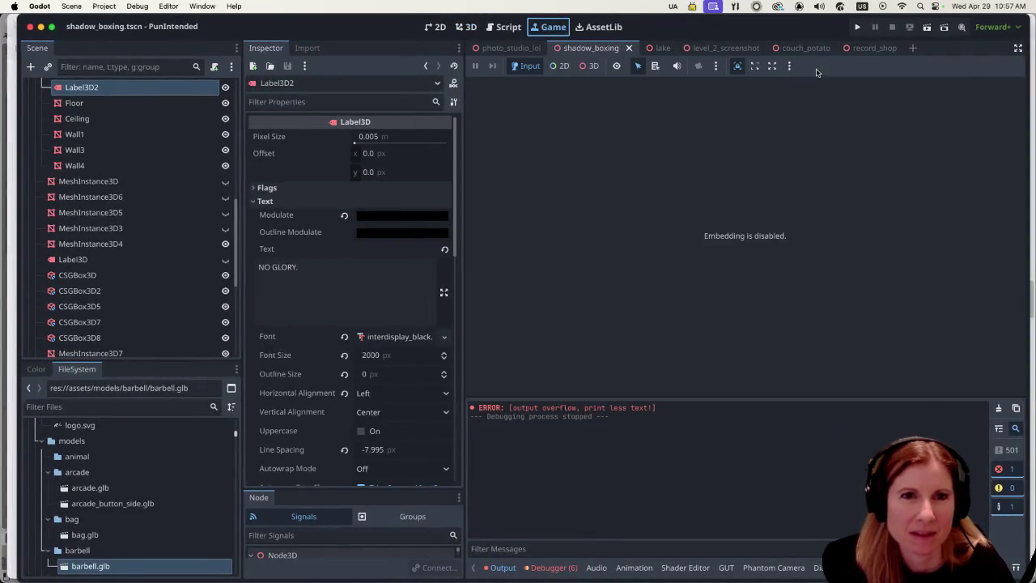
left_click(472, 30)
left_click(694, 283)
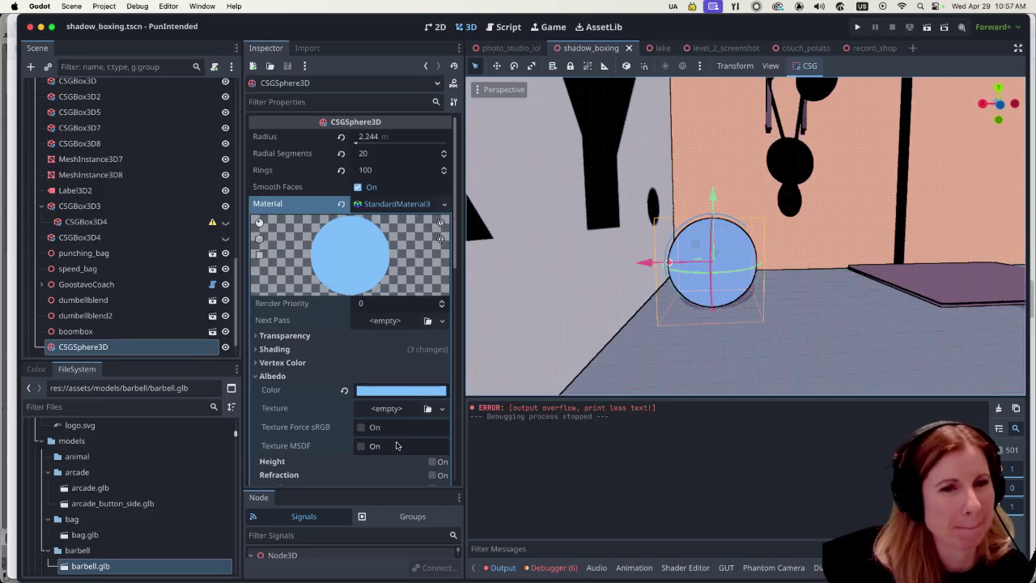
Tint the sphere slate blue #585d81 and test-run the scene.
left_click(416, 391)
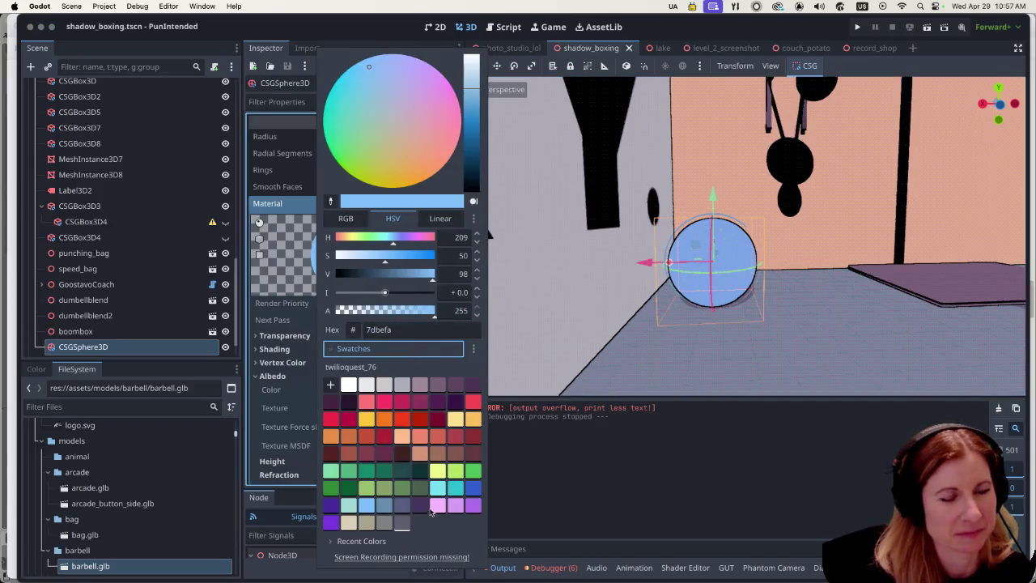
left_click(385, 507)
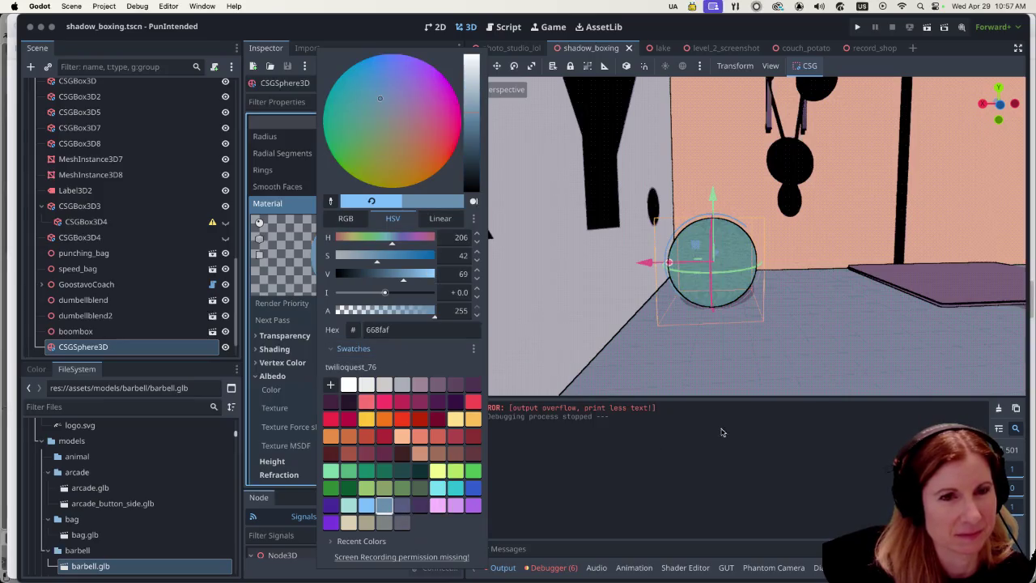
left_click(404, 505)
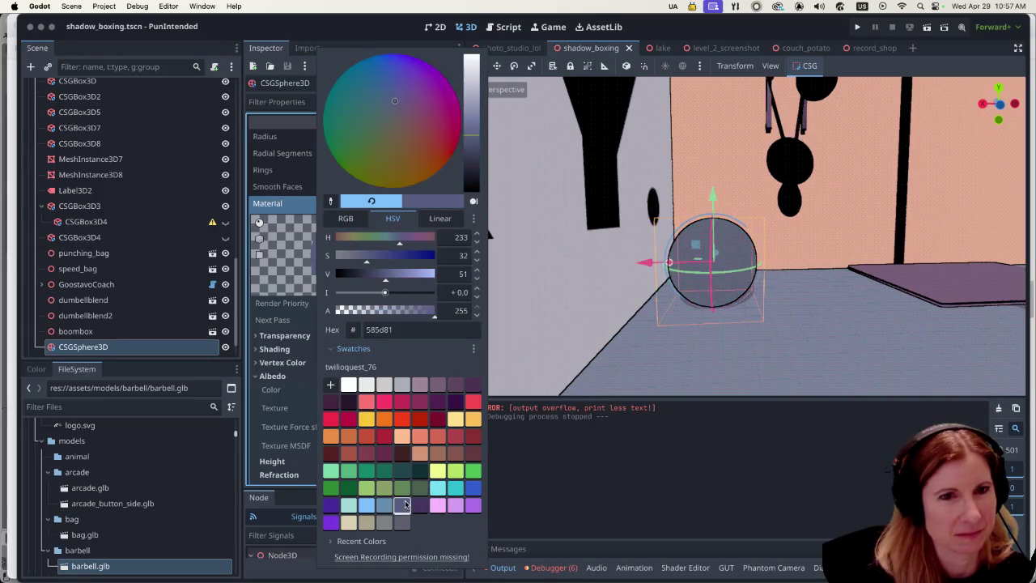
left_click(859, 322)
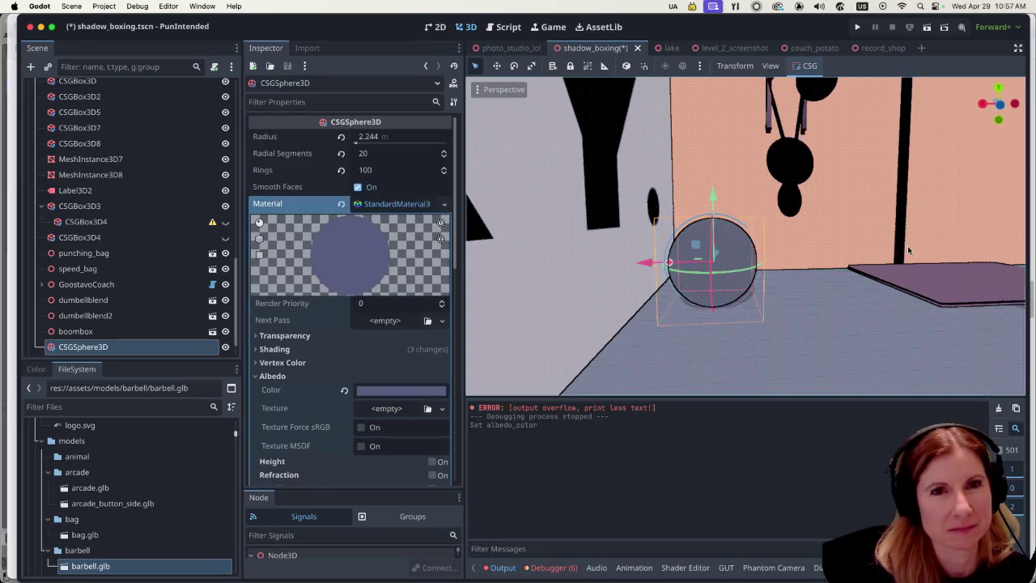
left_click(927, 27)
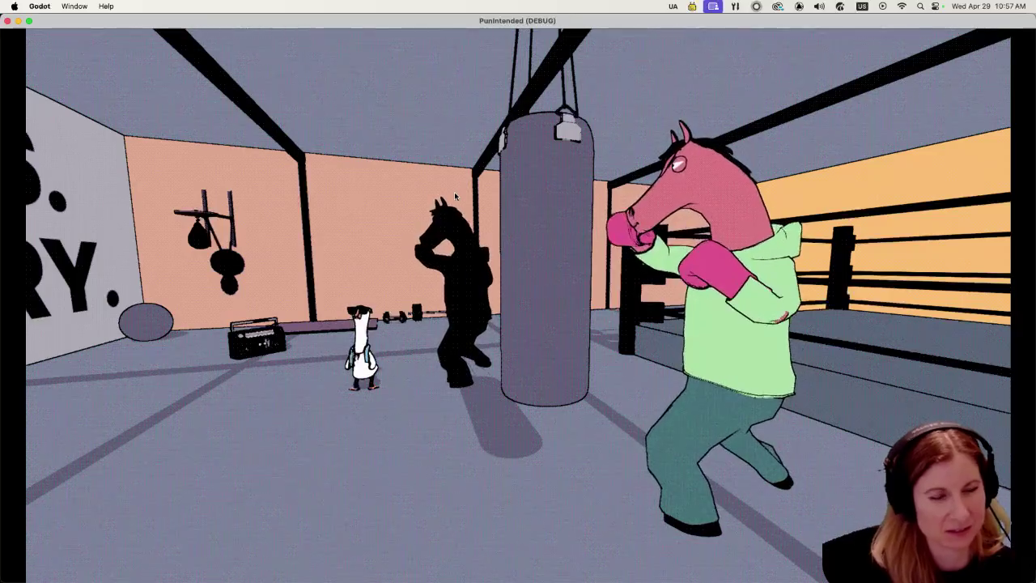
key("Escape")
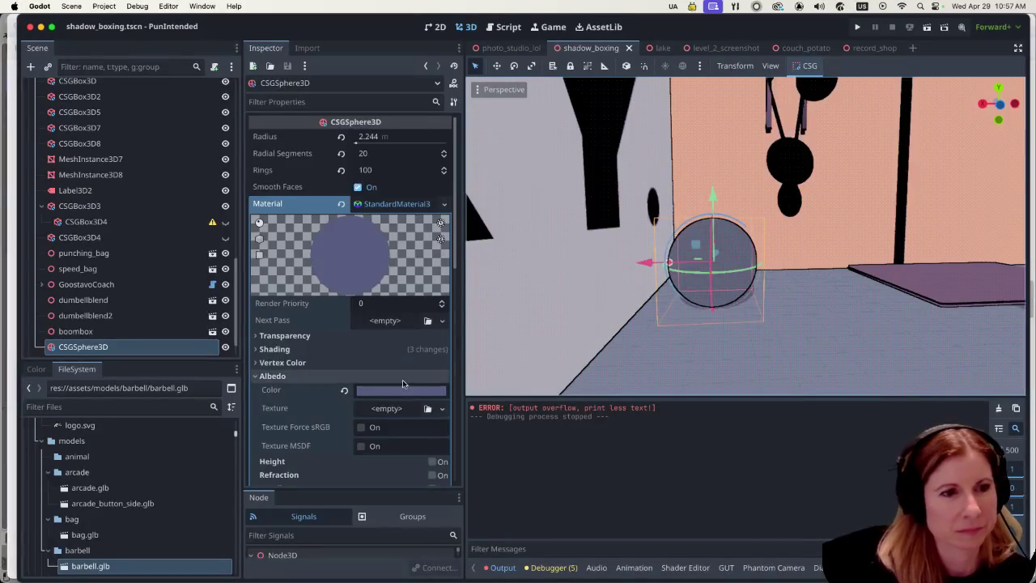
Set the sphere's albedo back to light blue #7dbefa.
left_click(399, 390)
left_click(365, 471)
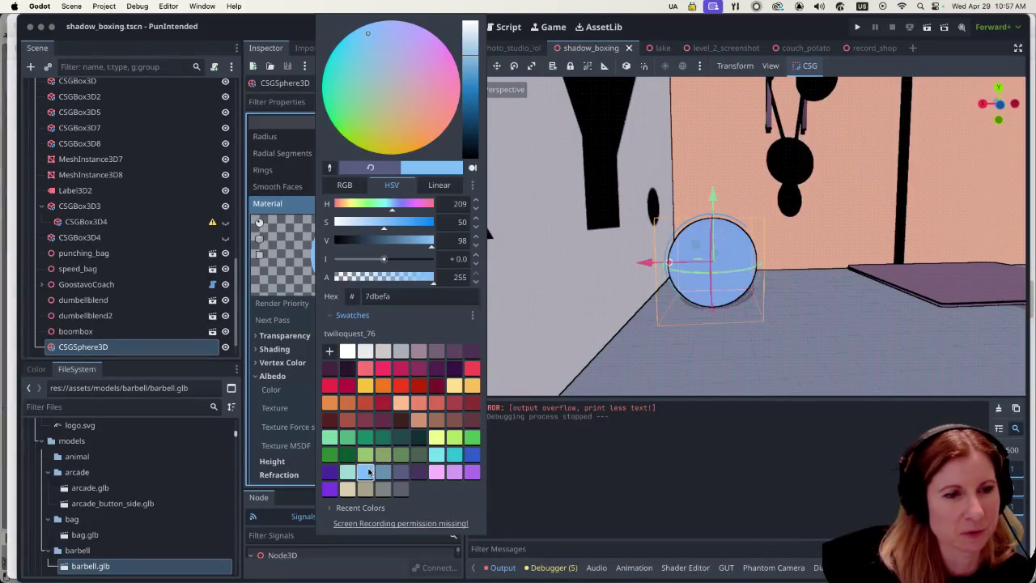
left_click(844, 314)
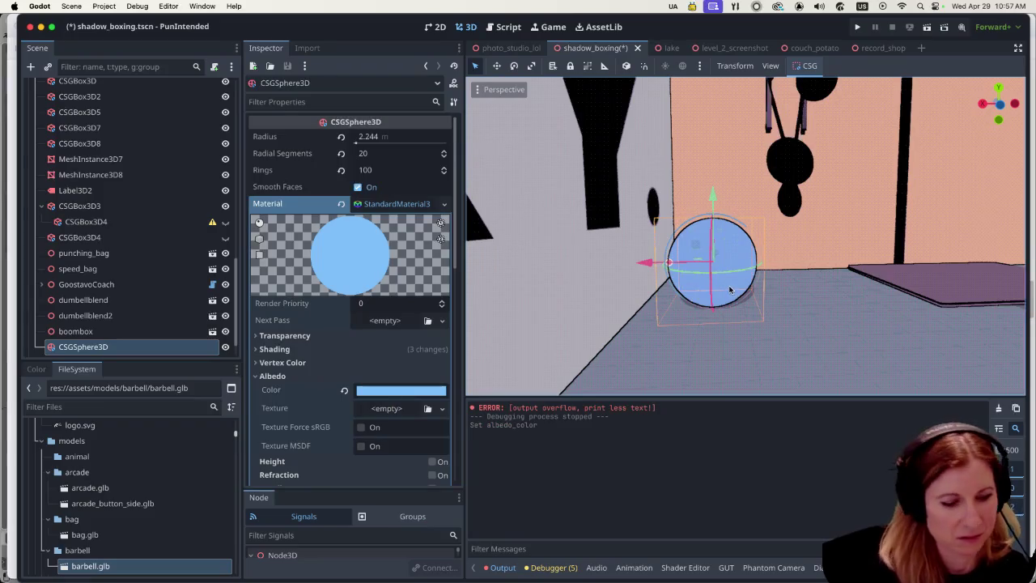
Rename the sphere node to medicine_ball.
double_click(140, 347)
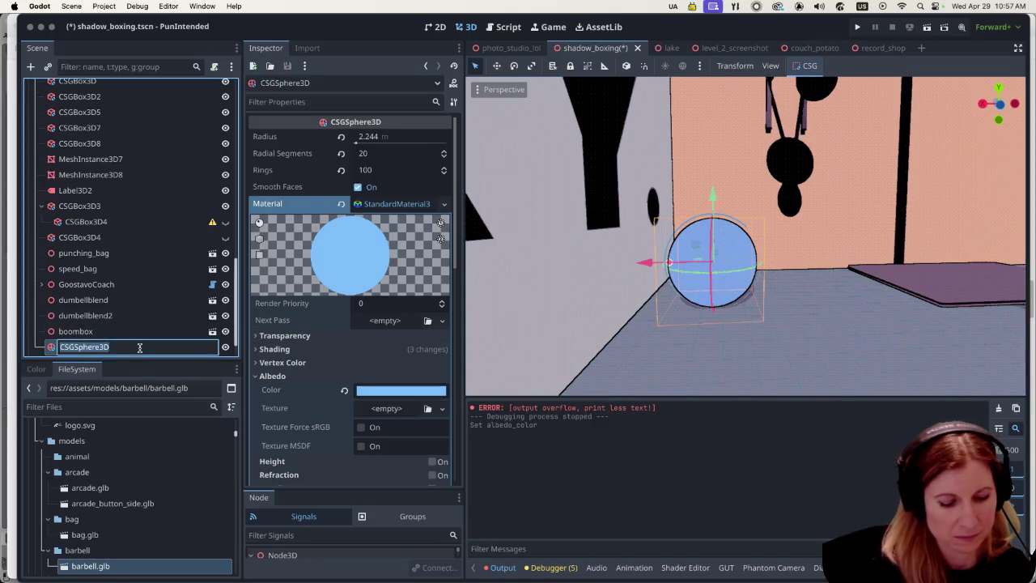
type("medicine")
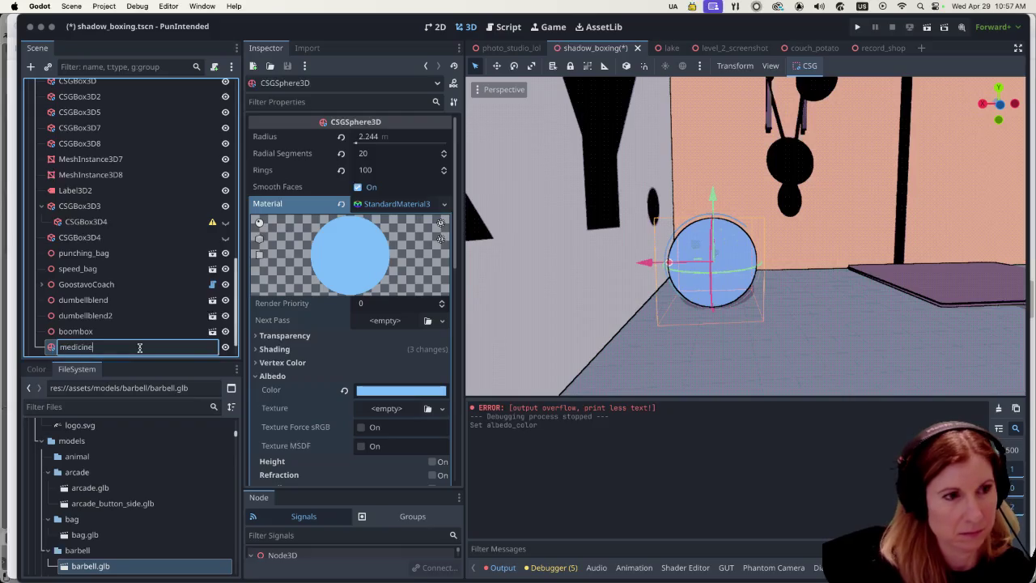
type("_ball")
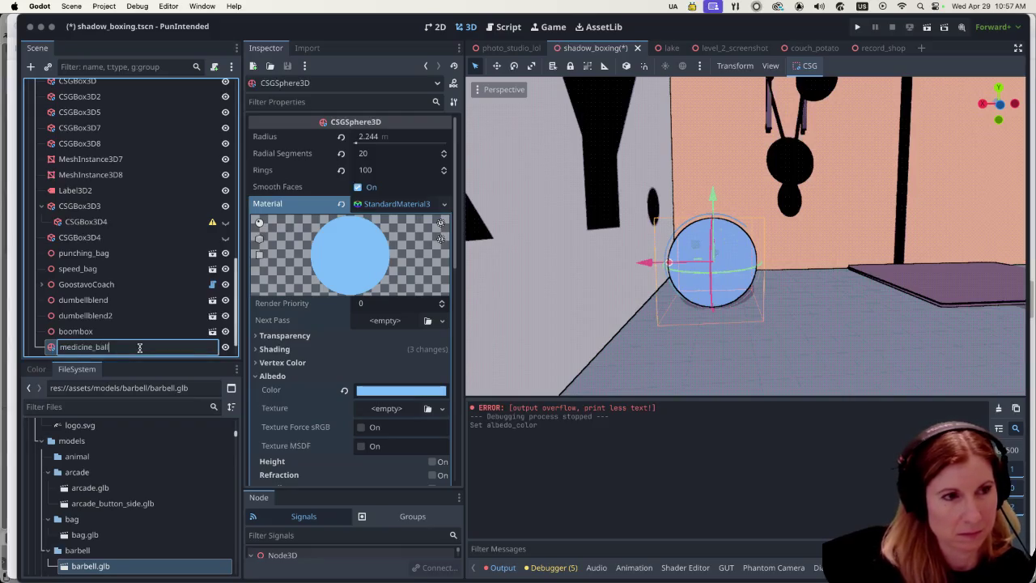
key("Return")
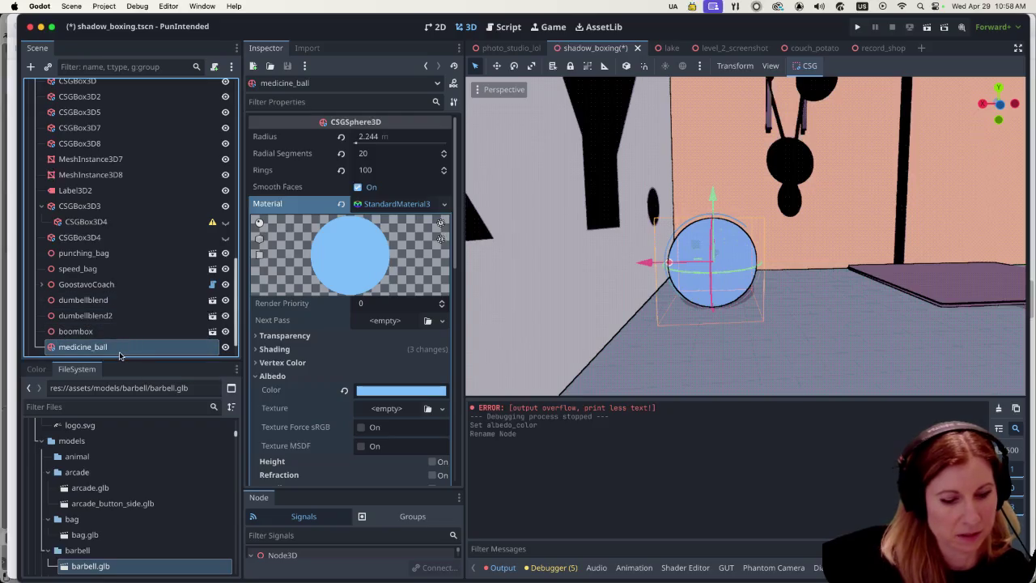
Duplicate the ball, move the copy right, shrink it to radius 1.663 m and lower it onto the floor.
key("super+d")
left_click_drag(649, 265, 750, 258)
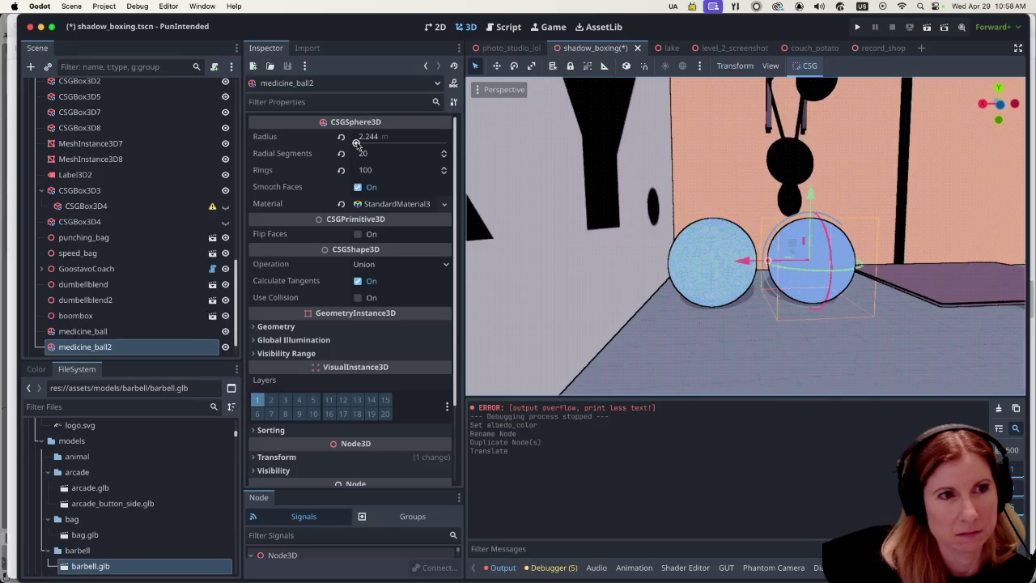
left_click(356, 142)
left_click_drag(356, 141, 327, 141)
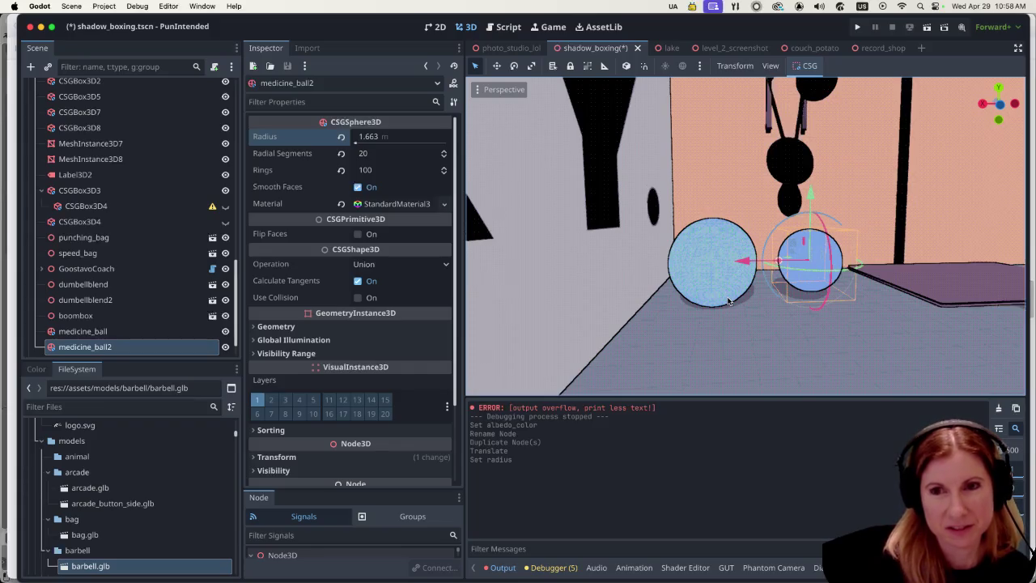
scroll(863, 311, "right", 3)
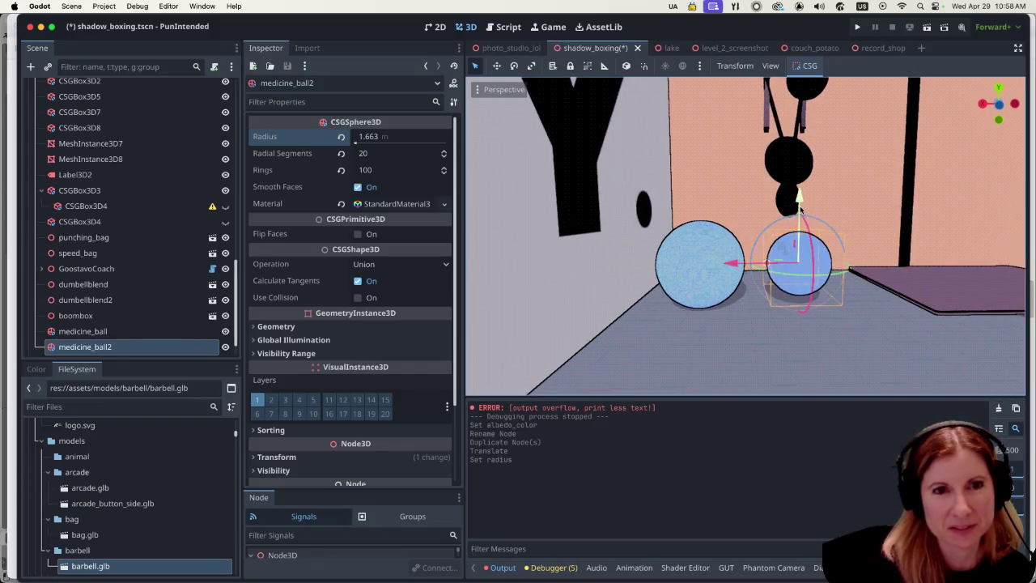
left_click_drag(799, 209, 791, 221)
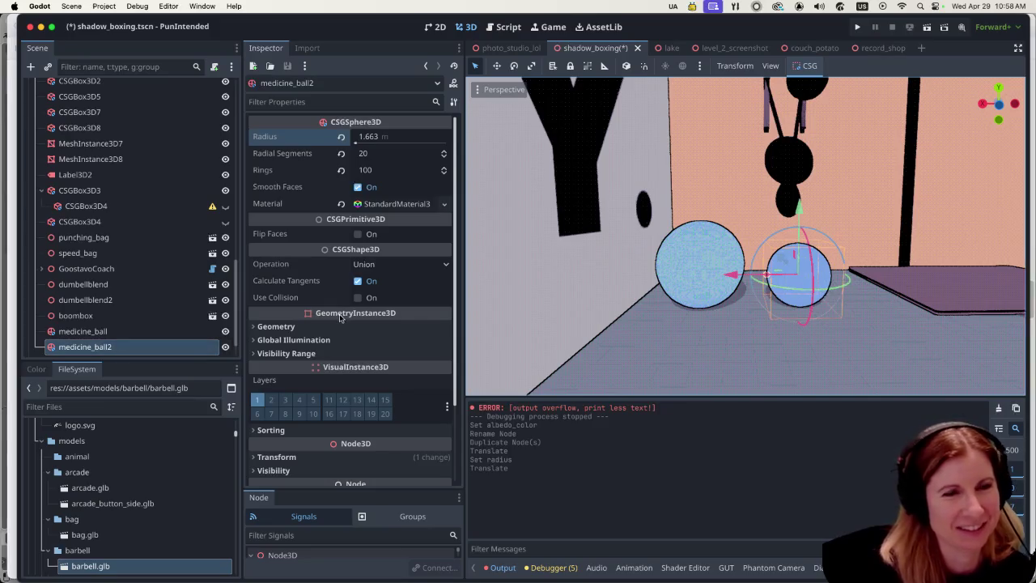
Try grey albedo swatches on the second ball, then revert to light blue.
left_click(407, 203)
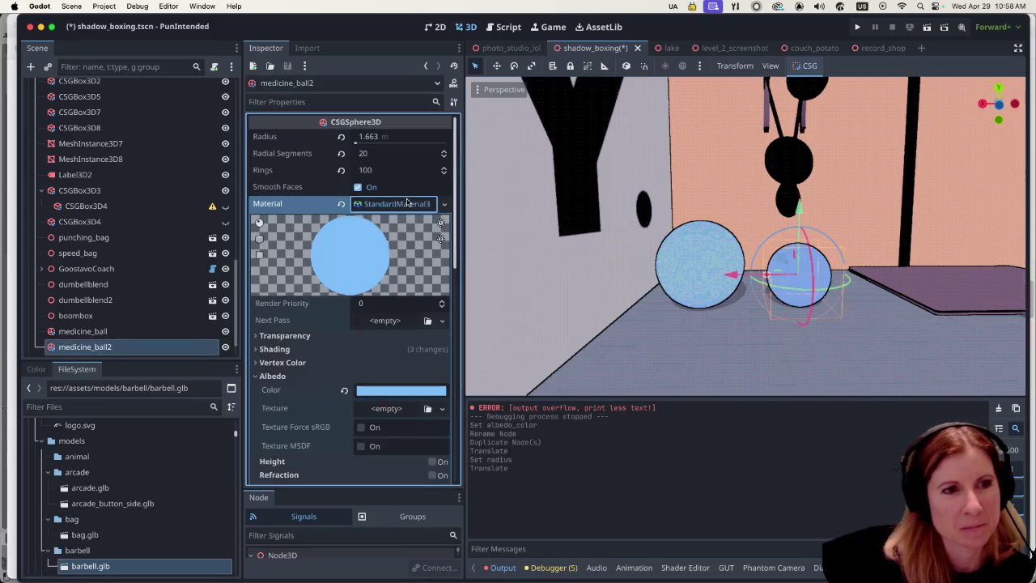
left_click(408, 391)
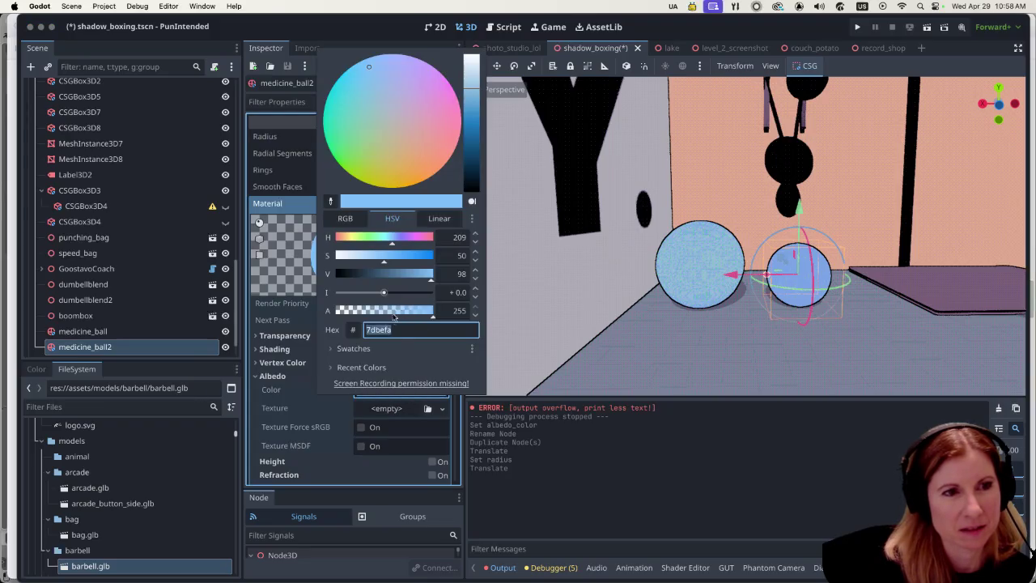
left_click(393, 348)
left_click(402, 385)
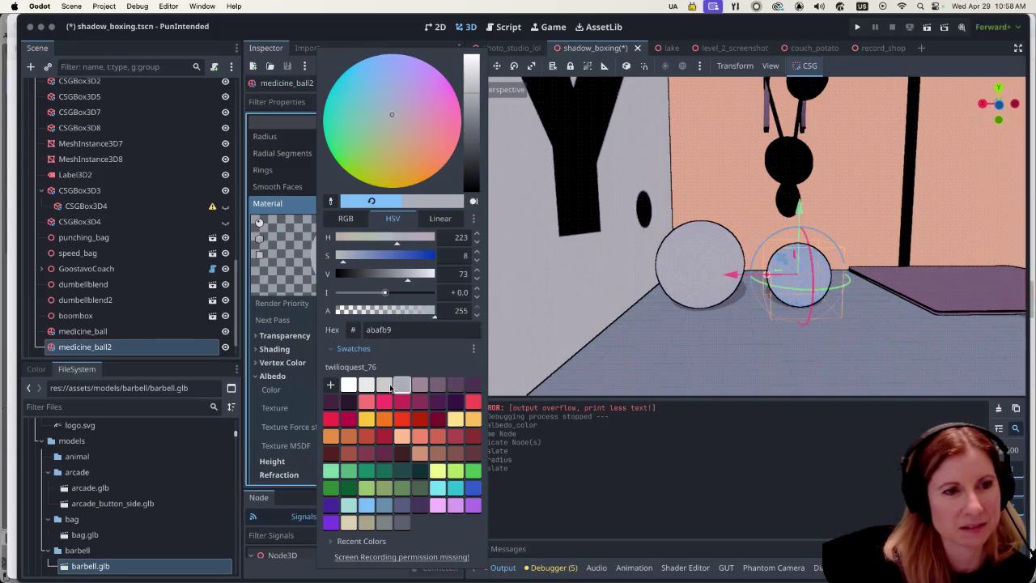
left_click(391, 386)
left_click(368, 505)
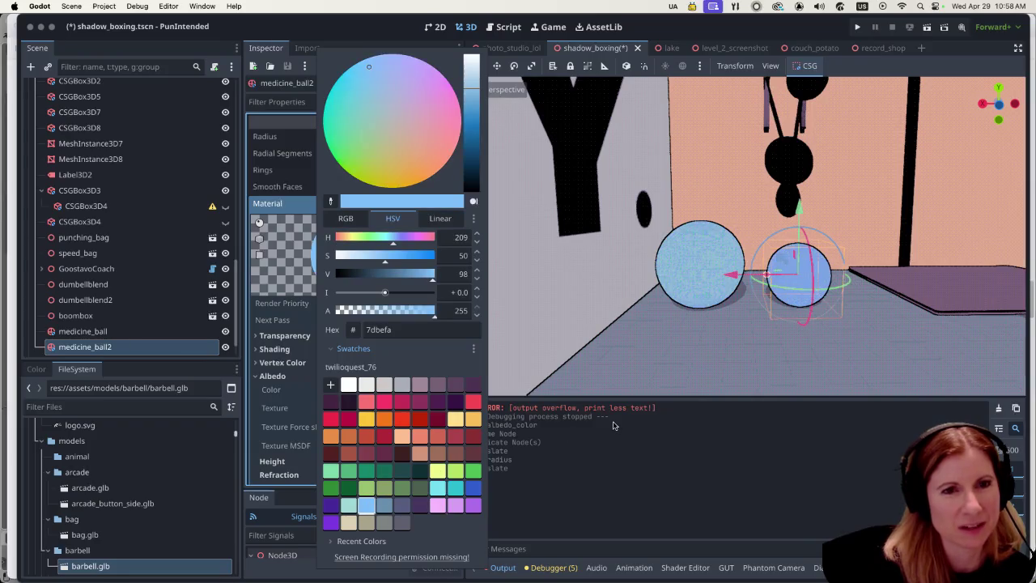
left_click(639, 345)
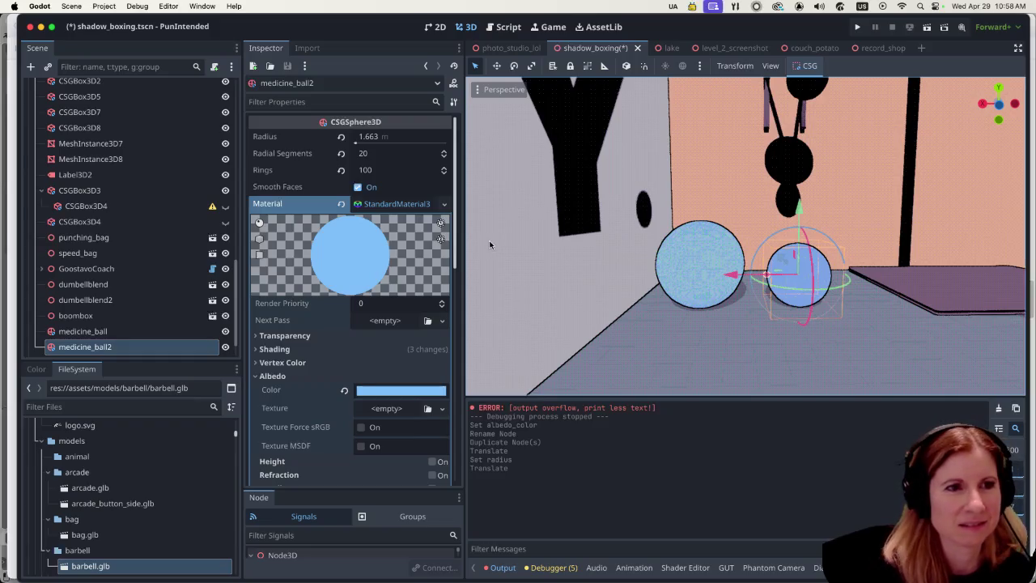
Make the second ball's material unique and reselect medicine_ball2.
left_click(442, 209)
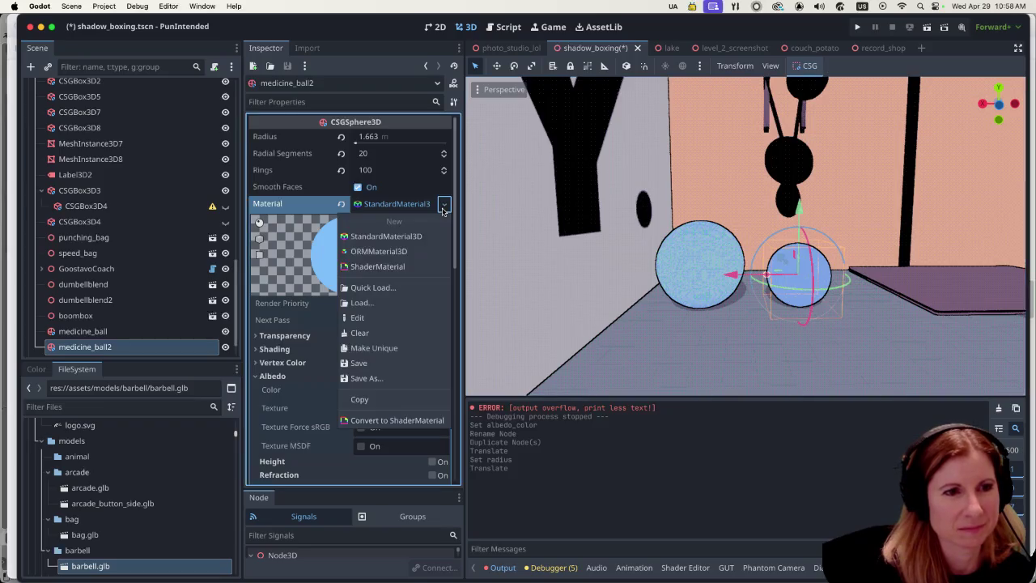
left_click(404, 349)
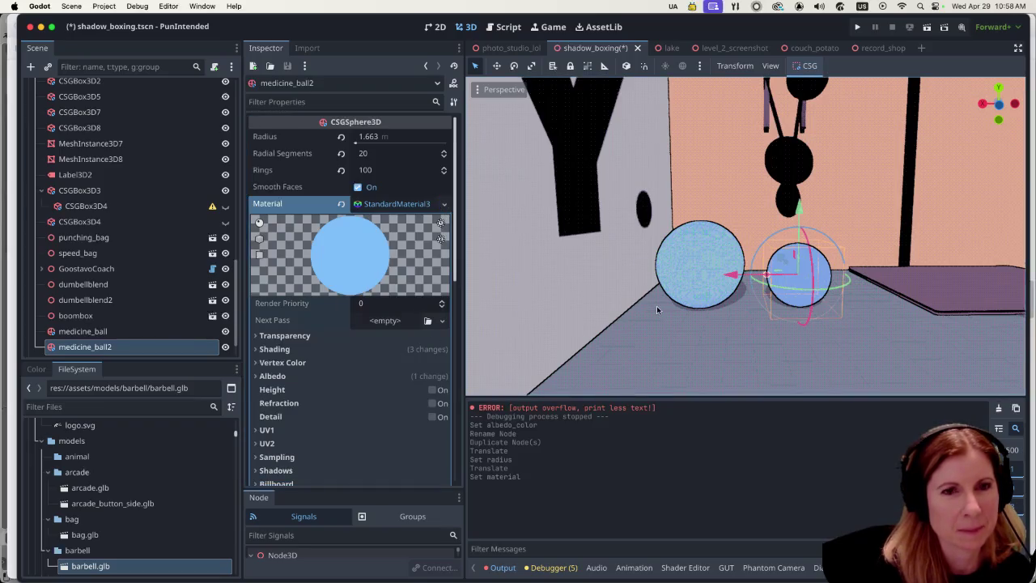
left_click(673, 350)
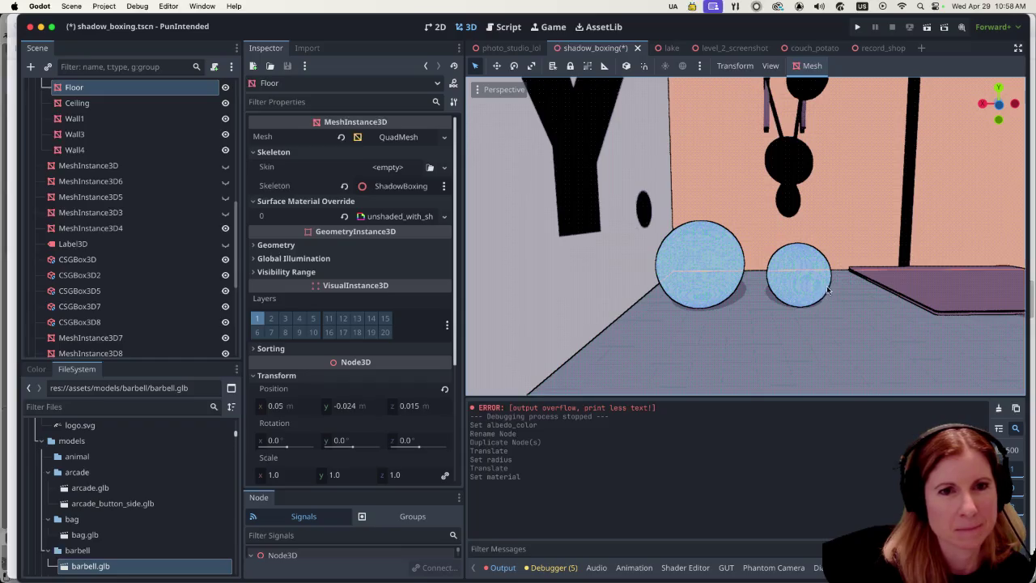
left_click(793, 304)
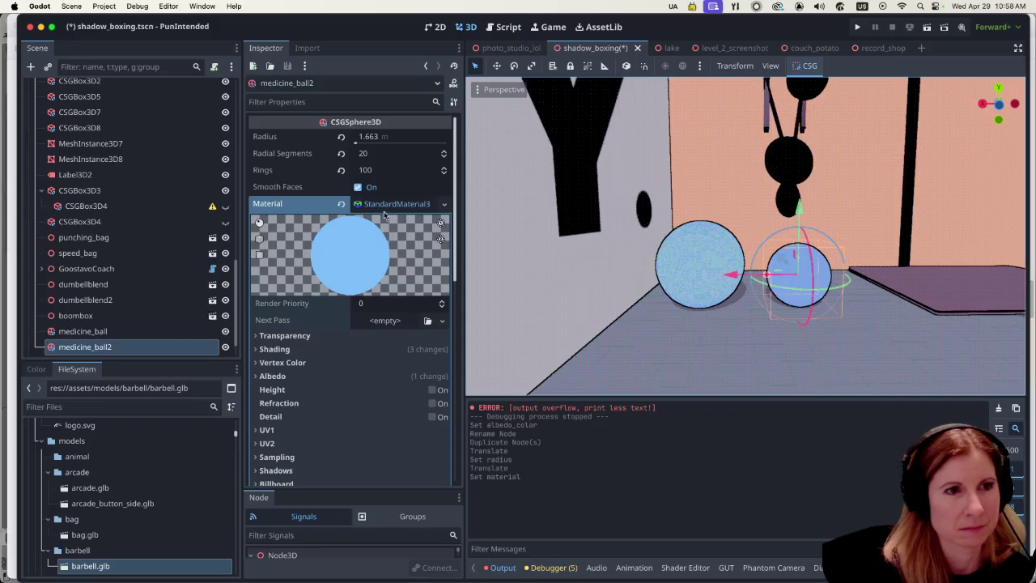
Colour the second ball salmon pink #f0886b, then save, playtest and close the game.
left_click(269, 375)
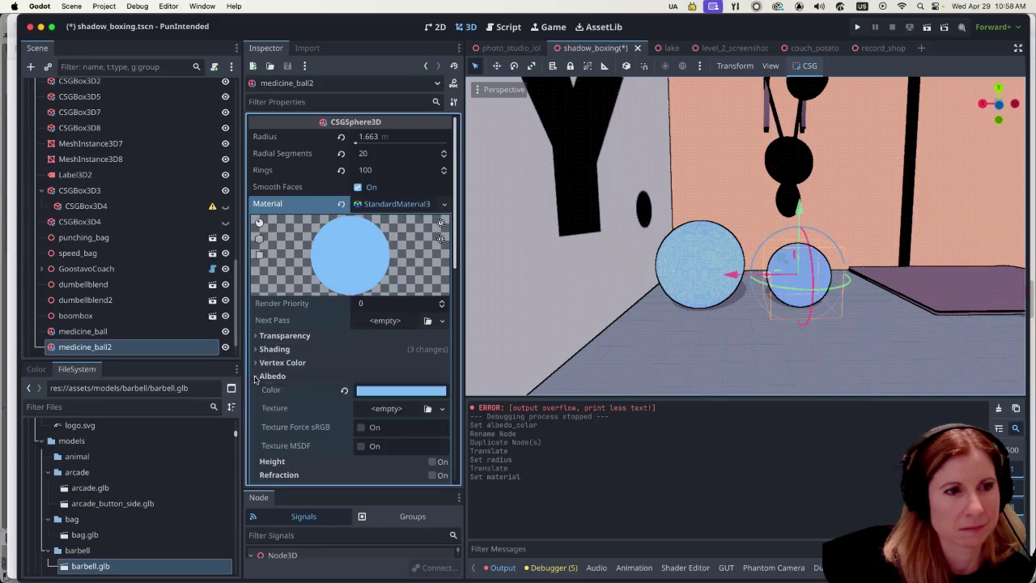
left_click(398, 390)
left_click(400, 350)
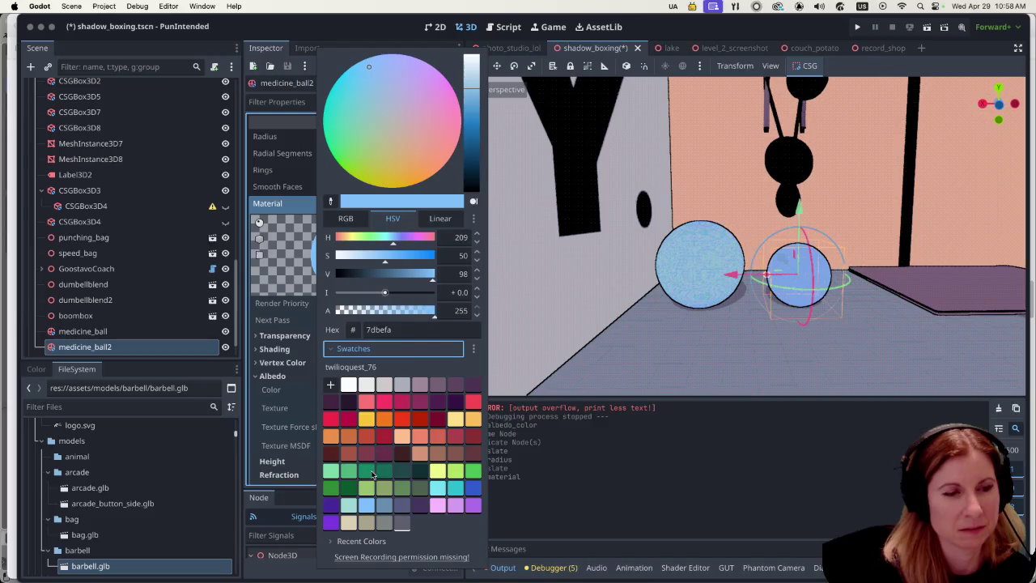
left_click(385, 505)
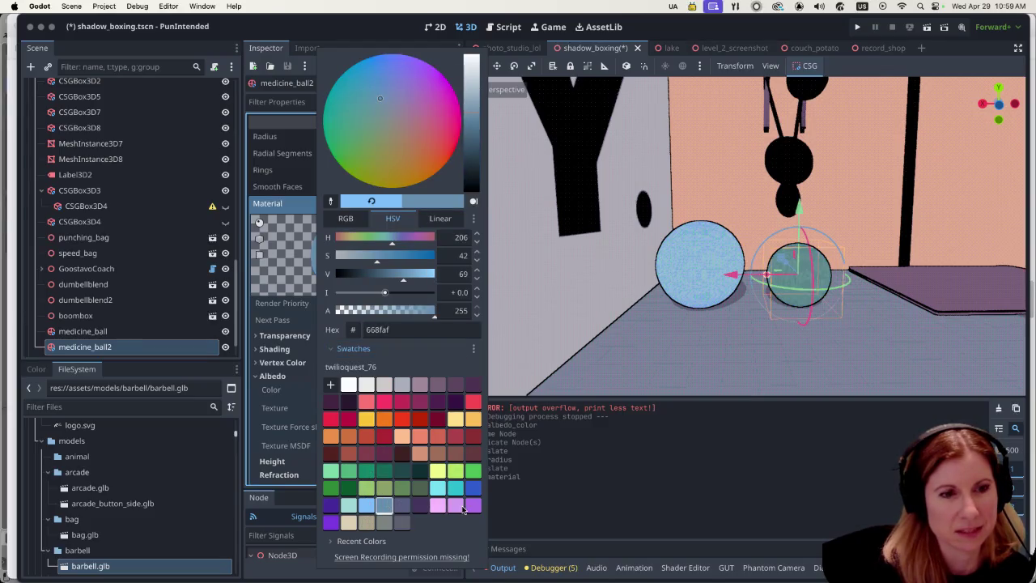
left_click(417, 438)
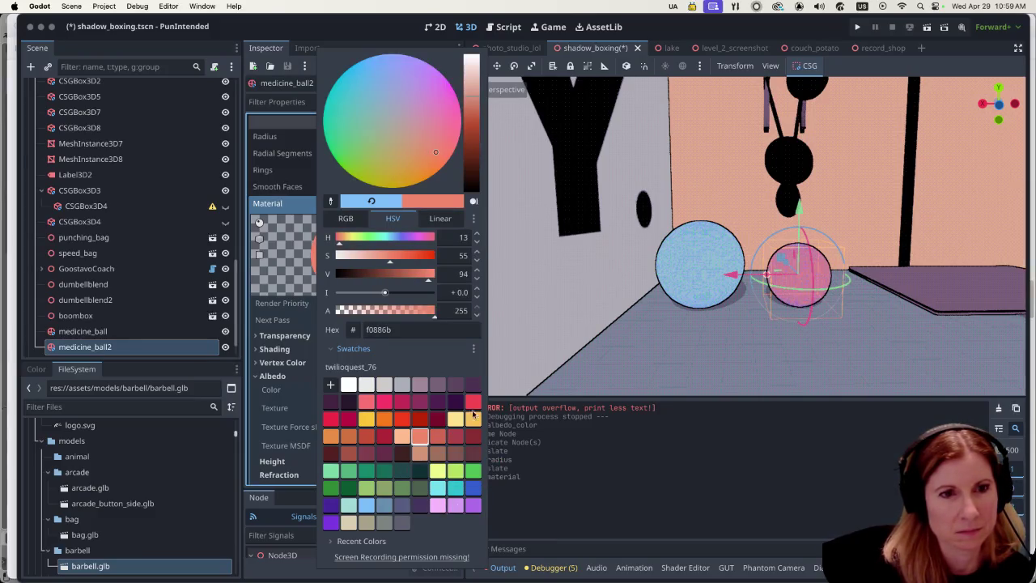
left_click(764, 310)
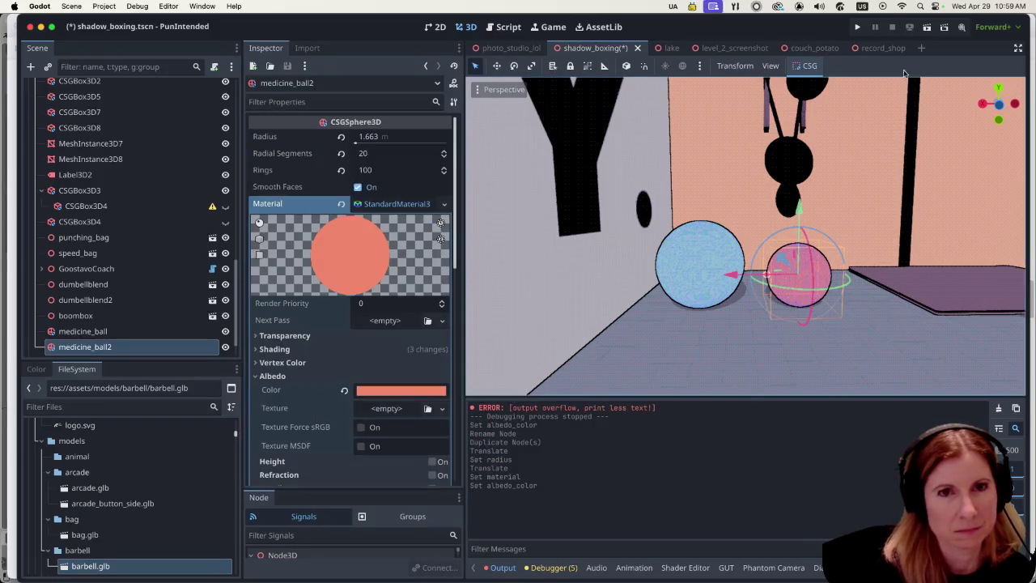
key("super+s")
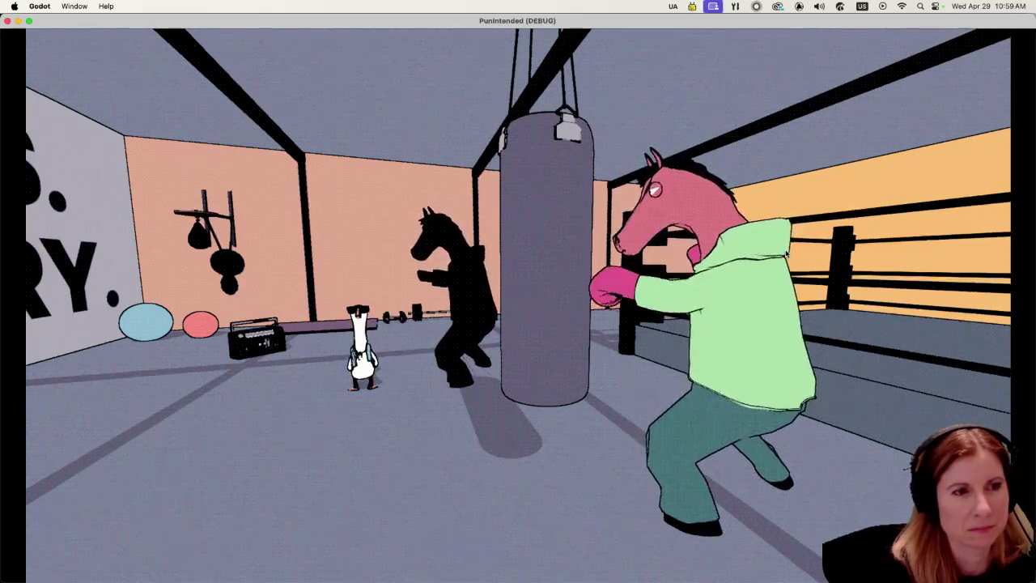
key("super+q")
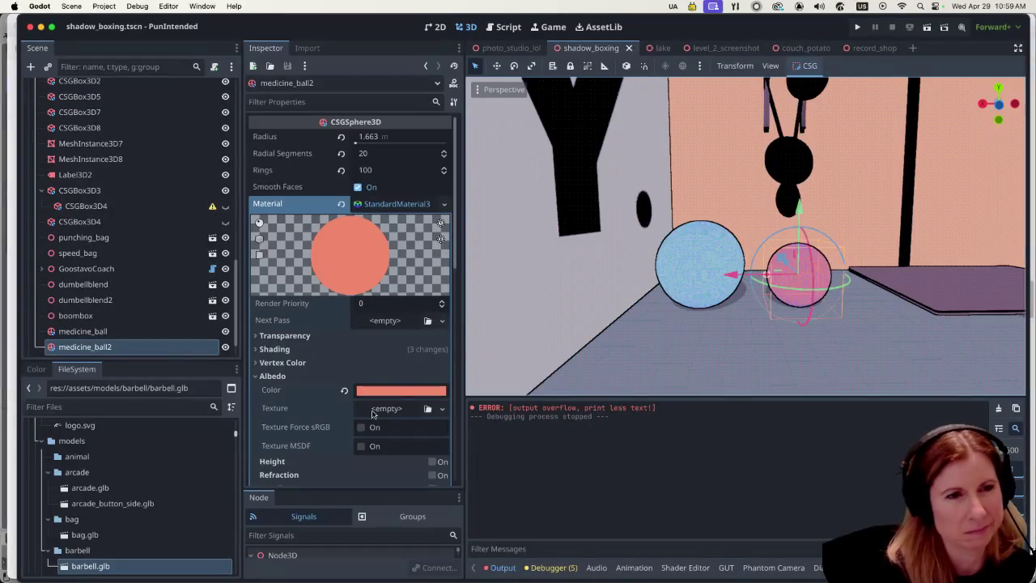
Change medicine_ball2's albedo from coral to dark magenta #8e375c and run the game again.
left_click(405, 392)
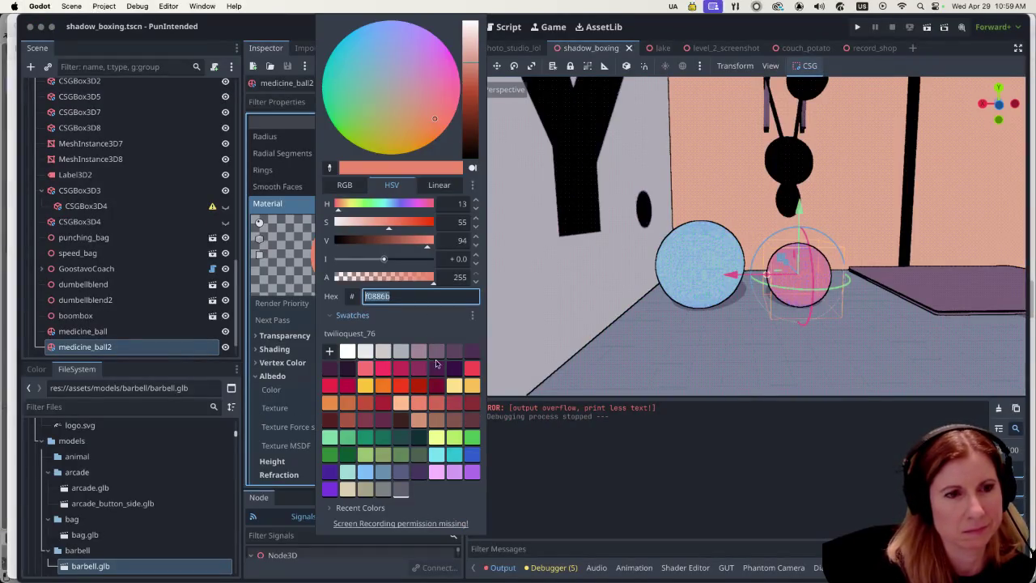
left_click(437, 404)
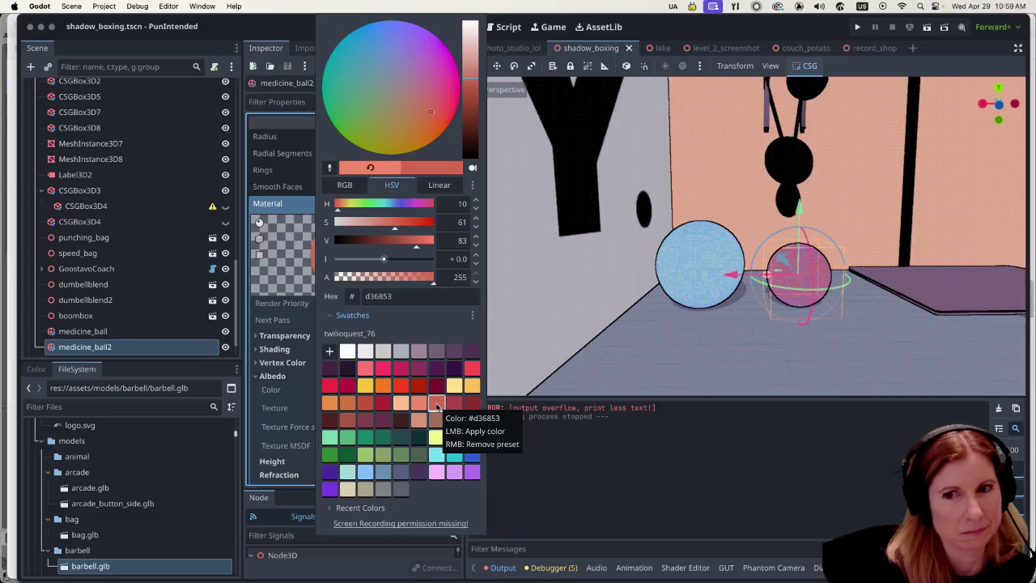
left_click(455, 403)
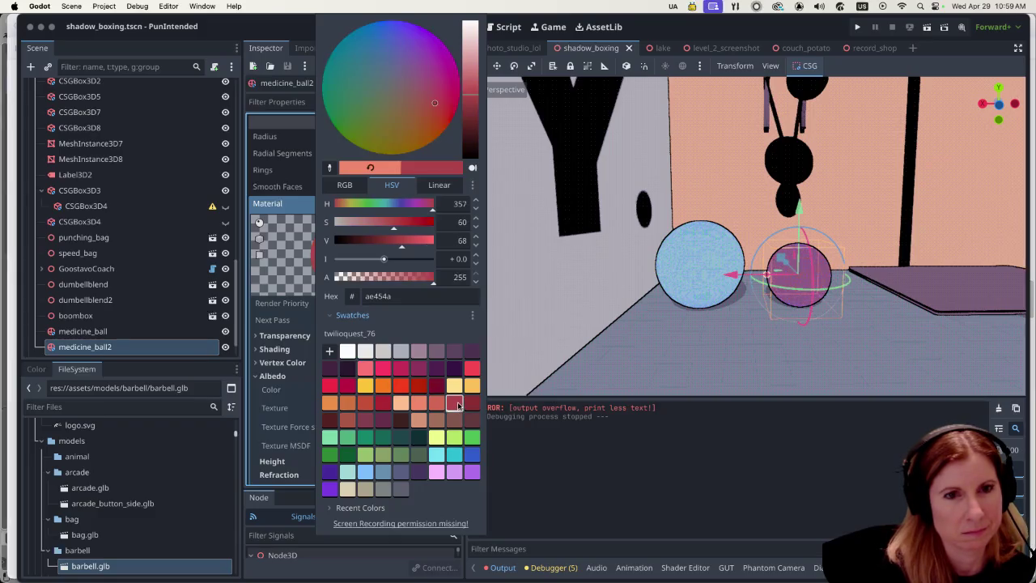
left_click(438, 407)
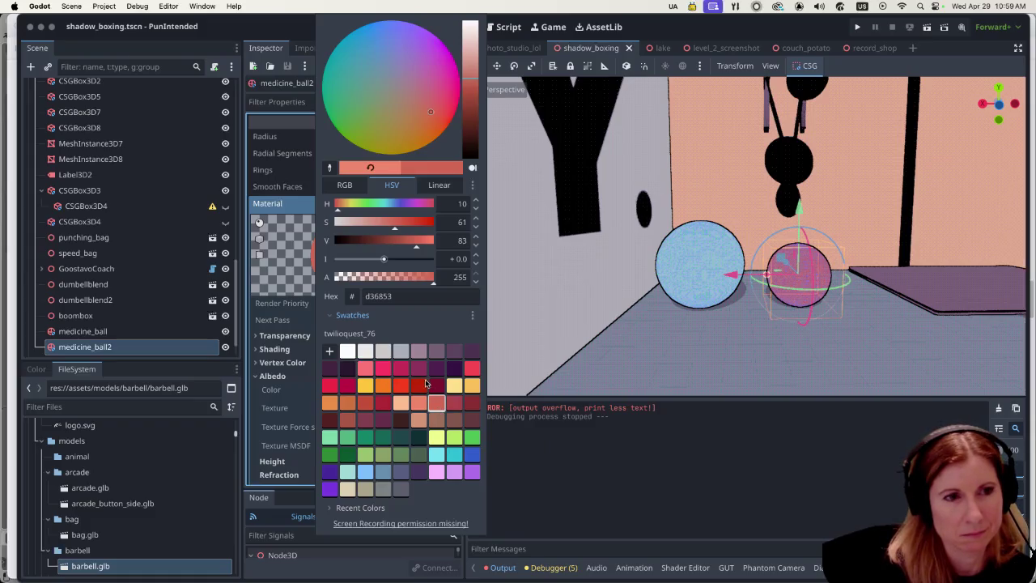
left_click(420, 371)
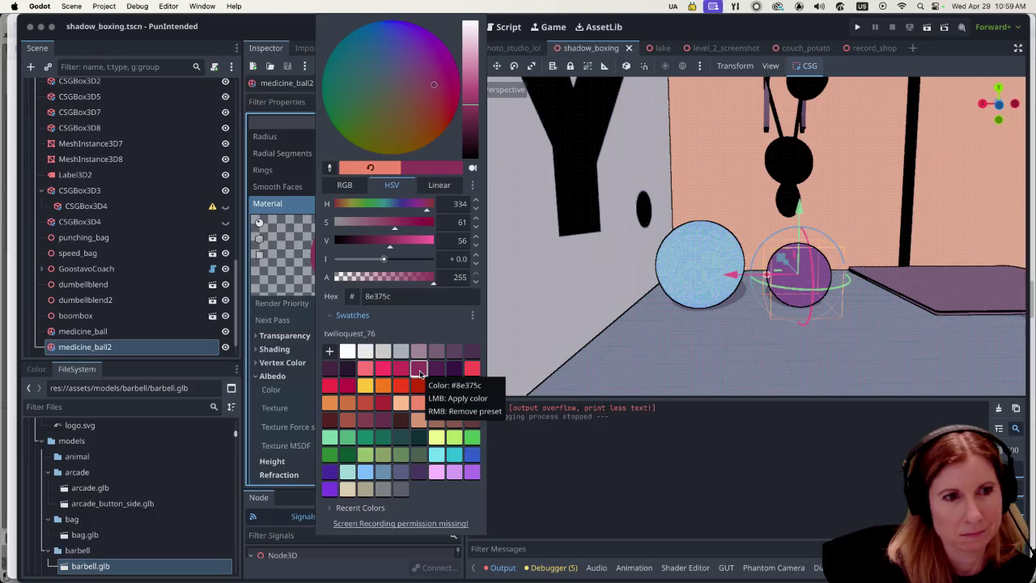
left_click(935, 38)
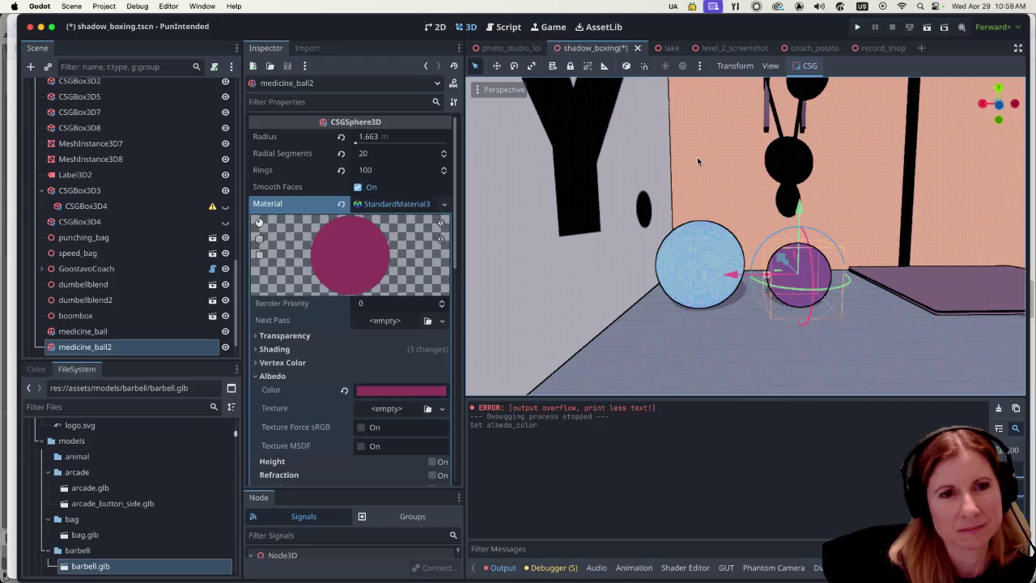
left_click(925, 27)
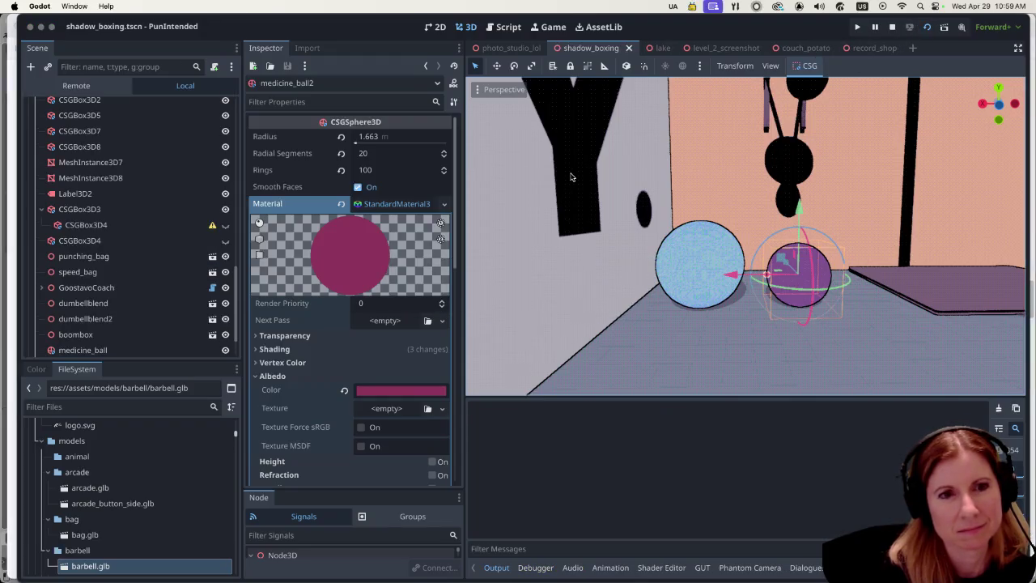
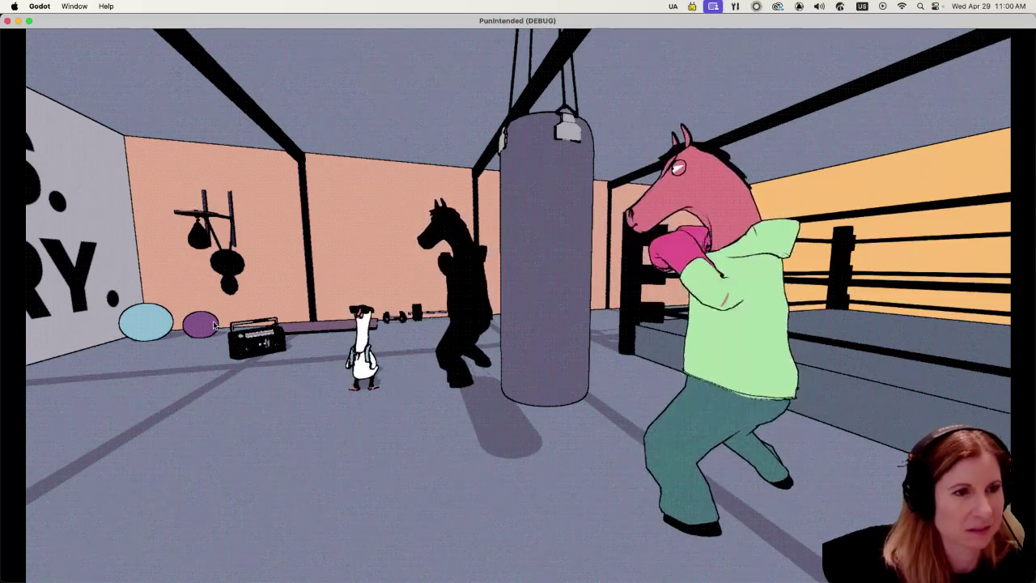
Stop the running game and select medicine_ball2 in the scene.
key("super+q")
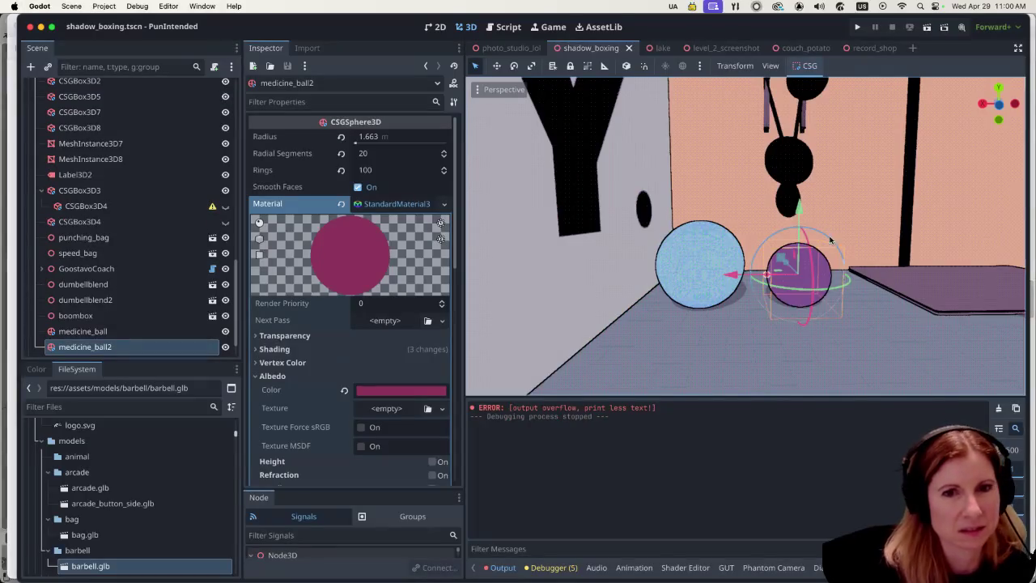
left_click(930, 277)
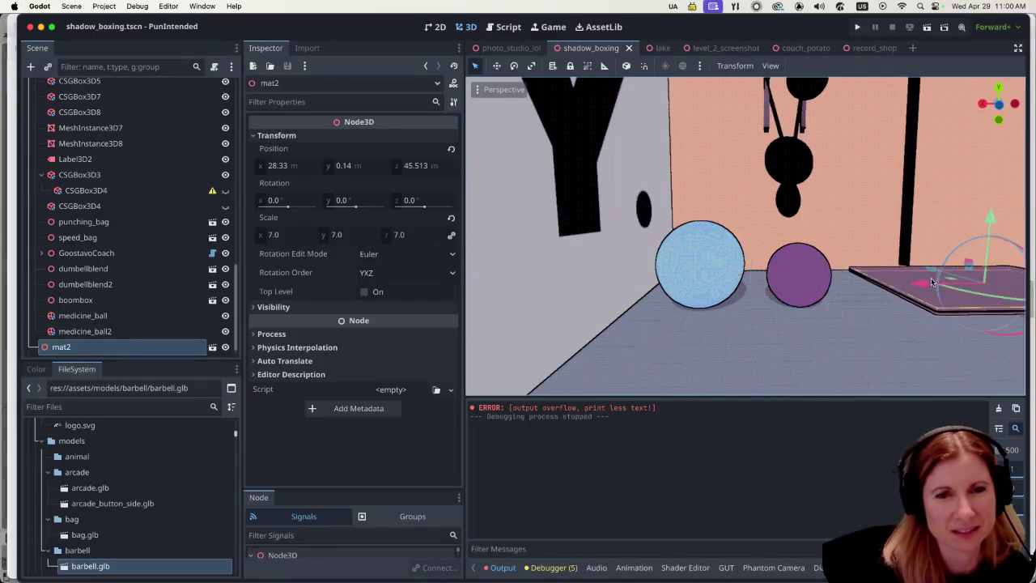
left_click(813, 280)
After trying mauve, grey and light green swatches, set the ball's albedo to muted green 61855a.
left_click(411, 391)
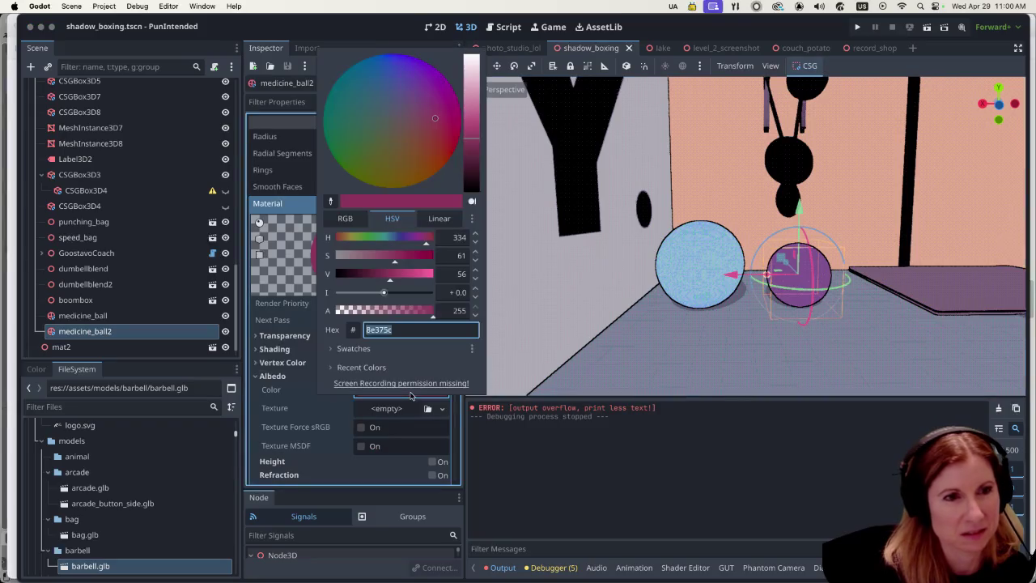
left_click(404, 349)
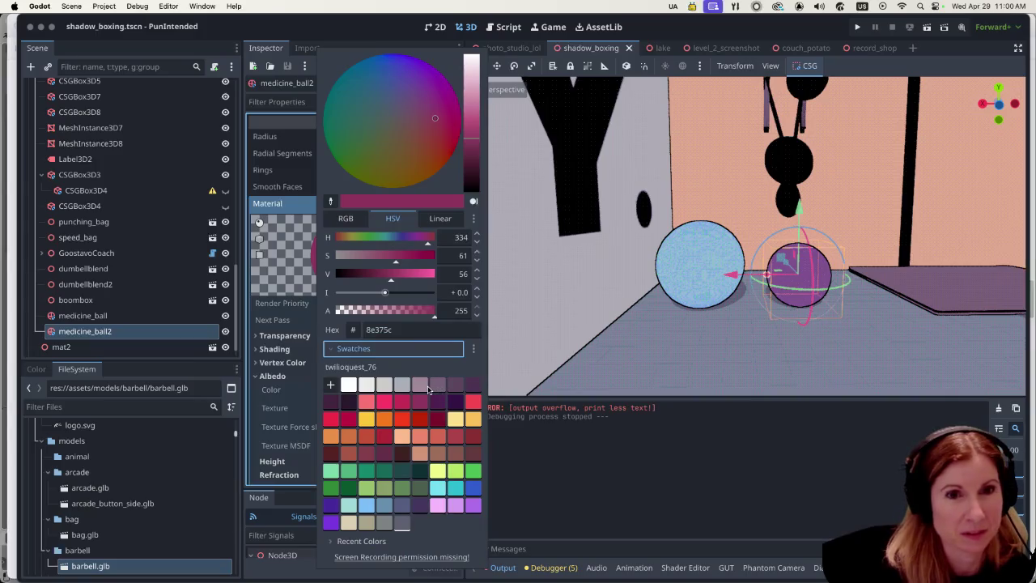
left_click(415, 386)
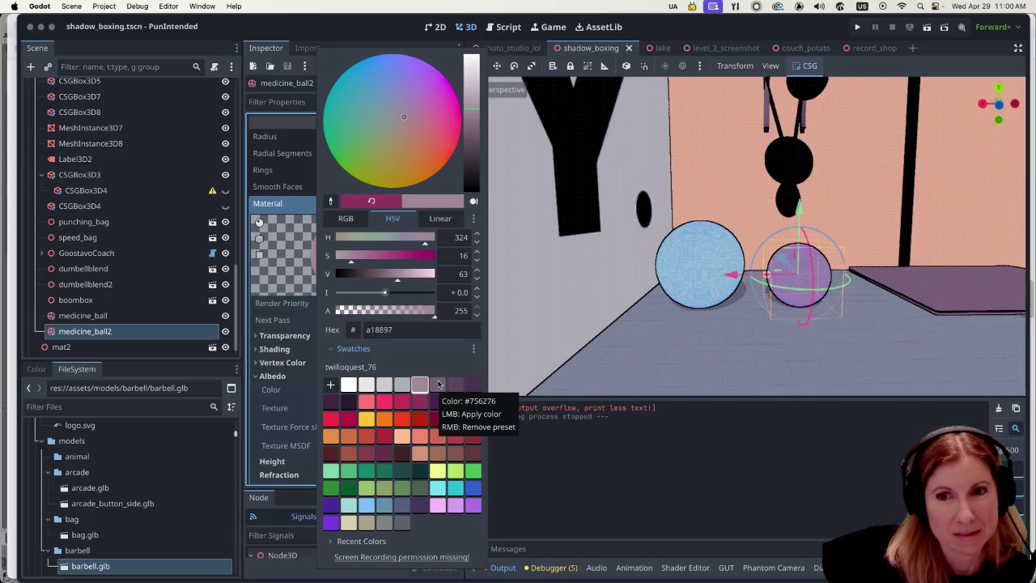
left_click(439, 384)
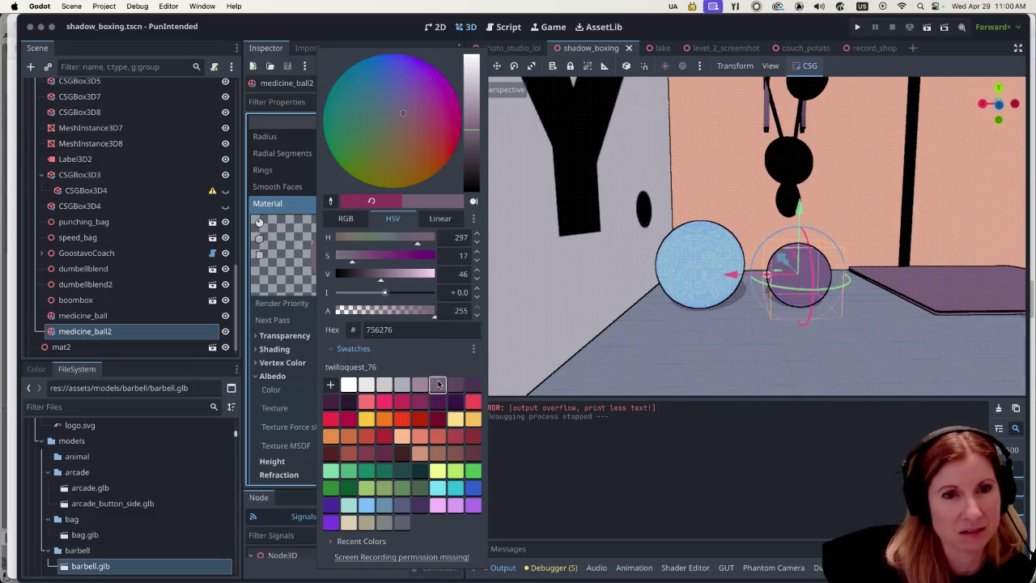
left_click(401, 385)
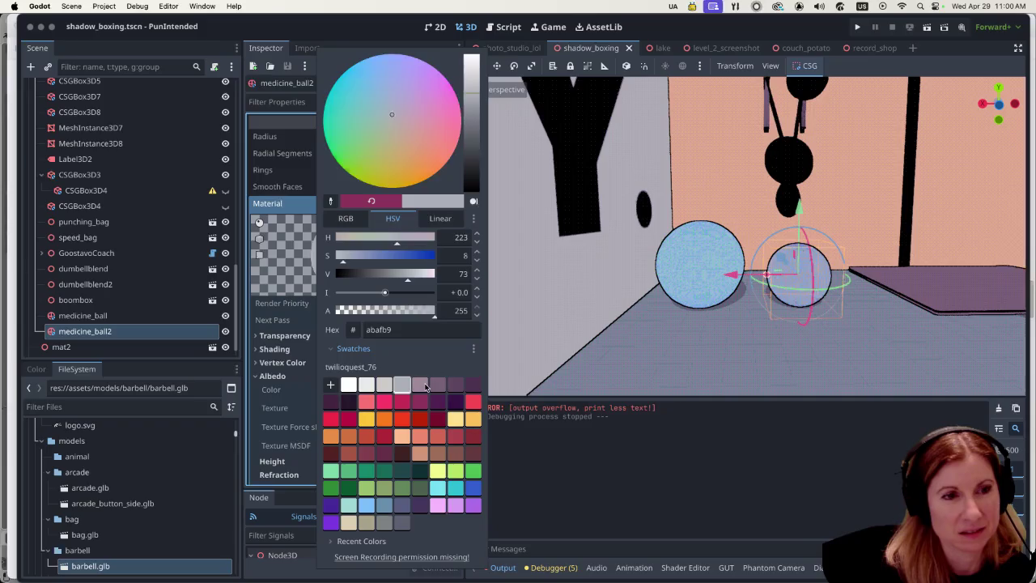
left_click(424, 386)
left_click(452, 474)
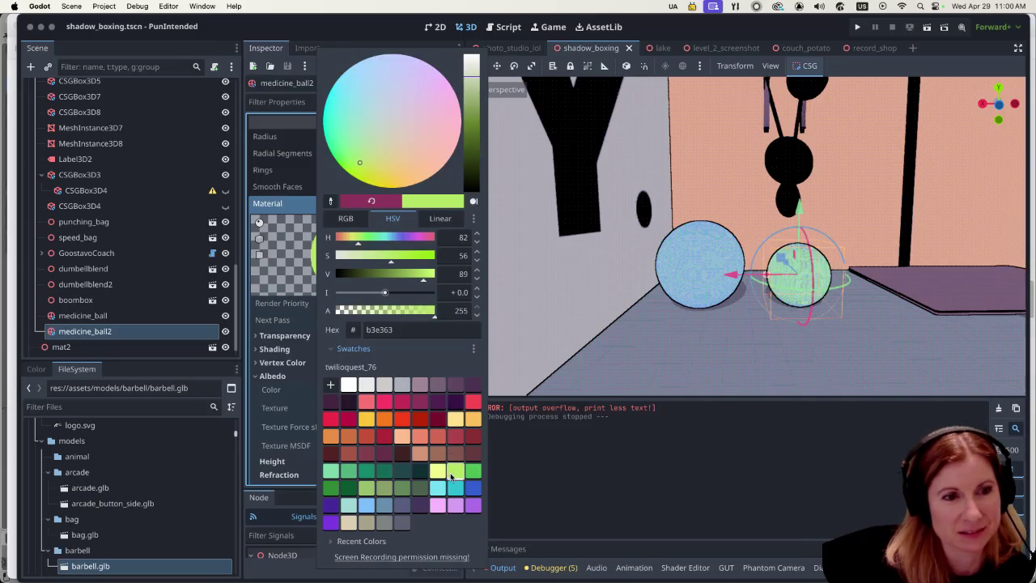
left_click(400, 491)
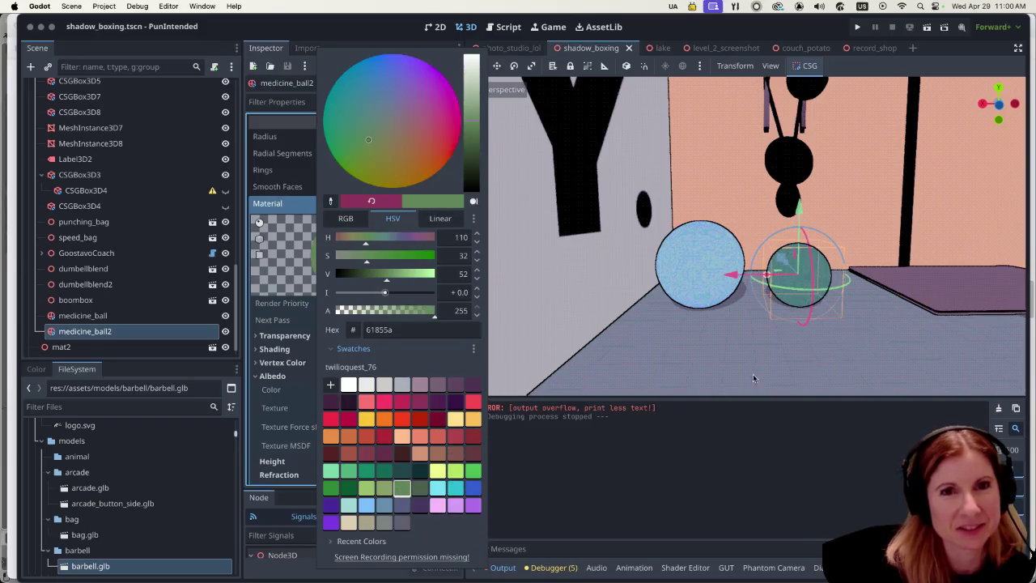
left_click(788, 233)
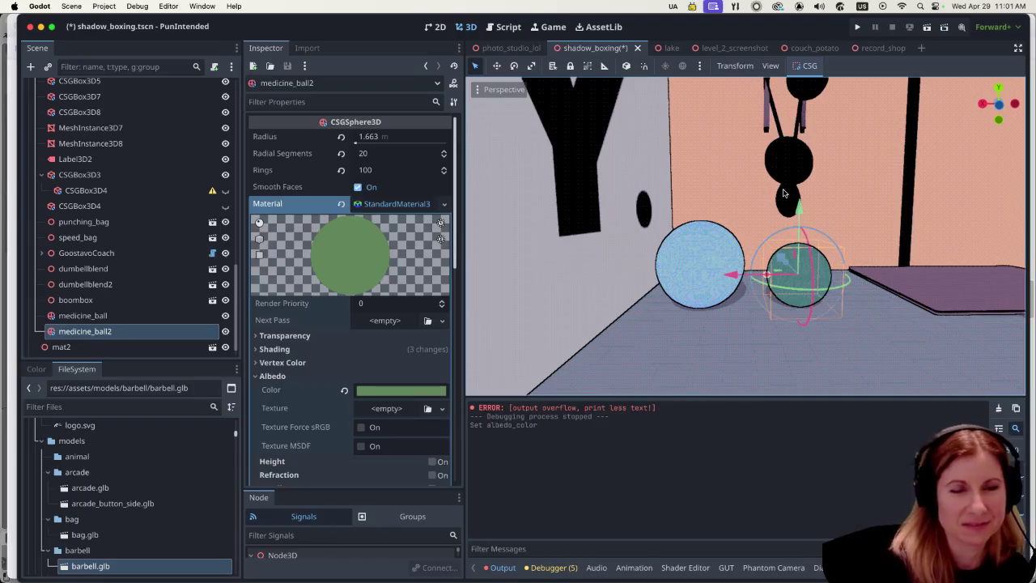
Preview the scene briefly, then recolour medicine_ball2's albedo to red f22f46.
left_click(928, 29)
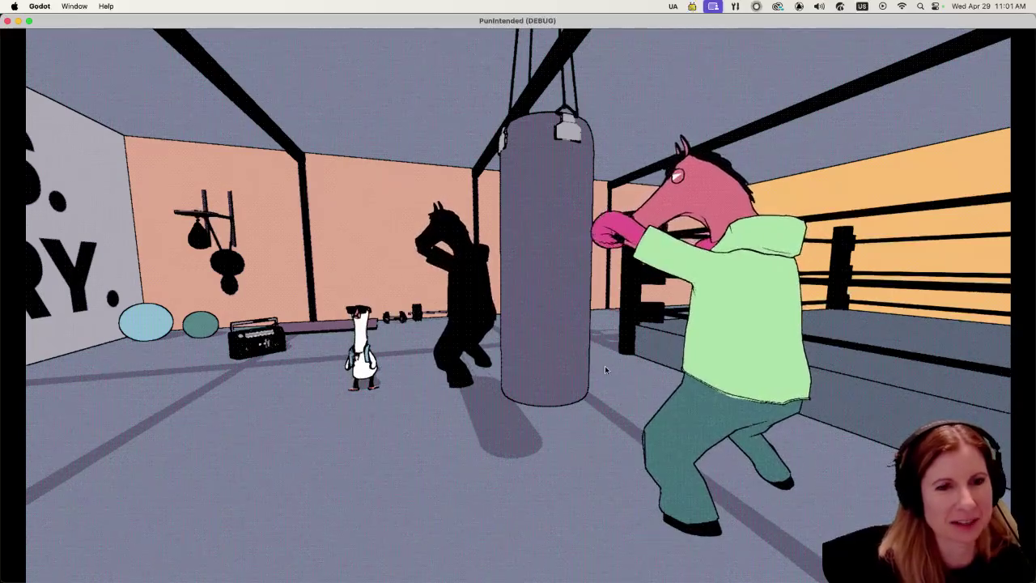
key("Escape")
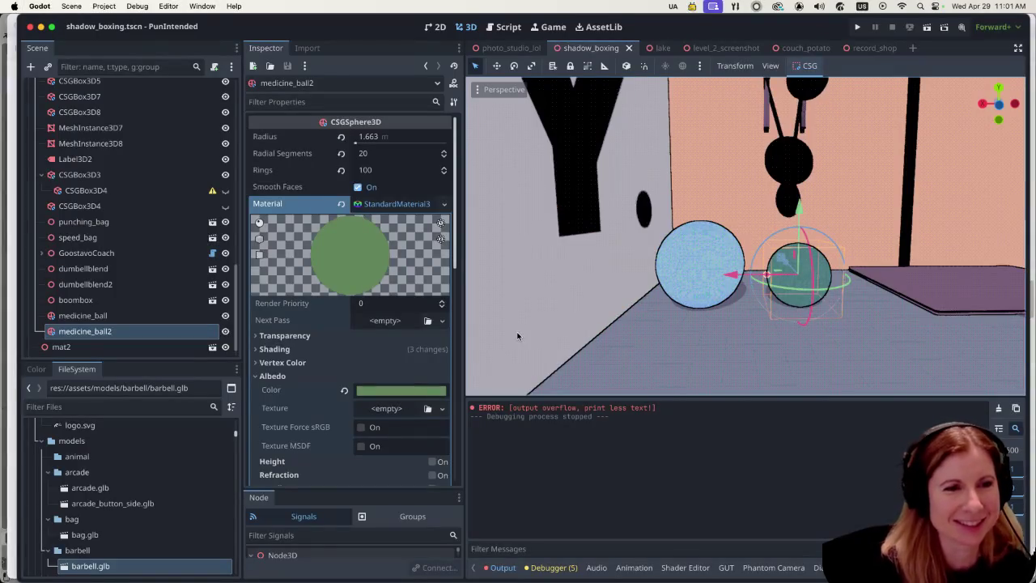
left_click(379, 391)
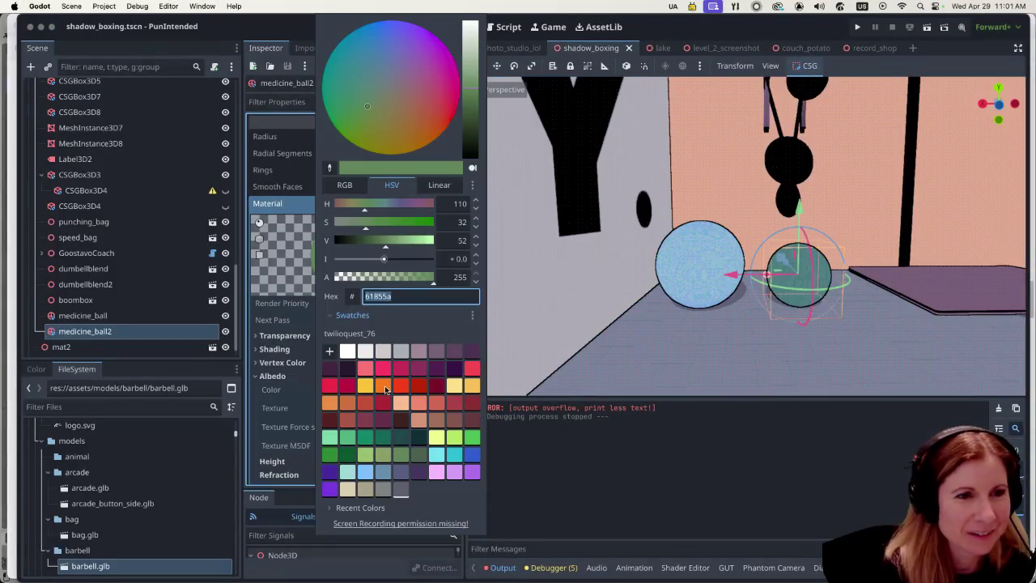
left_click(329, 385)
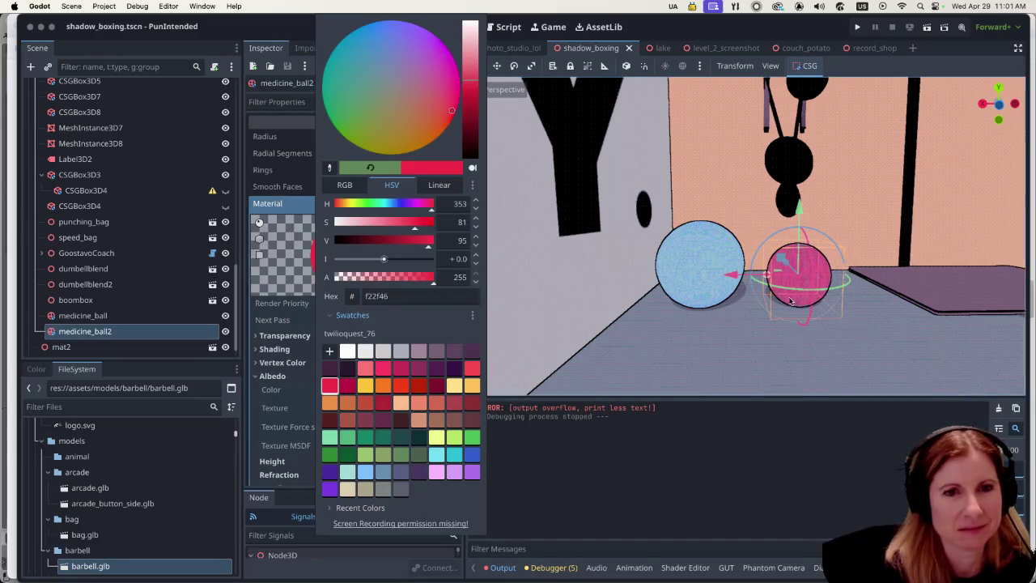
left_click(711, 349)
Save and run the scene to preview the red ball in the gym.
scroll(718, 329, "down", 5)
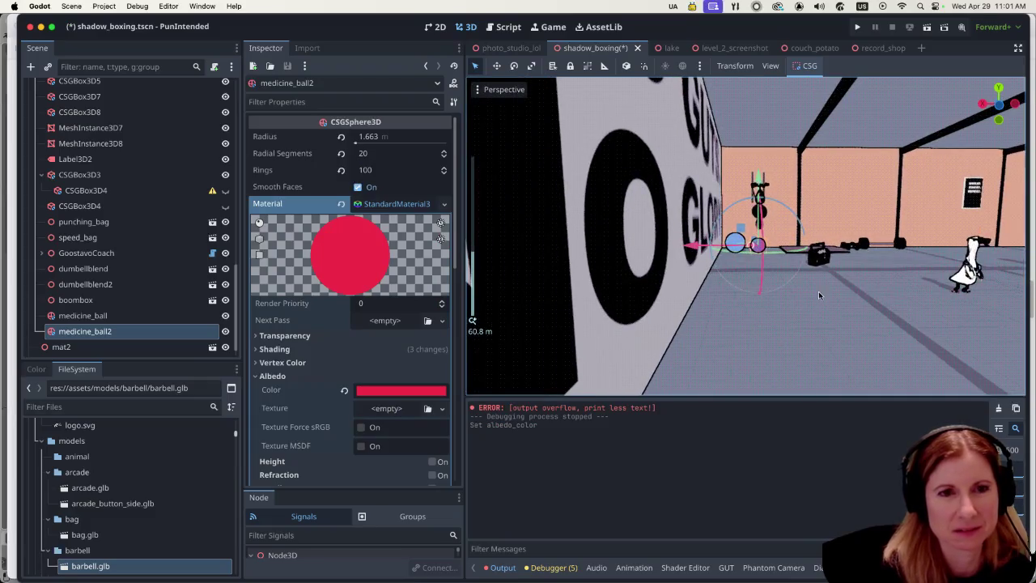
scroll(801, 291, "up", 10)
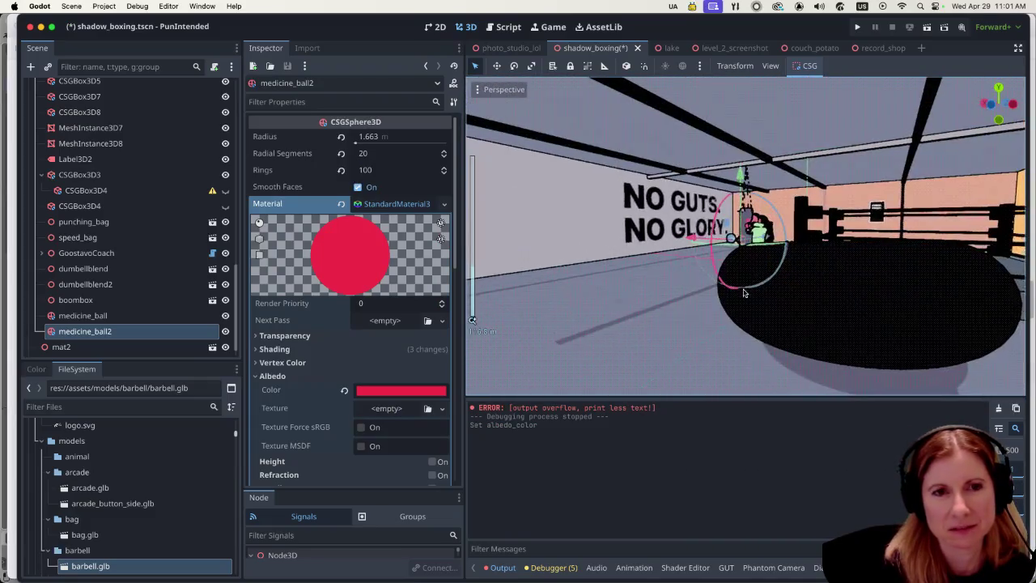
scroll(743, 293, "up", 6)
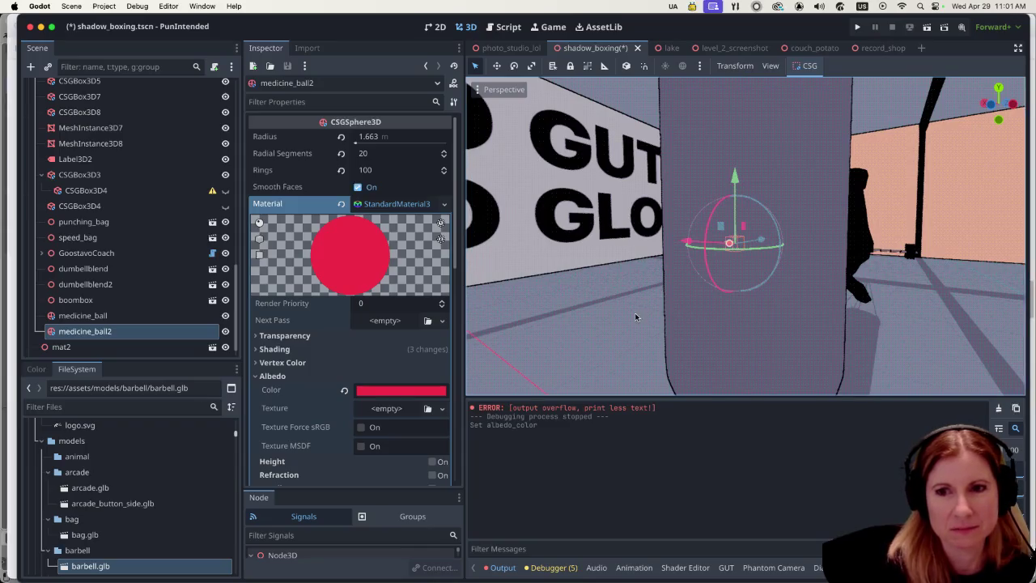
scroll(659, 306, "down", 8)
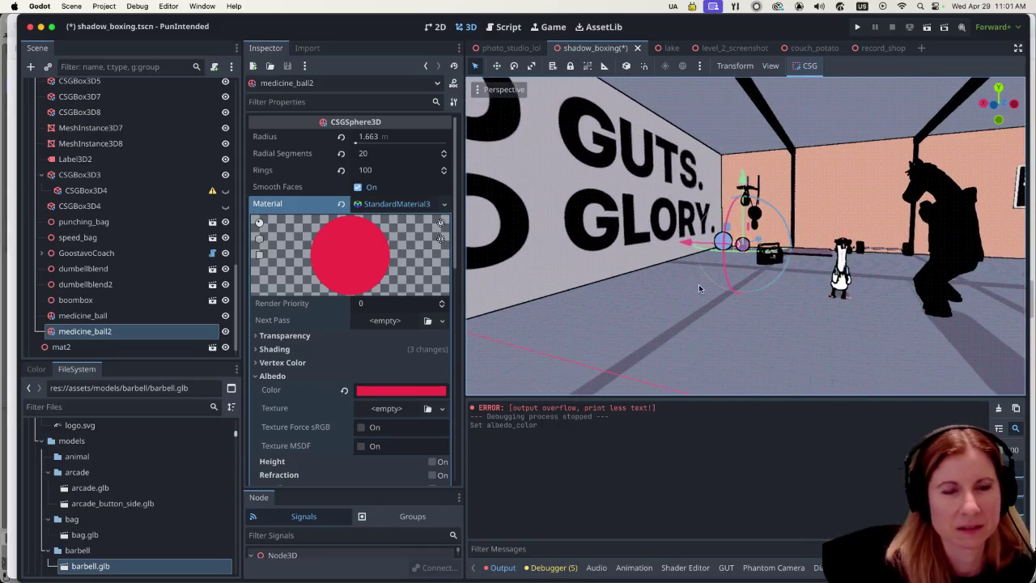
scroll(699, 288, "up", 5)
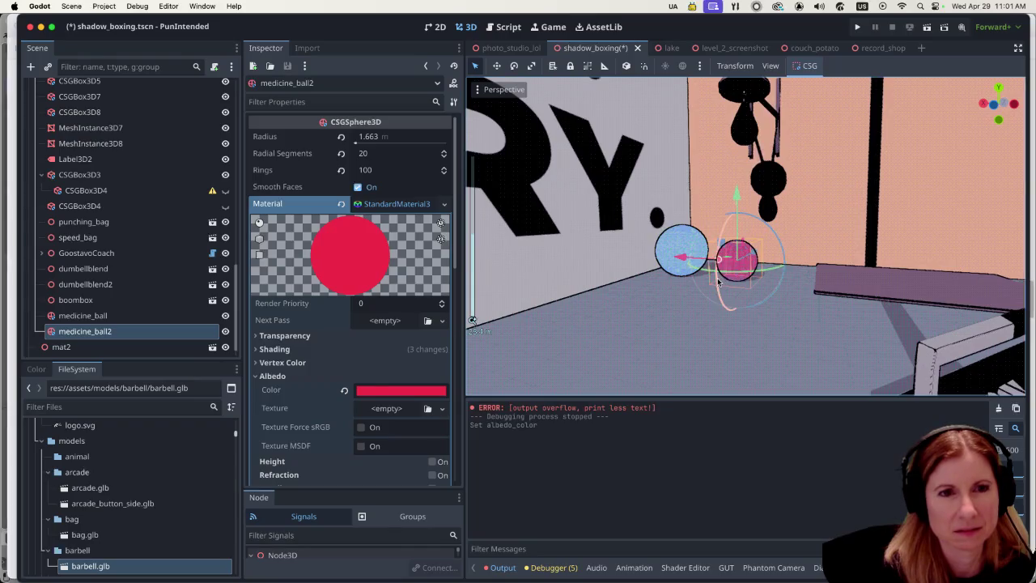
scroll(719, 283, "down", 2)
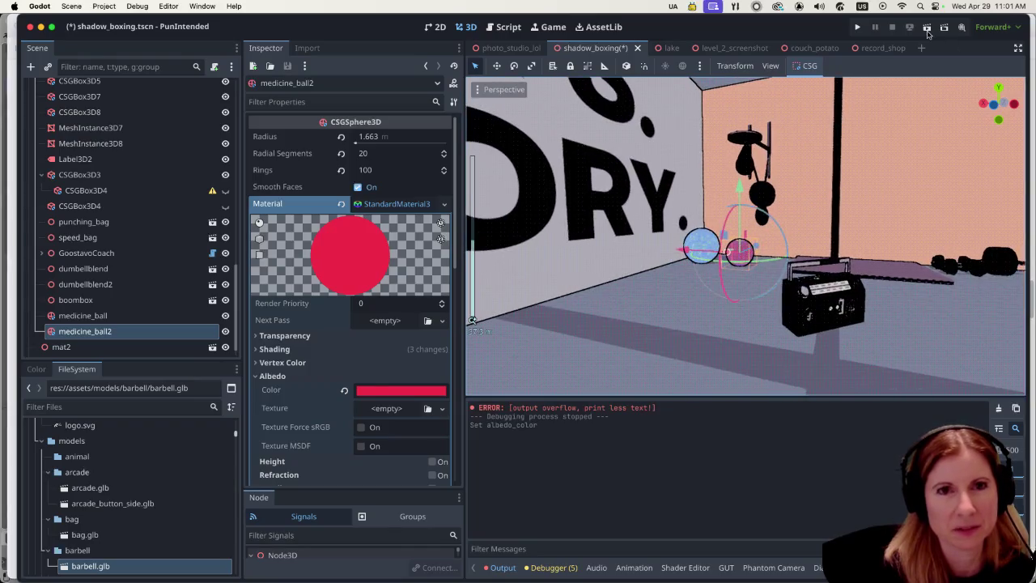
left_click(928, 31)
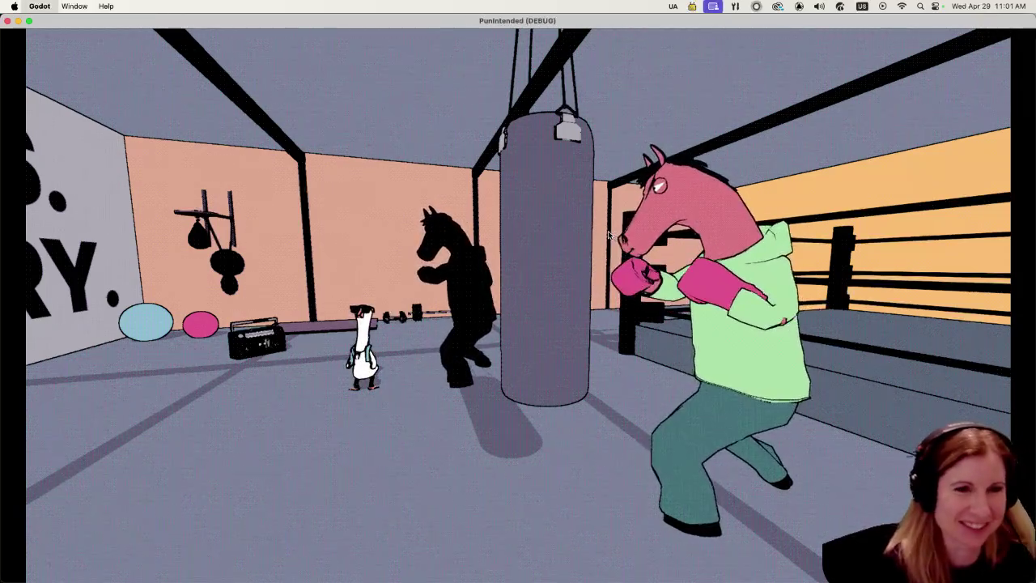
After trying peach and pale yellow, give medicine_ball2 golden yellow fcc539 and rerun the scene.
key("super+q")
left_click(404, 391)
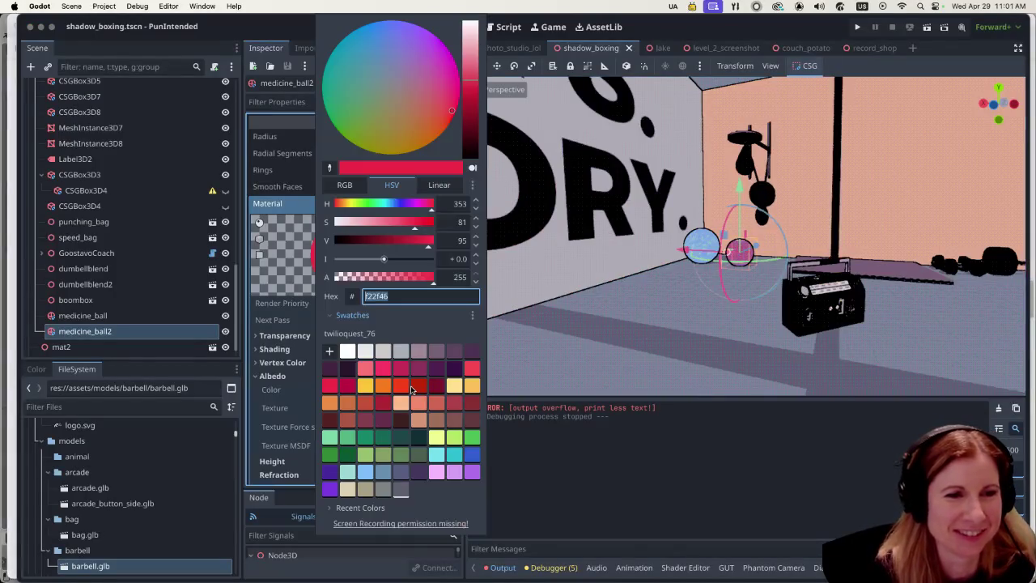
left_click(399, 402)
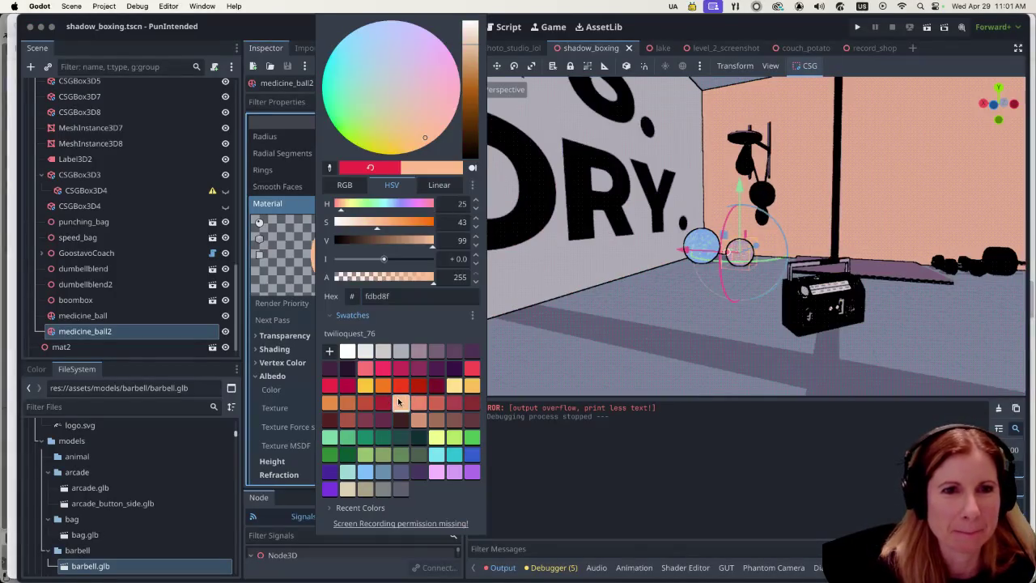
left_click(454, 387)
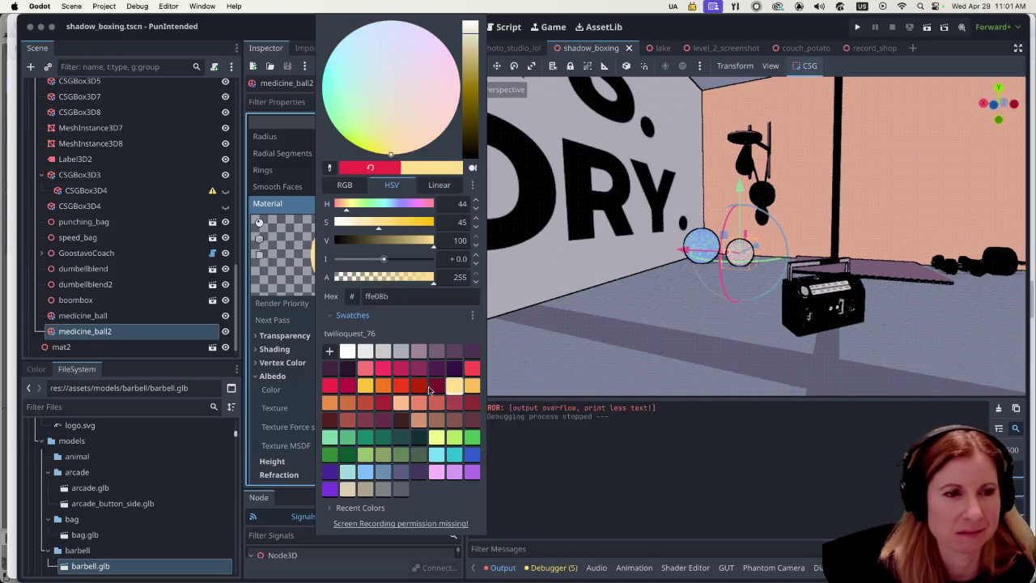
left_click(368, 387)
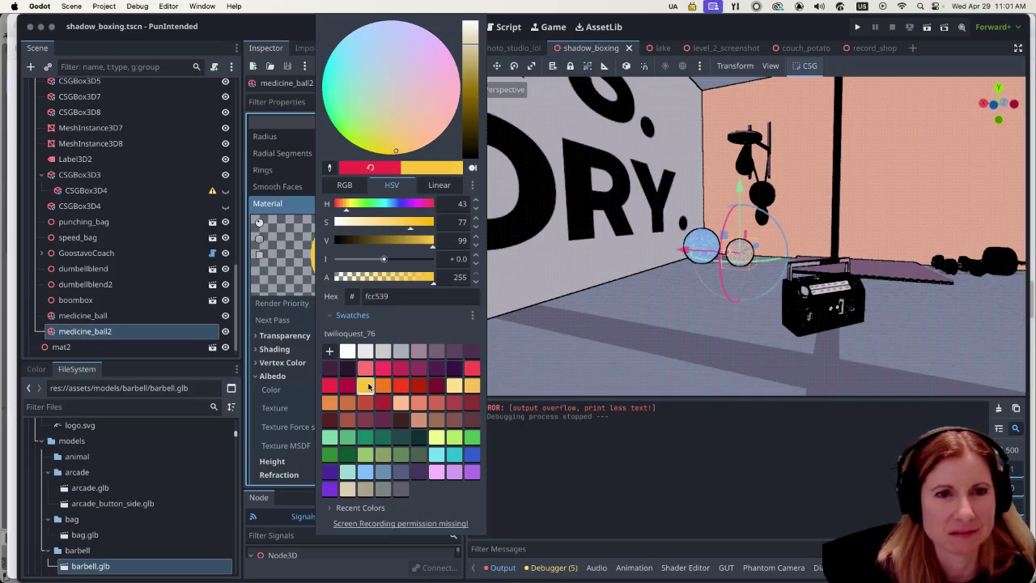
left_click(658, 370)
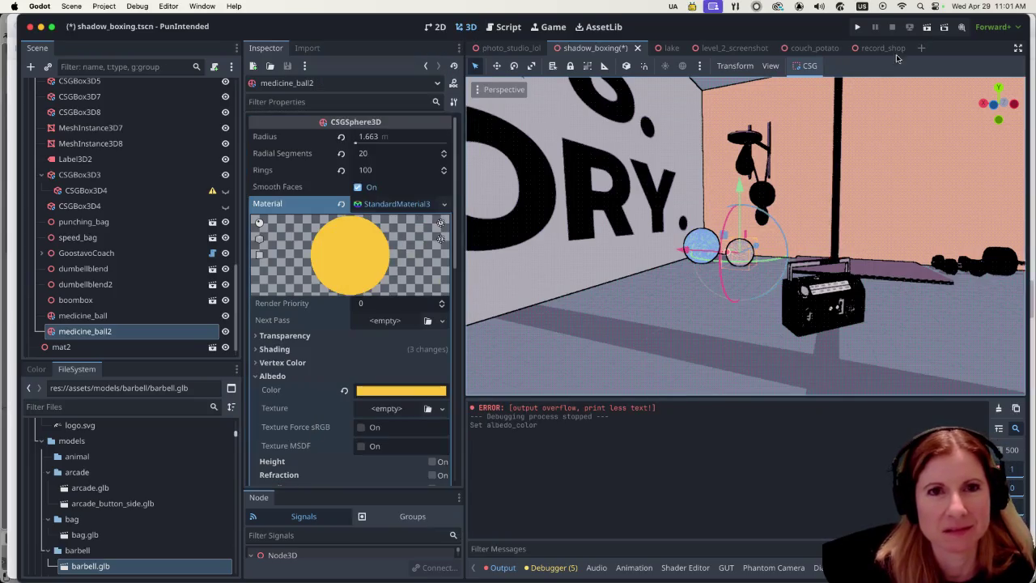
left_click(927, 29)
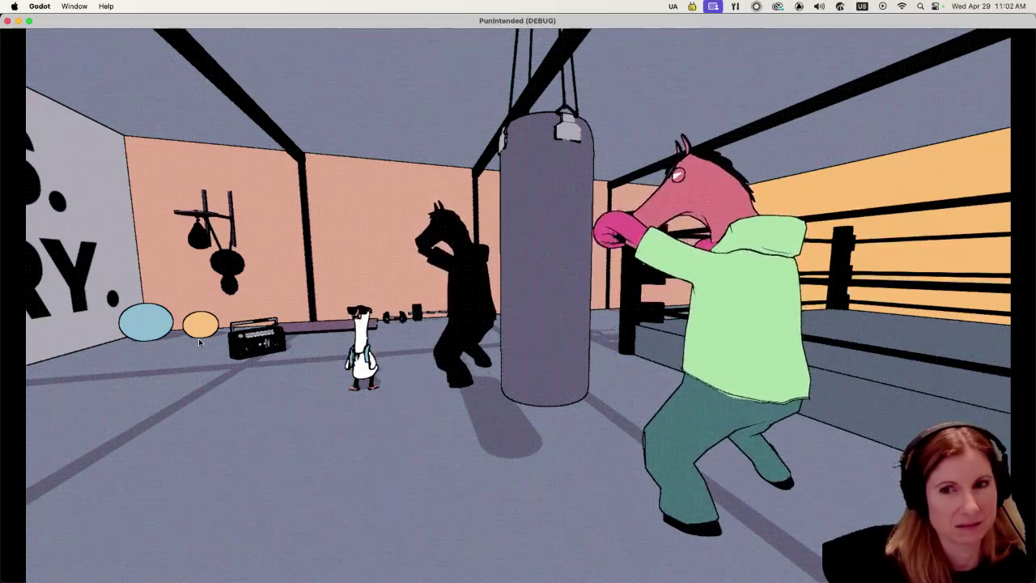
Stop the game and set medicine_ball2's albedo to red-orange f8401b.
key("super+q")
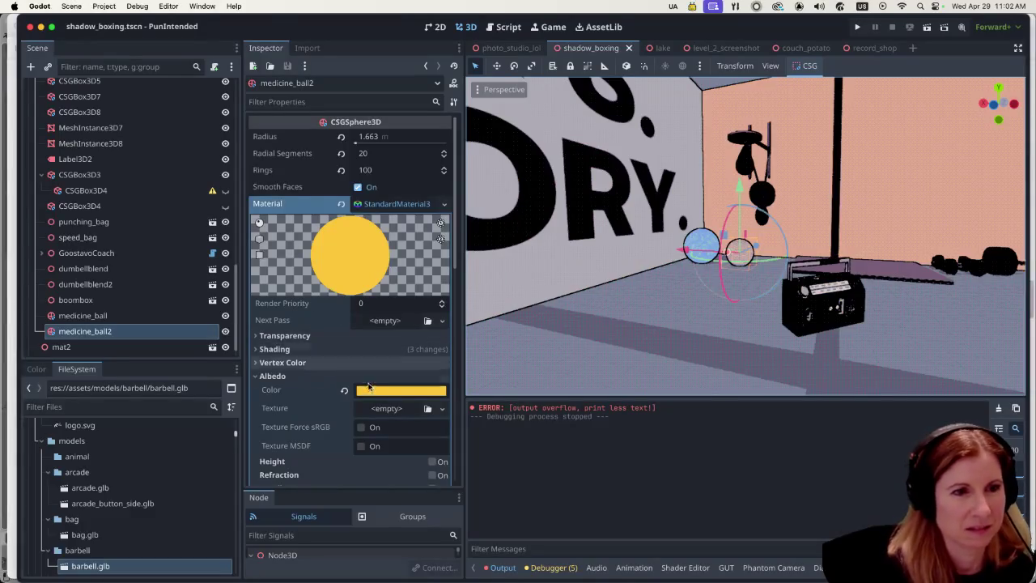
left_click(392, 397)
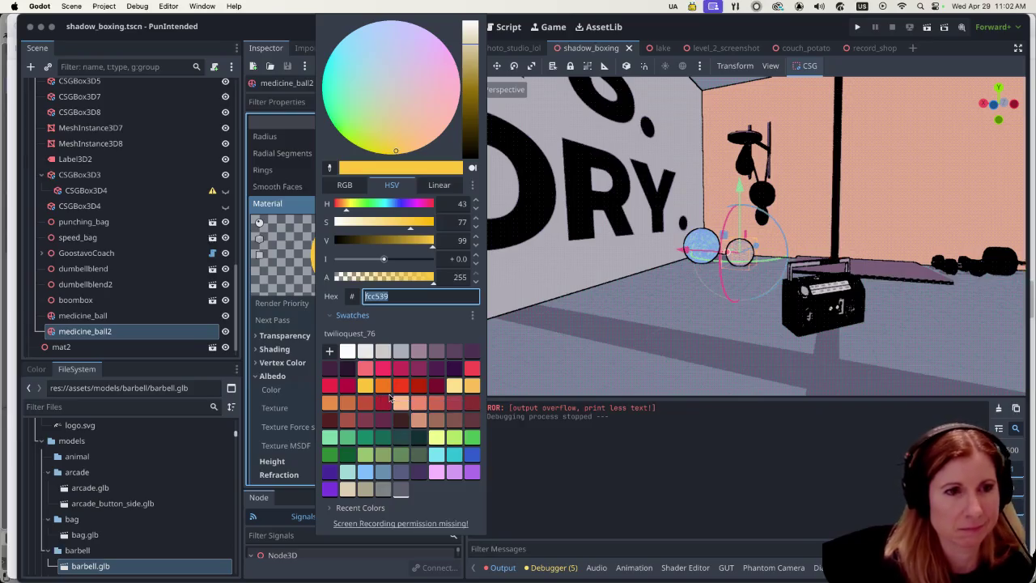
left_click(397, 388)
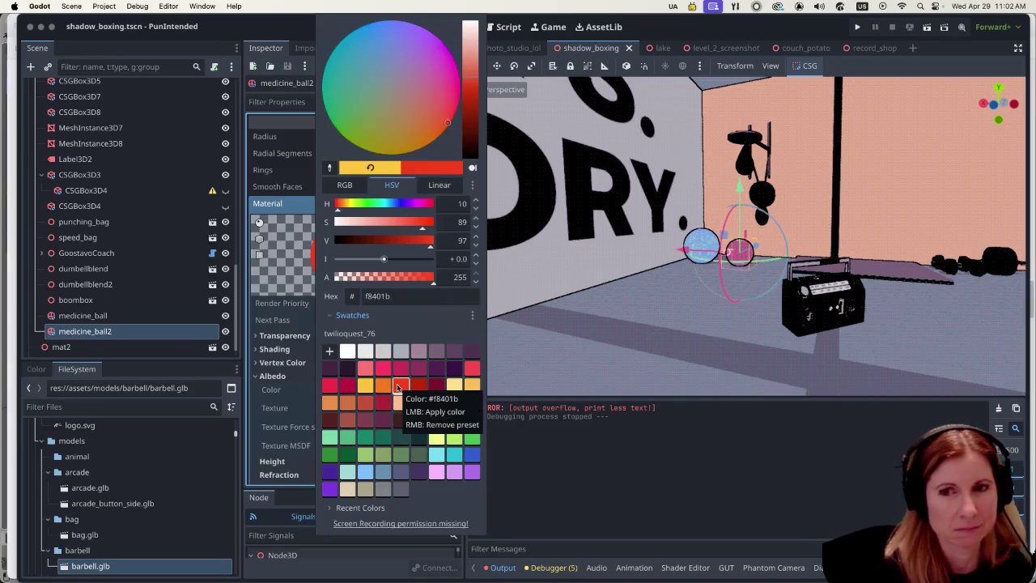
left_click(688, 255)
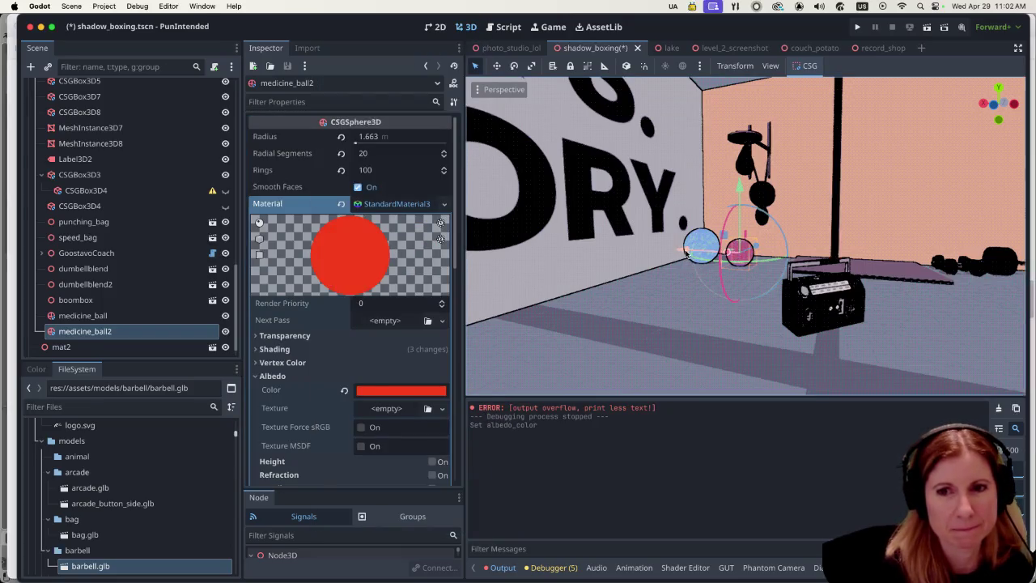
Nudge medicine_ball2 slightly left along X and save the scene.
left_click_drag(686, 254, 681, 254)
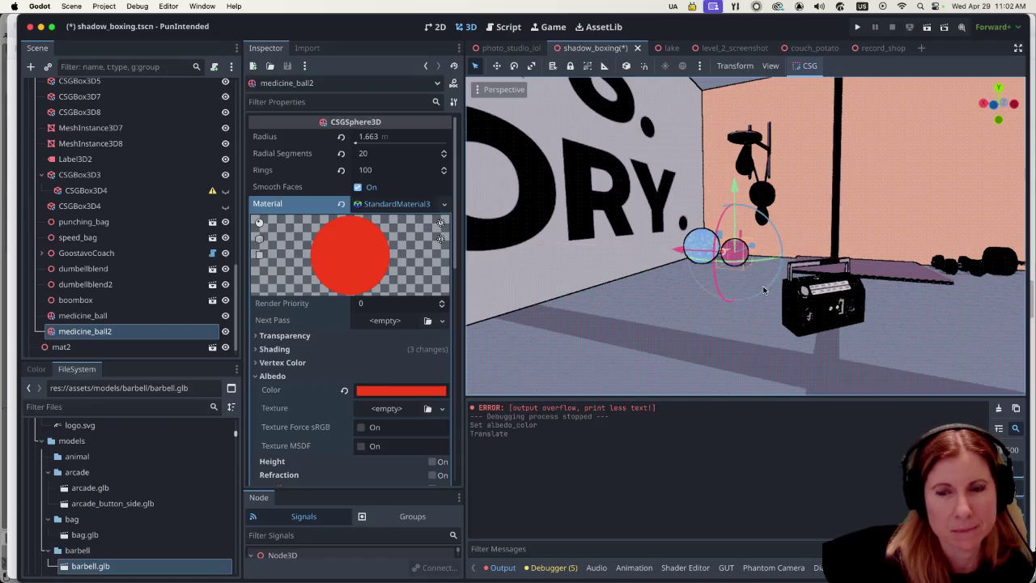
scroll(763, 302, "up", 4)
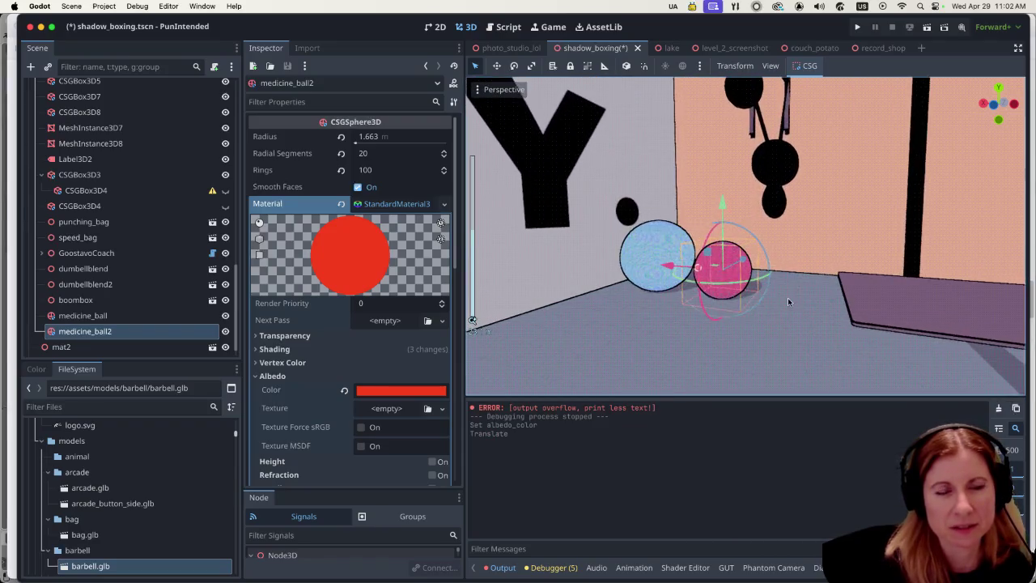
scroll(786, 298, "down", 2)
scroll(785, 297, "down", 5)
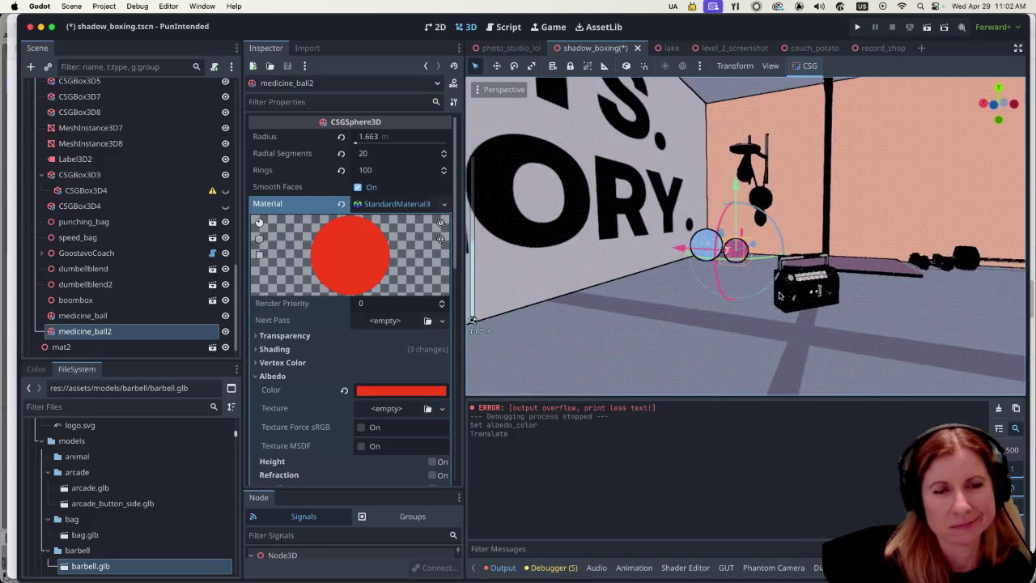
scroll(858, 274, "down", 4)
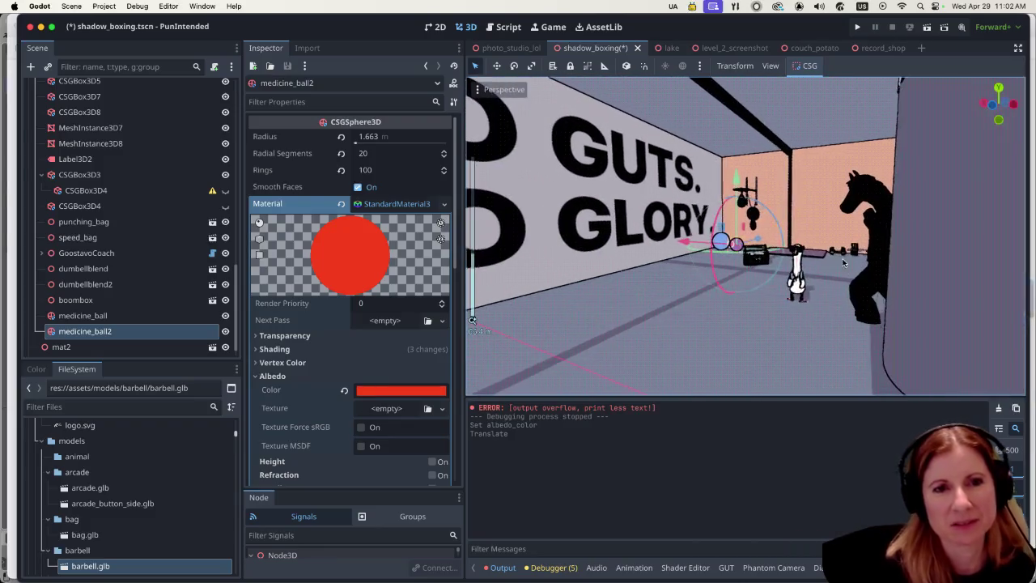
scroll(808, 246, "down", 2)
scroll(808, 246, "down", 4)
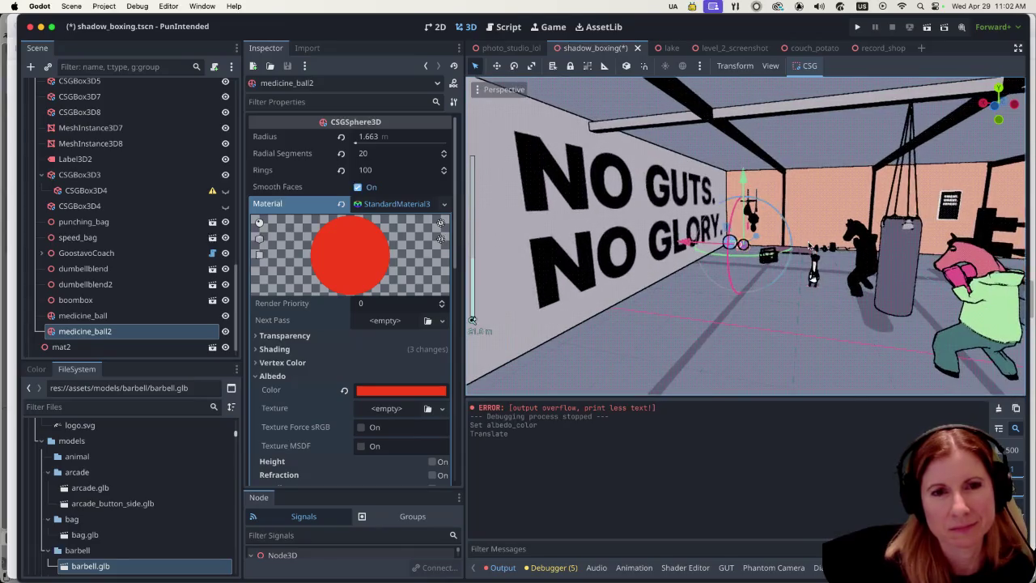
scroll(864, 240, "up", 3)
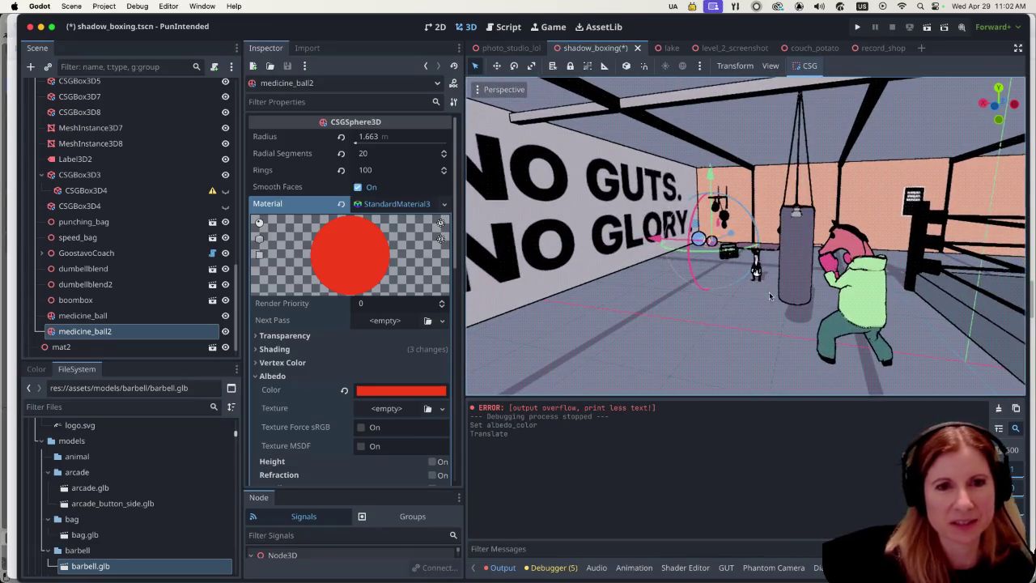
scroll(709, 293, "up", 3)
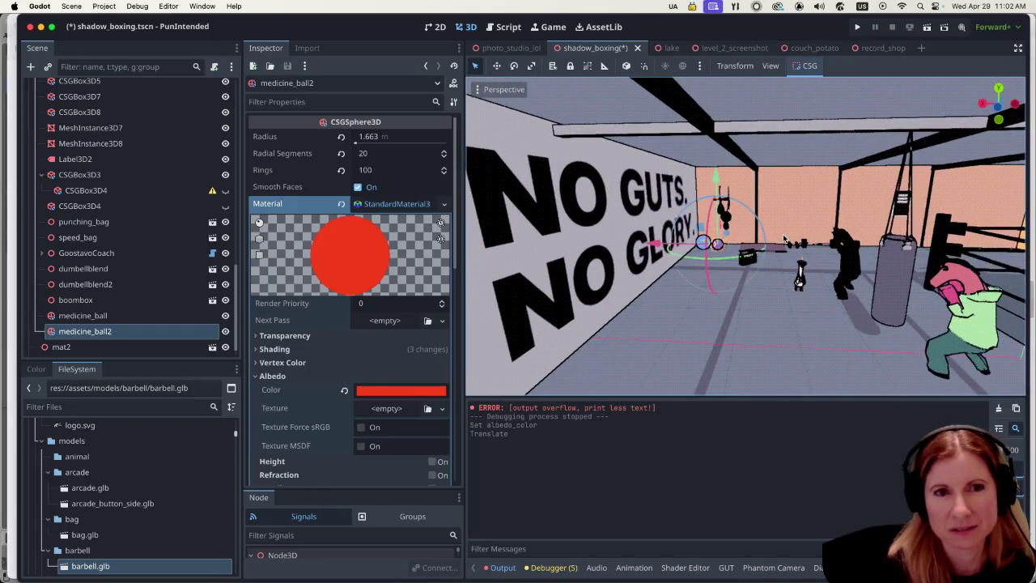
scroll(817, 252, "up", 4)
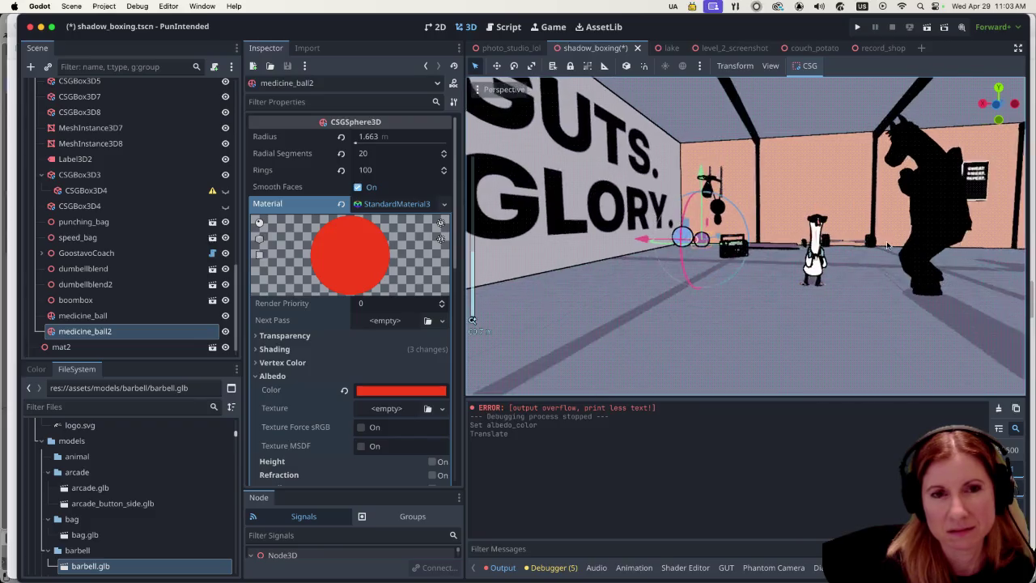
scroll(841, 265, "down", 3)
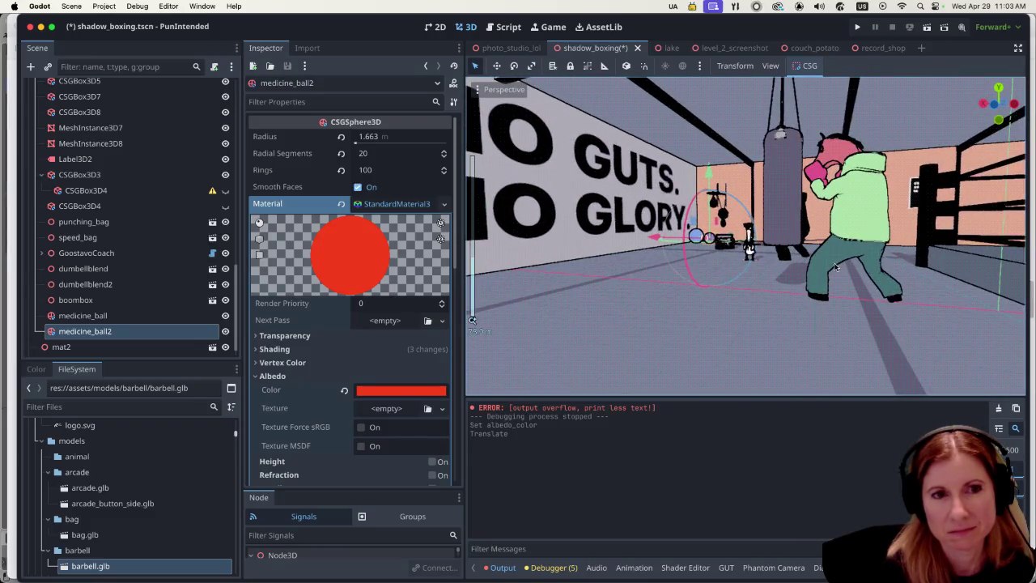
mouse_move(836, 267)
left_mouse_down()
mouse_move(803, 265)
mouse_move(810, 273)
mouse_move(796, 281)
left_mouse_up()
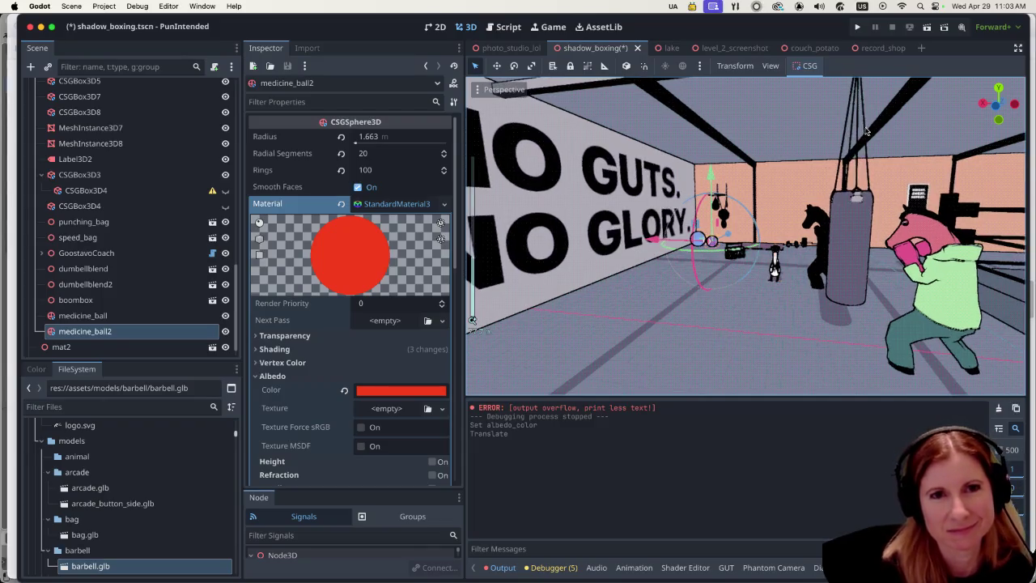
key("super+s")
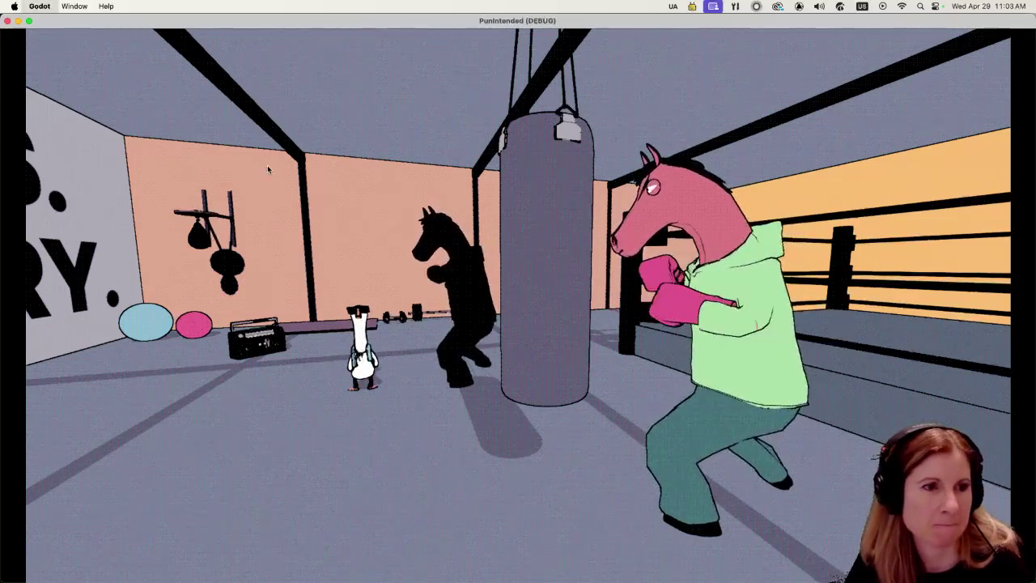
Stop the preview, shift the pink ball right, and place a duplicate (medicine_ball3) just to its left.
key("super+q")
scroll(757, 262, "up", 2)
scroll(758, 262, "up", 5)
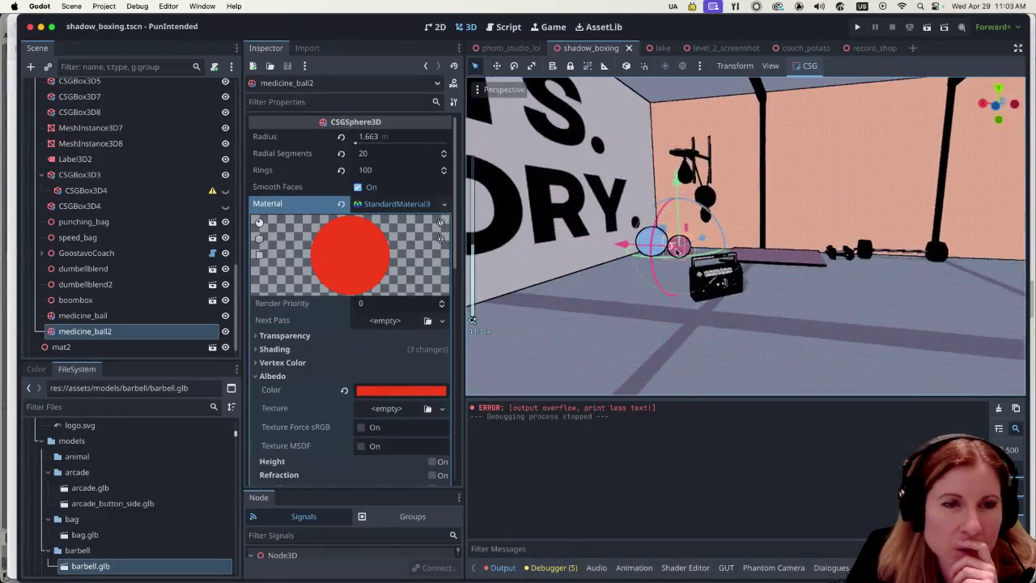
scroll(651, 269, "left", 5)
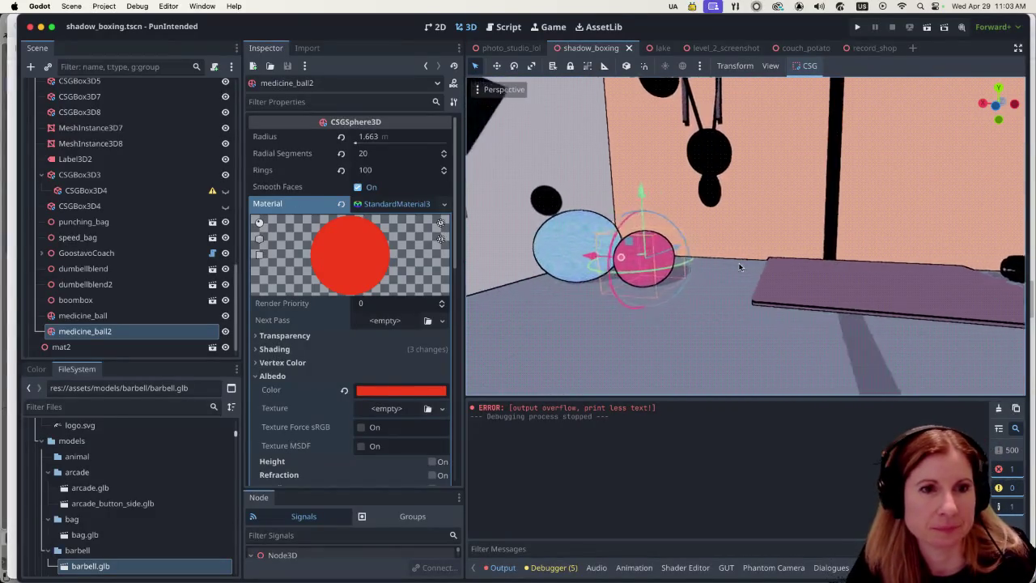
left_click_drag(652, 276, 696, 283)
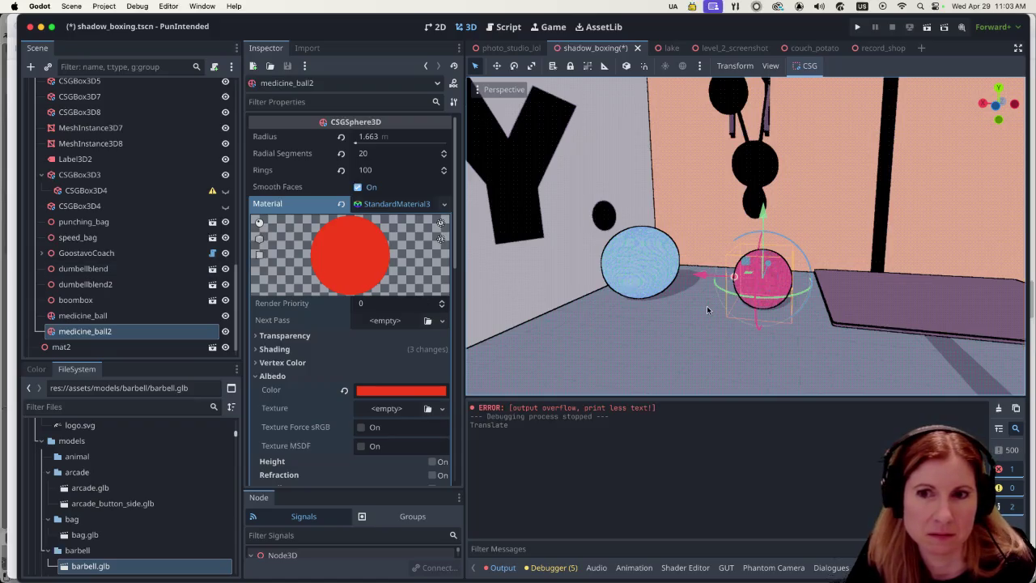
key("super+d")
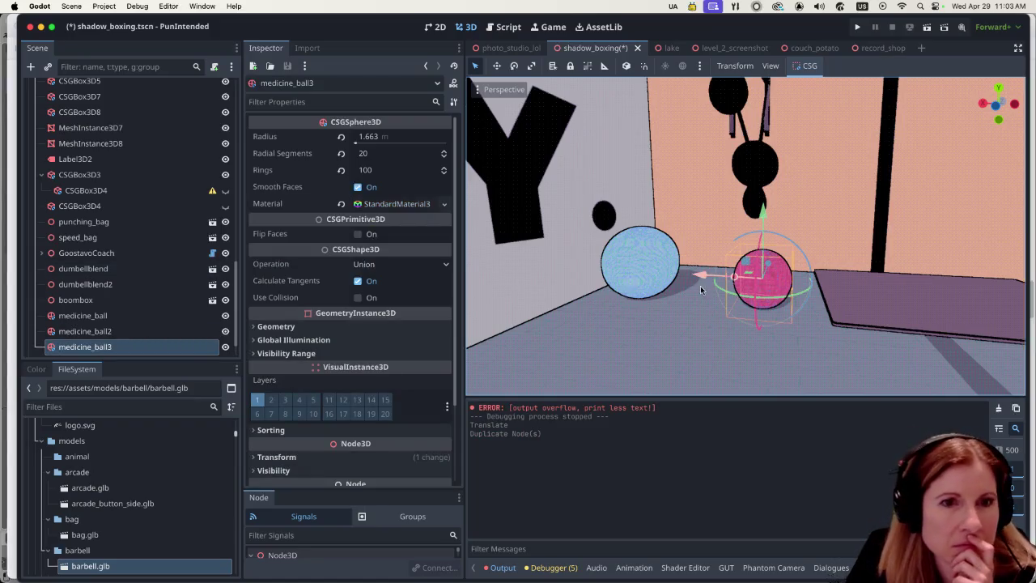
mouse_move(703, 277)
left_mouse_down()
mouse_move(644, 272)
mouse_move(663, 276)
left_mouse_up()
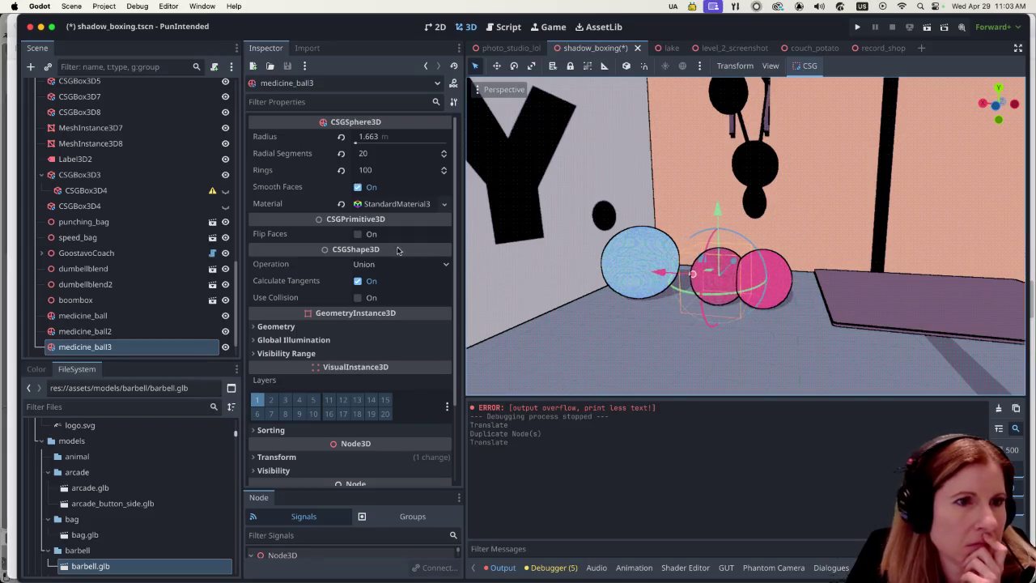
Make medicine_ball3's material unique so it no longer shares the original's.
left_click(392, 205)
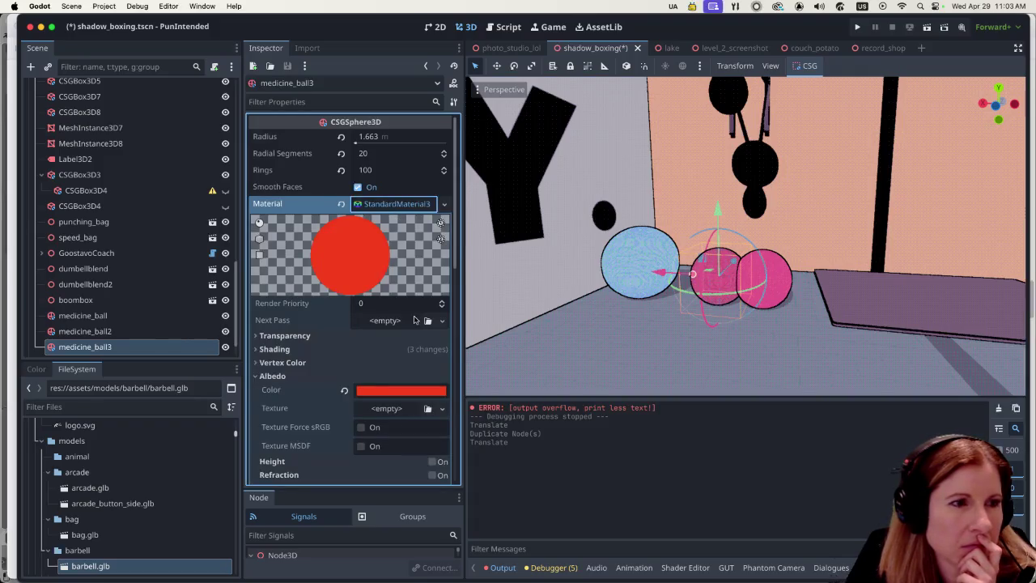
left_click(444, 203)
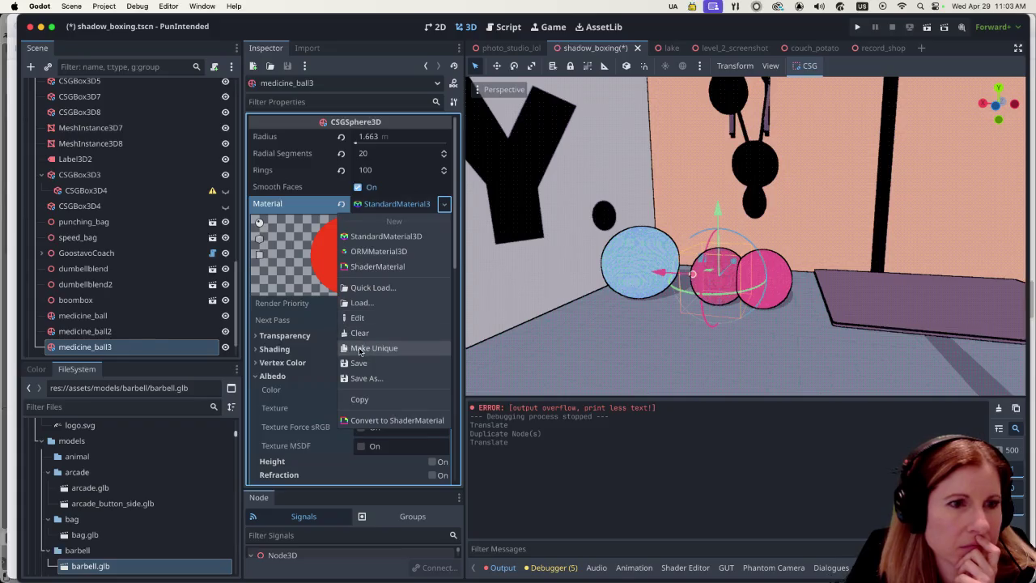
left_click(361, 348)
left_click(659, 351)
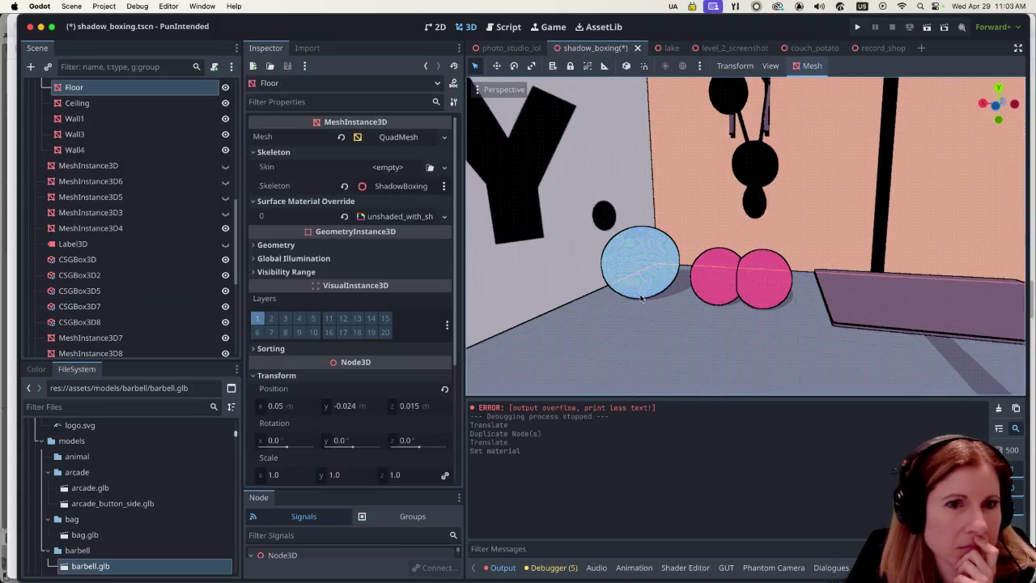
scroll(89, 218, "down", 8)
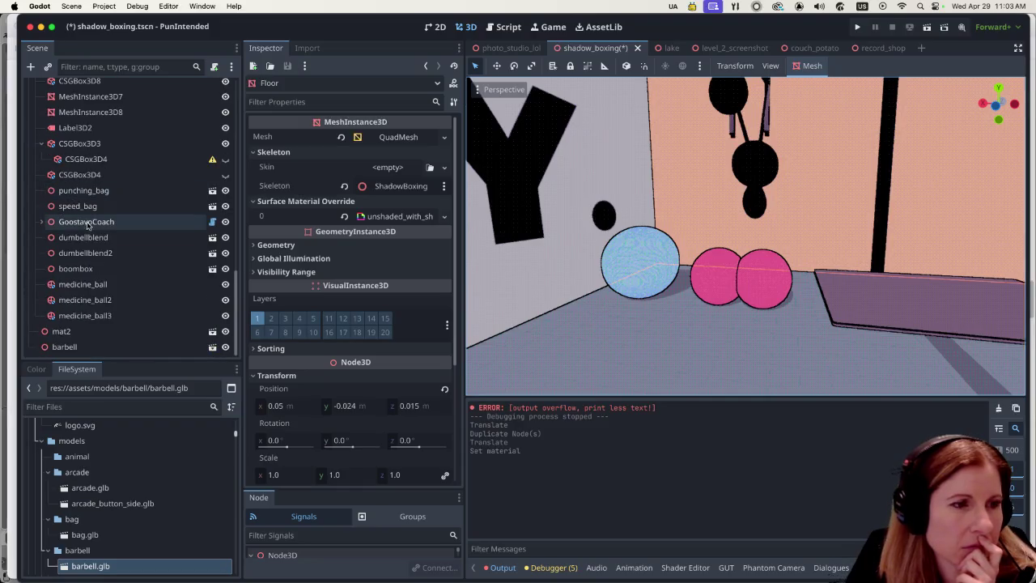
Move medicine_ball3 a little further left and set its radius to 2.0 m.
left_click(97, 317)
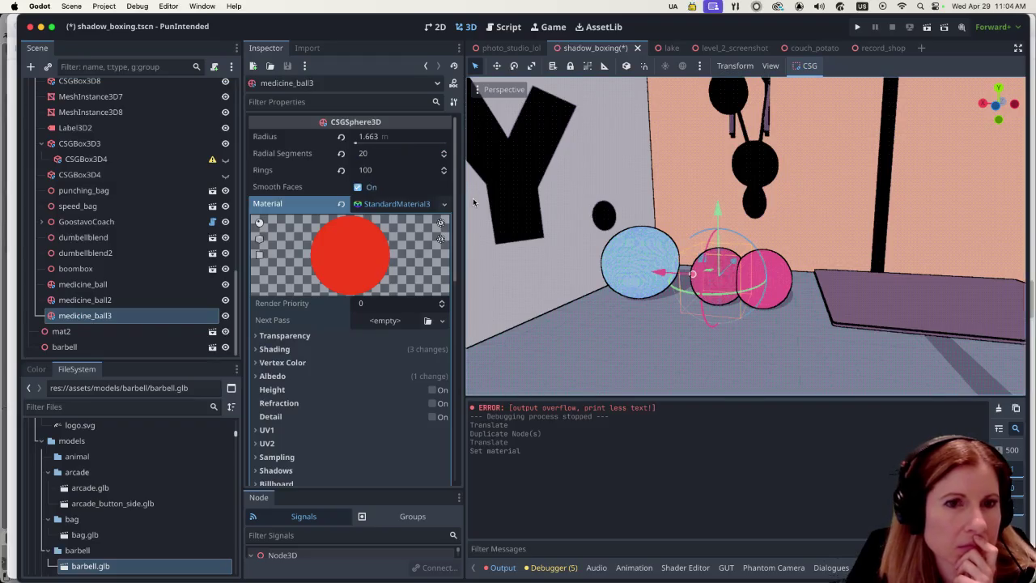
left_click_drag(662, 276, 651, 276)
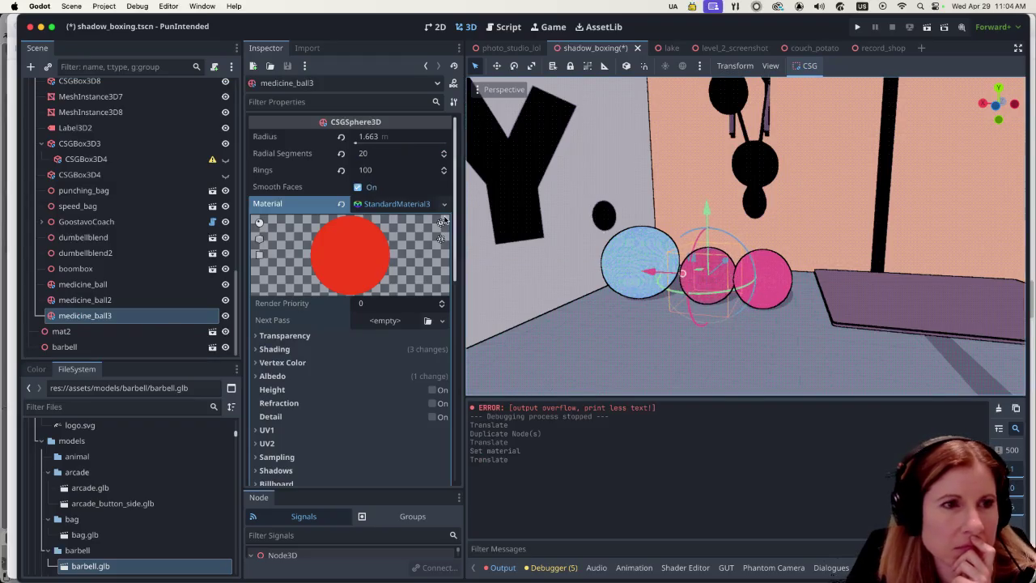
left_click_drag(356, 142, 356, 142)
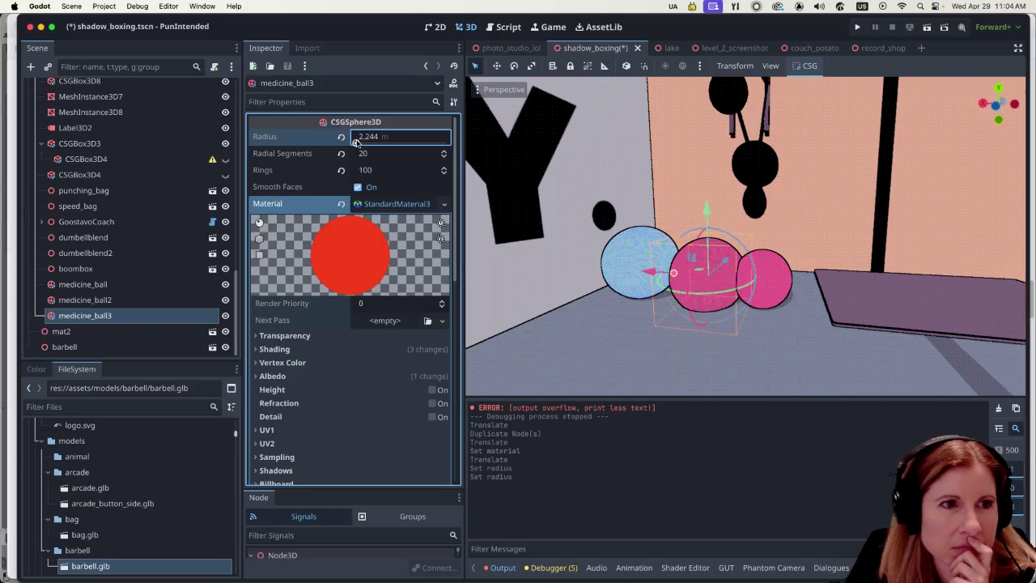
left_click(430, 136)
type("2")
key("Return")
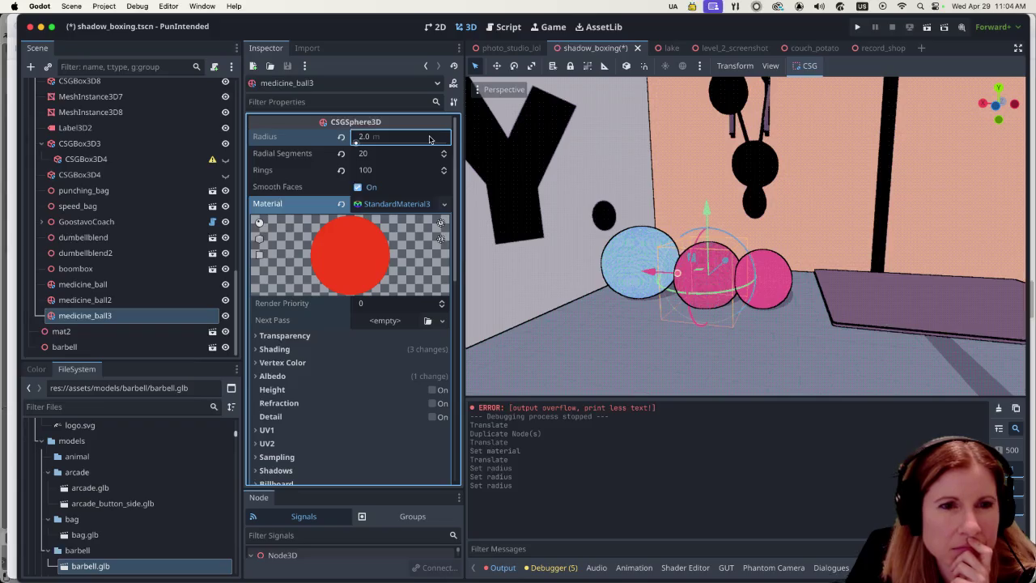
left_click(684, 255)
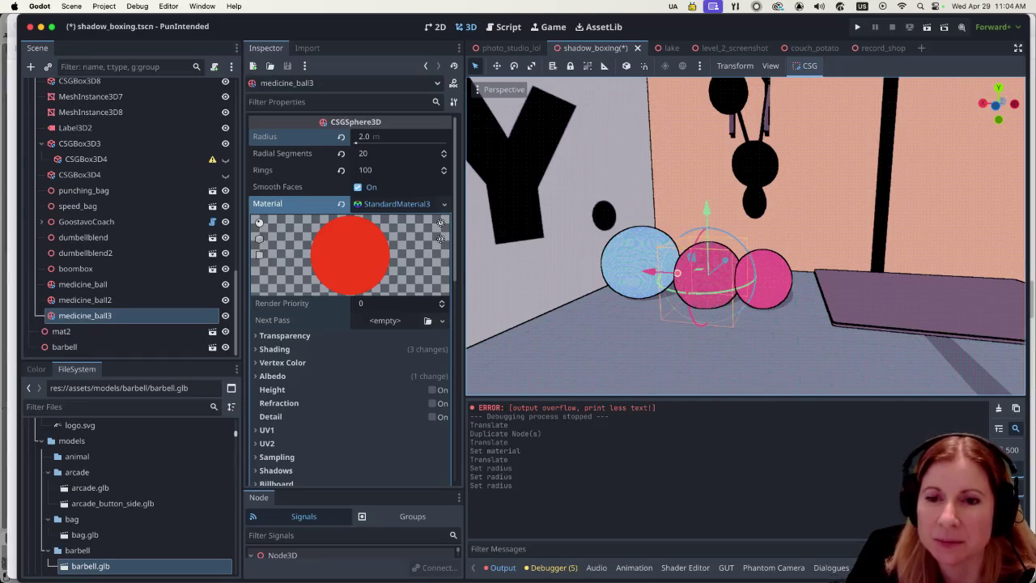
key("super+Tab")
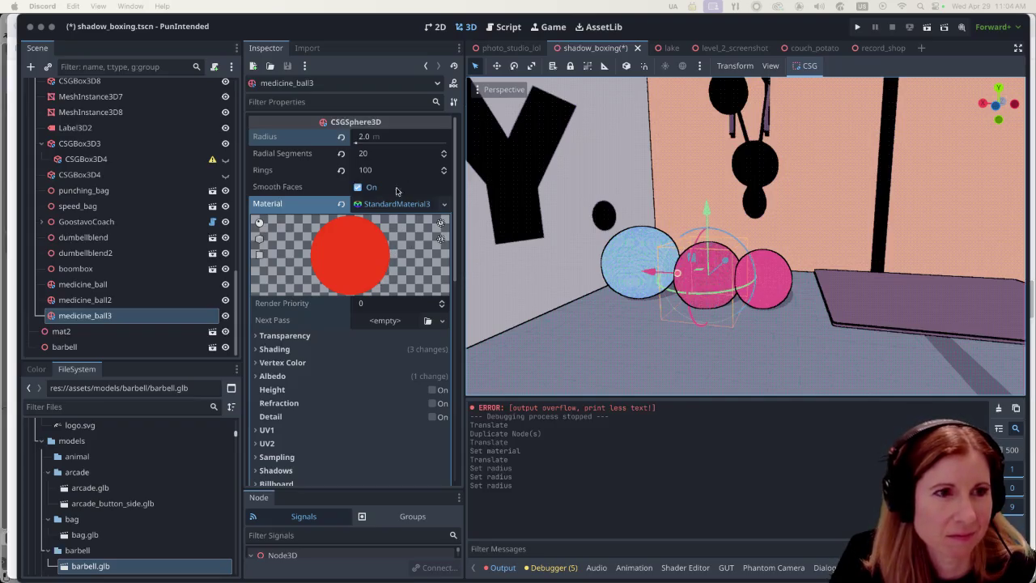
left_click(383, 204)
left_click(382, 204)
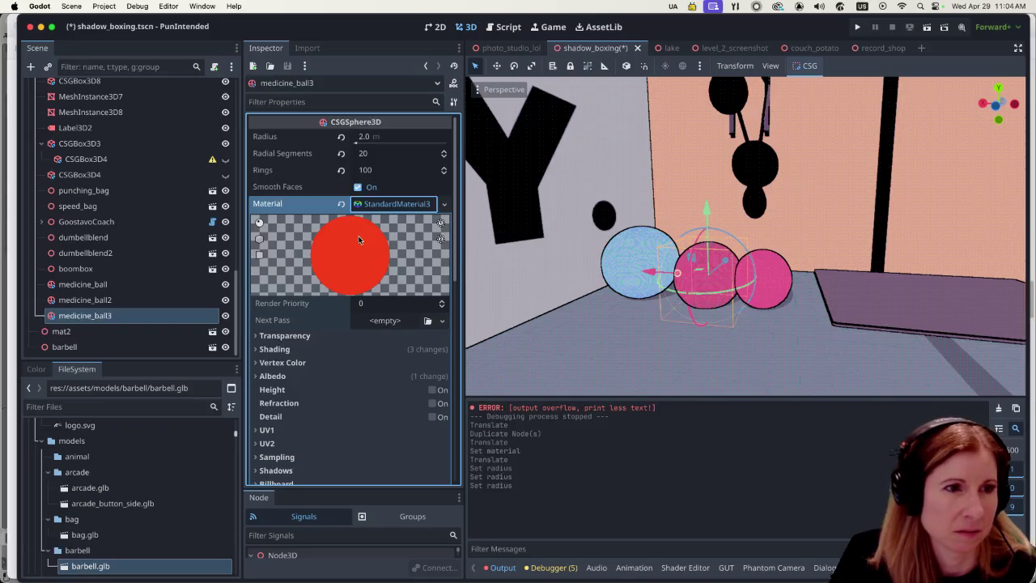
Open medicine_ball3's albedo colour swatches and try grey, peach and yellow.
left_click(381, 377)
left_click(379, 390)
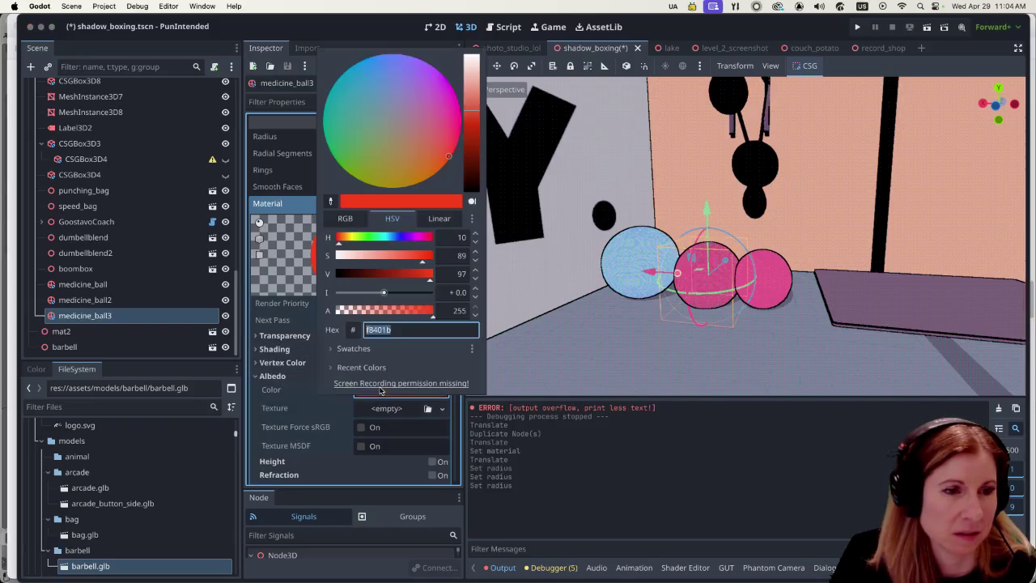
left_click(375, 348)
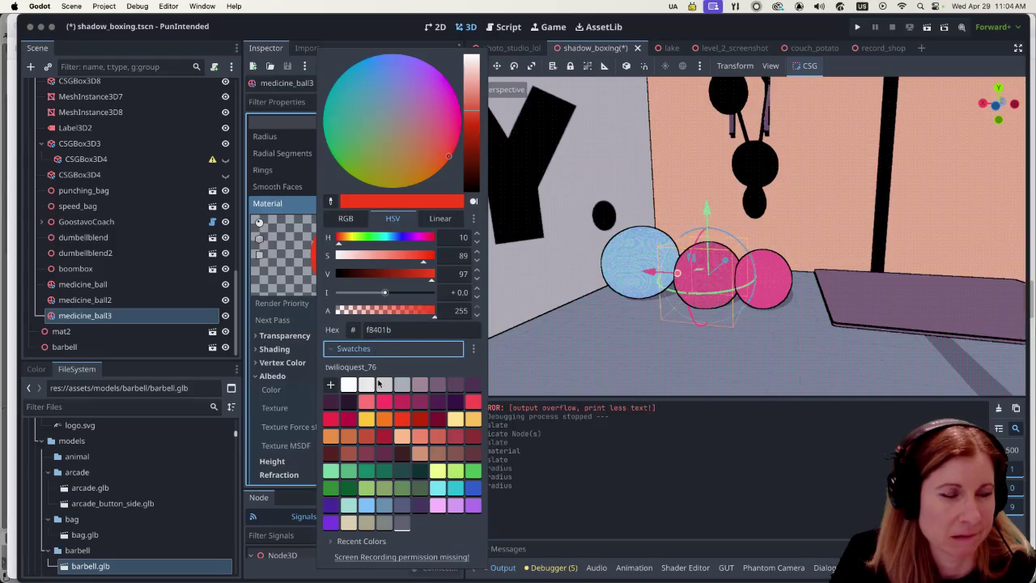
left_click(379, 384)
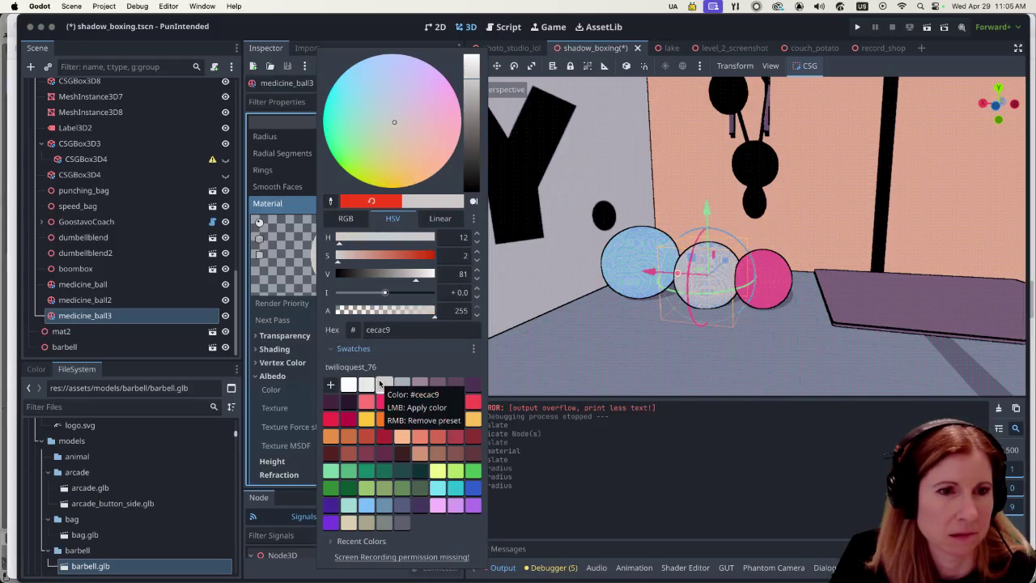
left_click(410, 440)
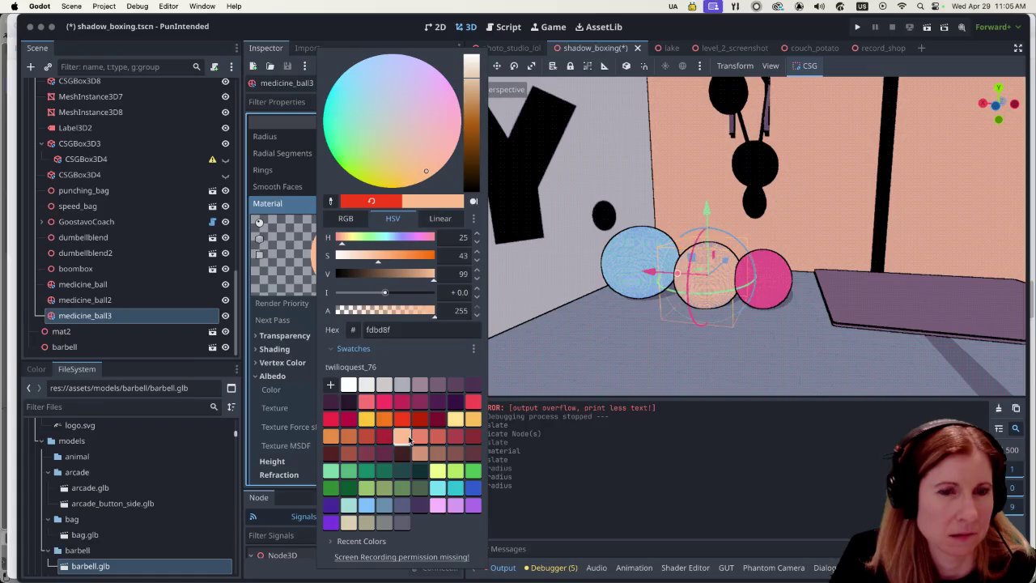
left_click(453, 421)
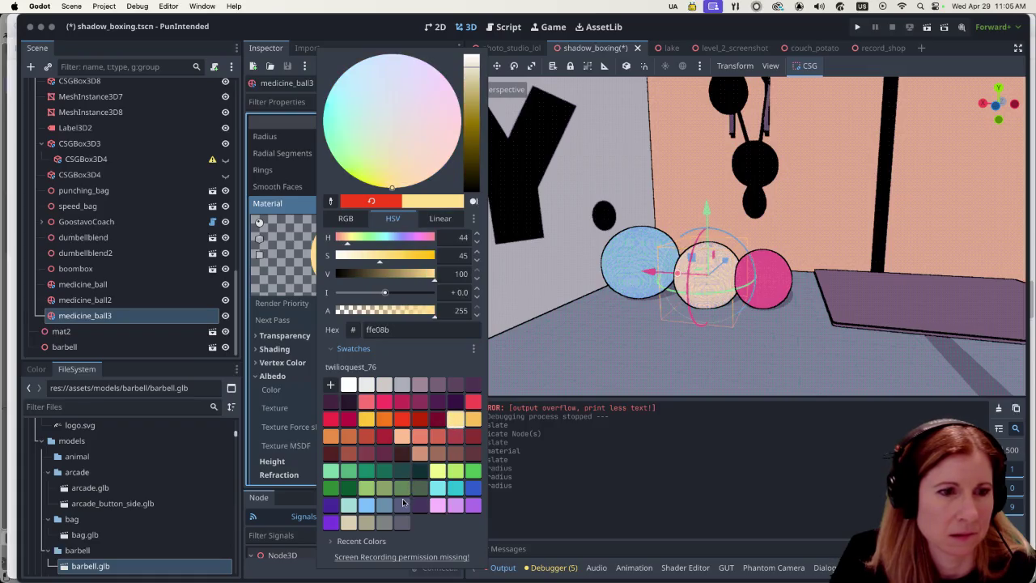
After trying light teal shades, set medicine_ball3's albedo to green 148568 and nudge it vertically.
left_click(403, 503)
left_click(374, 505)
left_click(348, 506)
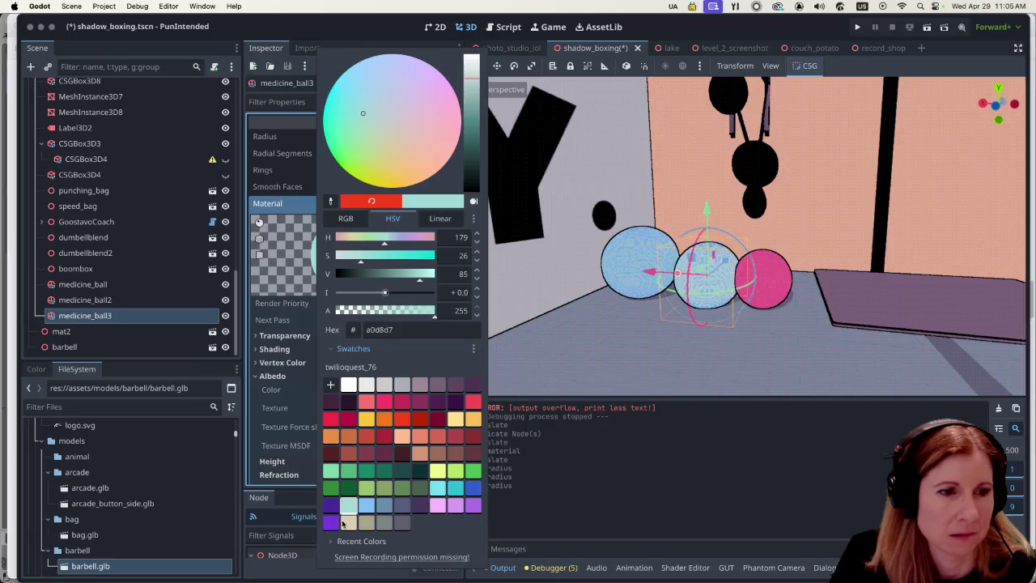
left_click(368, 472)
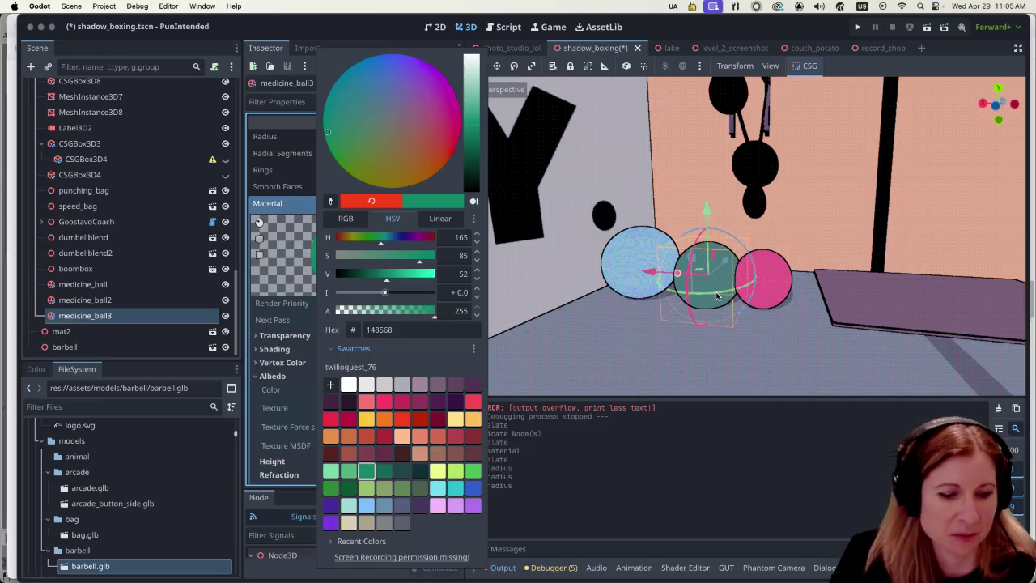
left_click(705, 212)
left_click_drag(705, 211, 707, 204)
left_click(360, 138)
Set the green ball's radius to 1.8 m, then reduce it to 1.5 m.
type("1")
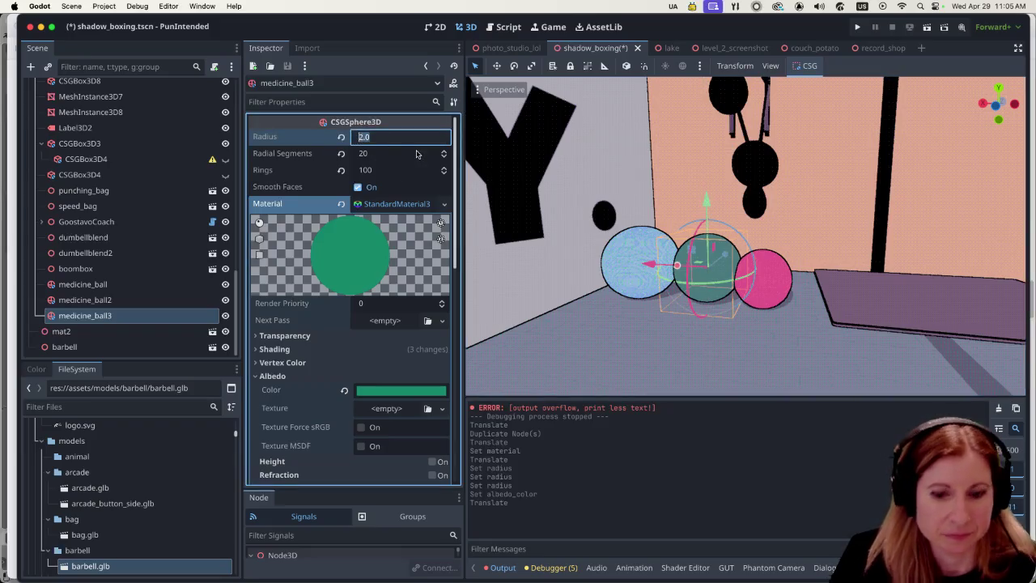
type(".8")
key("Return")
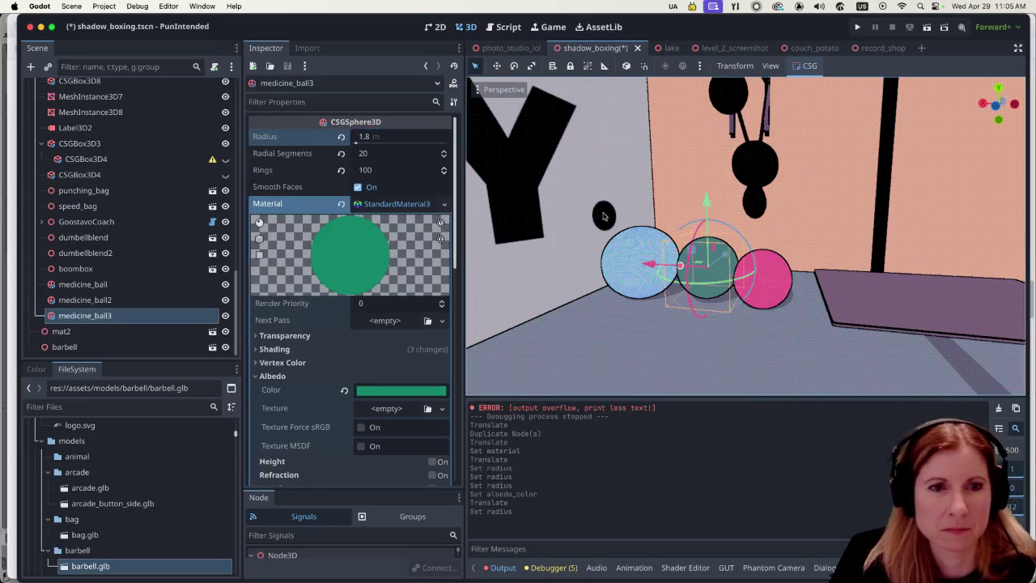
left_click(403, 139)
type("1")
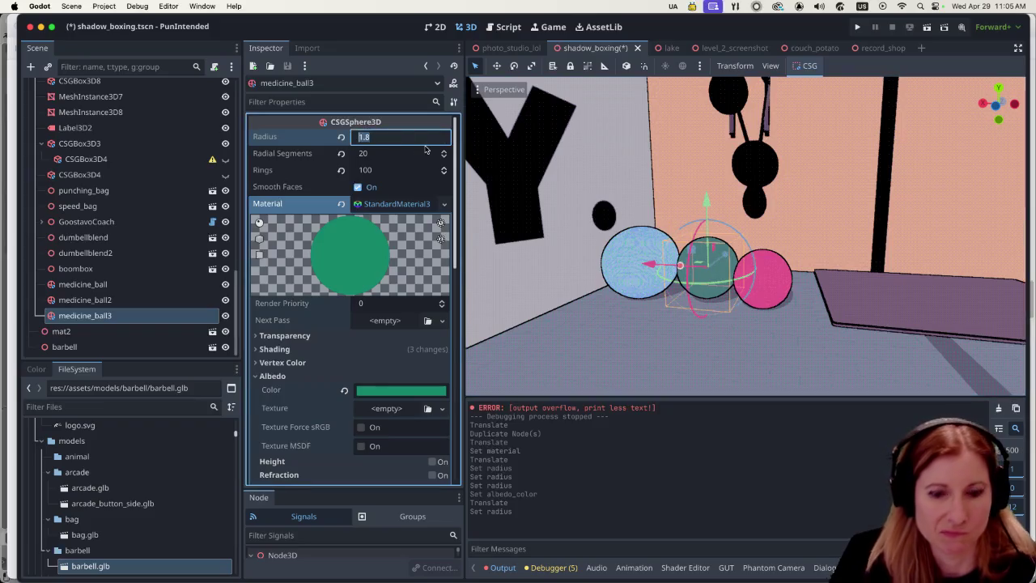
type(".5")
key("Return")
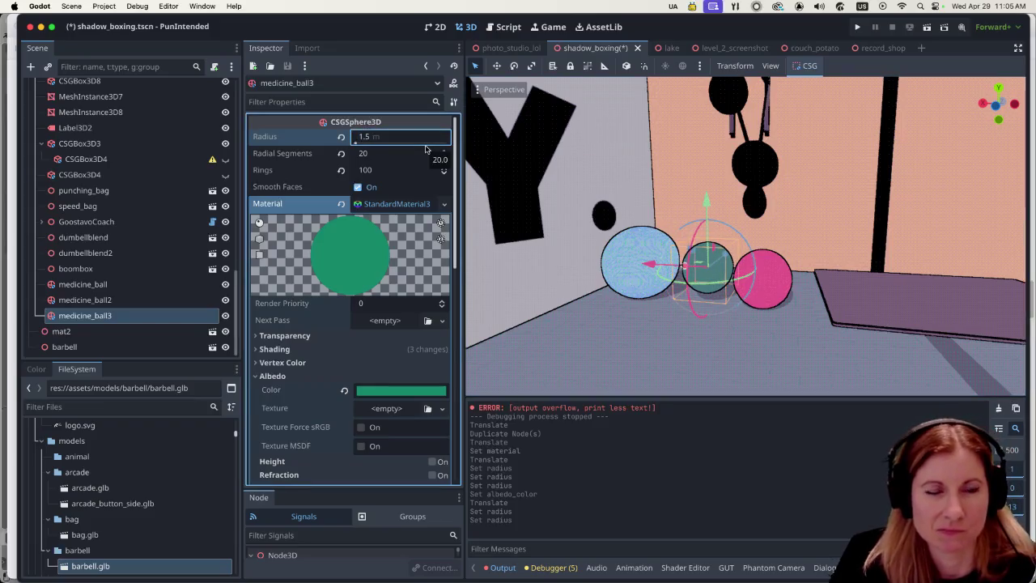
Shift the green ball slightly left and lower it toward the floor.
left_click(740, 342)
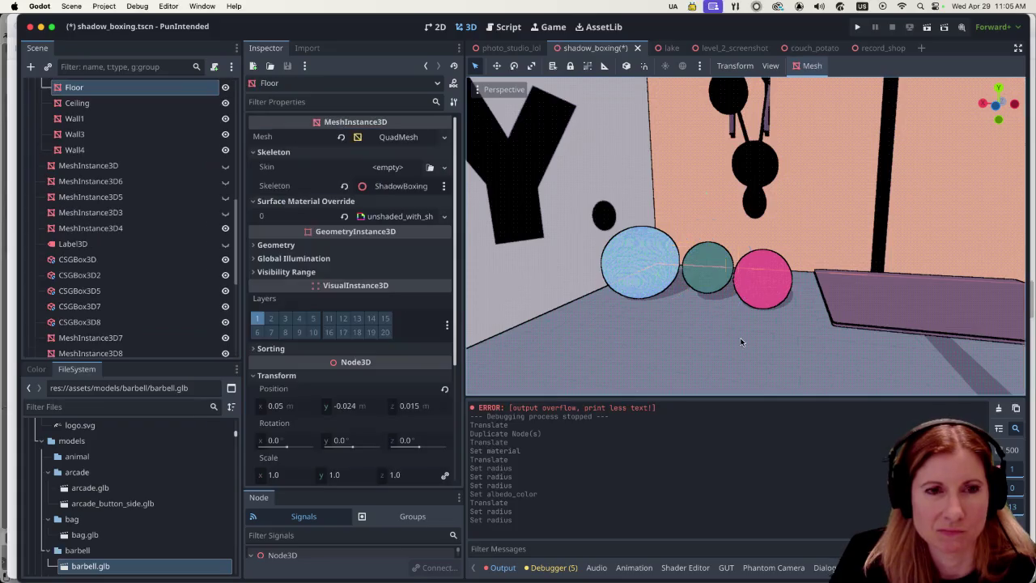
left_click(701, 278)
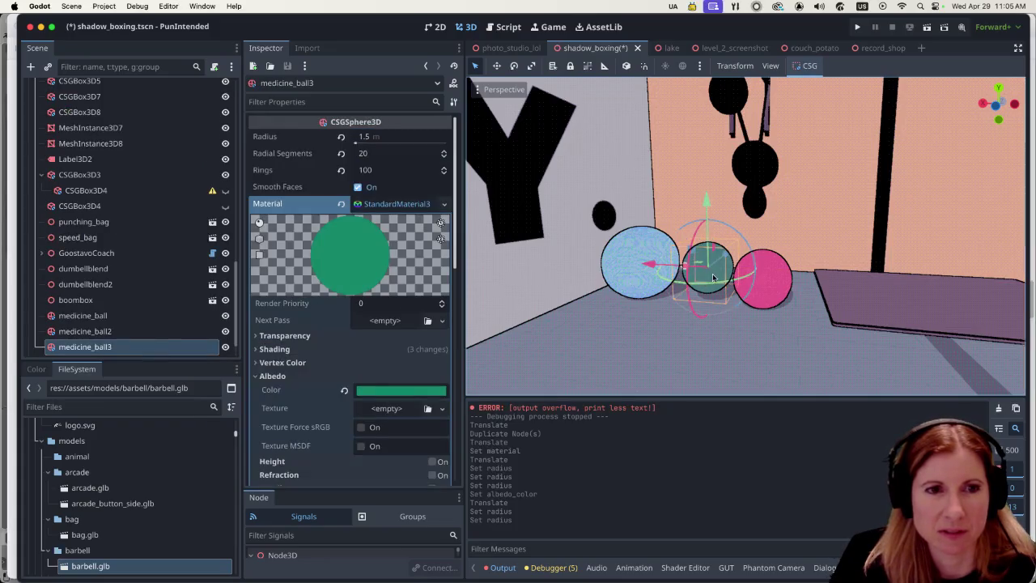
left_click_drag(656, 268, 649, 269)
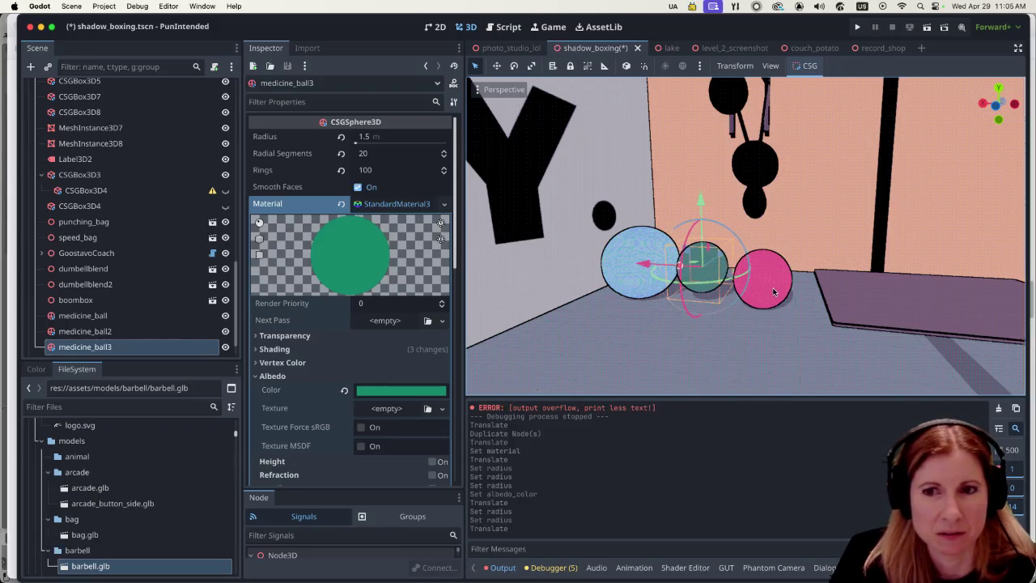
mouse_move(776, 293)
left_mouse_down()
mouse_move(795, 316)
mouse_move(756, 339)
mouse_move(801, 310)
mouse_move(732, 271)
mouse_move(705, 239)
mouse_move(736, 251)
left_mouse_up()
left_click_drag(695, 163, 691, 177)
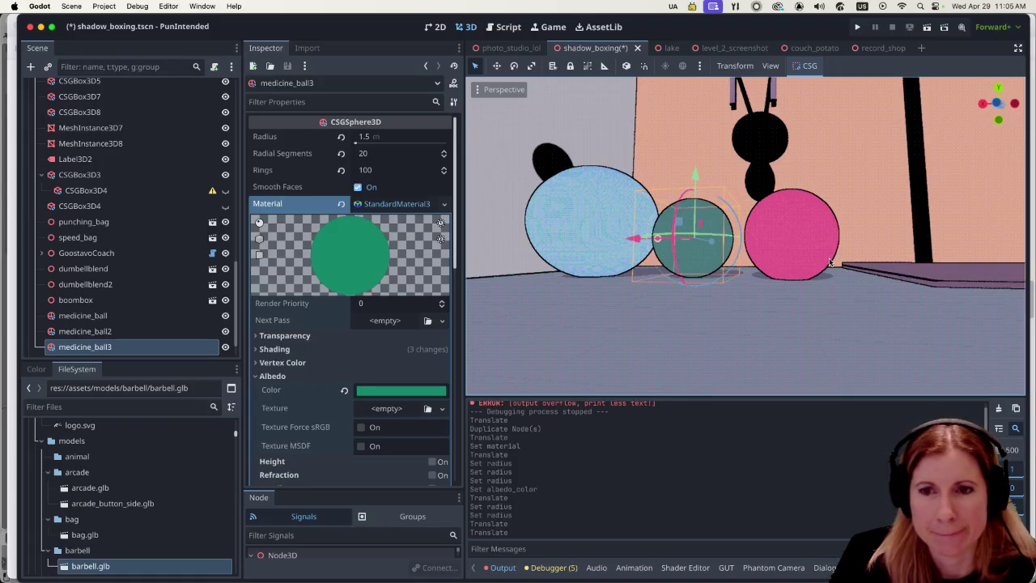
Select the pink medicine_ball2 and move it back and up behind the green ball.
scroll(831, 261, "down", 10)
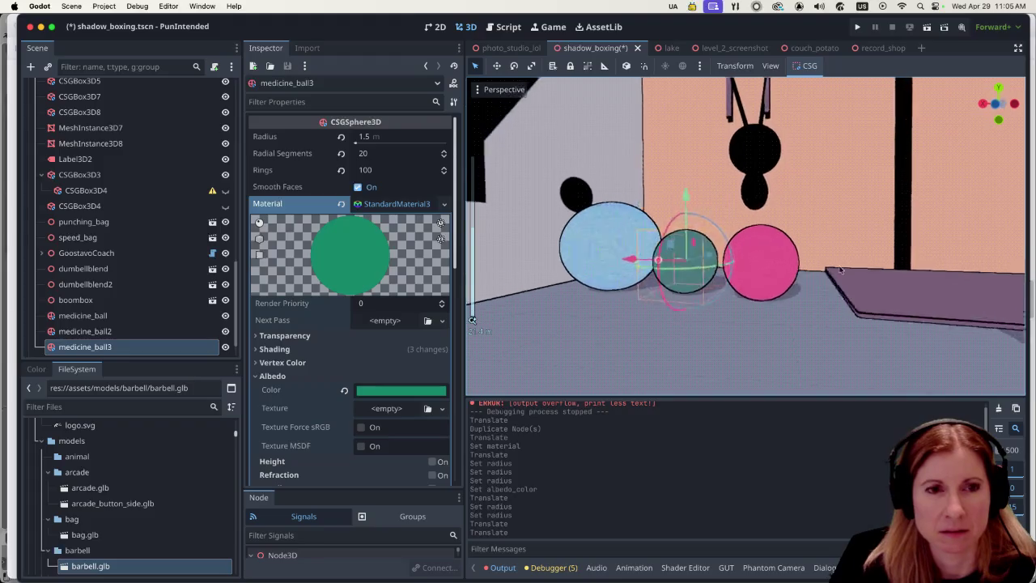
left_click(715, 345)
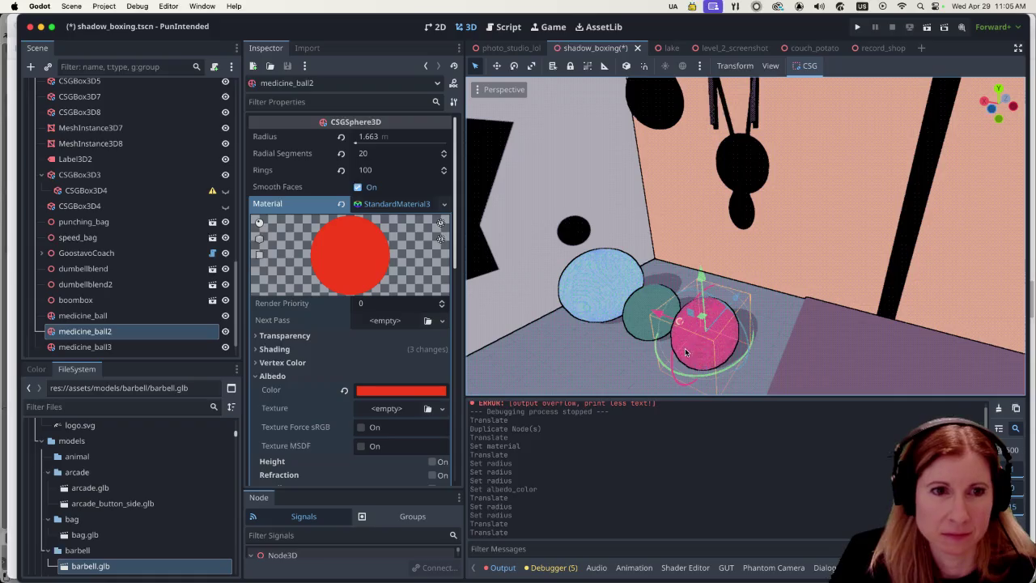
mouse_move(736, 301)
left_mouse_down()
mouse_move(660, 283)
mouse_move(672, 280)
left_mouse_up()
left_click_drag(717, 332, 737, 312)
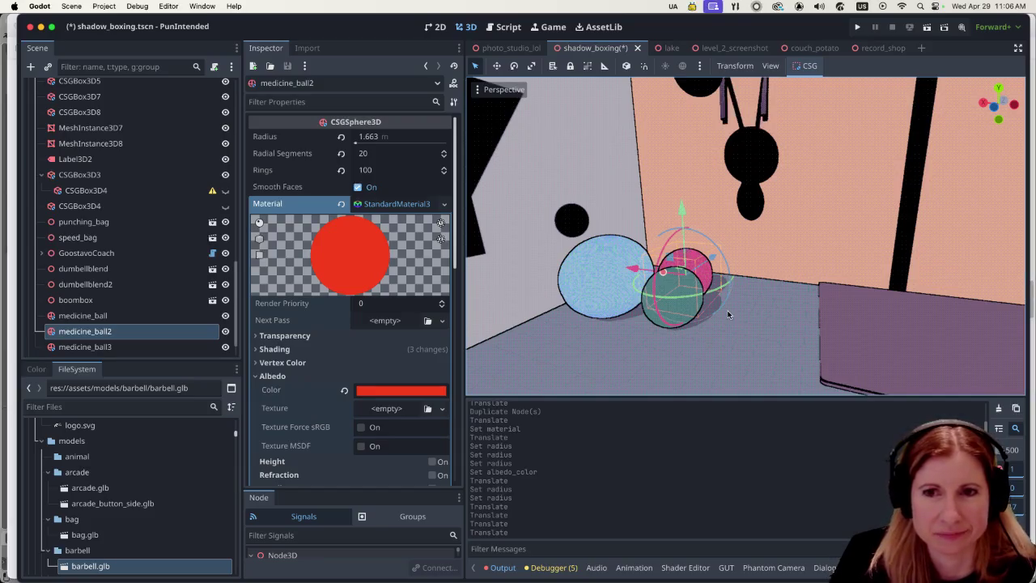
mouse_move(775, 318)
left_mouse_down()
mouse_move(718, 325)
mouse_move(708, 259)
mouse_move(726, 228)
mouse_move(699, 230)
left_mouse_up()
scroll(728, 234, "up", 5)
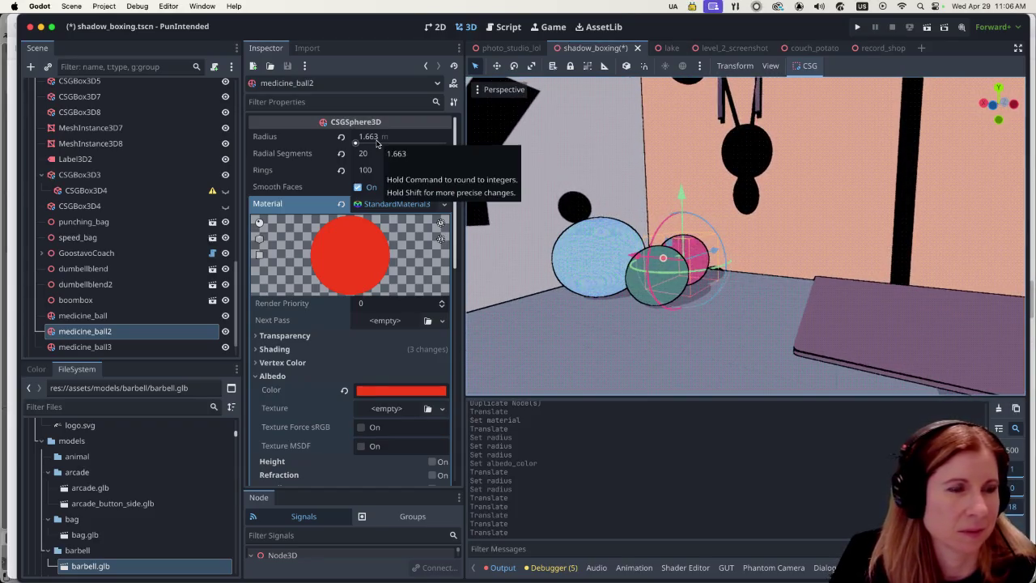
Set the pink ball's radius to 2.244 m and raise it slightly.
left_click_drag(356, 142, 356, 142)
left_click_drag(684, 190, 681, 186)
scroll(755, 304, "down", 3)
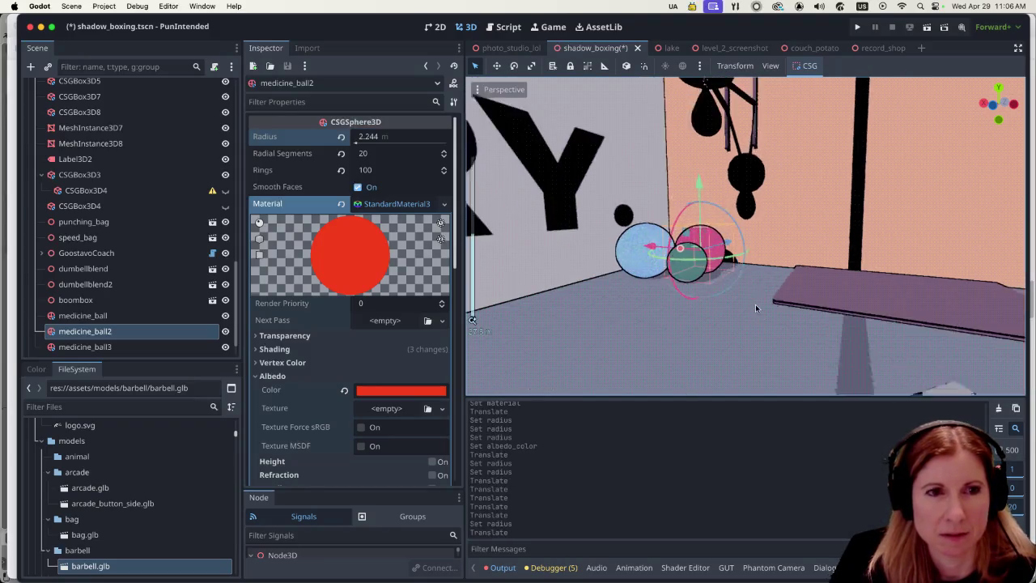
left_click(712, 326)
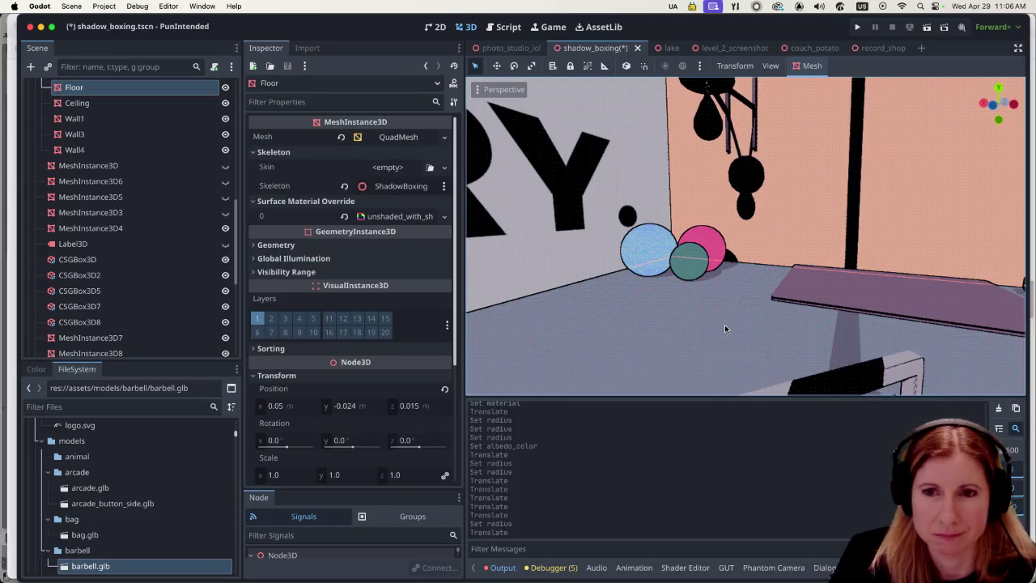
scroll(724, 325, "down", 3)
mouse_move(787, 283)
left_mouse_down()
mouse_move(694, 385)
mouse_move(784, 283)
left_mouse_up()
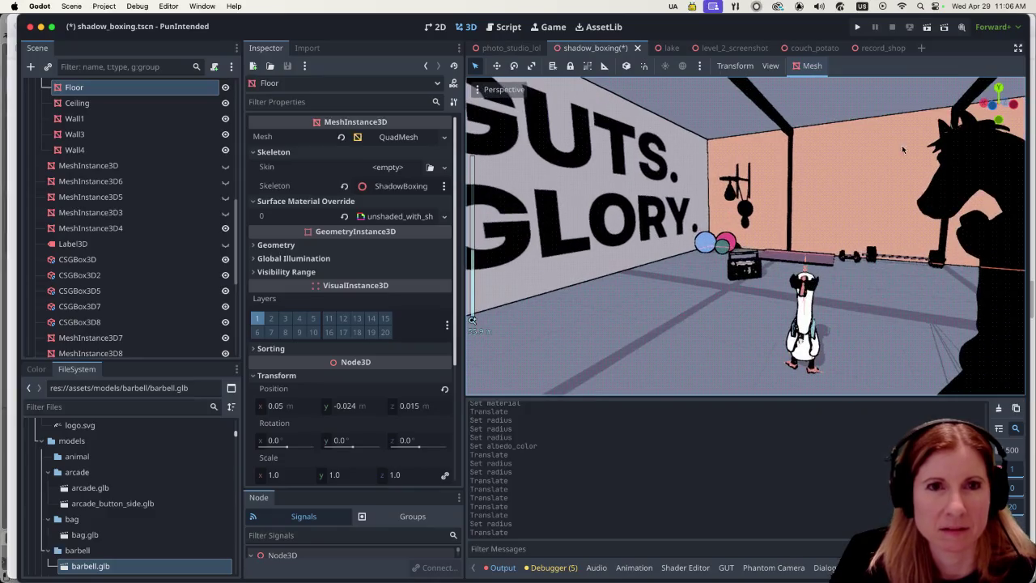
Save and run shadow_boxing to play-test the three clustered medicine balls.
left_click(928, 28)
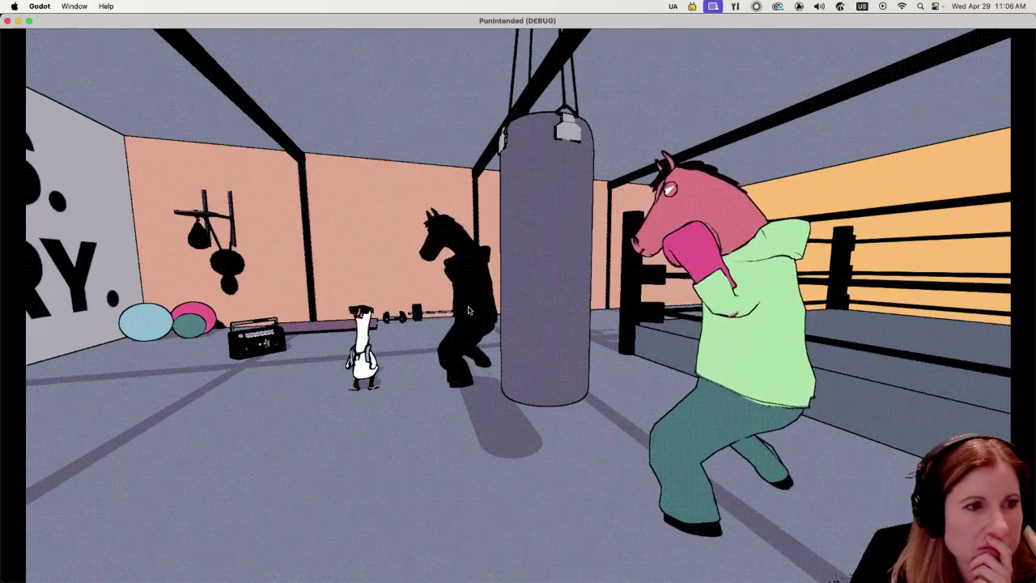
Close the running game and nudge the green medicine ball left, toward the other balls.
key("super+q")
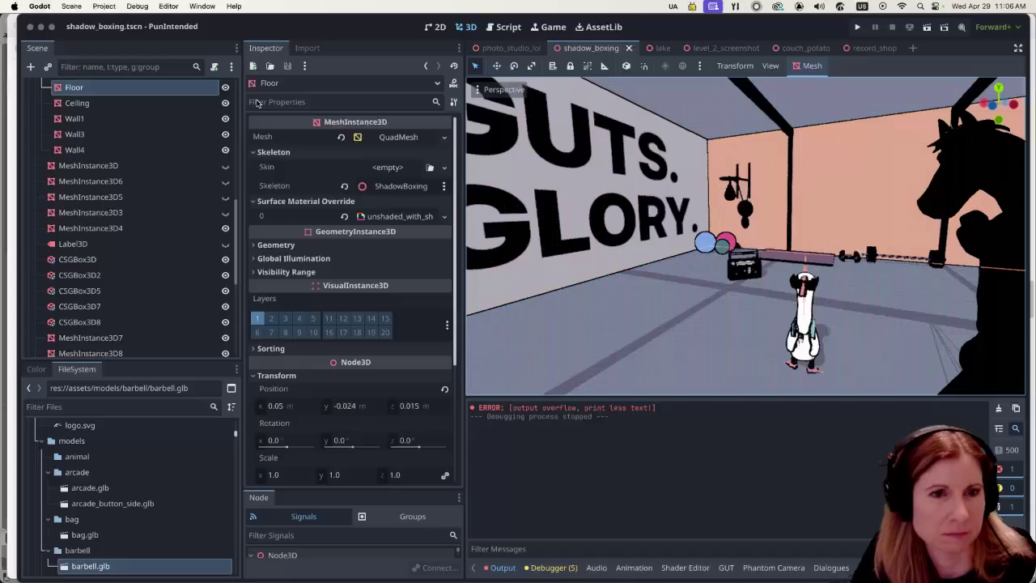
scroll(706, 293, "up", 5)
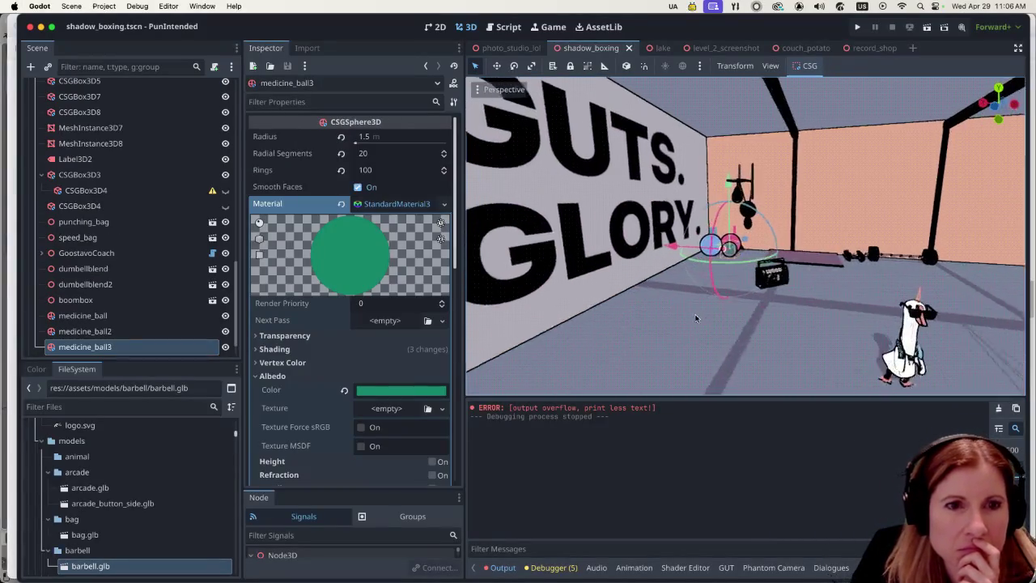
scroll(699, 267, "up", 5)
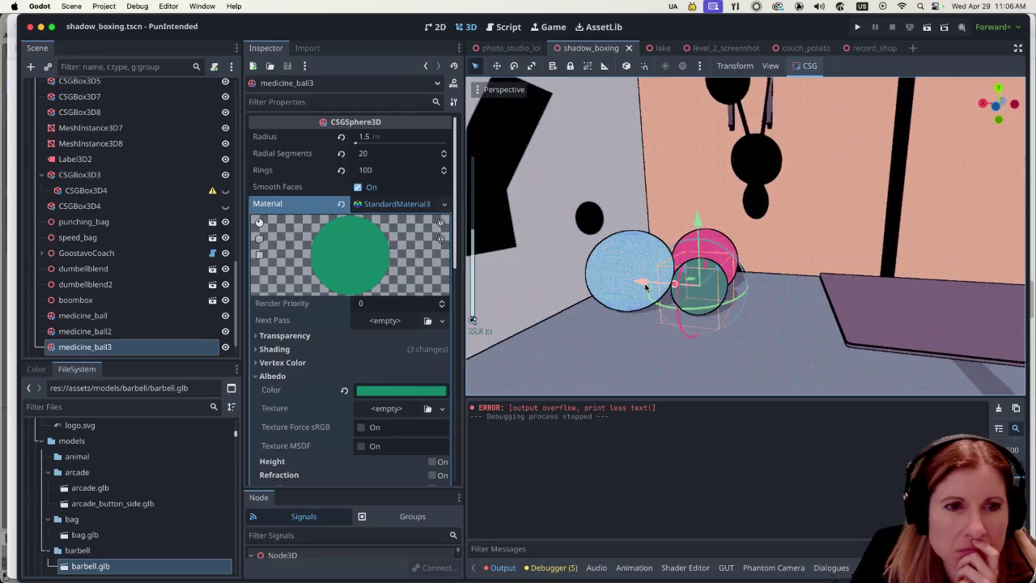
left_click_drag(645, 287, 627, 292)
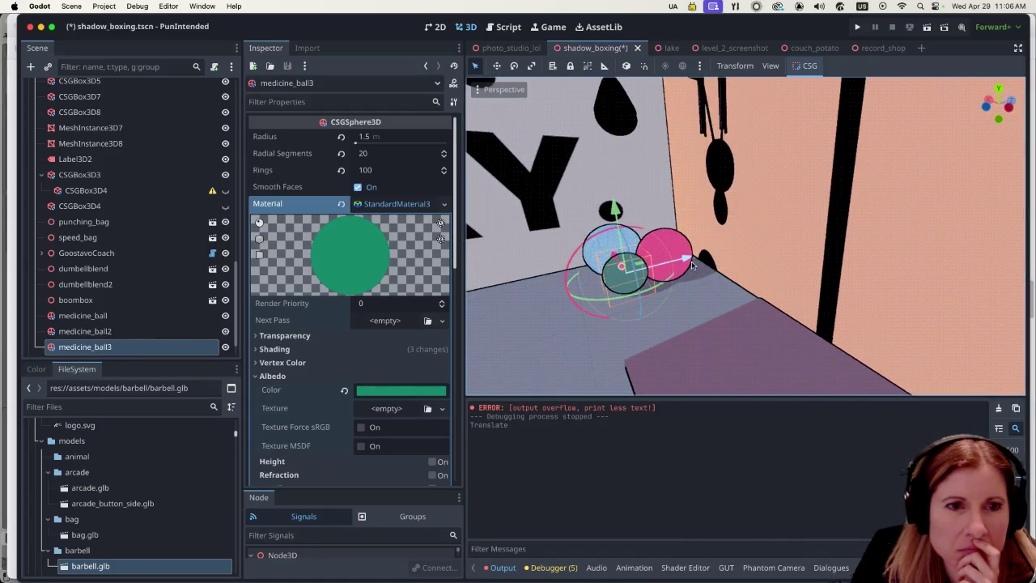
mouse_move(691, 265)
left_mouse_down()
mouse_move(664, 275)
mouse_move(672, 279)
left_mouse_up()
scroll(692, 327, "down", 3)
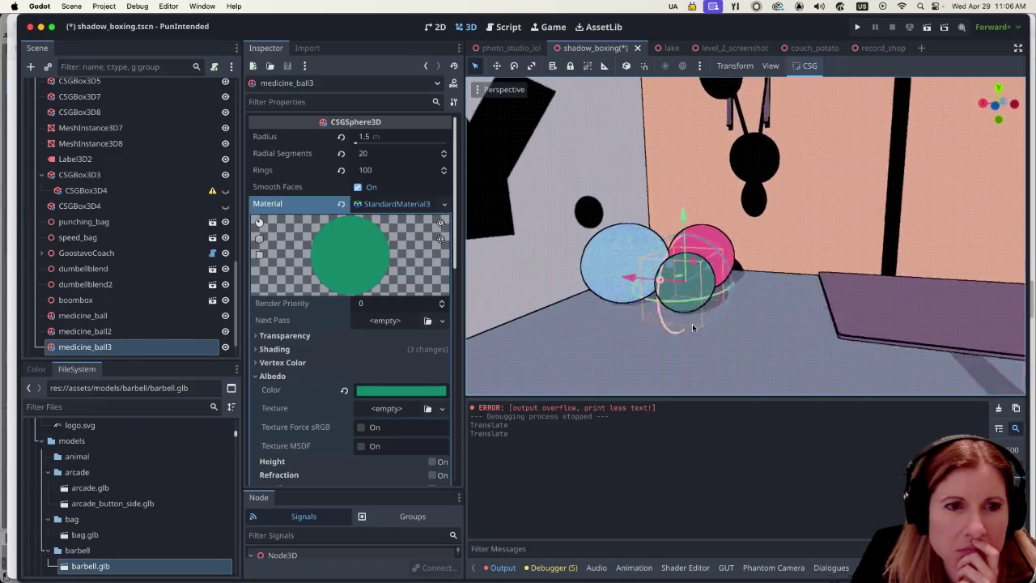
scroll(697, 327, "left", 3)
left_click_drag(665, 278, 655, 280)
Save the shadow boxing scene and run it to preview the gym.
scroll(824, 355, "left", 5)
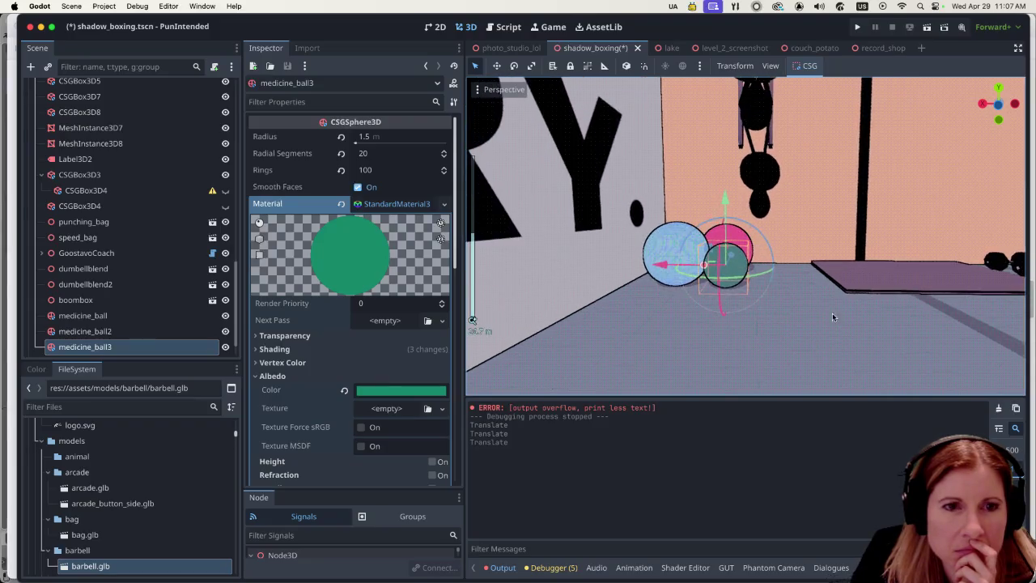
scroll(817, 304, "left", 5)
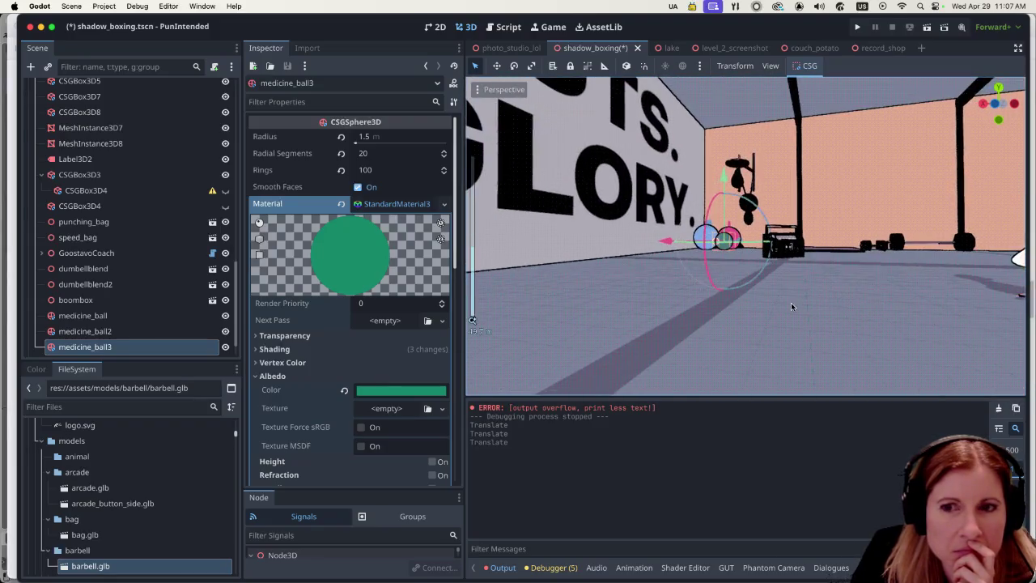
scroll(781, 290, "up", 5)
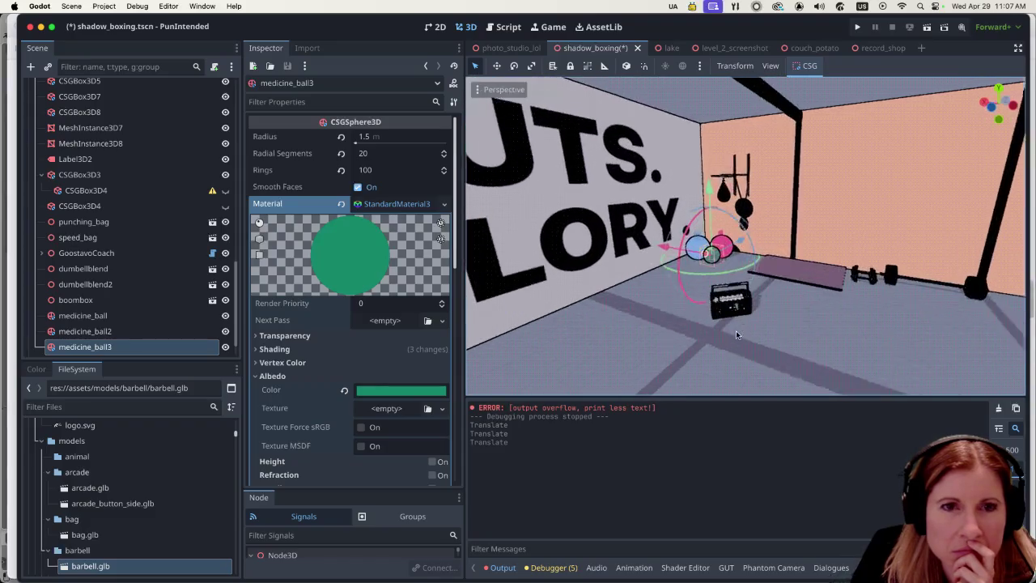
left_click(926, 29)
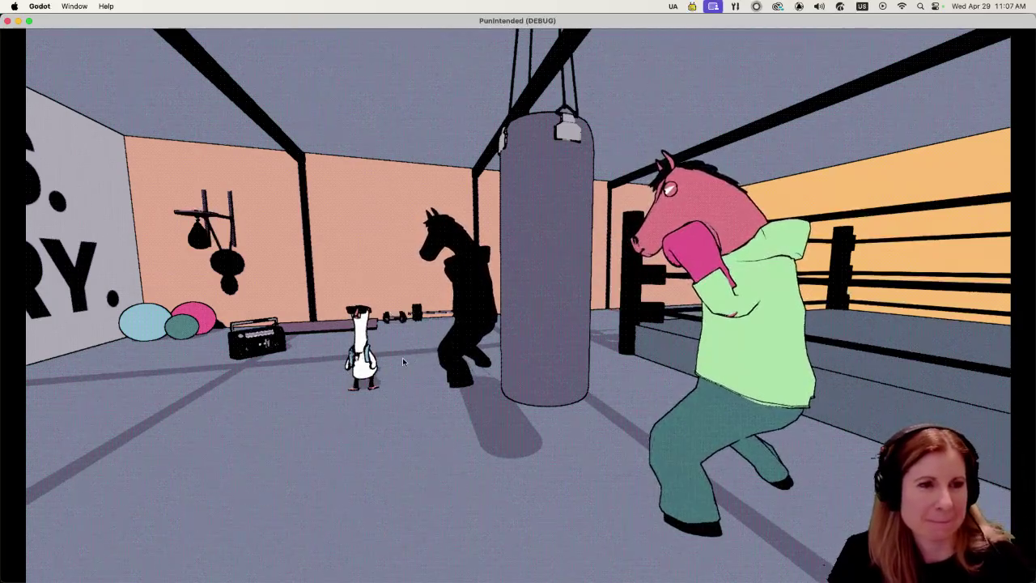
Stop the running game and zoom around the gym to review the grouped medicine balls.
key("super+q")
scroll(744, 284, "down", 10)
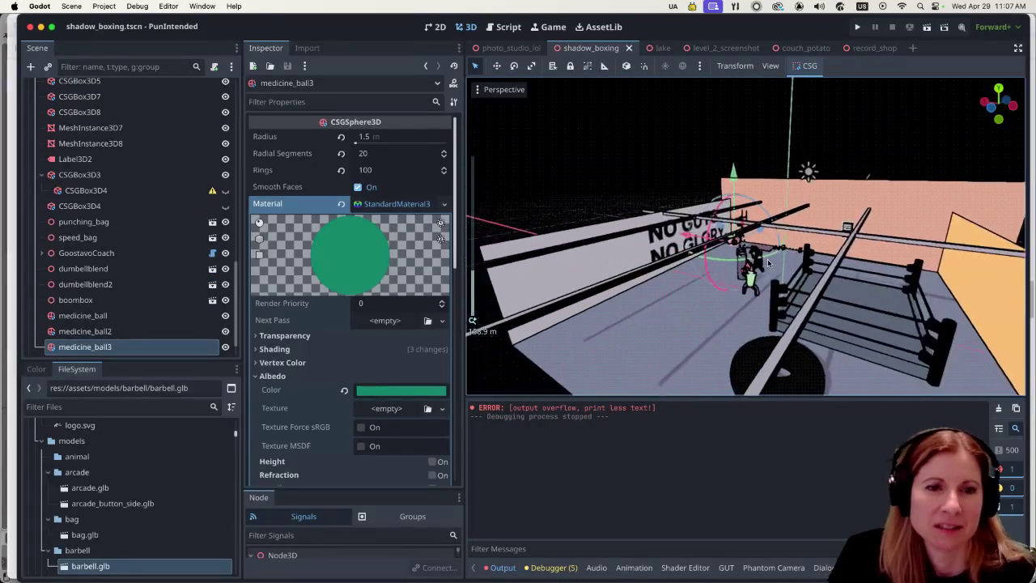
scroll(891, 294, "up", 10)
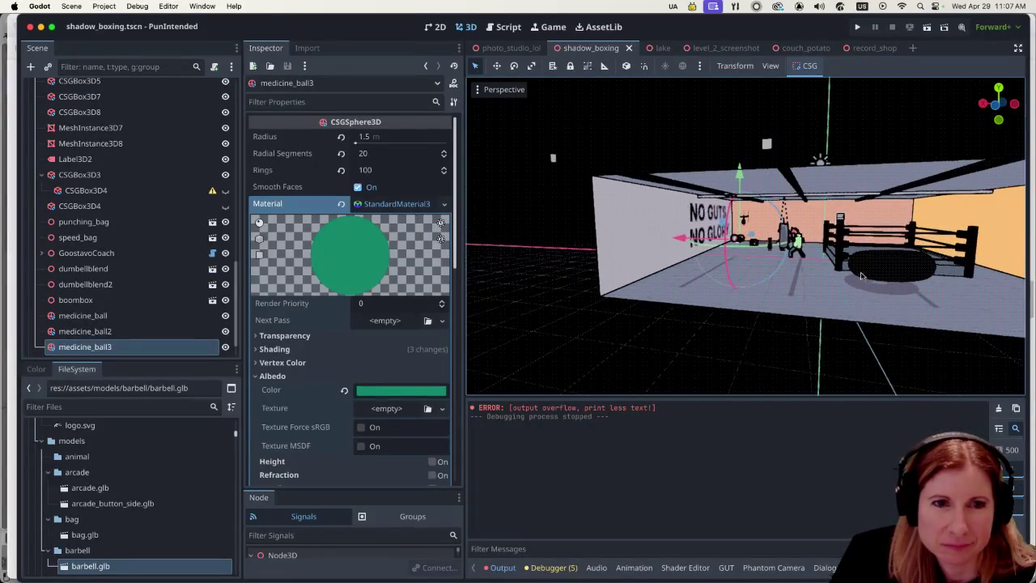
scroll(874, 251, "left", 5)
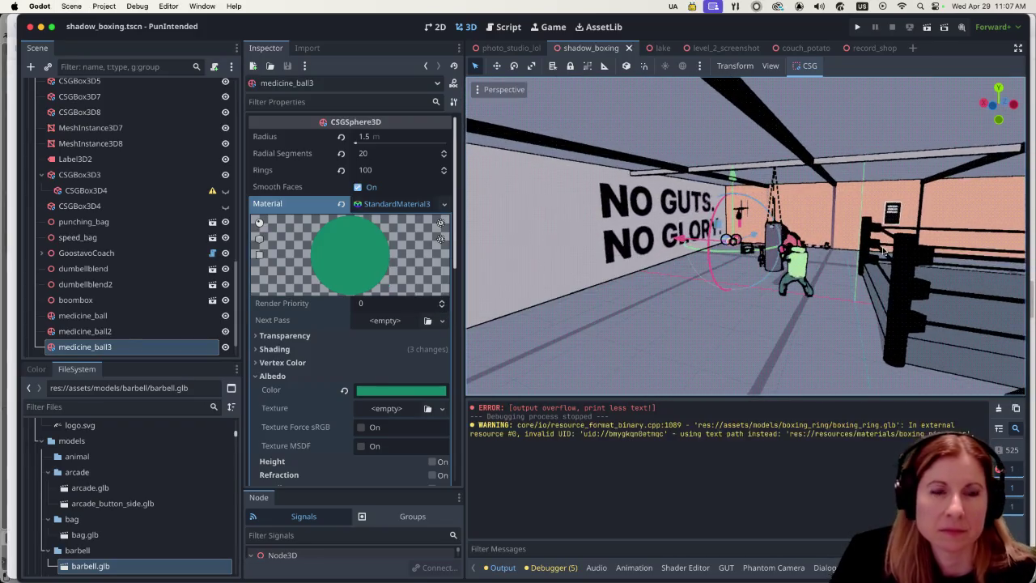
scroll(855, 264, "up", 8)
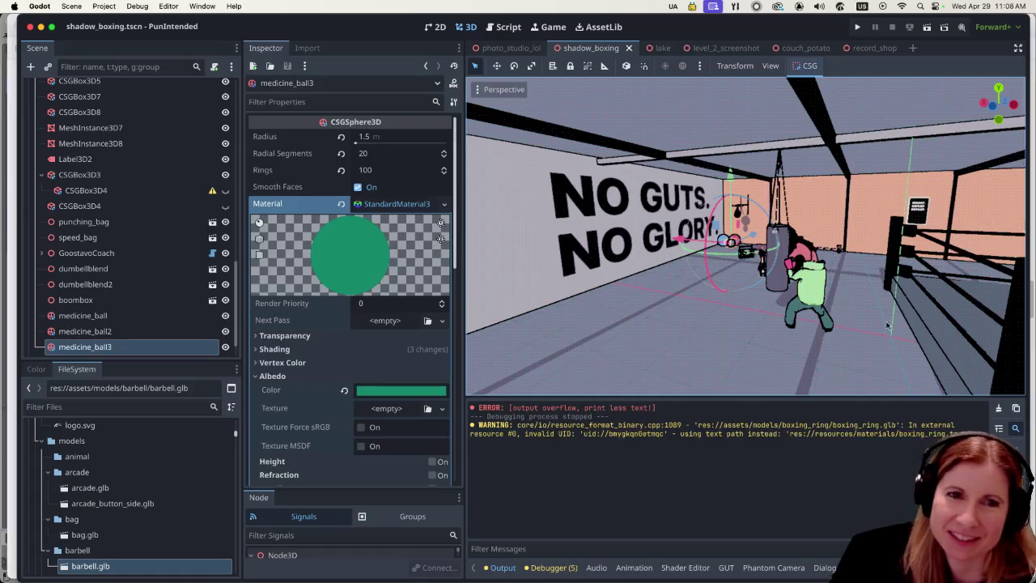
scroll(888, 326, "up", 5)
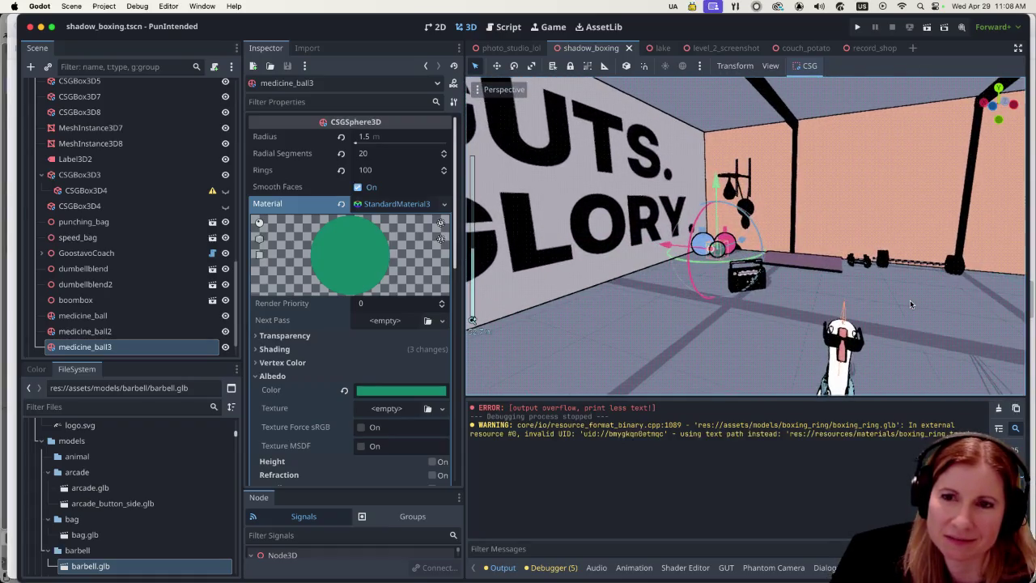
scroll(906, 303, "down", 5)
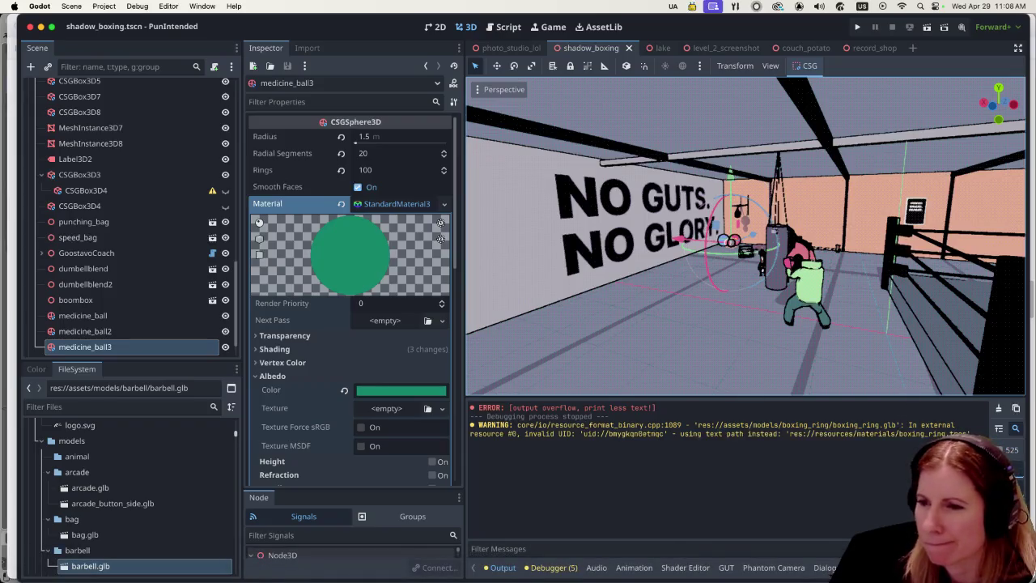
Open the Slide Assets card in Trello, then close it and go back to Godot.
key("super+Tab")
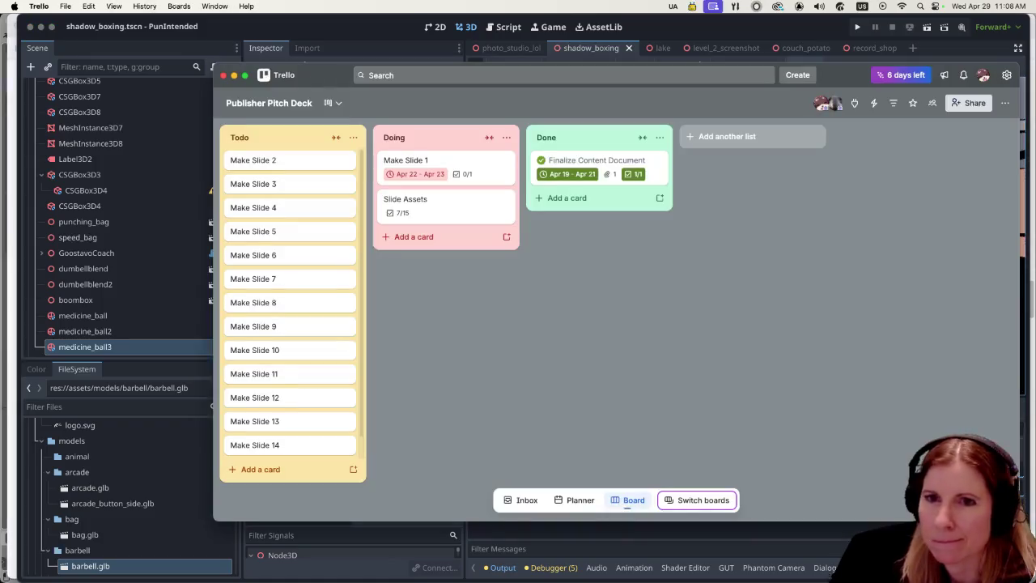
left_click(439, 203)
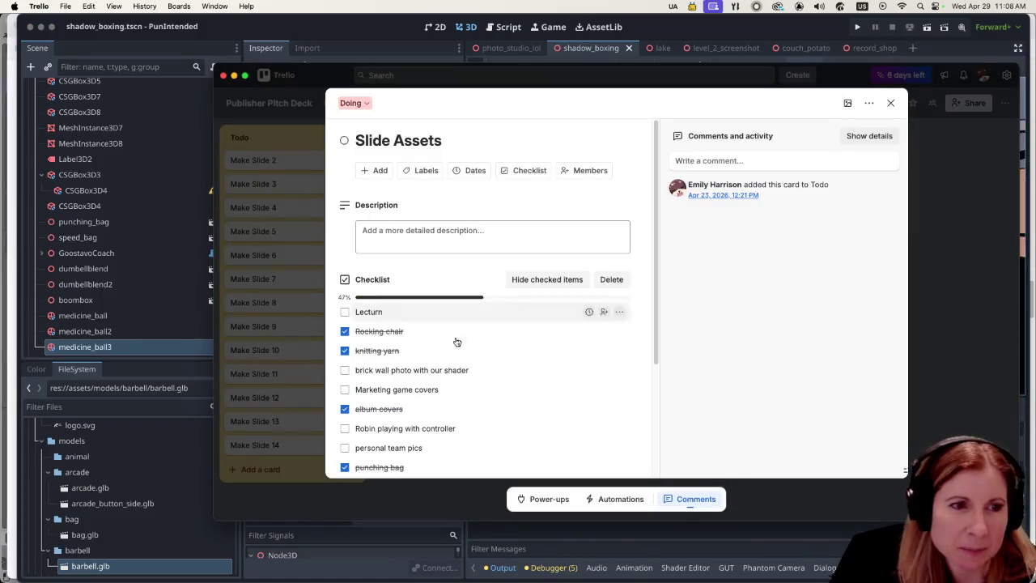
scroll(540, 393, "down", 5)
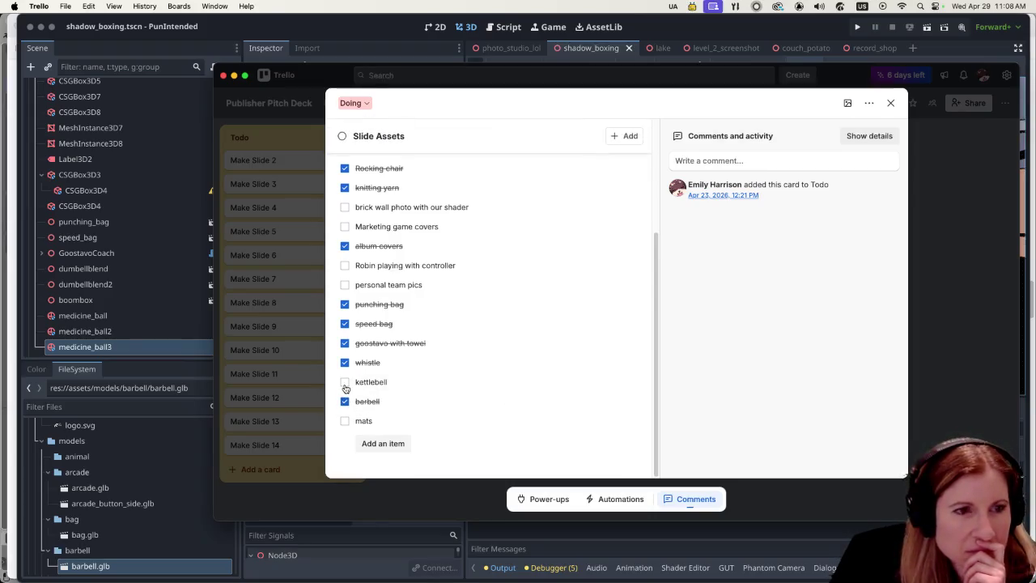
left_click(890, 103)
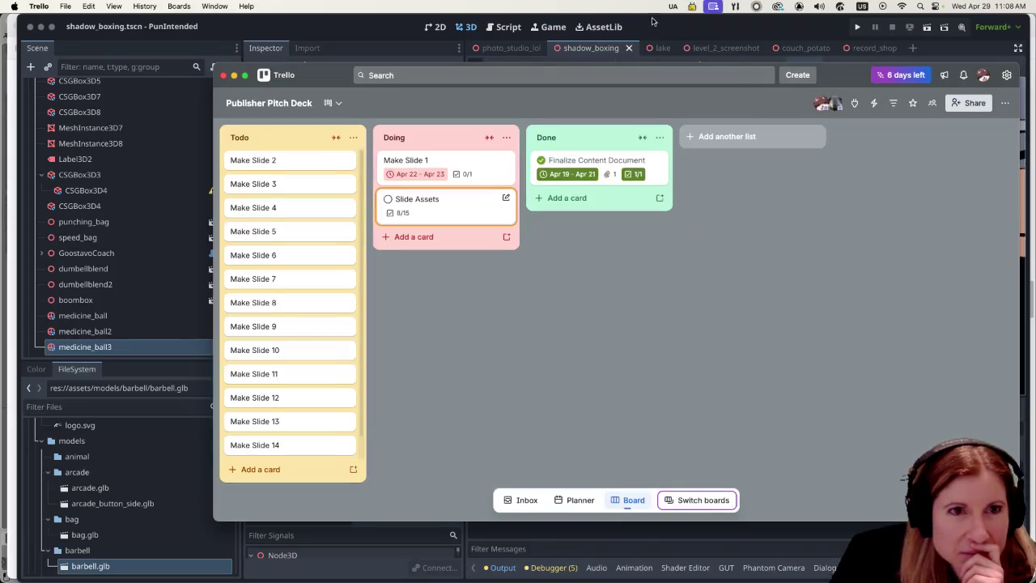
left_click(674, 27)
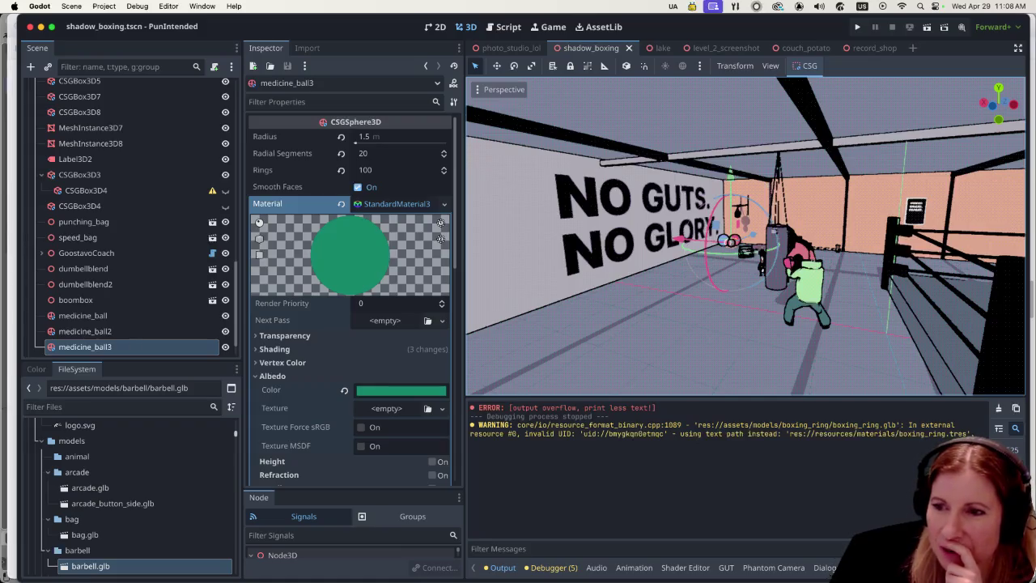
Tick the mats and brick wall photo items on the Slide Assets checklist, then close the card.
key("super+Tab")
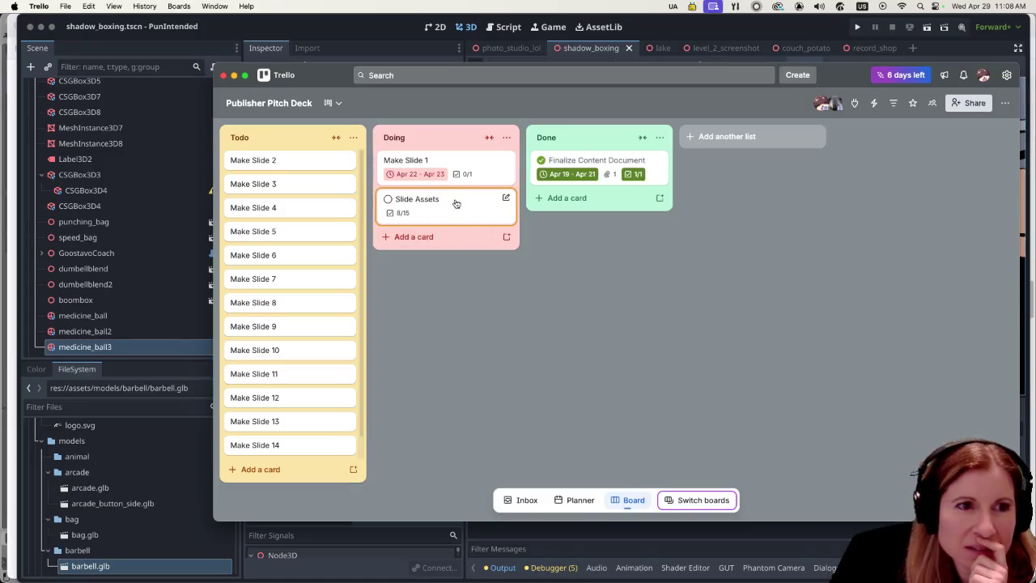
left_click(456, 203)
scroll(348, 405, "down", 3)
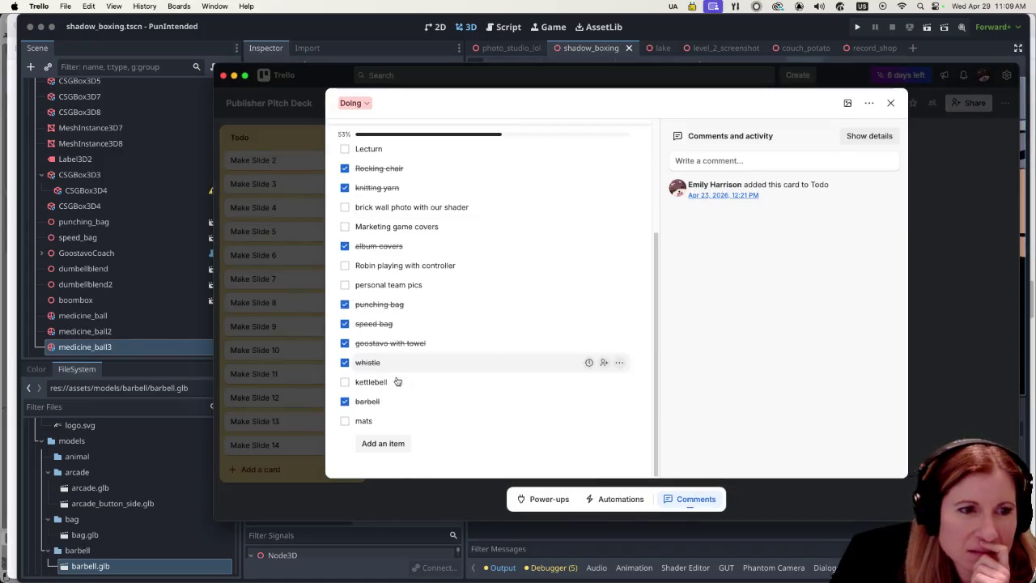
left_click(345, 422)
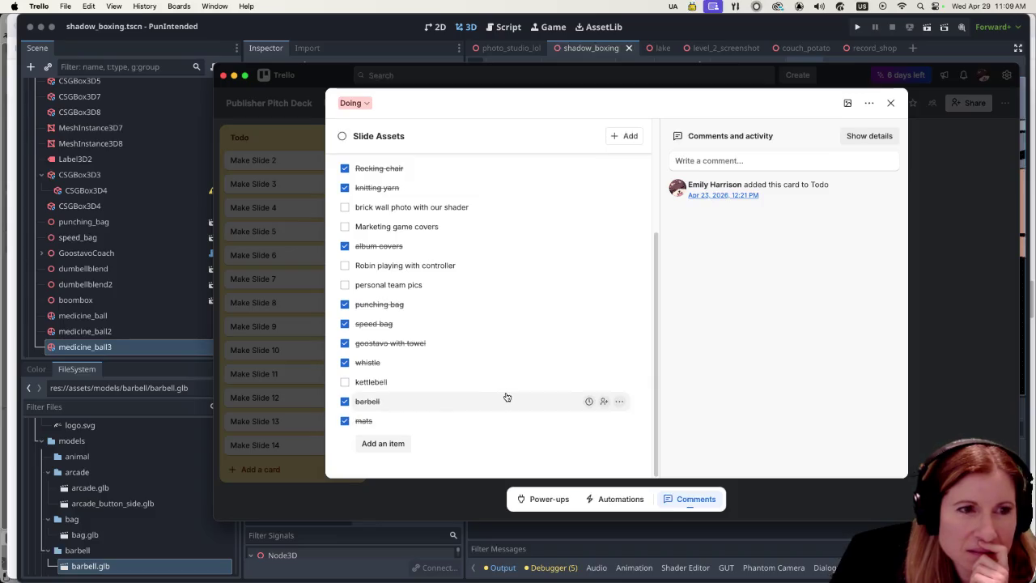
scroll(509, 395, "up", 5)
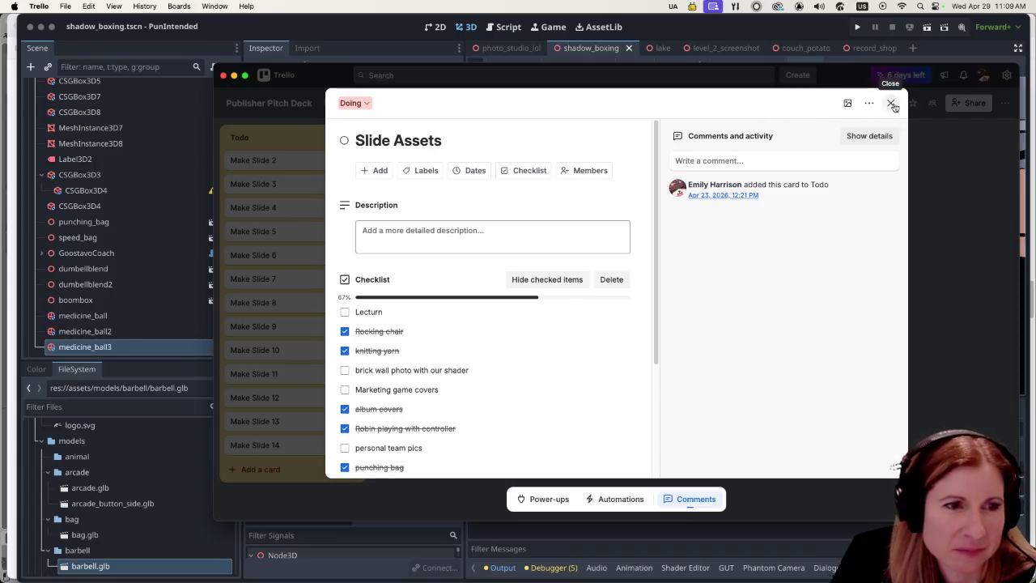
left_click(345, 370)
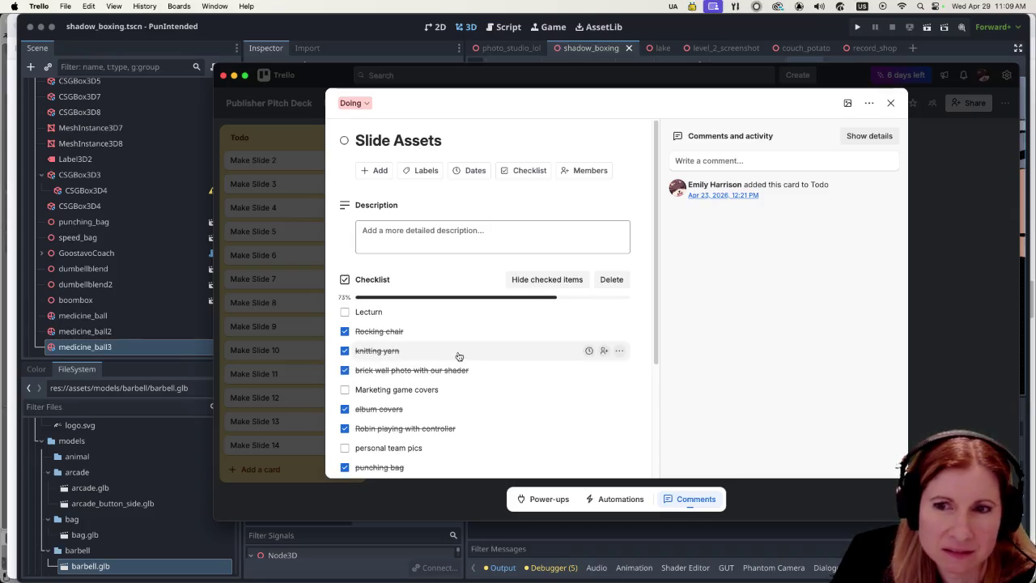
left_click(890, 103)
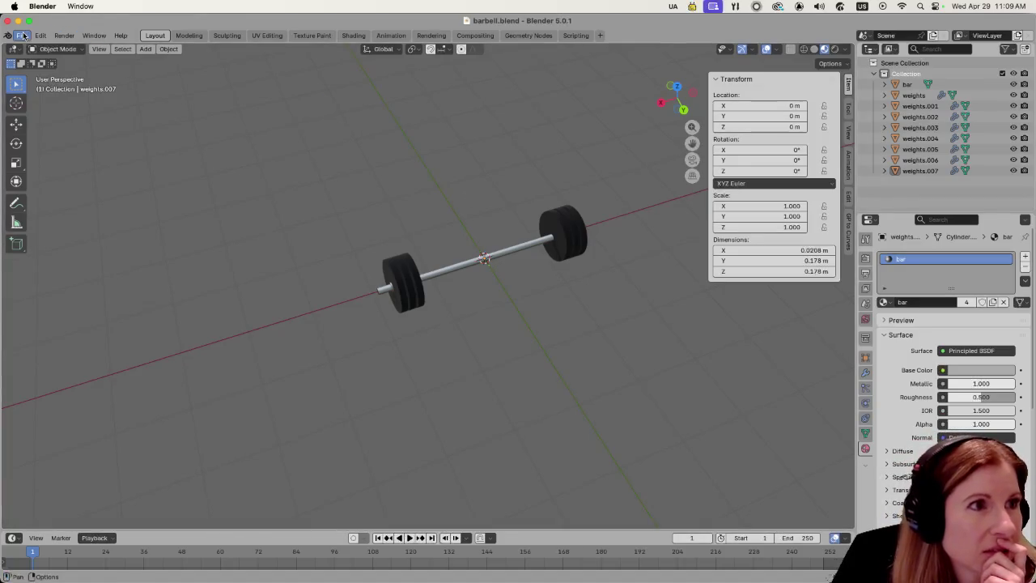
Start a new General scene and delete its default camera, light and cube.
left_click(22, 34)
mouse_move(73, 48)
left_click(144, 48)
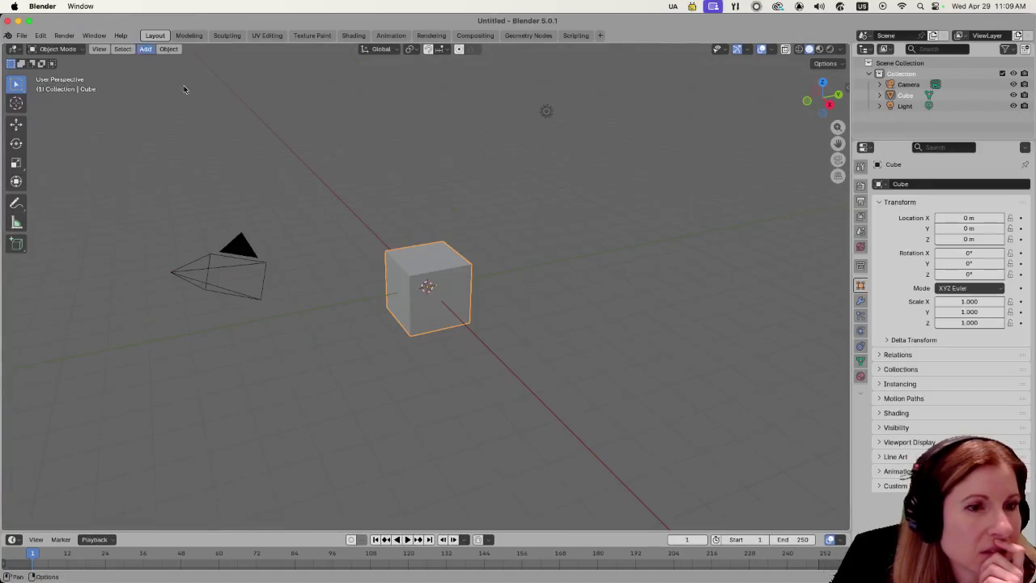
left_click(248, 280)
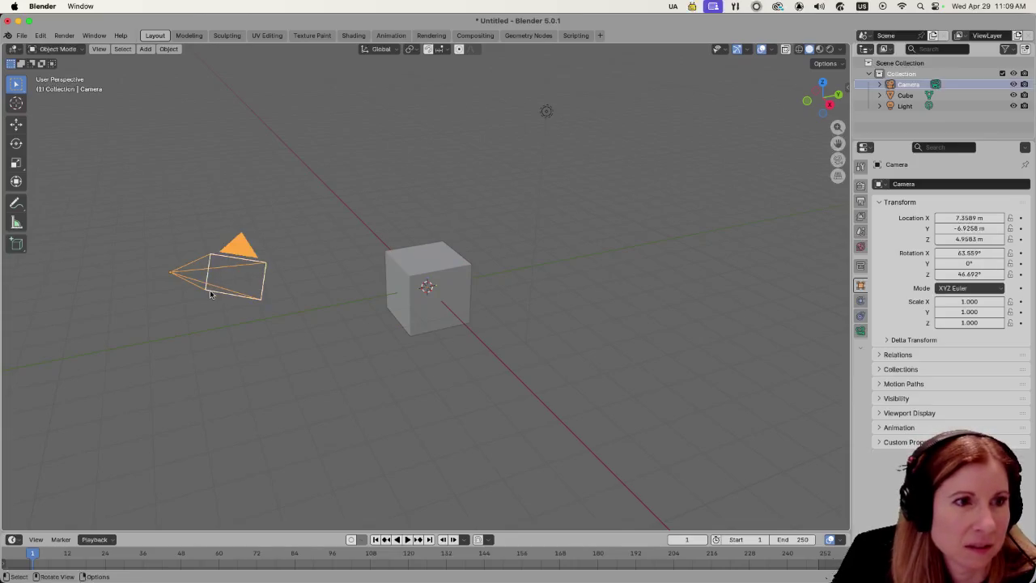
left_click(546, 111, "shift")
key("Delete")
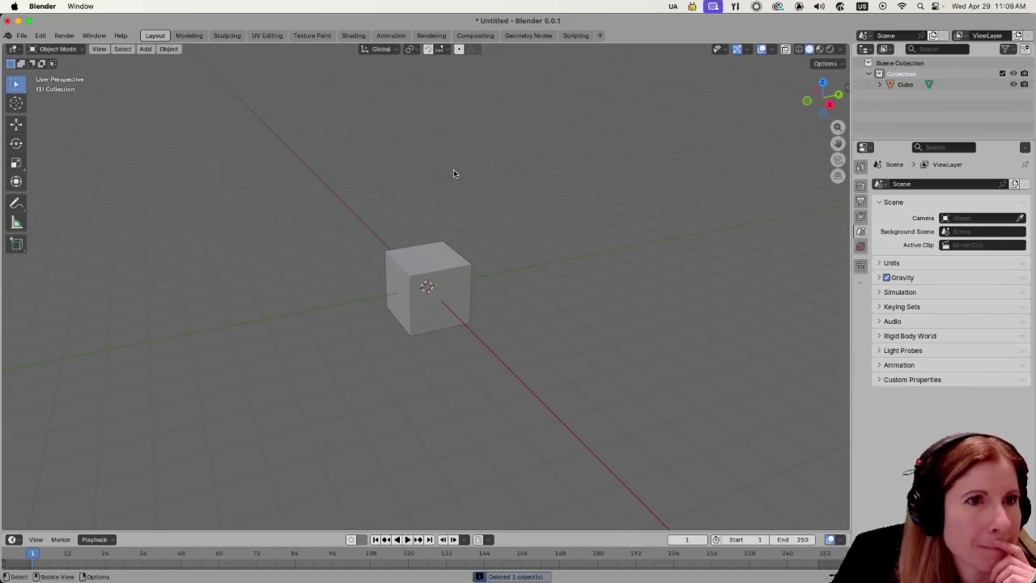
left_click(454, 303)
key("Delete")
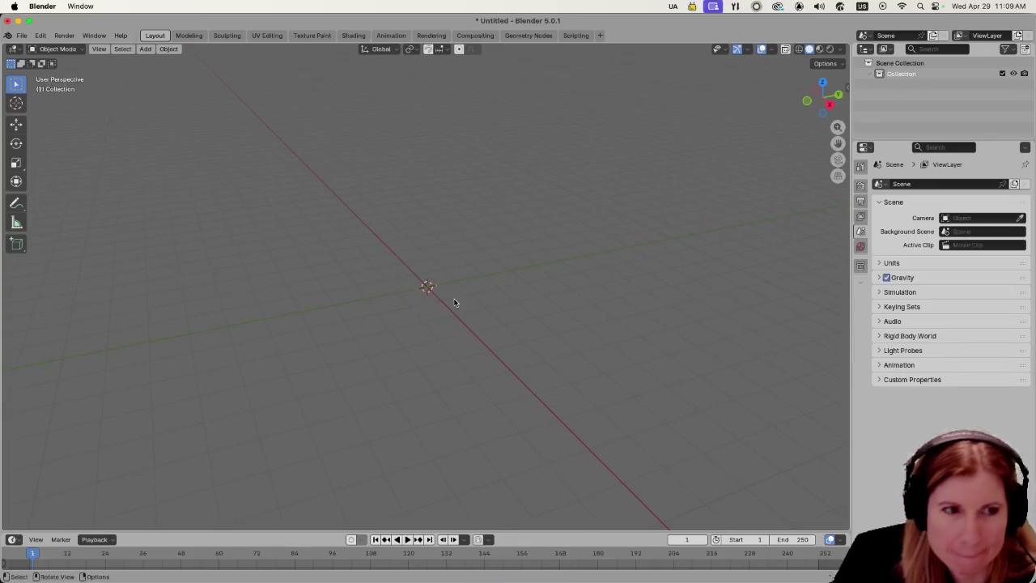
Add a UV sphere with 12 segments.
key("shift+a")
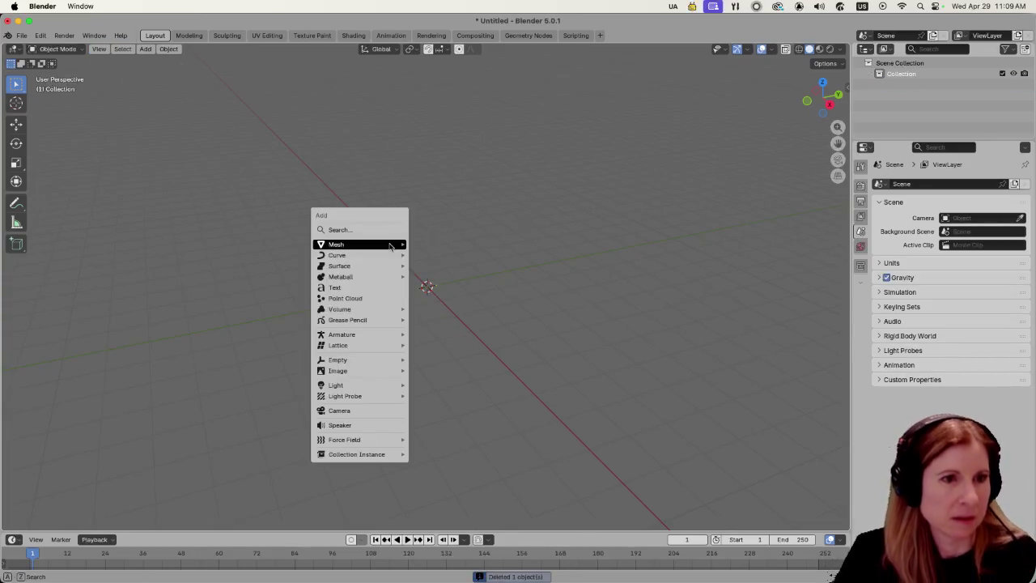
mouse_move(391, 245)
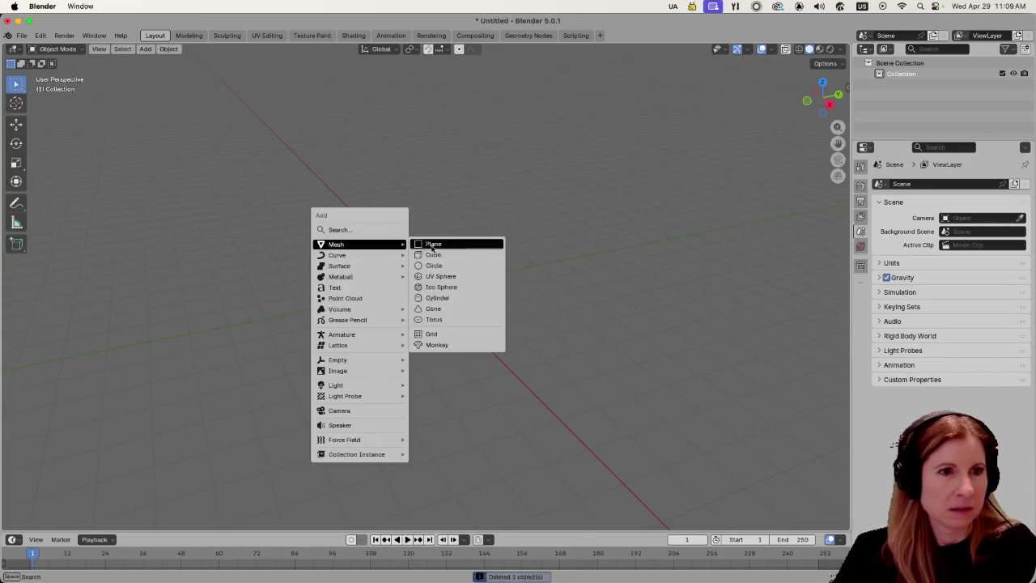
left_click(457, 278)
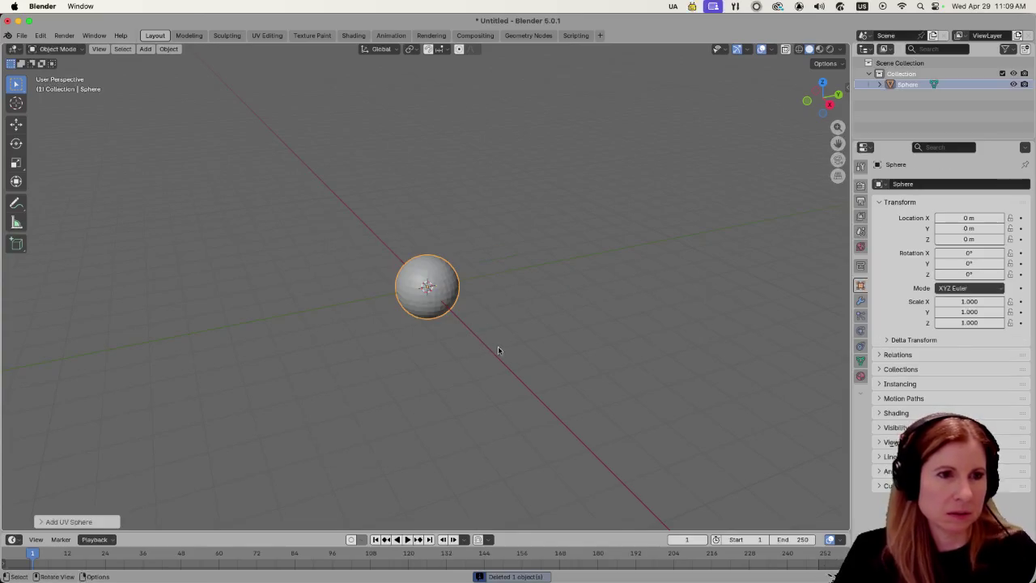
left_click(66, 521)
scroll(521, 329, "up", 3)
scroll(506, 328, "up", 3)
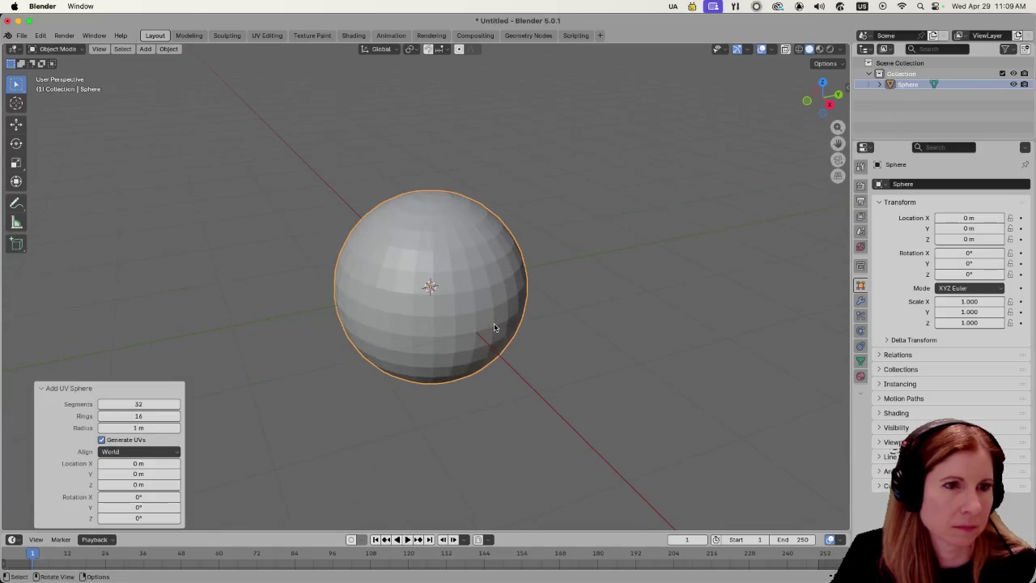
left_click(161, 402)
type("12")
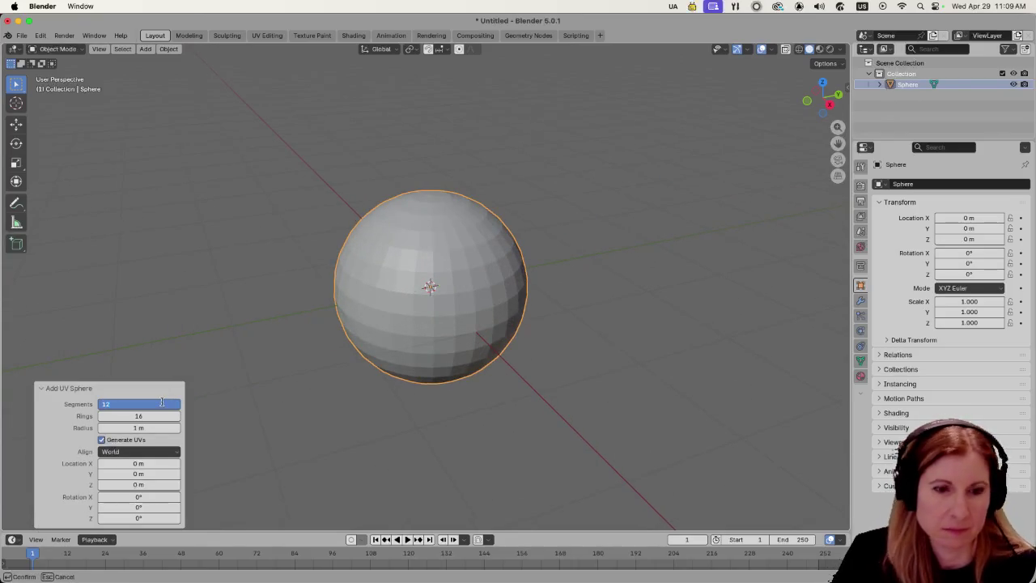
key("Return")
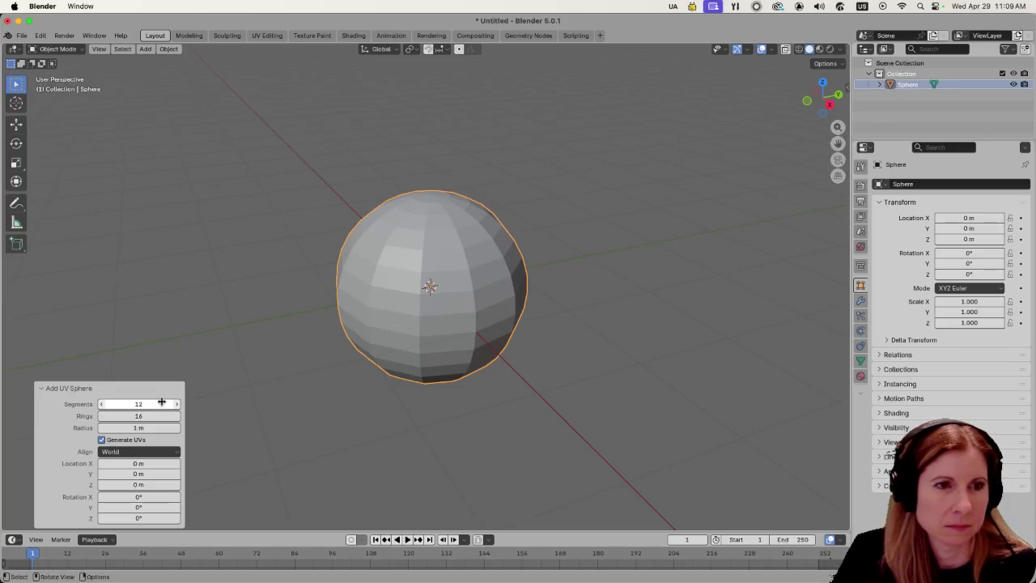
Raise the sphere's segment count to 20 and deselect it.
left_click(161, 403)
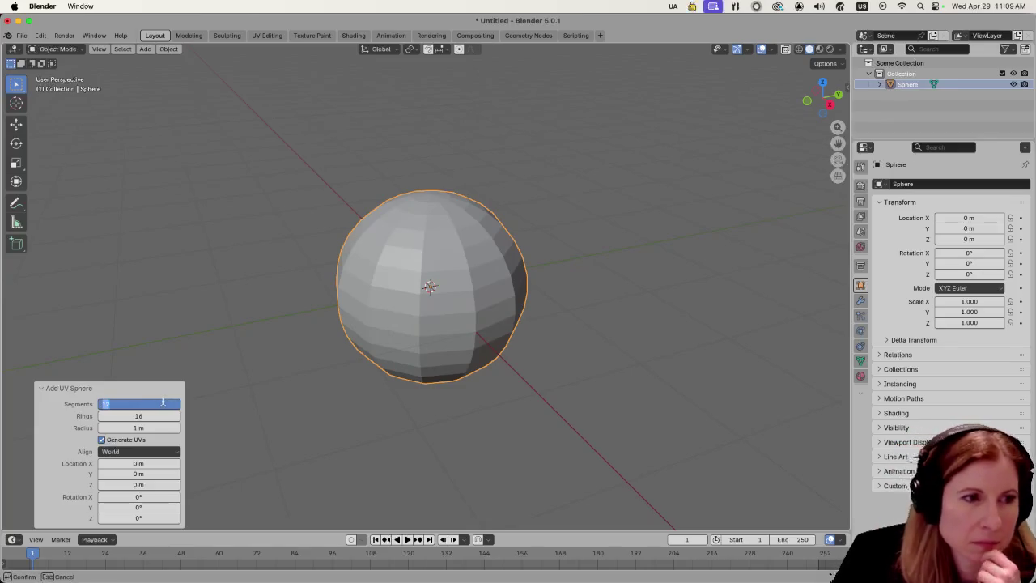
type("20")
key("Return")
left_click(400, 435)
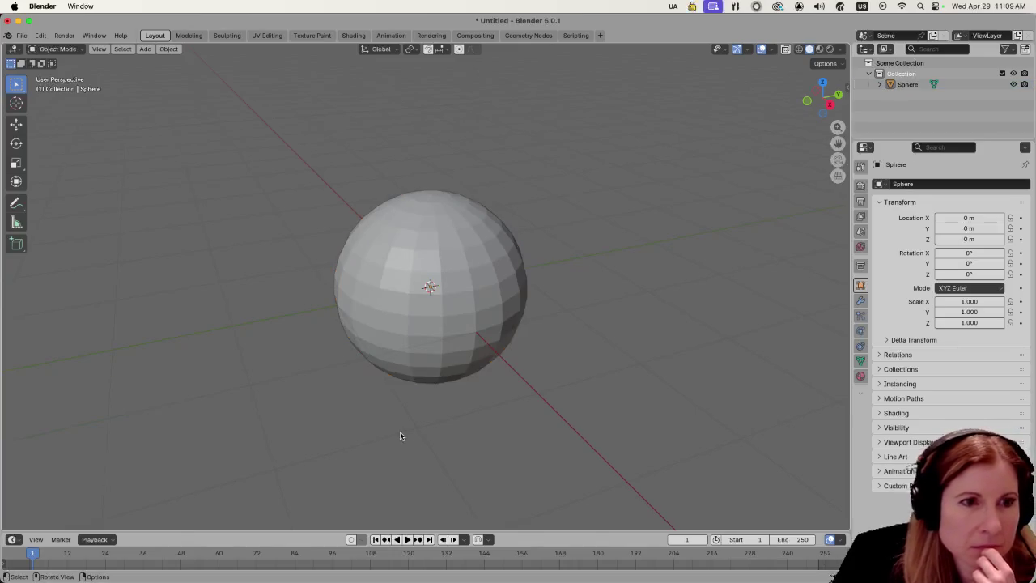
scroll(615, 280, "down", 5)
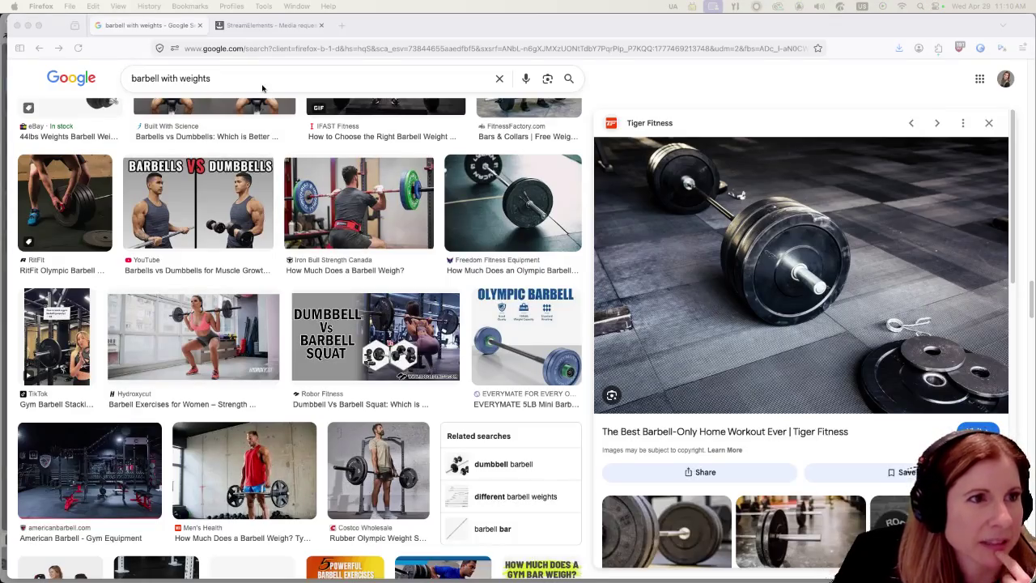
Replace the barbell query with a Google image search for 'kettlebell'.
left_click(263, 85)
key("super+a")
type("k")
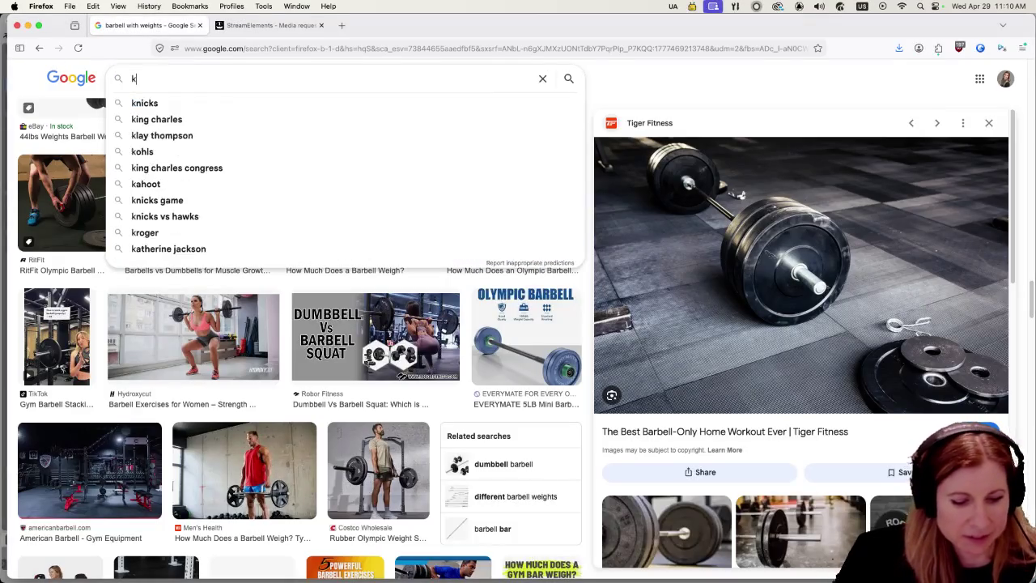
type("ettlebell")
key("Return")
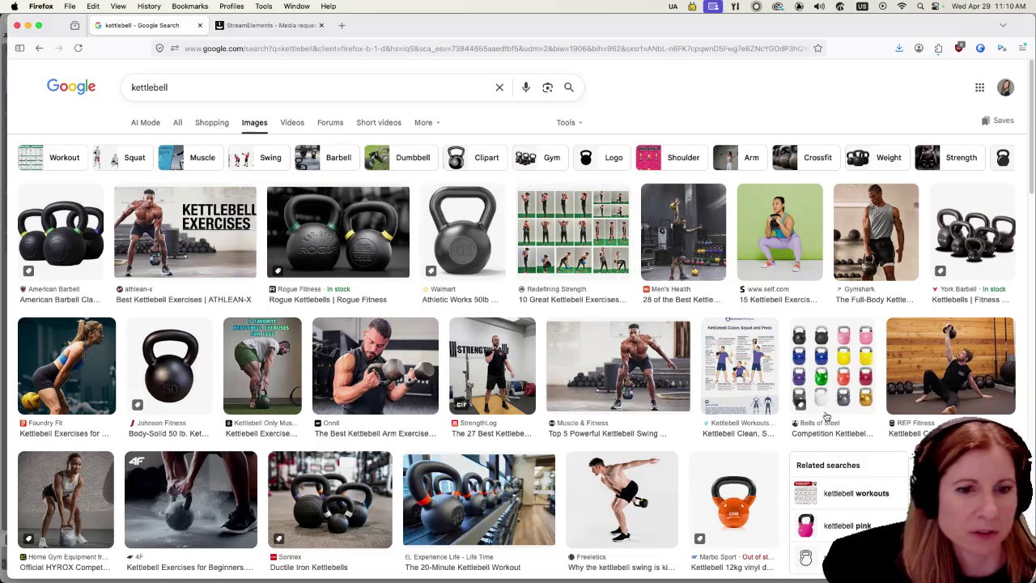
Back in Blender, zoom in on the sphere and clear the selection.
left_click(809, 566)
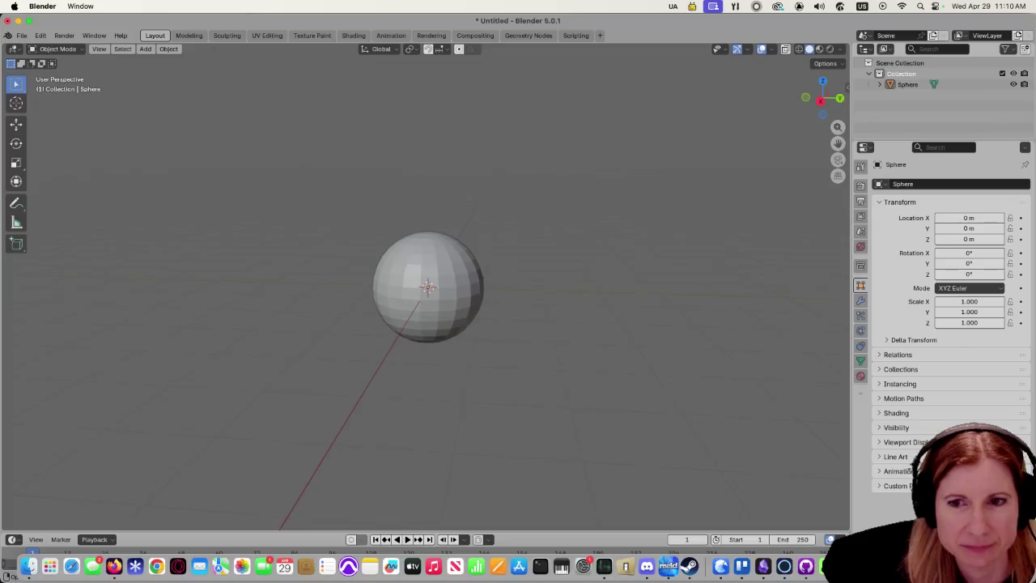
left_click(426, 315)
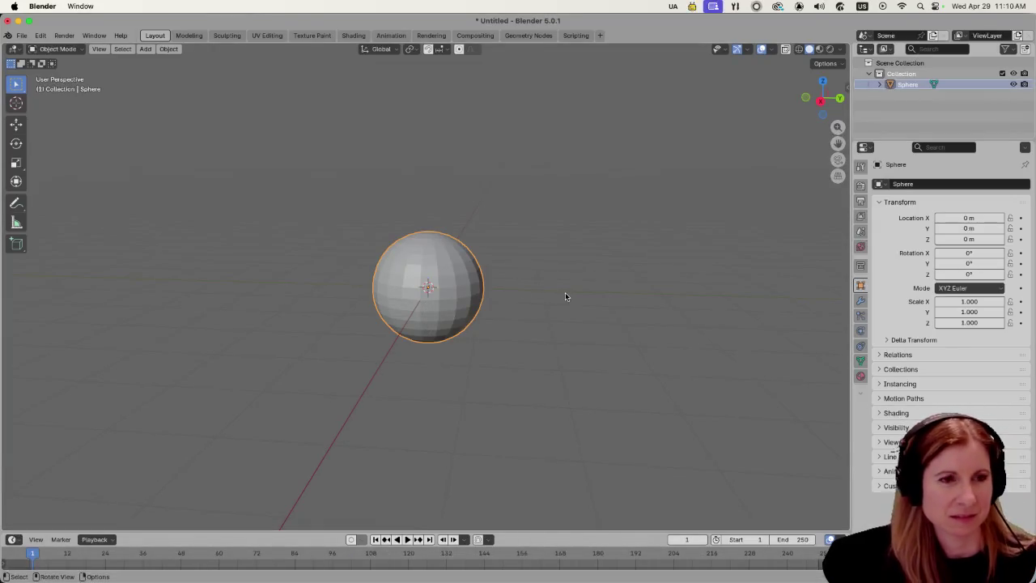
scroll(564, 296, "right", 3)
scroll(582, 305, "up", 3)
scroll(492, 307, "up", 2)
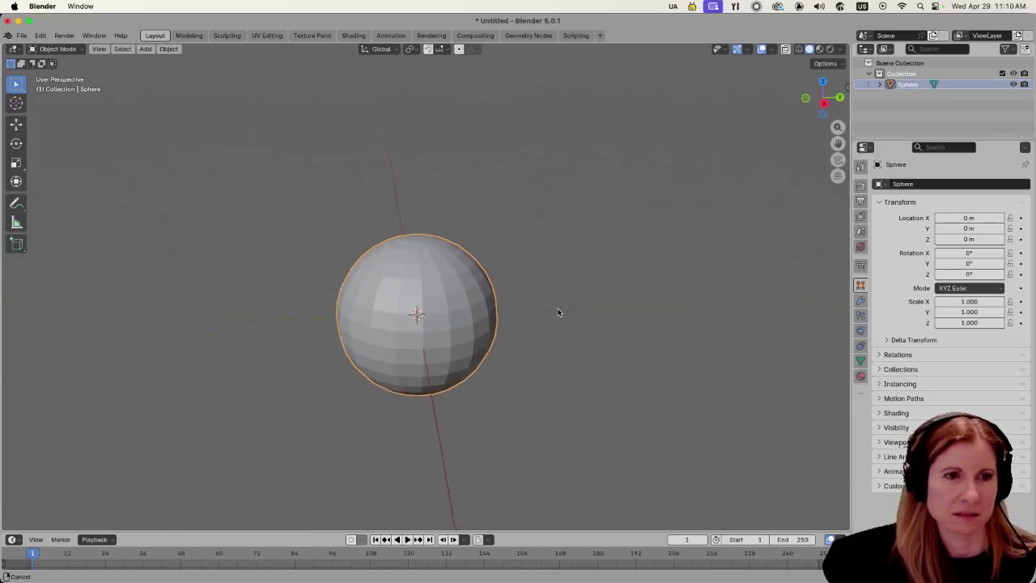
scroll(526, 284, "up", 3)
left_click(259, 219)
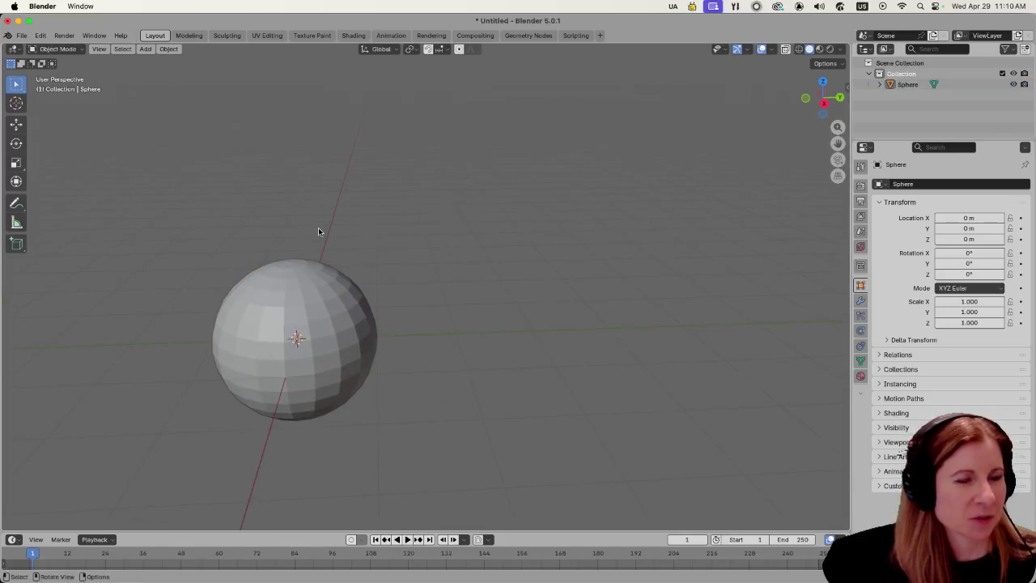
Add a cylinder raised above the sphere, trying a 90° X rotation and undoing it.
key("shift+a")
mouse_move(487, 275)
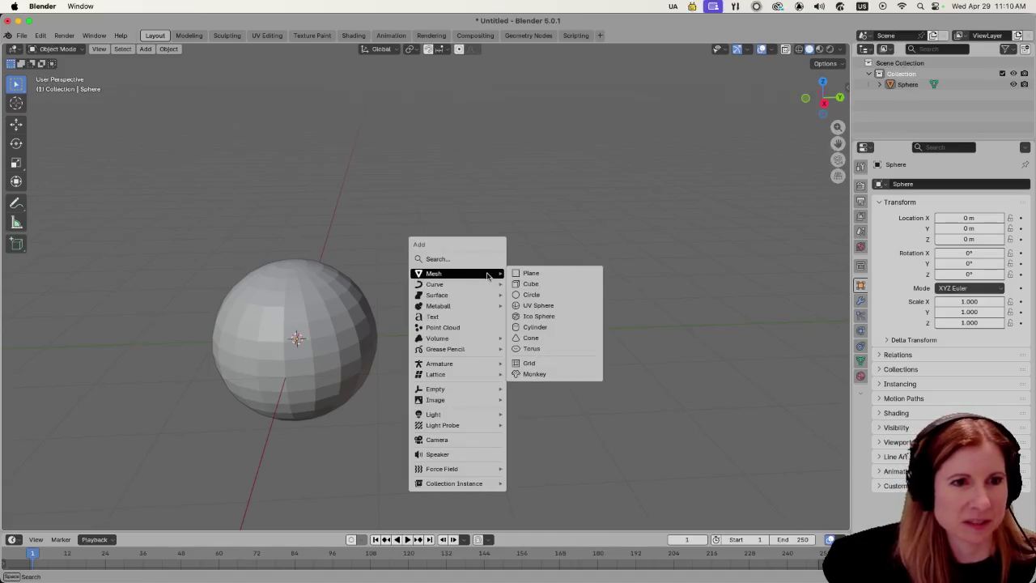
left_click(586, 327)
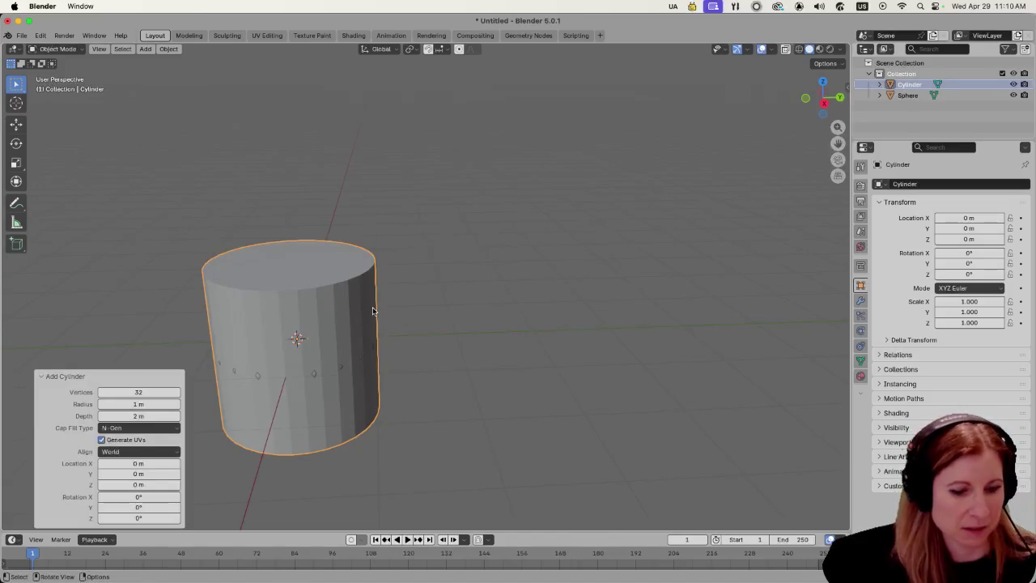
key("g")
key("z")
left_click(375, 173)
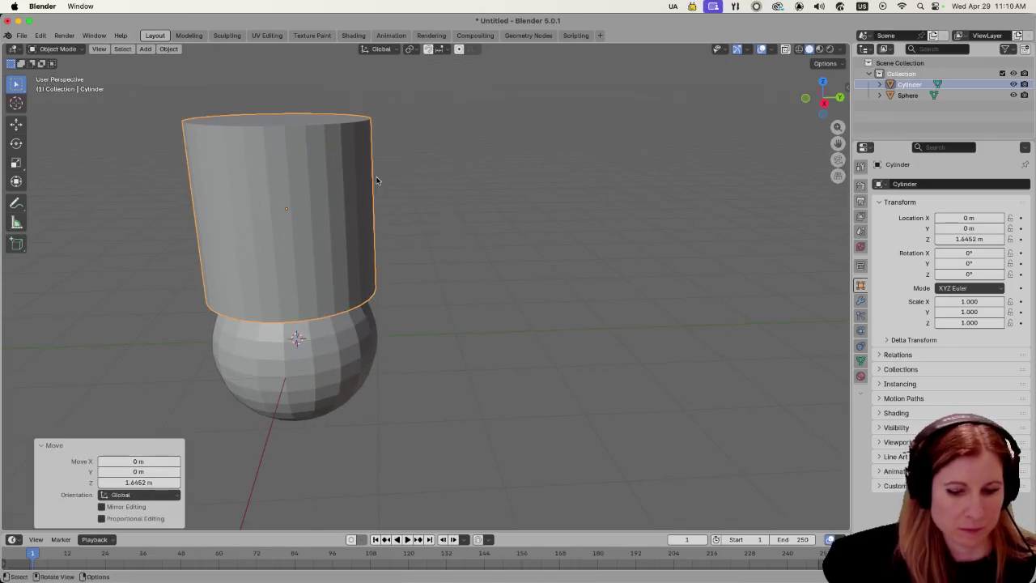
type("rx90")
key("Return")
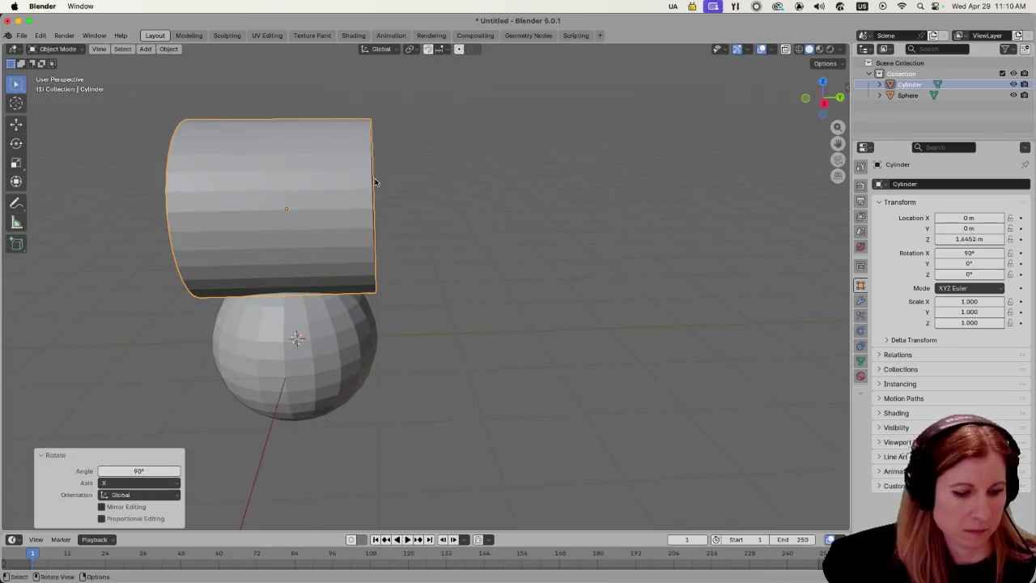
key("ctrl+z")
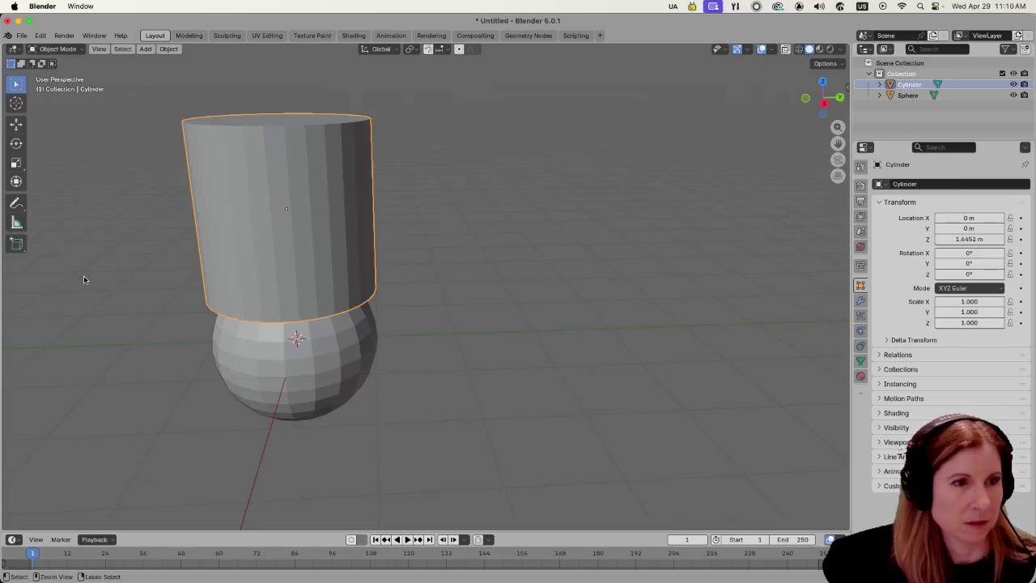
Slim the cylinder's width to 0.203 while keeping its height.
key("s")
key("shift+z")
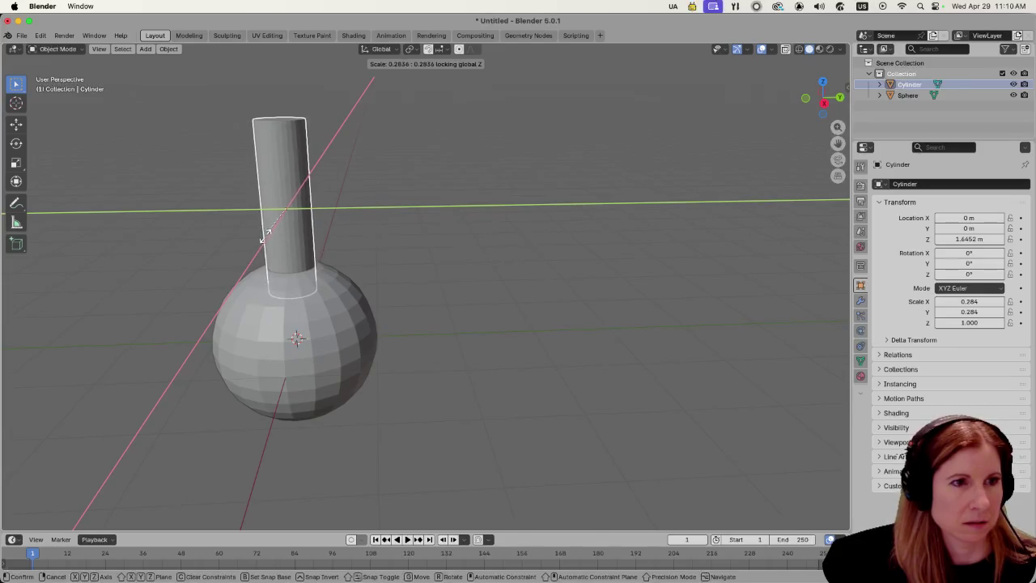
left_click(214, 265)
mouse_move(205, 232)
left_mouse_down()
mouse_move(316, 250)
mouse_move(280, 270)
left_mouse_up()
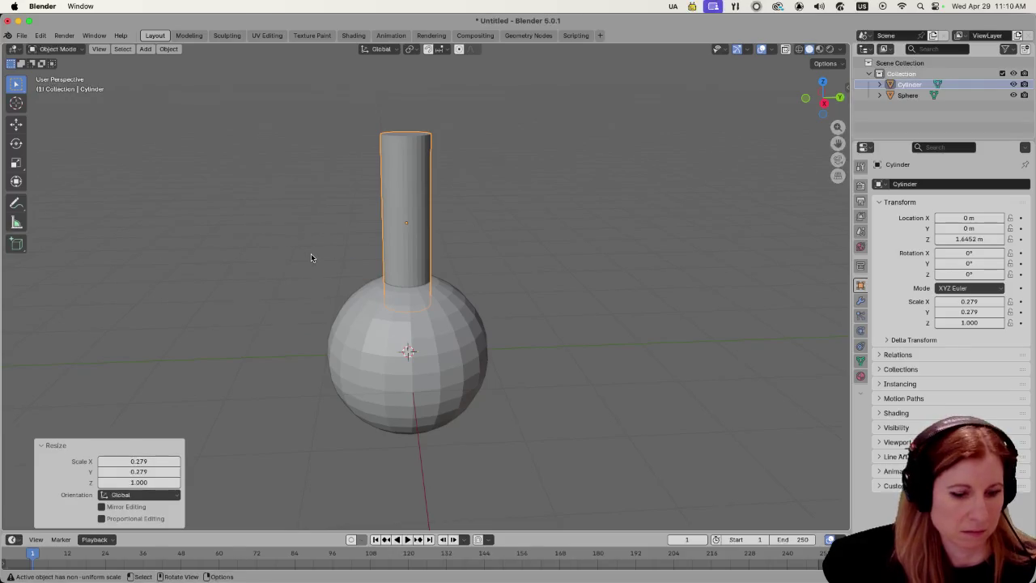
key("s")
key("shift+z")
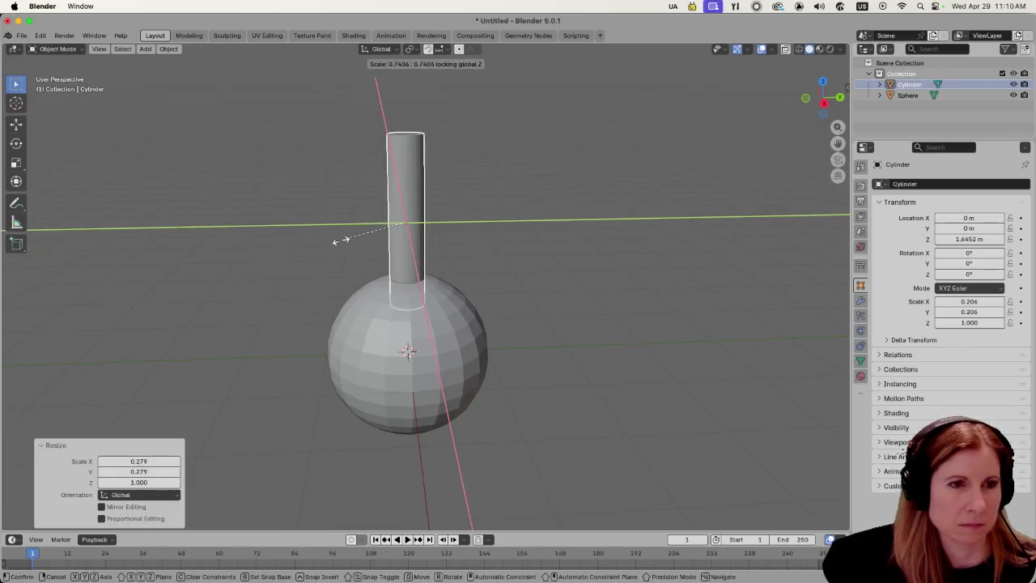
left_click(338, 243)
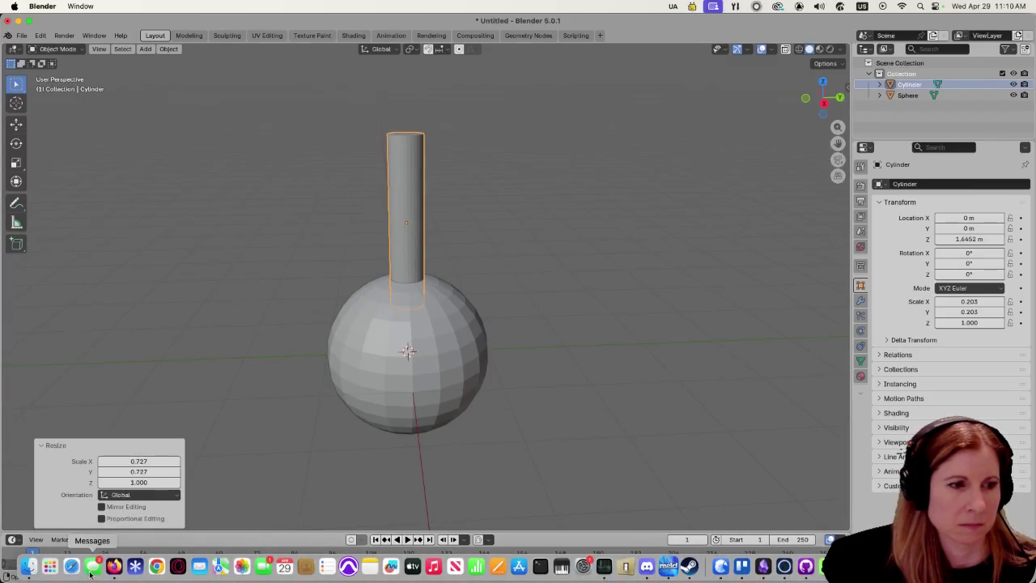
left_click(118, 572)
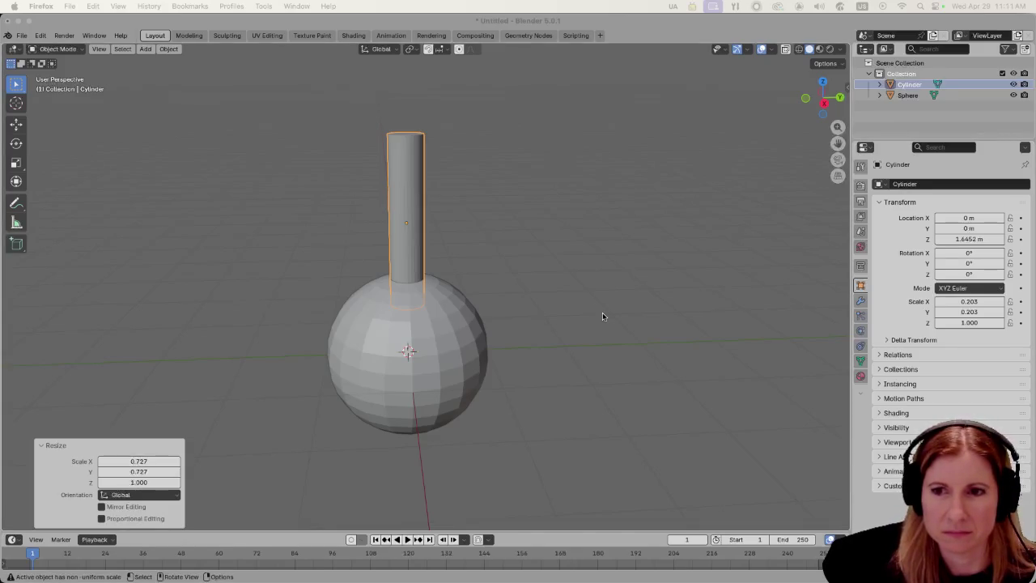
left_click(567, 308)
scroll(627, 284, "right", 5)
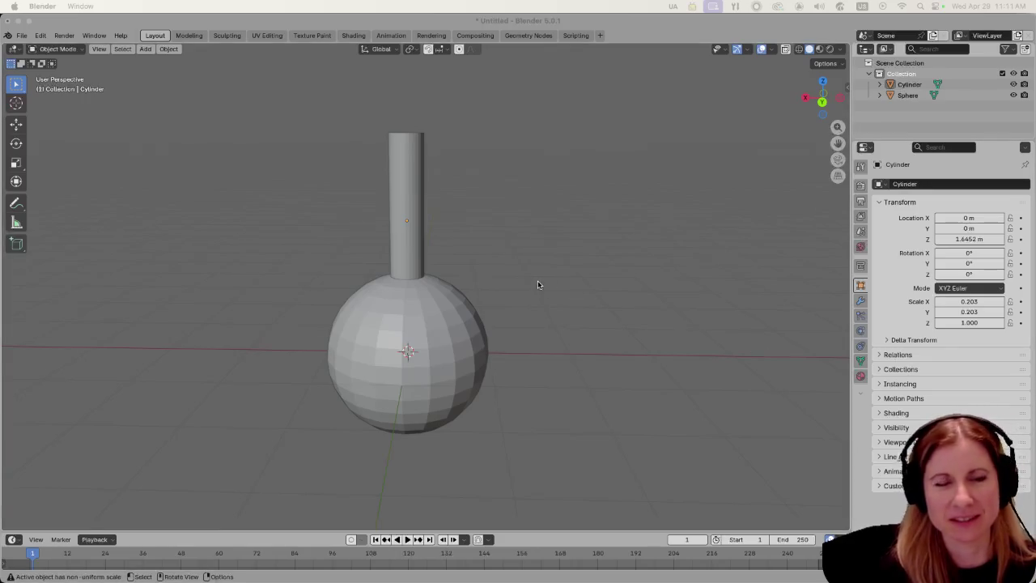
left_click(414, 243)
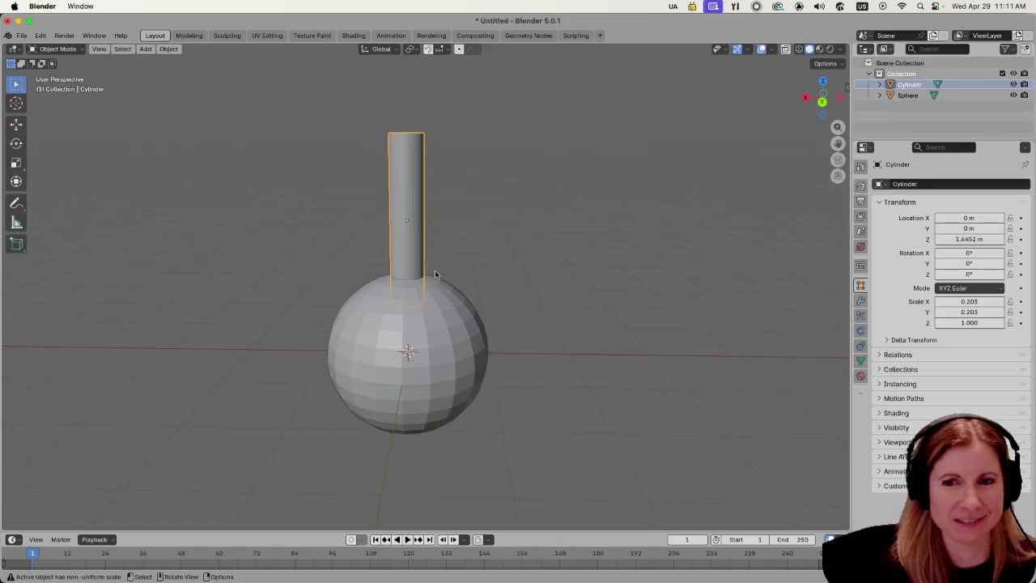
scroll(608, 243, "up", 3)
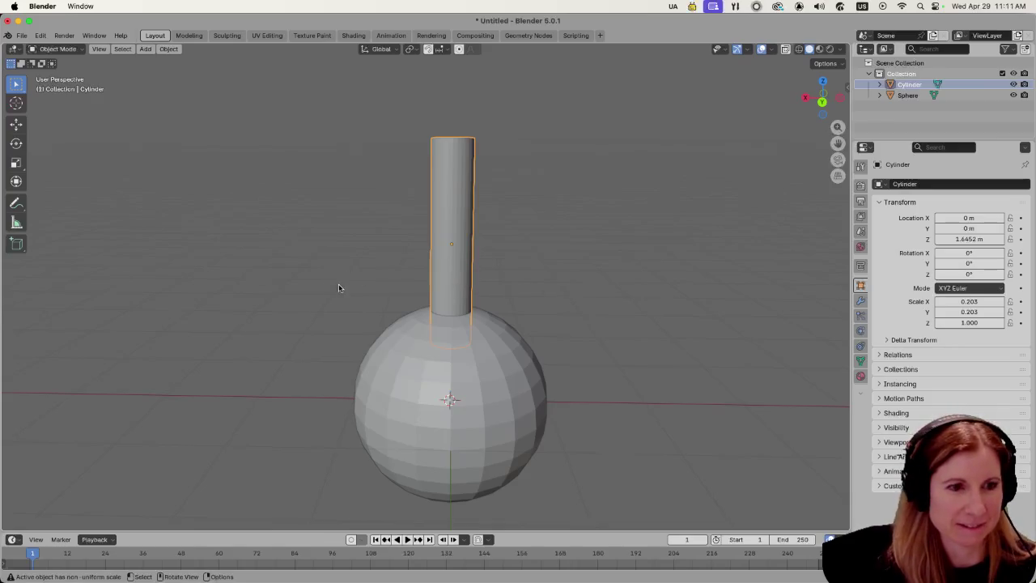
Slim the cylinder to 0.167 width, reselect it and switch to front view.
key("s")
key("shift+z")
left_click(358, 282)
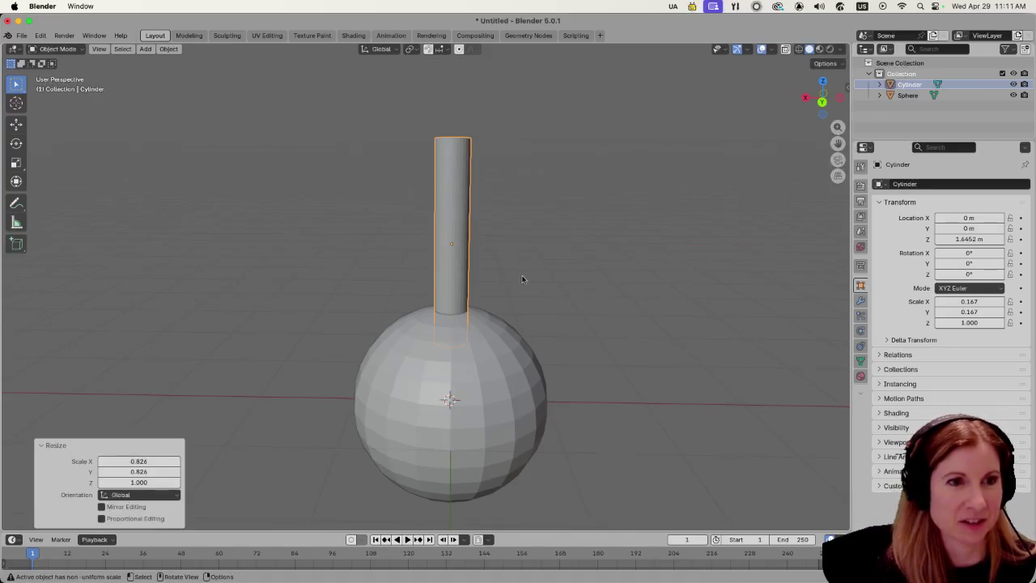
mouse_move(522, 279)
left_mouse_down()
mouse_move(571, 273)
mouse_move(531, 284)
mouse_move(576, 277)
mouse_move(587, 296)
left_mouse_up()
left_click(594, 307)
right_click(477, 279)
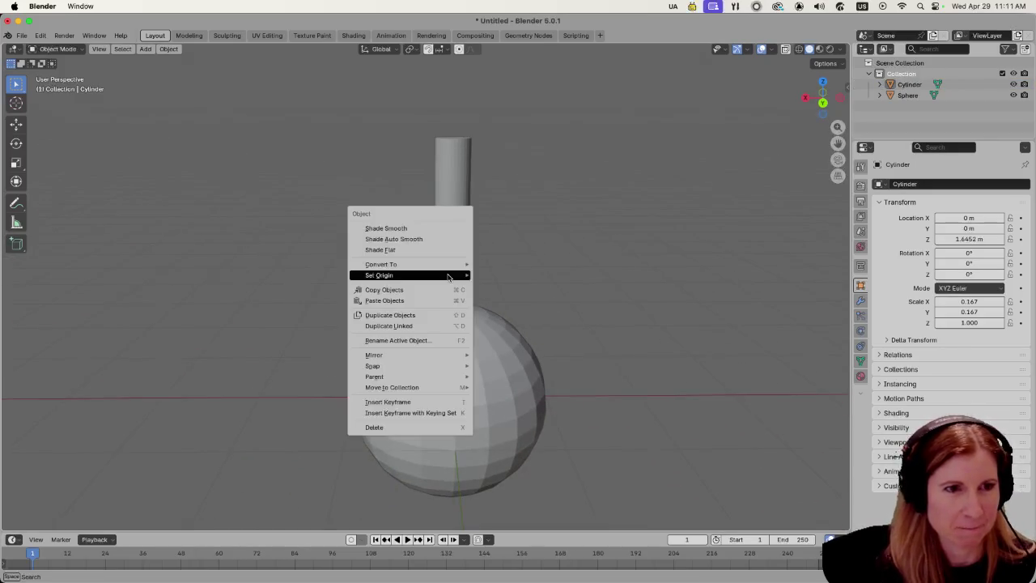
left_click(427, 225)
left_click(454, 261)
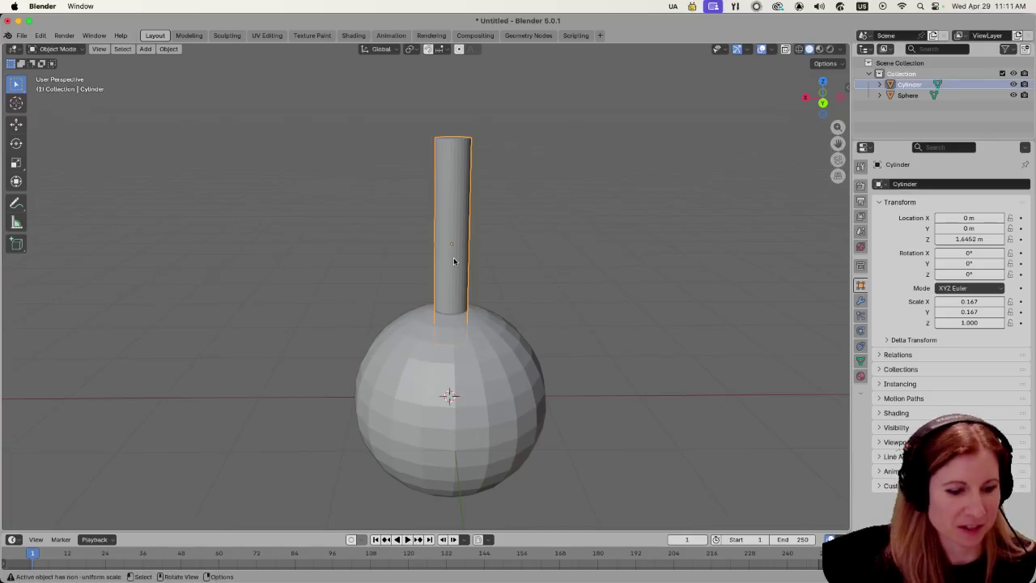
left_click_drag(596, 262, 546, 258)
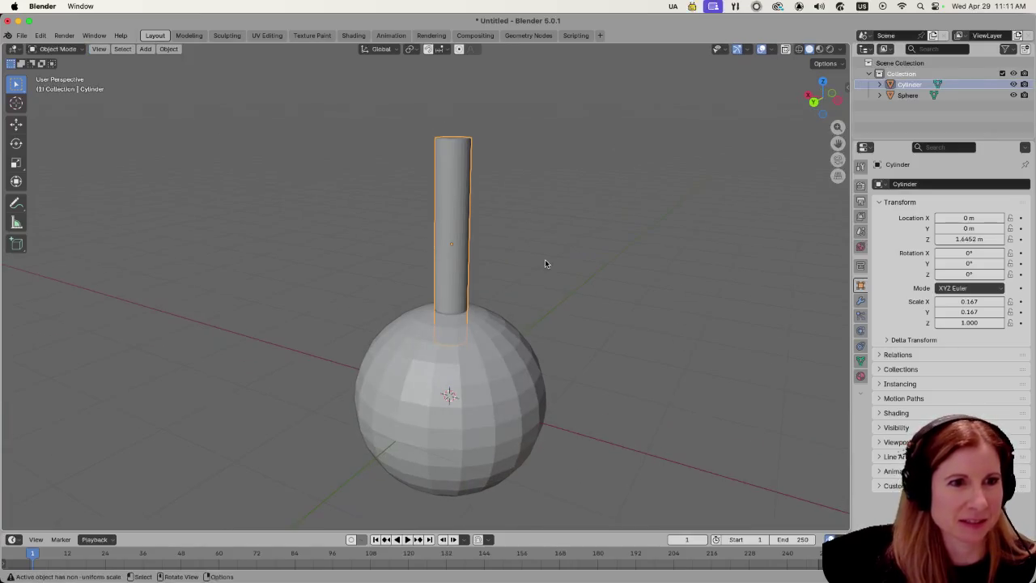
scroll(551, 279, "down", 4)
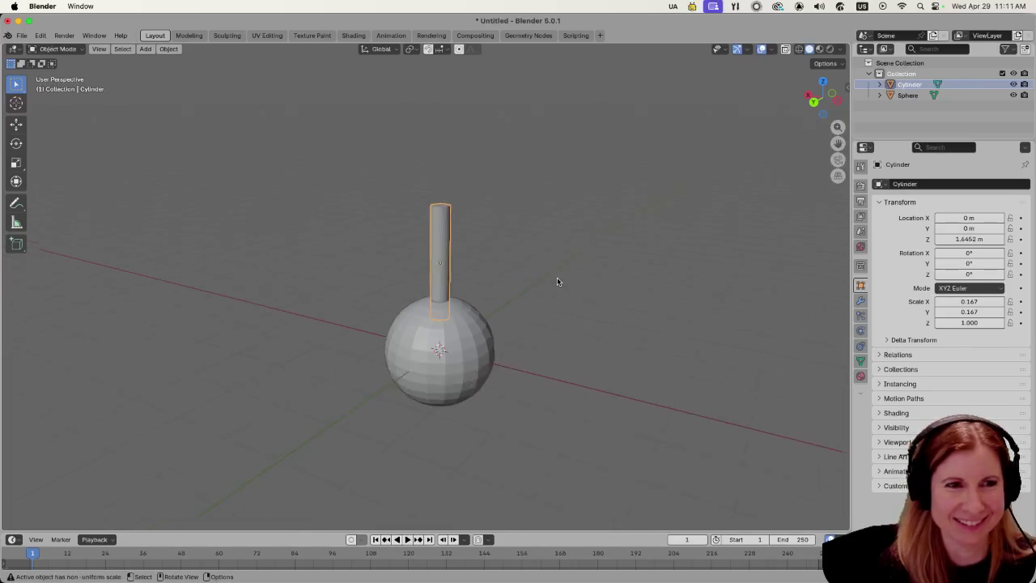
scroll(532, 287, "up", 2)
key("KP_1")
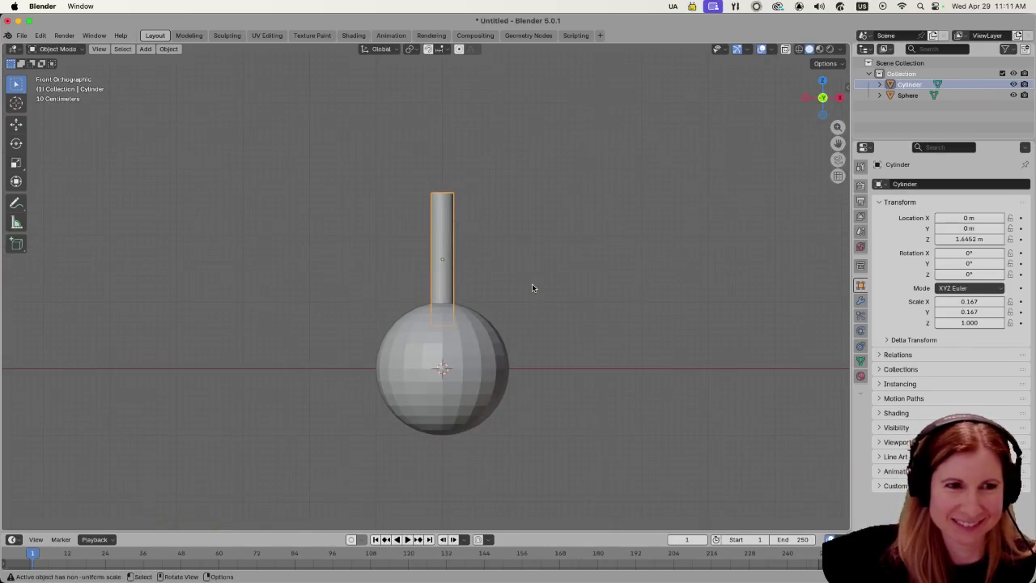
scroll(531, 288, "up", 1)
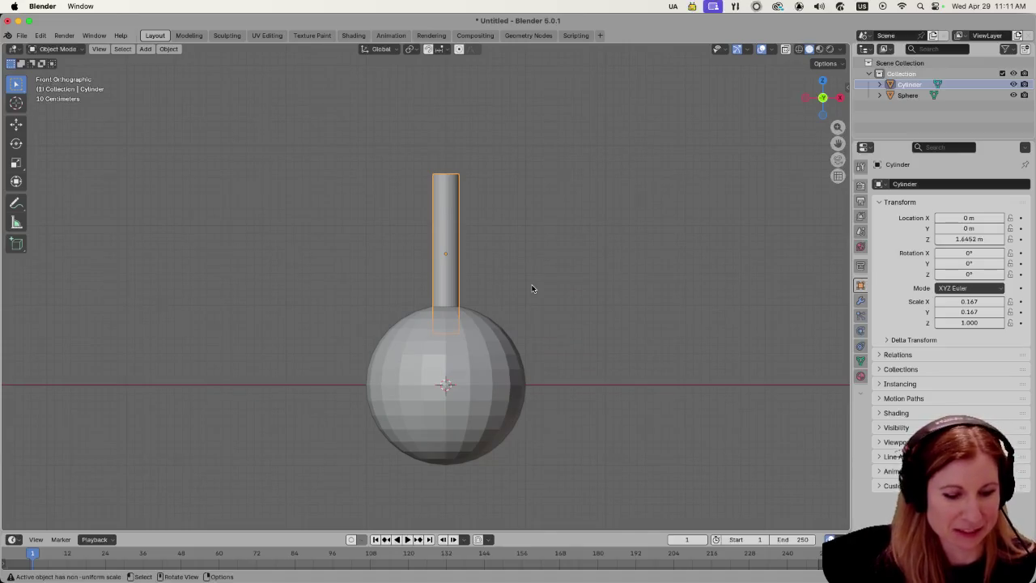
Raise the cylinder above the sphere and rotate it 90° on X.
key("g")
key("z")
left_click(525, 218)
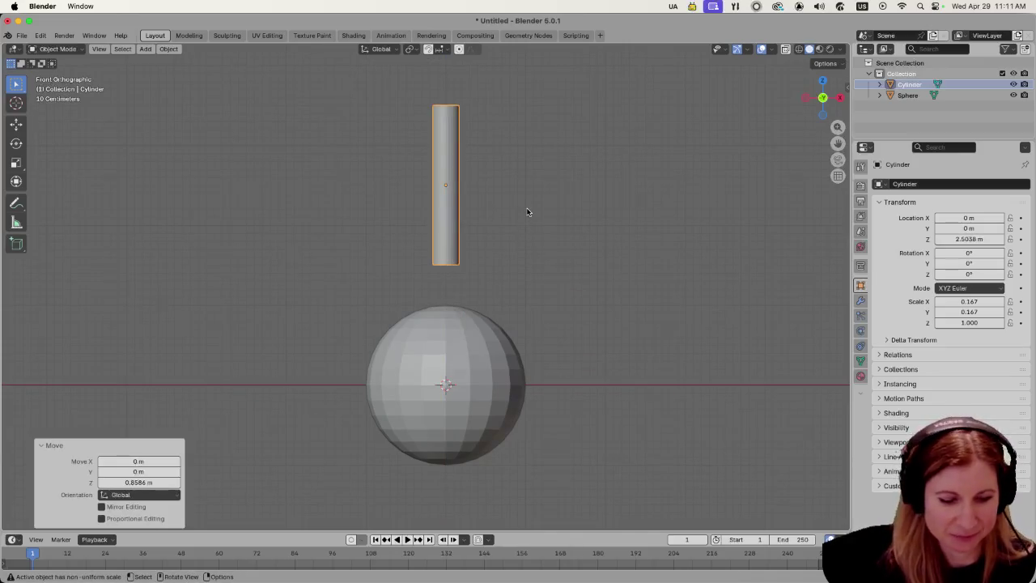
key("r")
key("x")
key("9")
key("0")
key("Return")
Frame the horizontal cylinder and enter Edit Mode on its mesh.
scroll(624, 276, "down", 5)
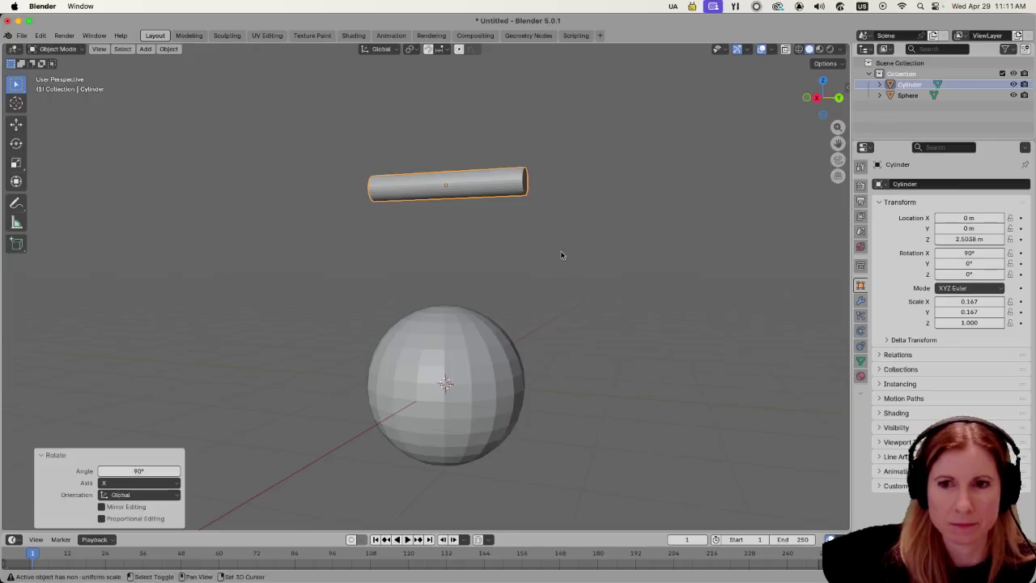
scroll(647, 283, "down", 3)
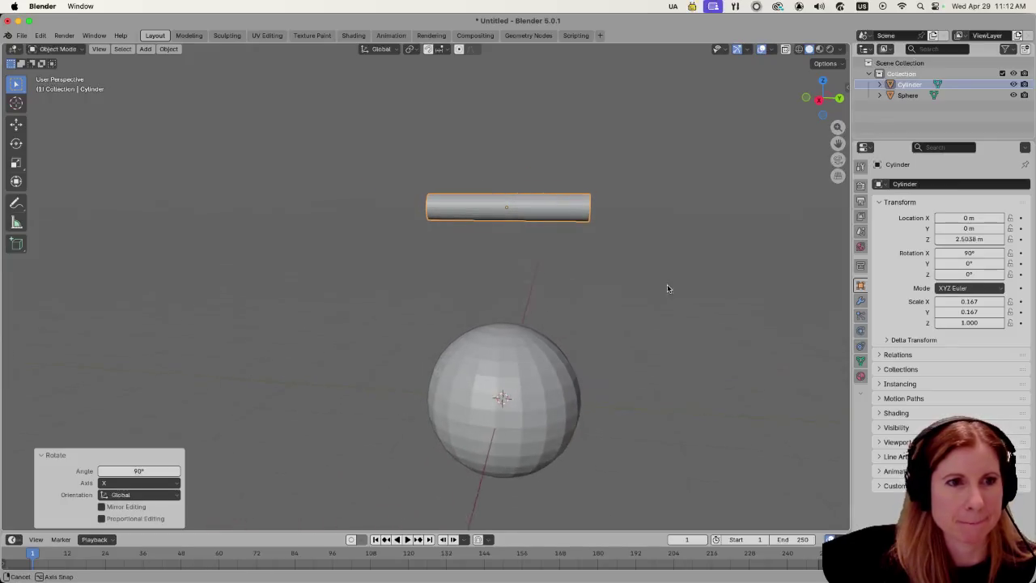
scroll(610, 265, "right", 3)
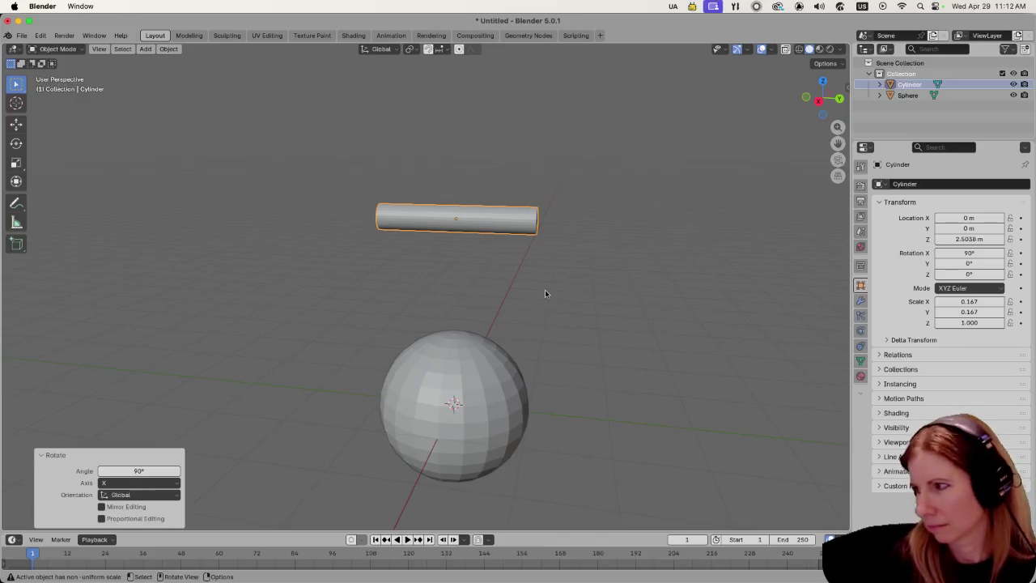
scroll(543, 291, "left", 3)
scroll(512, 292, "up", 3)
scroll(575, 300, "up", 3)
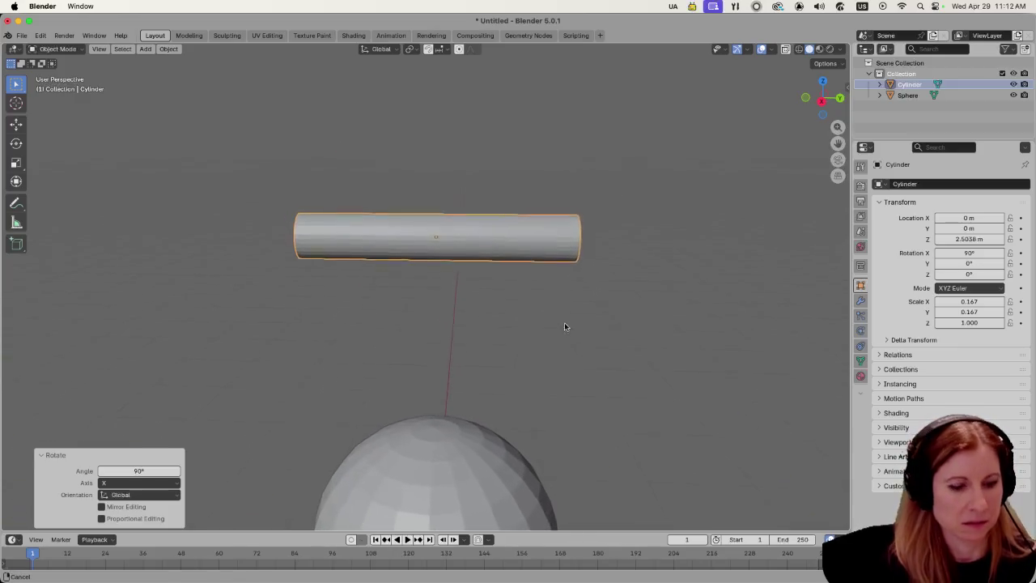
key("Tab")
scroll(574, 325, "left", 2)
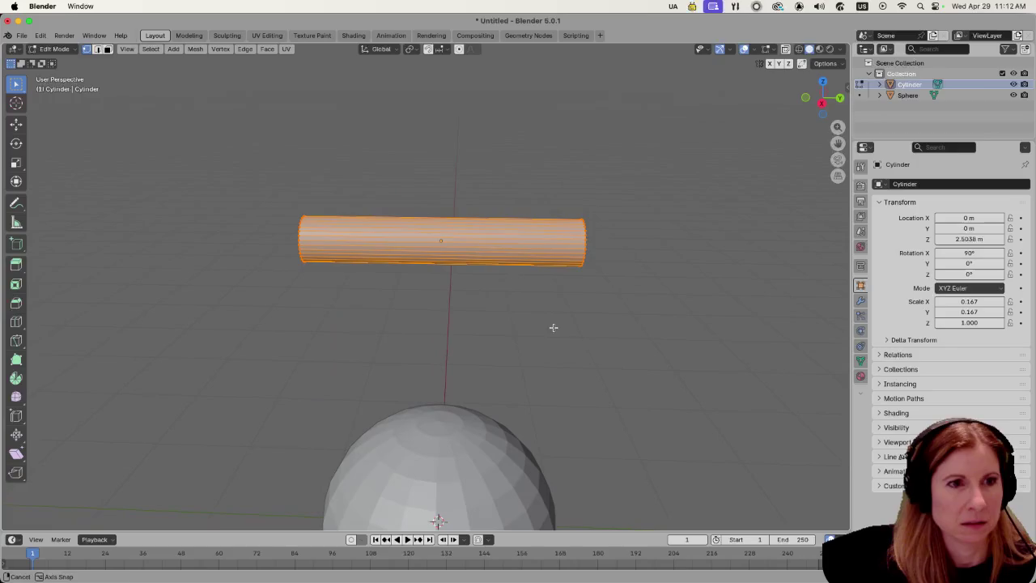
Add a centred loop cut around the cylinder's middle.
key("ctrl+r")
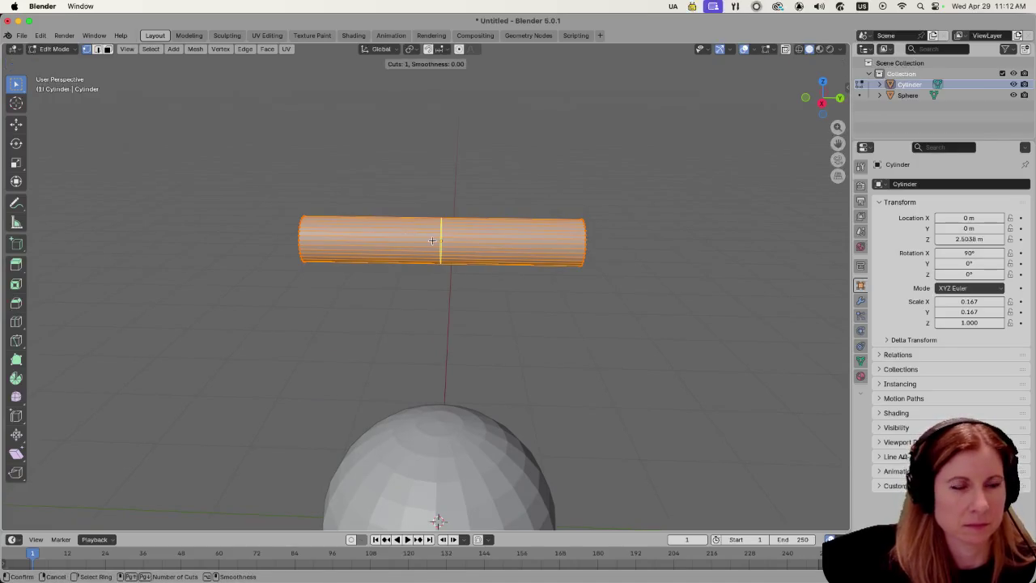
left_click(431, 240)
right_click(431, 240)
left_click(517, 309)
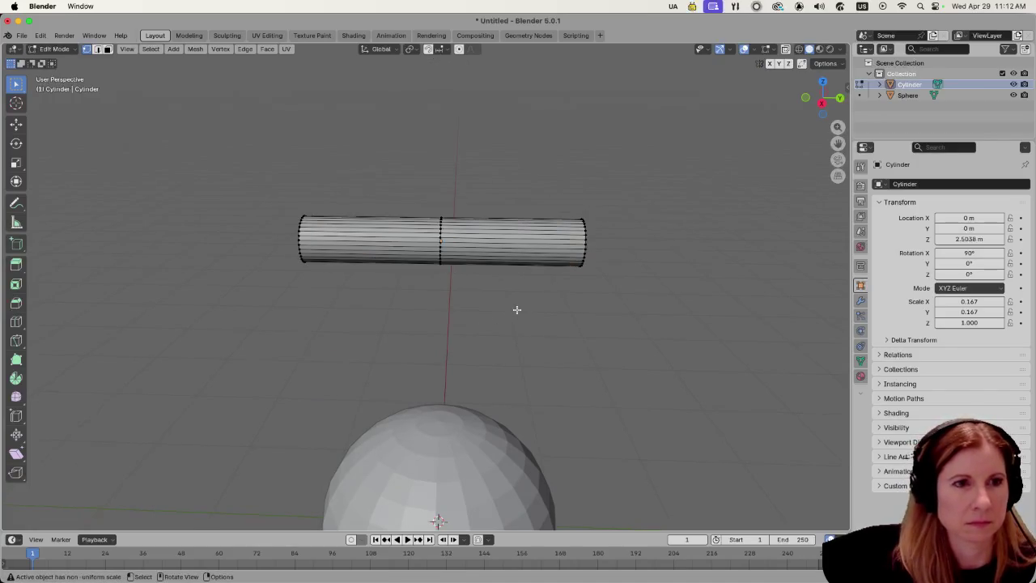
Delete the cylinder's right-half faces using face select and X-ray, then bring up the save dialog.
key("3")
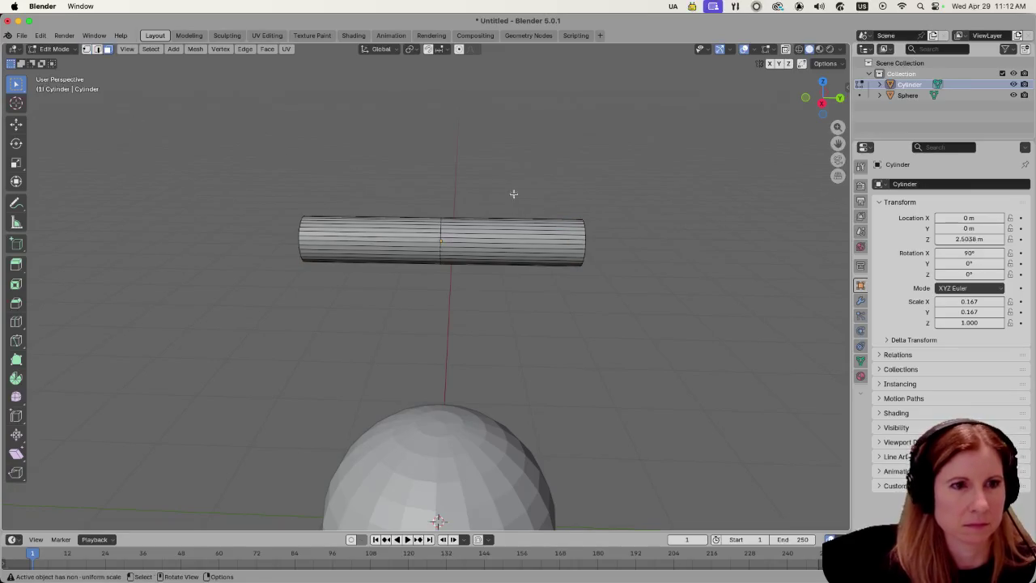
left_click_drag(513, 195, 625, 325)
key("alt+z")
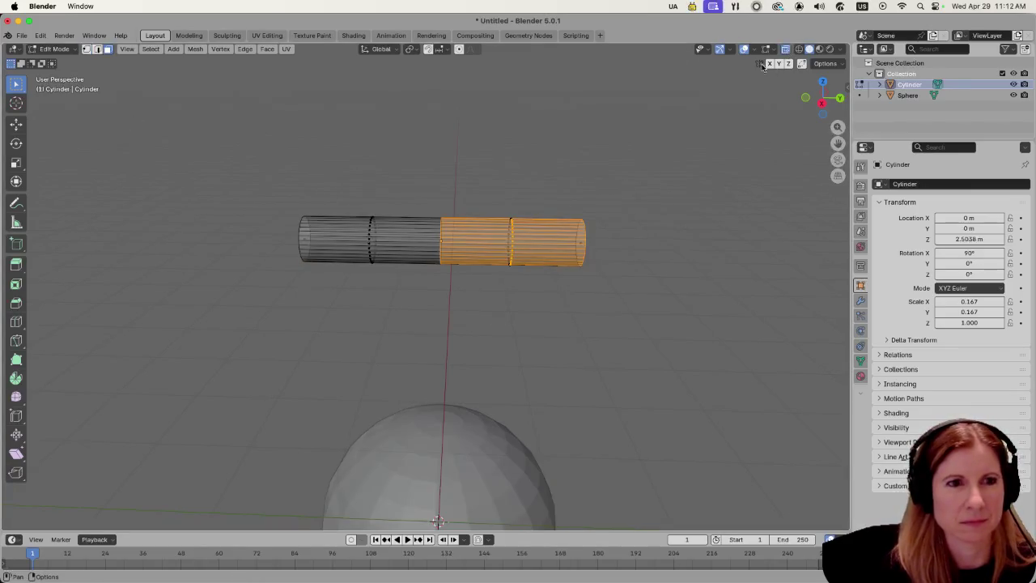
key("x")
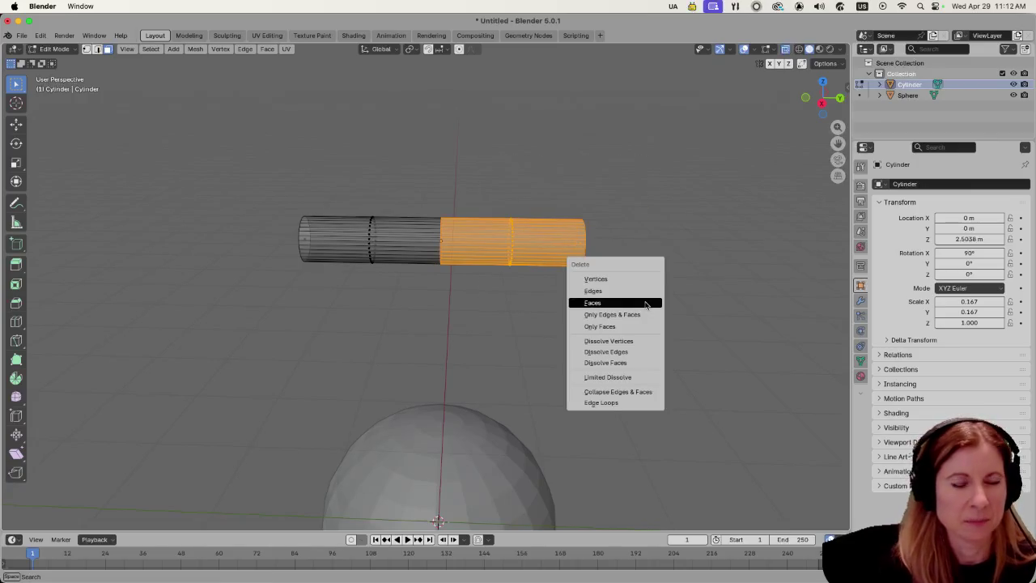
left_click(645, 304)
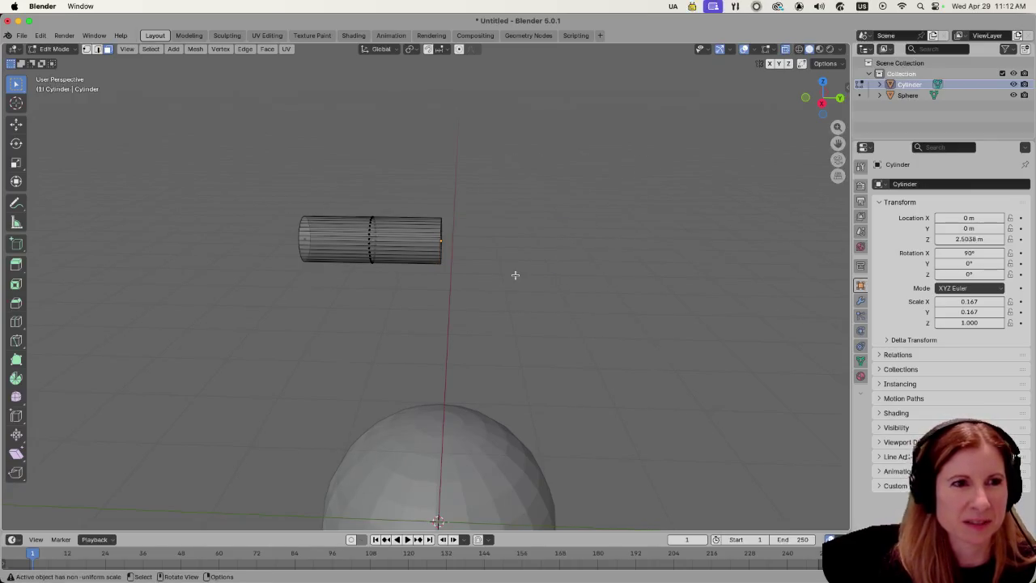
scroll(578, 278, "left", 3)
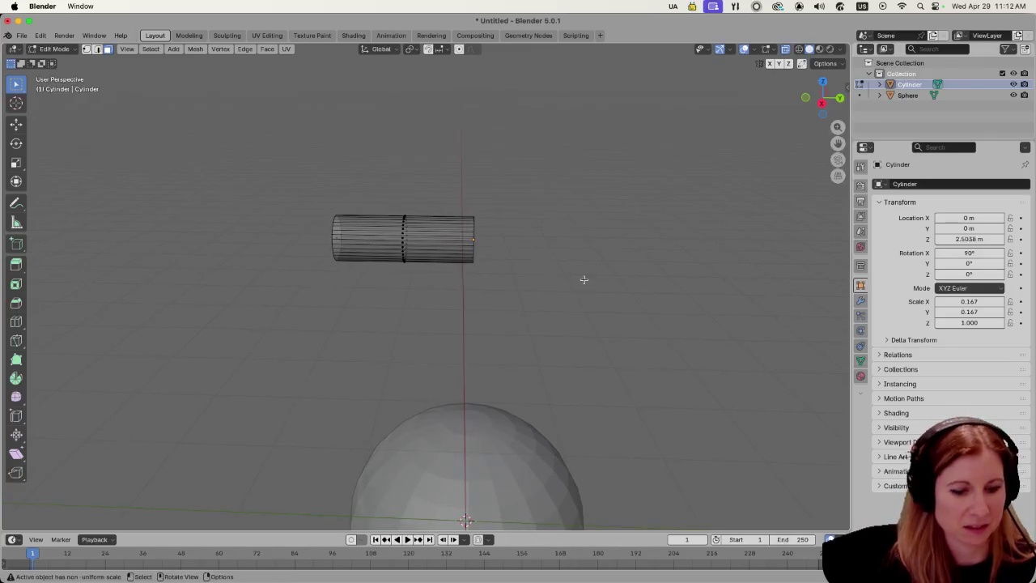
key("super+s")
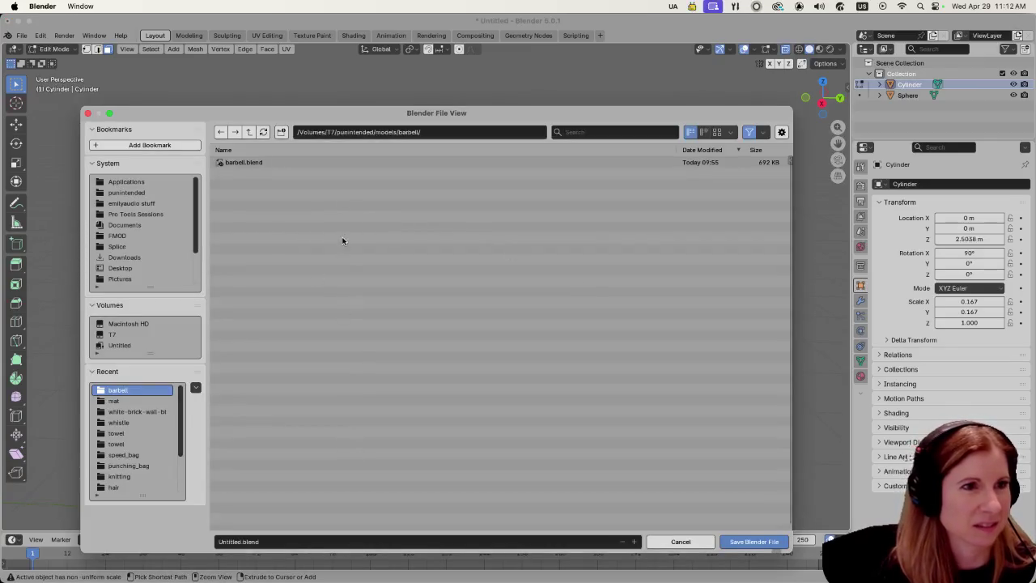
Name the file kettlebell.blend, create a kettlebell folder under models, and save it there.
left_click(249, 131)
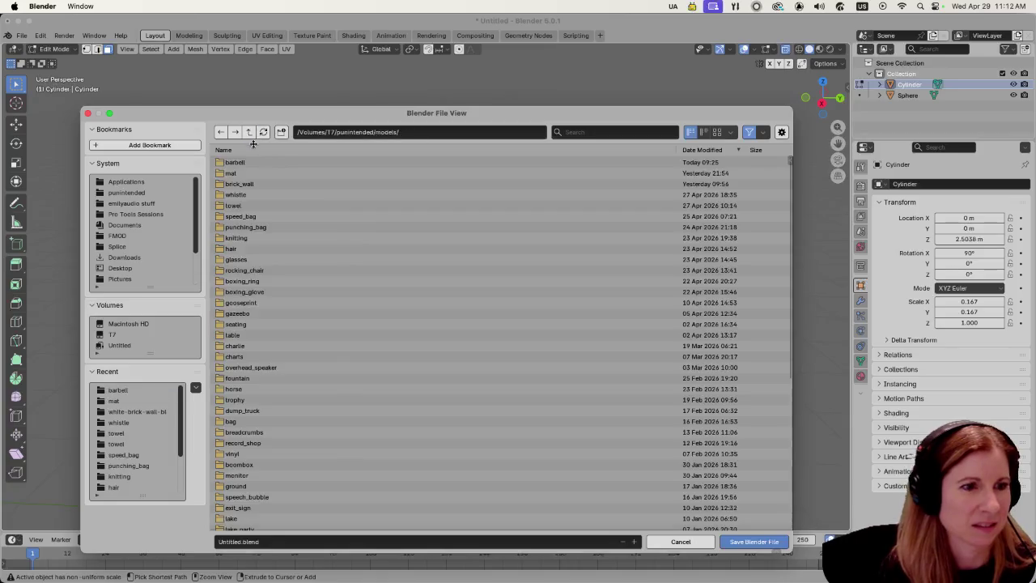
double_click(239, 542)
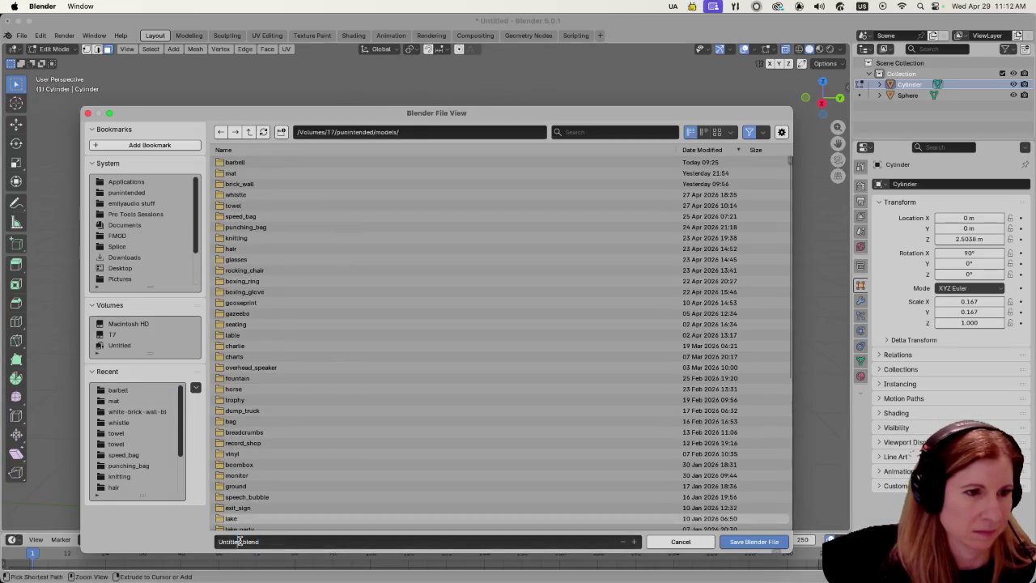
key("BackSpace")
key("BackSpace")
key("BackSpace")
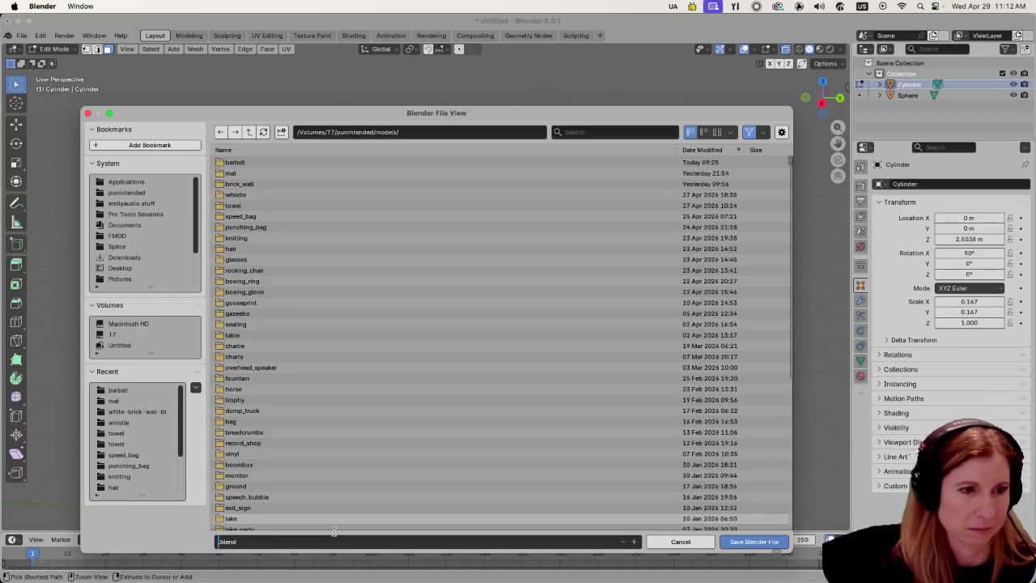
type("kettlebell")
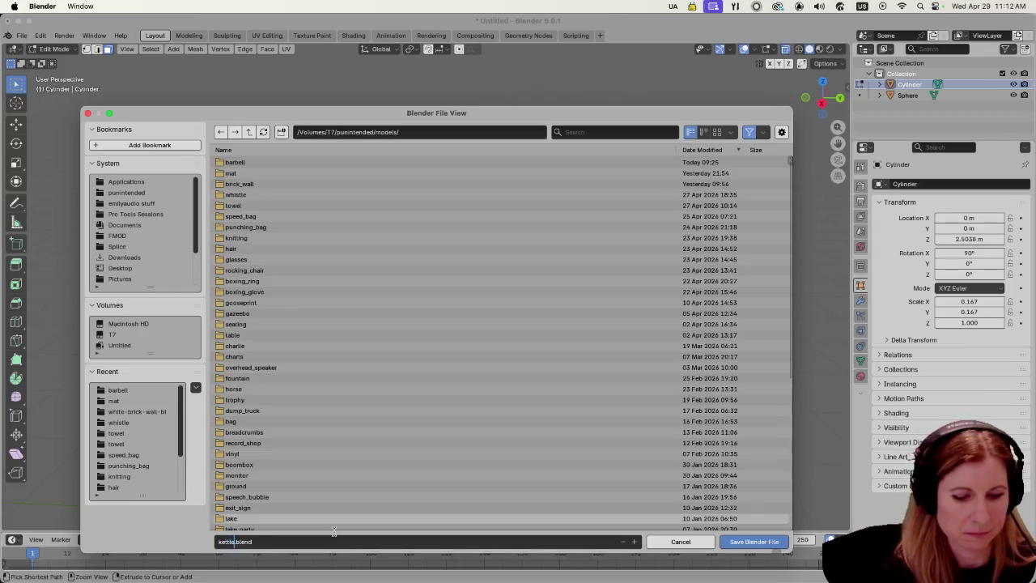
left_click(281, 131)
type("kettlebell")
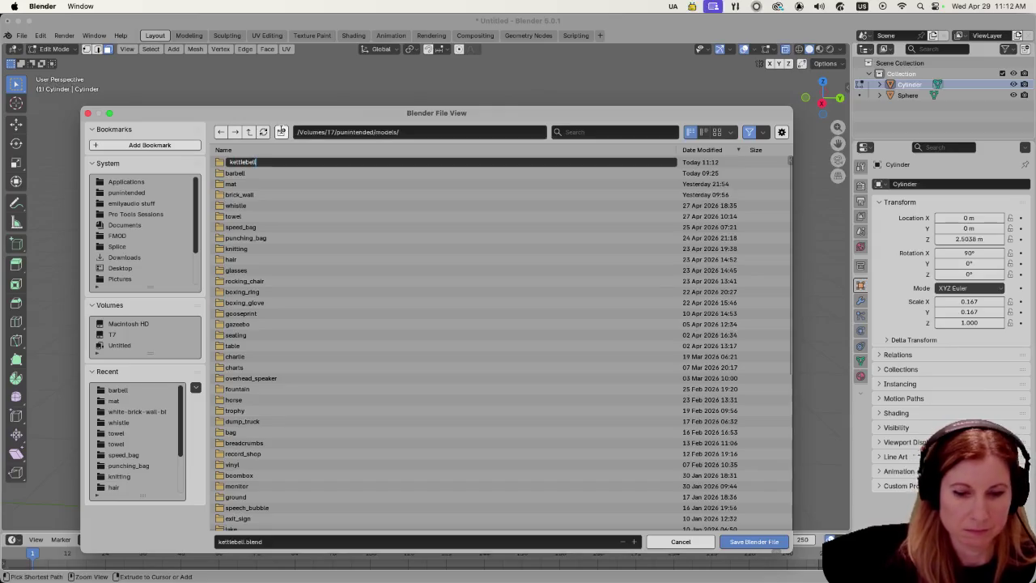
key("Return")
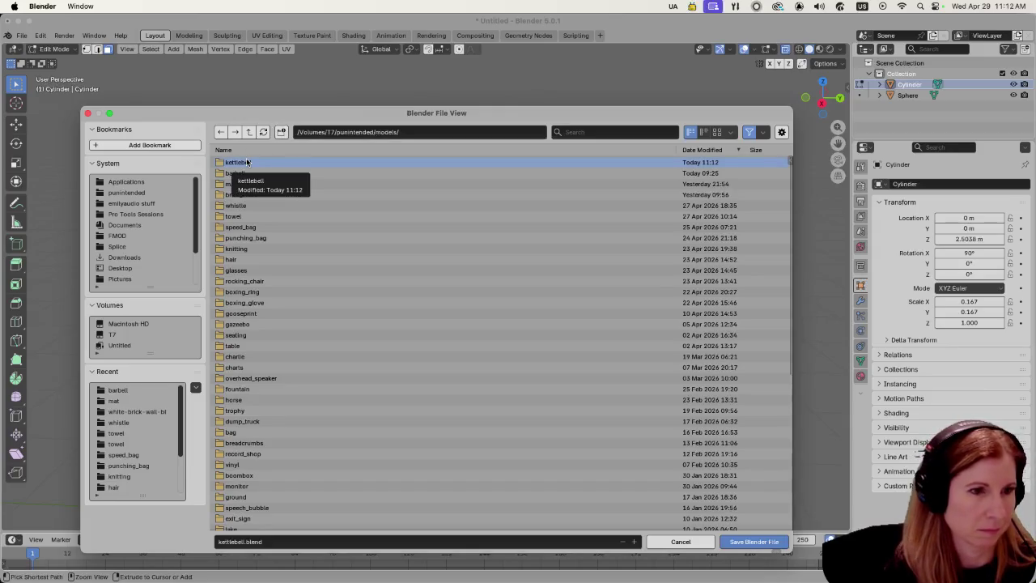
double_click(247, 162)
left_click(746, 541)
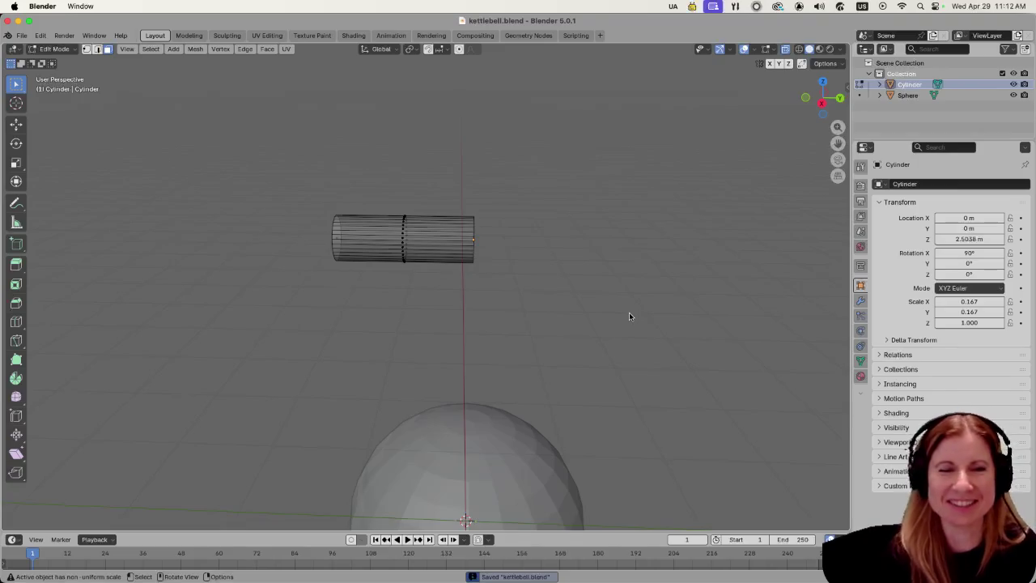
Return to Object Mode and deselect the cylinder.
left_click(550, 319)
key("Tab")
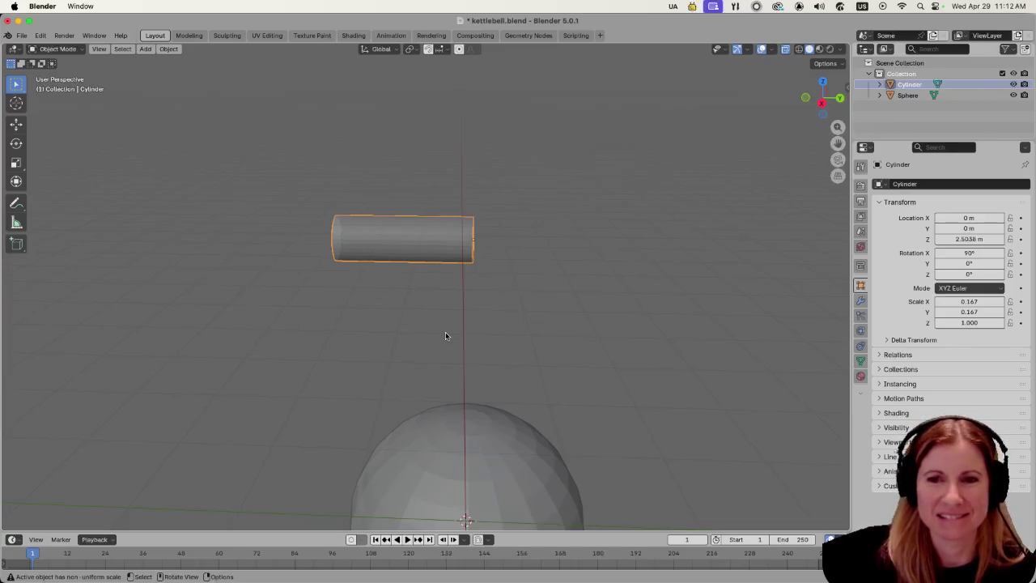
scroll(429, 315, "left", 3)
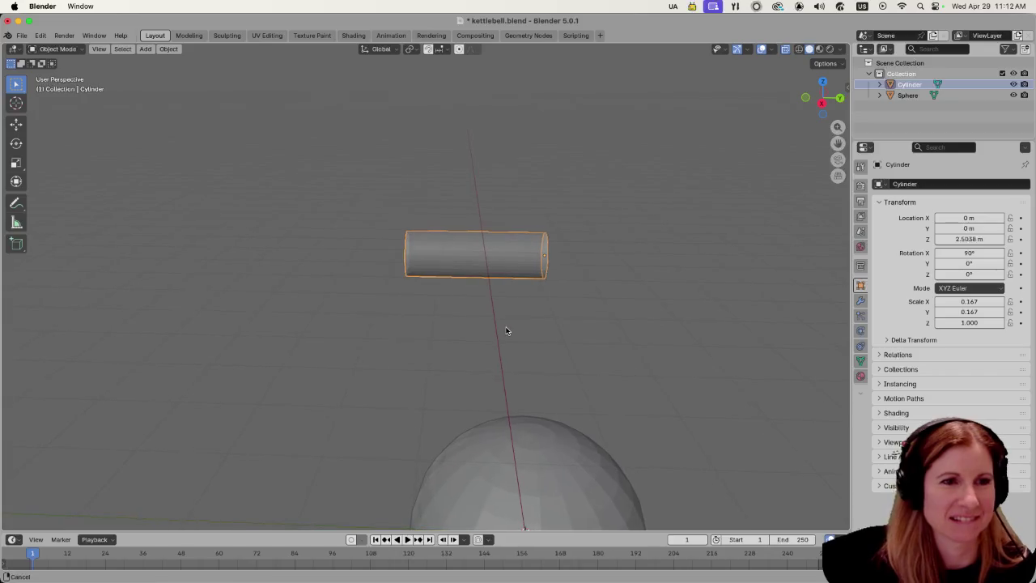
left_click(505, 339)
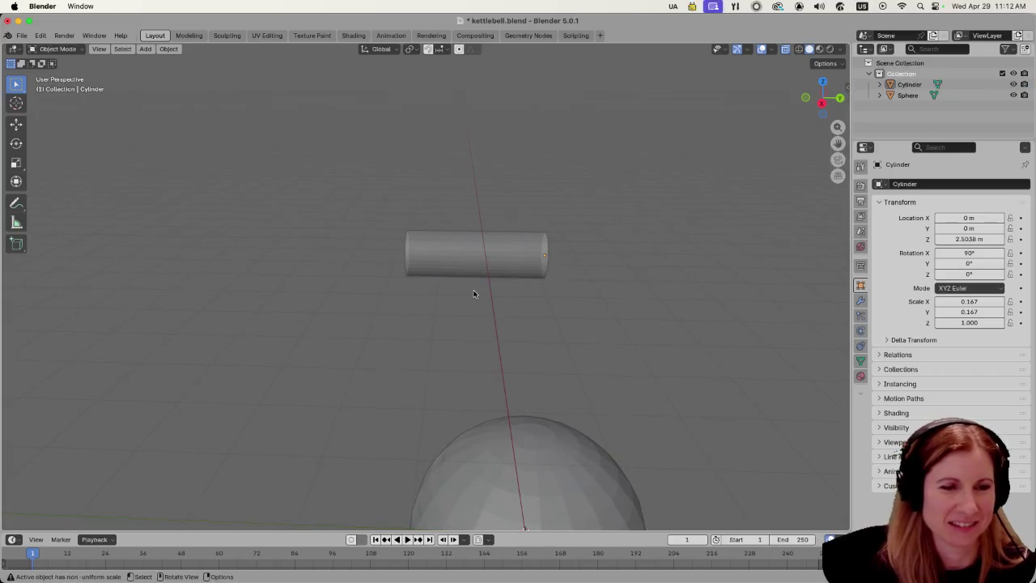
scroll(474, 294, "down", 4)
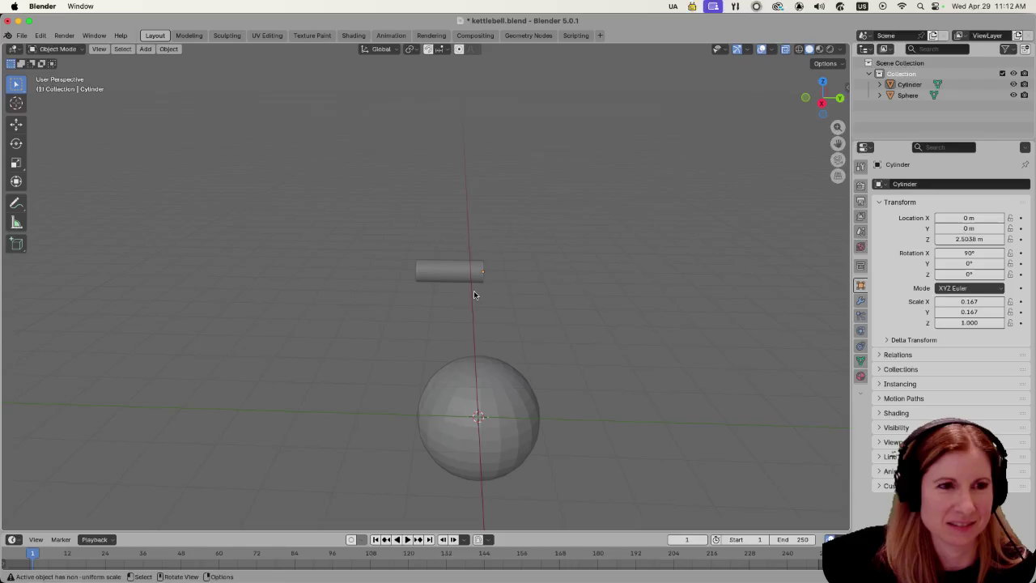
Edit the cylinder mesh, then go back to Object Mode with the cylinder selected.
key("Tab")
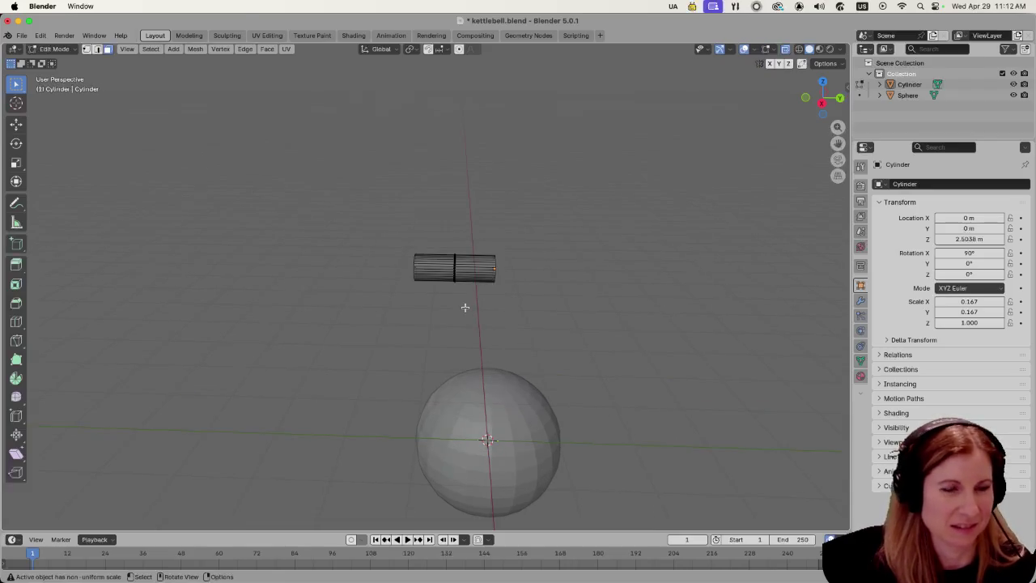
scroll(475, 306, "up", 3)
scroll(476, 306, "up", 2)
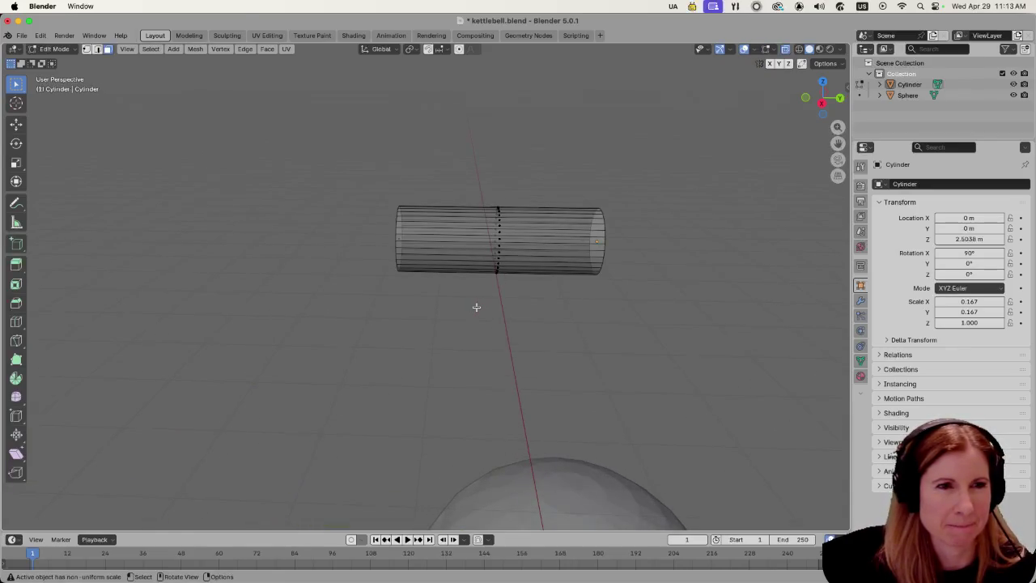
scroll(476, 307, "down", 3)
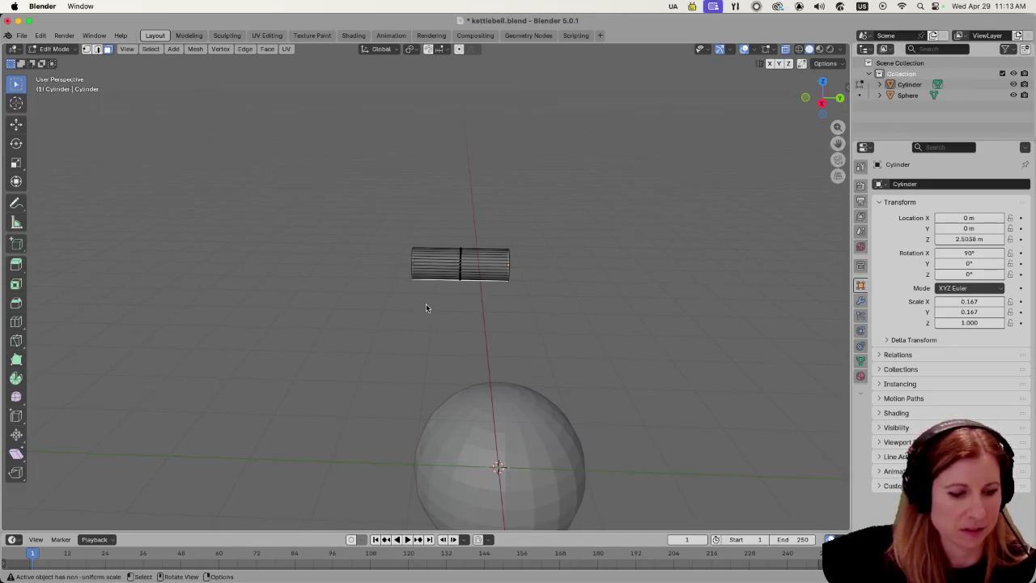
key("Tab")
left_click(468, 274)
scroll(444, 293, "up", 2)
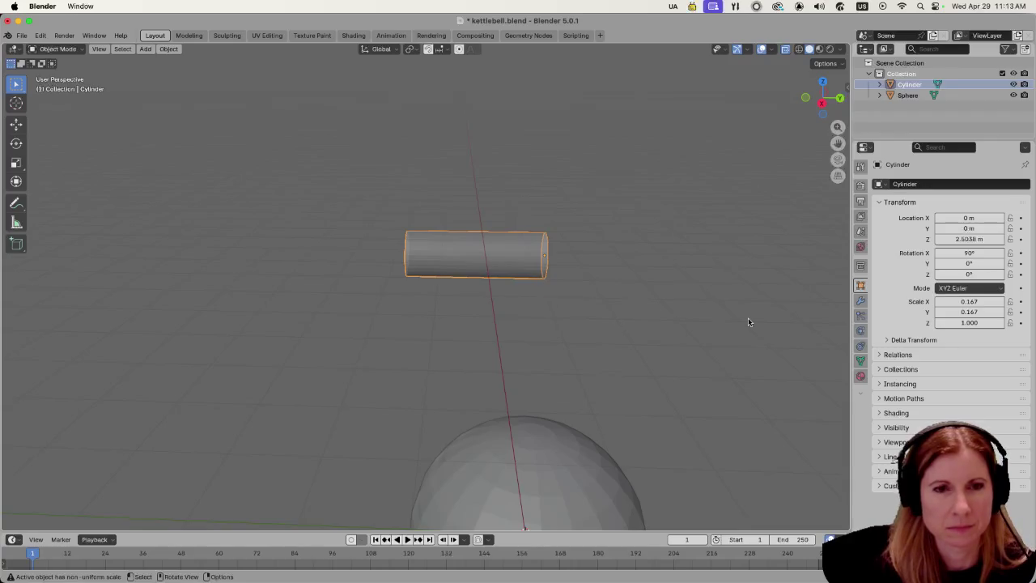
Add a Mirror modifier to the cylinder in its modifier properties.
left_click(860, 300)
left_click(880, 185)
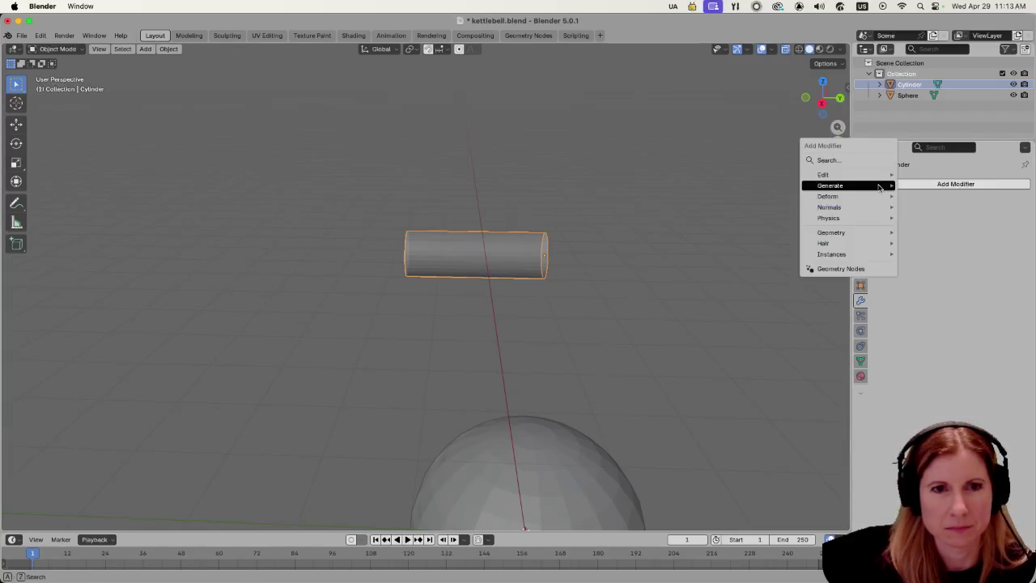
mouse_move(879, 187)
left_click(926, 284)
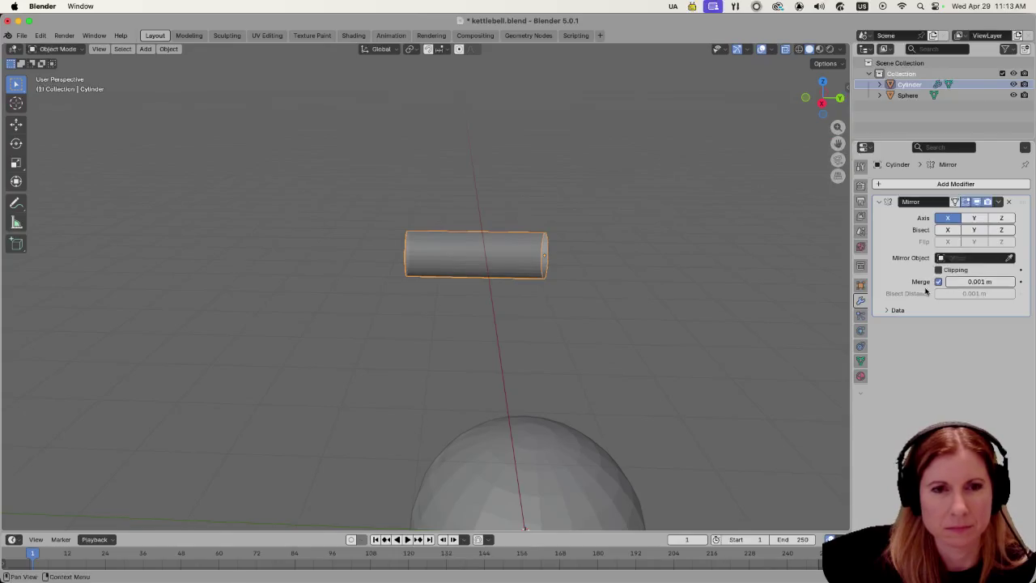
left_click(428, 340)
In Edit Mode, select the cylinder's left end face and view it from the right side.
key("Tab")
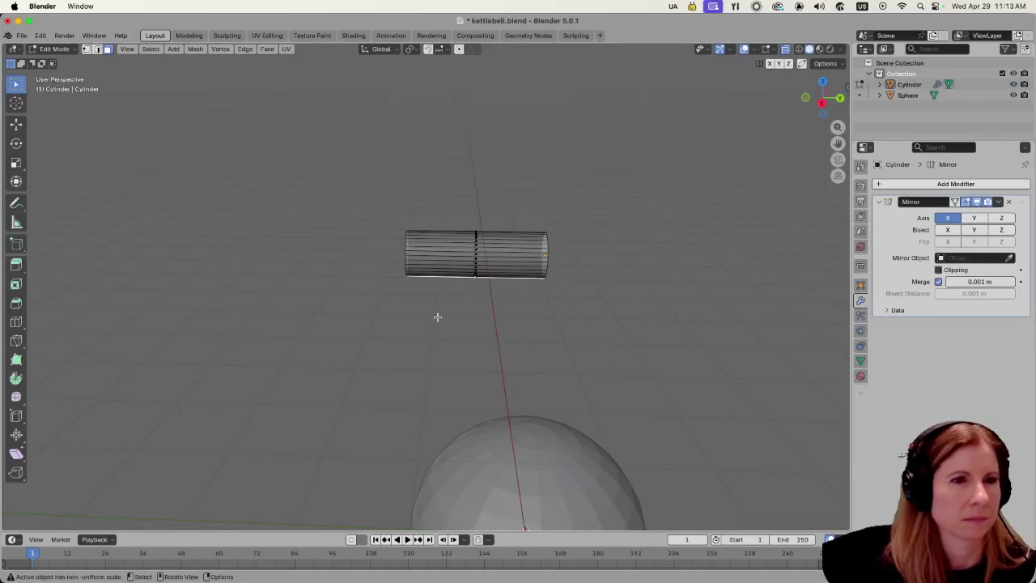
scroll(486, 312, "left", 5)
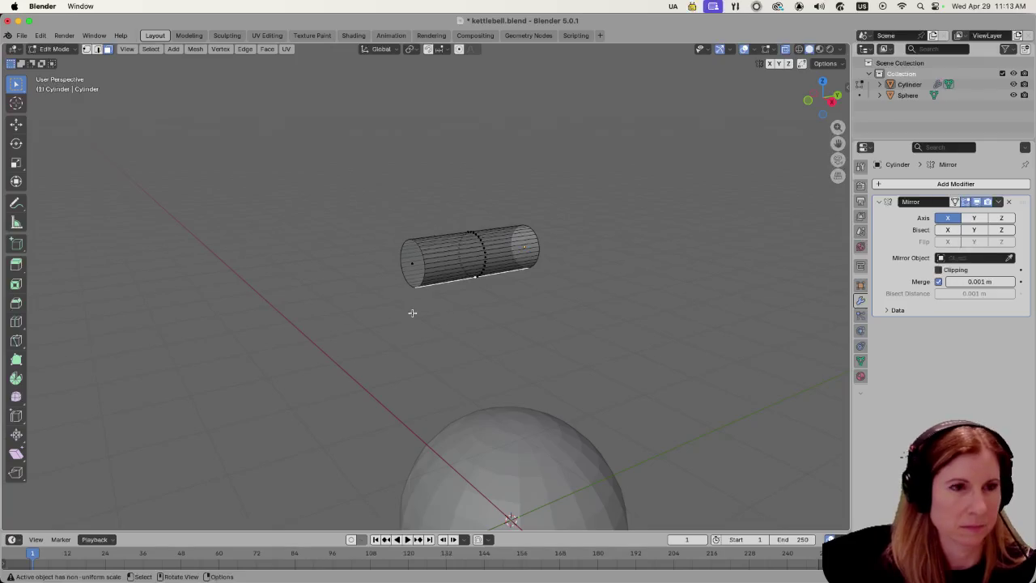
left_click(410, 280)
mouse_move(538, 335)
left_mouse_down()
mouse_move(504, 342)
mouse_move(691, 312)
mouse_move(695, 418)
mouse_move(666, 423)
mouse_move(628, 390)
mouse_move(648, 348)
left_mouse_up()
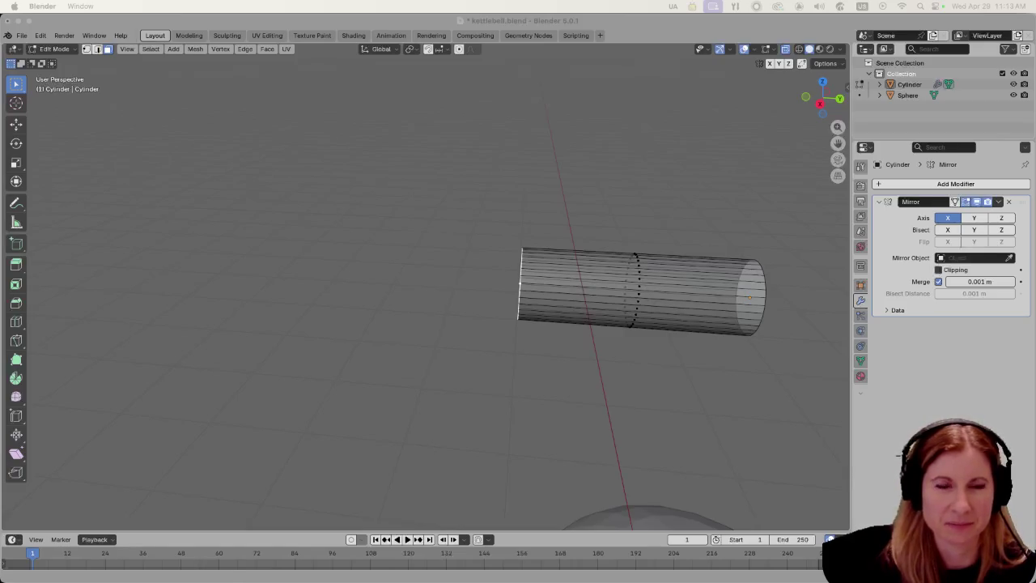
mouse_move(687, 363)
left_mouse_down()
mouse_move(703, 358)
mouse_move(666, 381)
mouse_move(768, 433)
mouse_move(786, 419)
left_mouse_up()
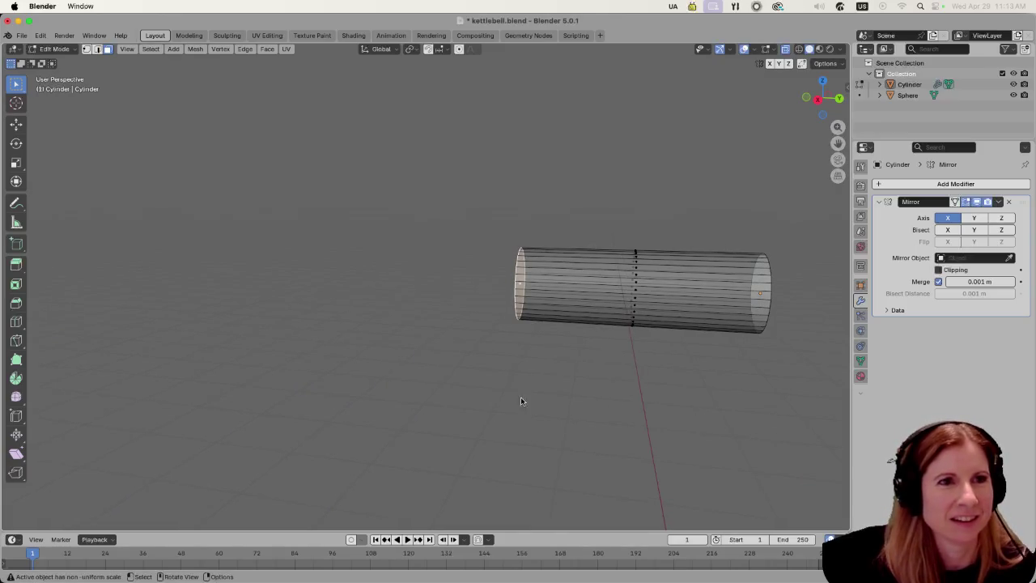
left_click_drag(530, 341, 536, 373)
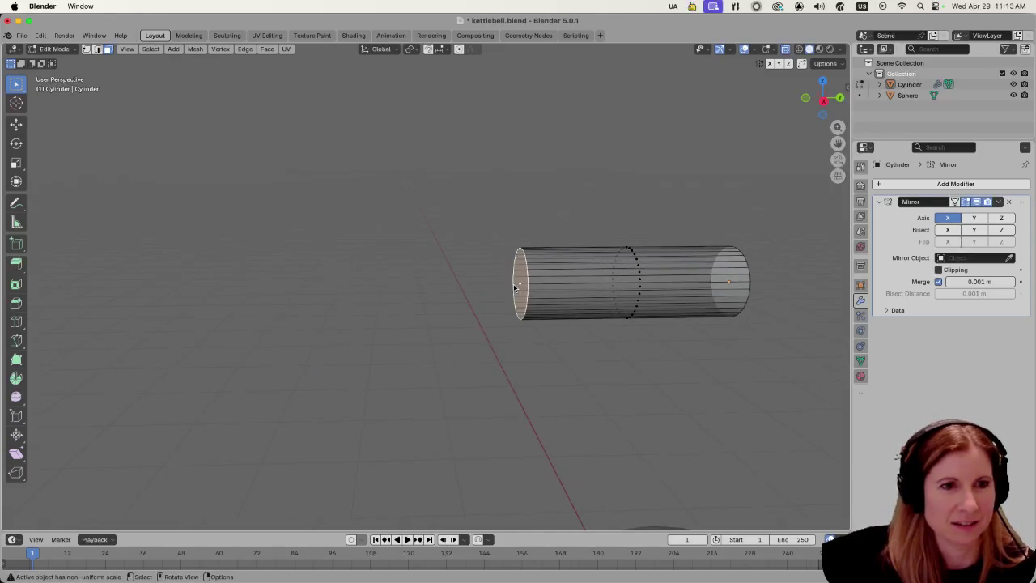
left_click_drag(462, 349, 291, 354)
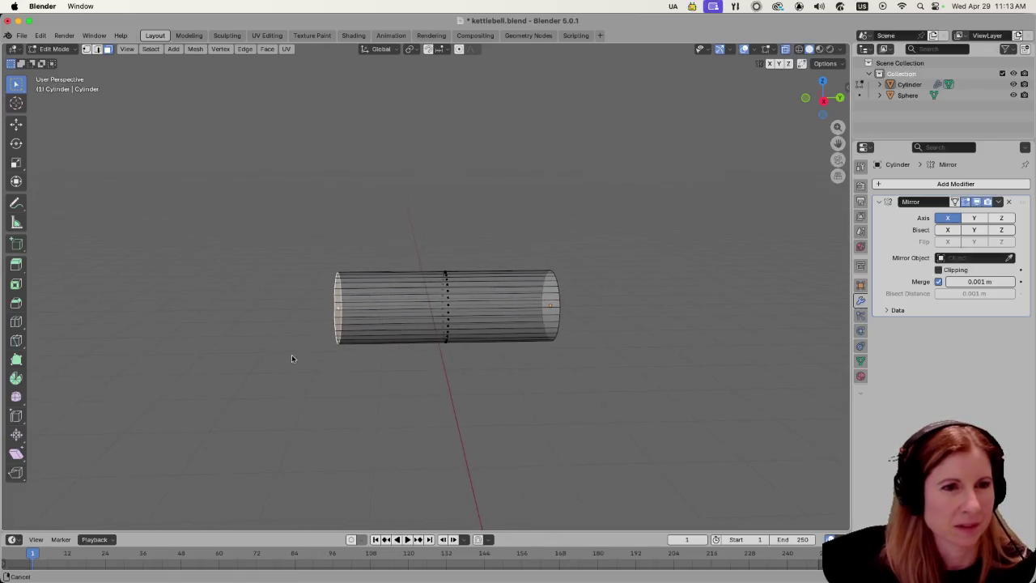
key("KP_1")
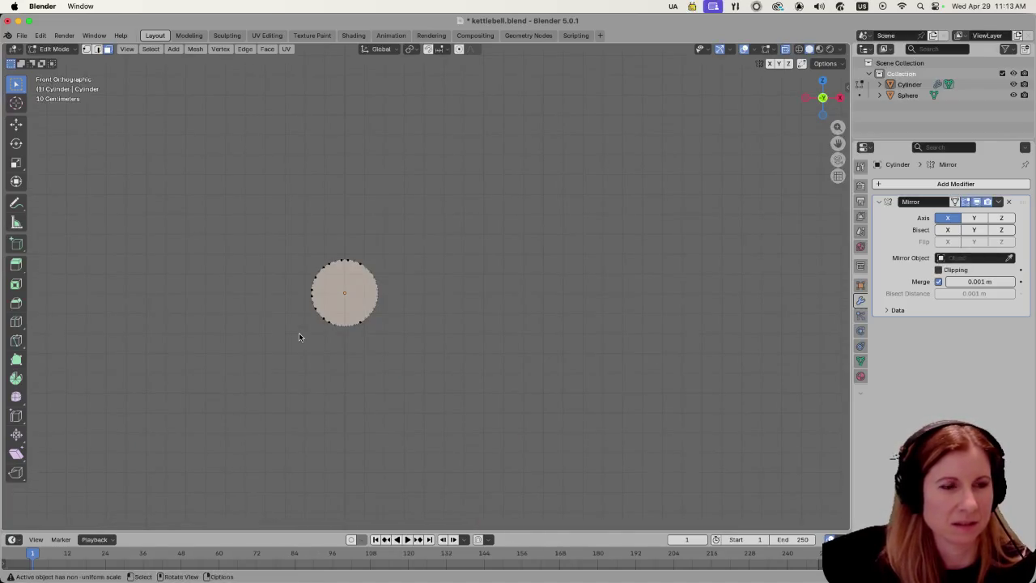
key("ctrl+KP_3")
key("KP_3")
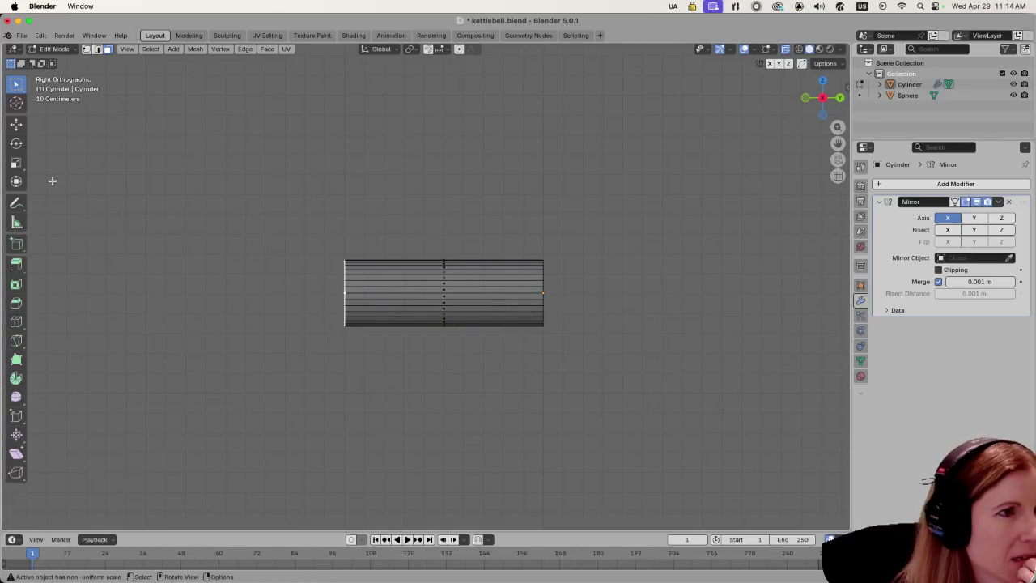
Place the 3D cursor pivot above the cylinder and set the Spin tool axis to X.
left_click(16, 103)
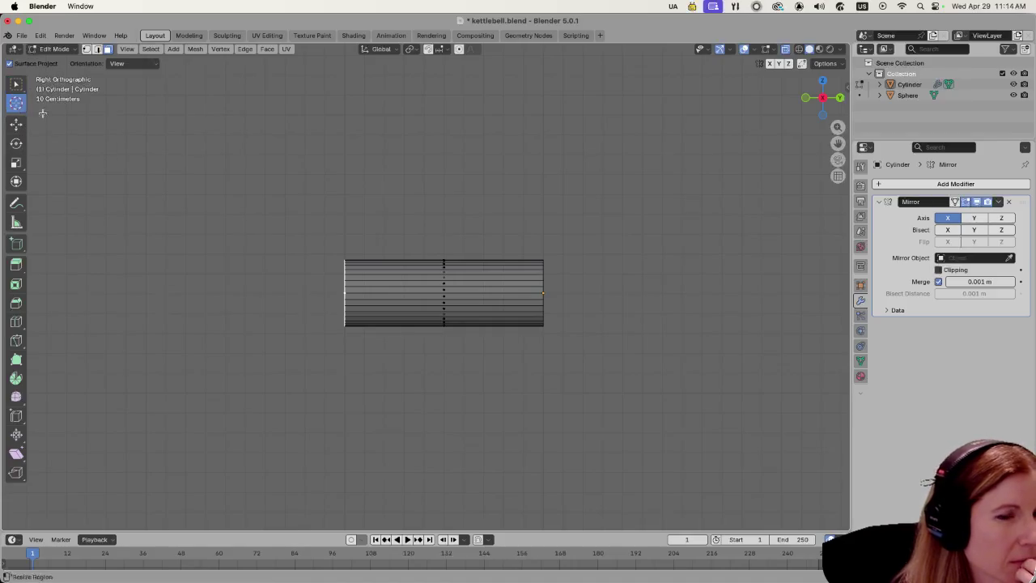
left_click(345, 192)
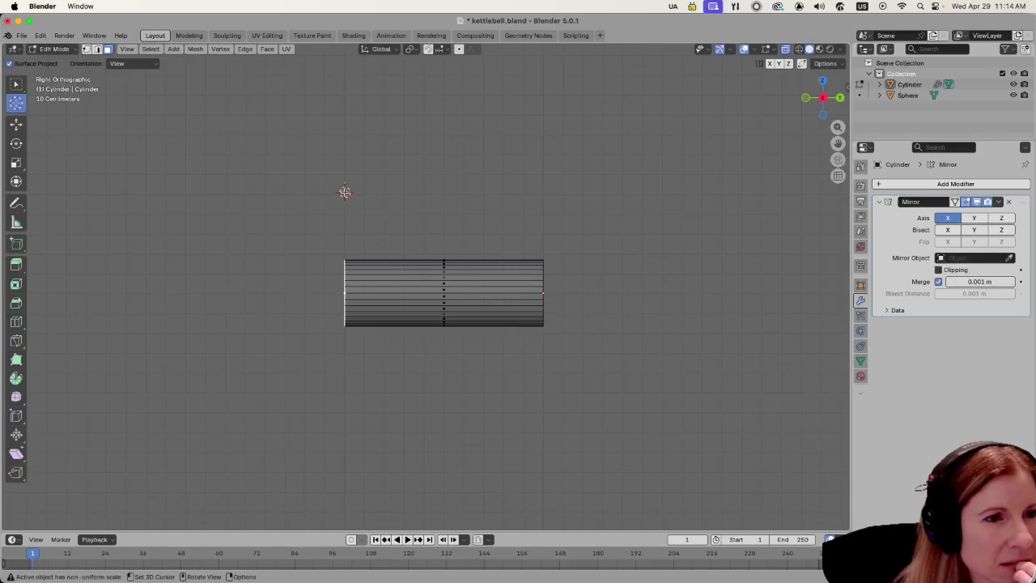
left_click(16, 378)
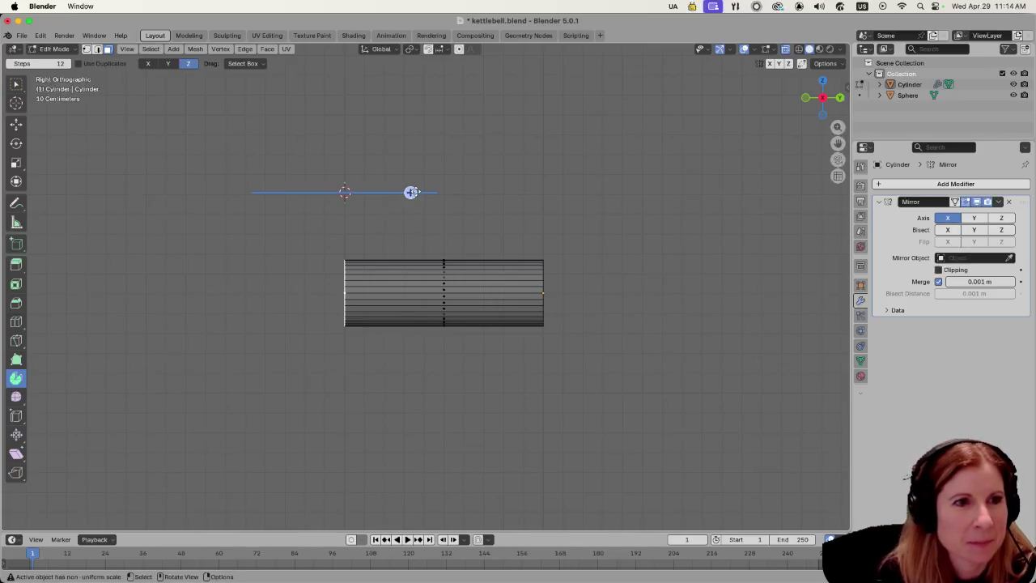
left_click(410, 192)
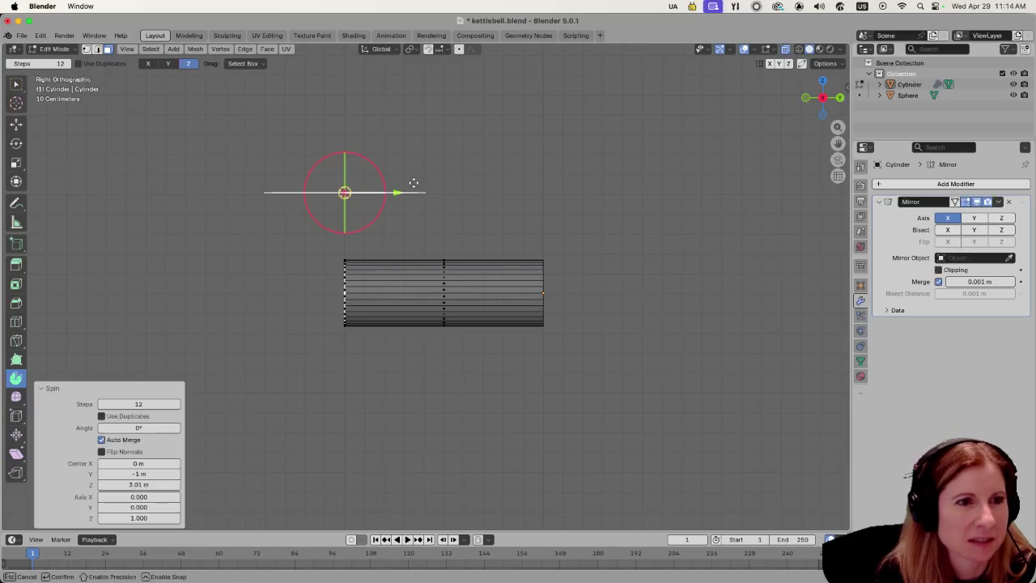
key("ctrl+z")
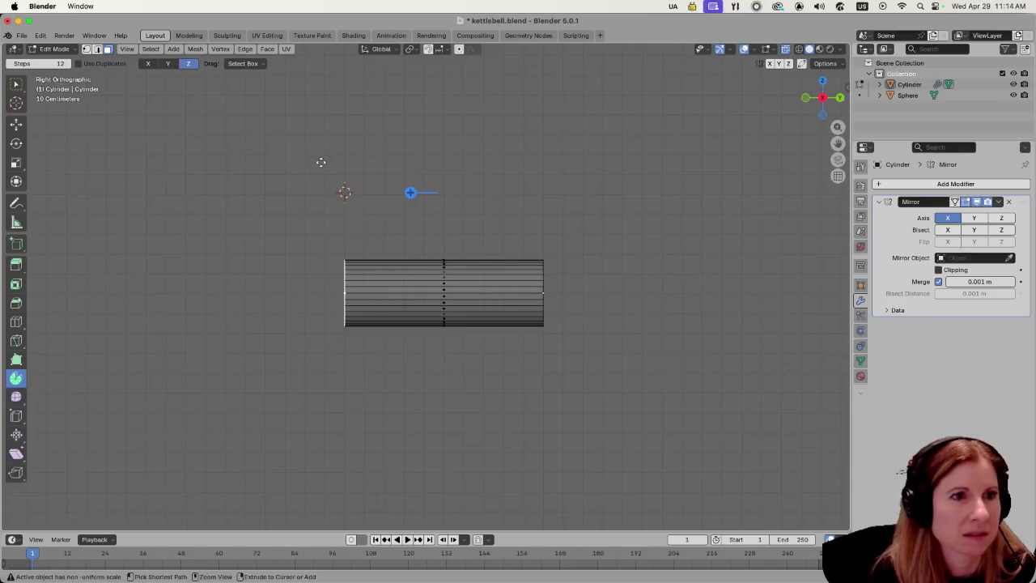
left_click(168, 64)
left_click(148, 64)
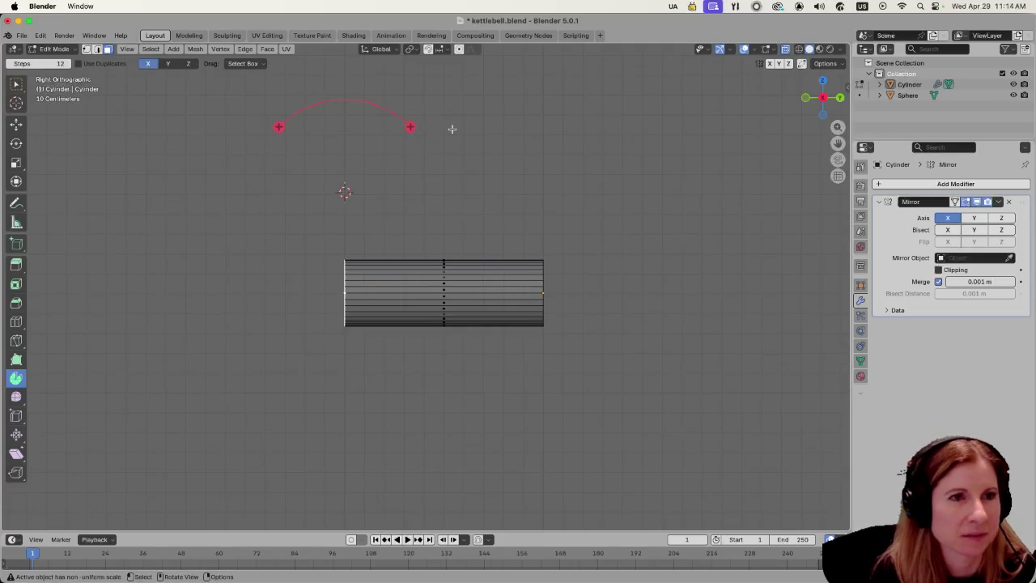
Spin-extrude the end into a trial curve, adjust its angle, then undo it.
mouse_move(411, 127)
left_mouse_down()
mouse_move(416, 148)
mouse_move(386, 234)
mouse_move(343, 250)
mouse_move(359, 252)
left_mouse_up()
scroll(640, 224, "up", 5)
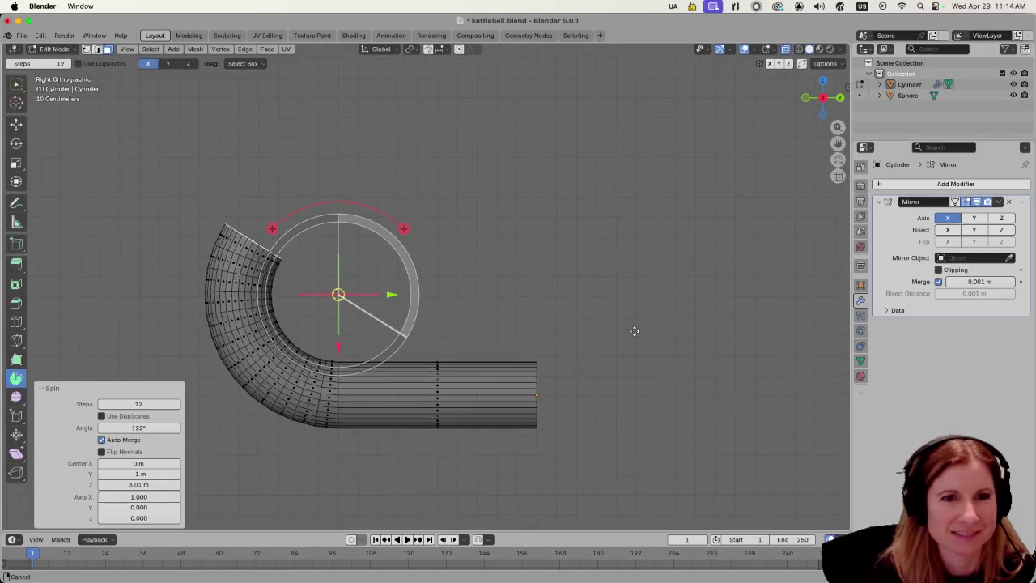
scroll(552, 301, "down", 4)
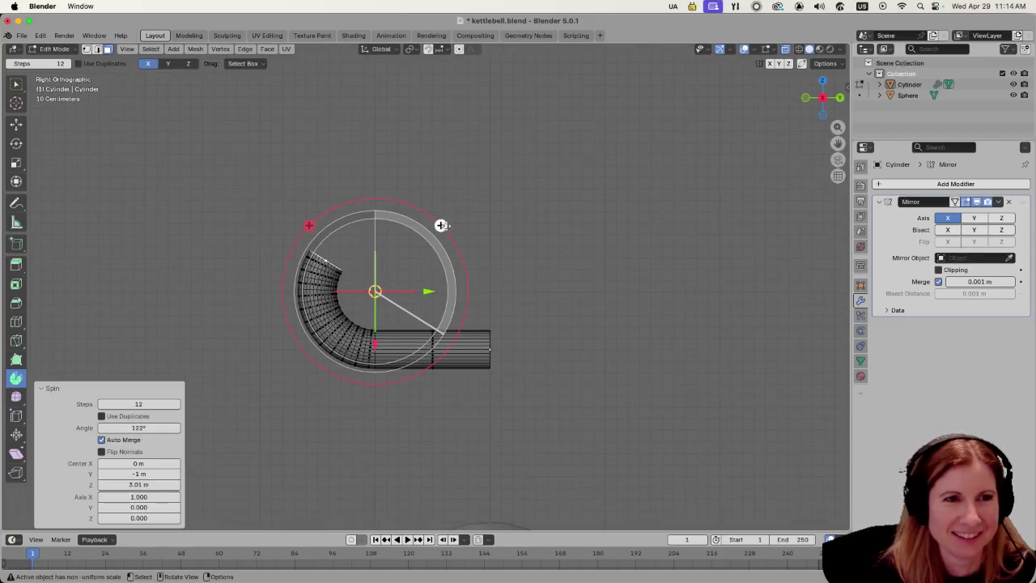
mouse_move(440, 225)
left_mouse_down()
mouse_move(440, 215)
mouse_move(442, 262)
left_mouse_up()
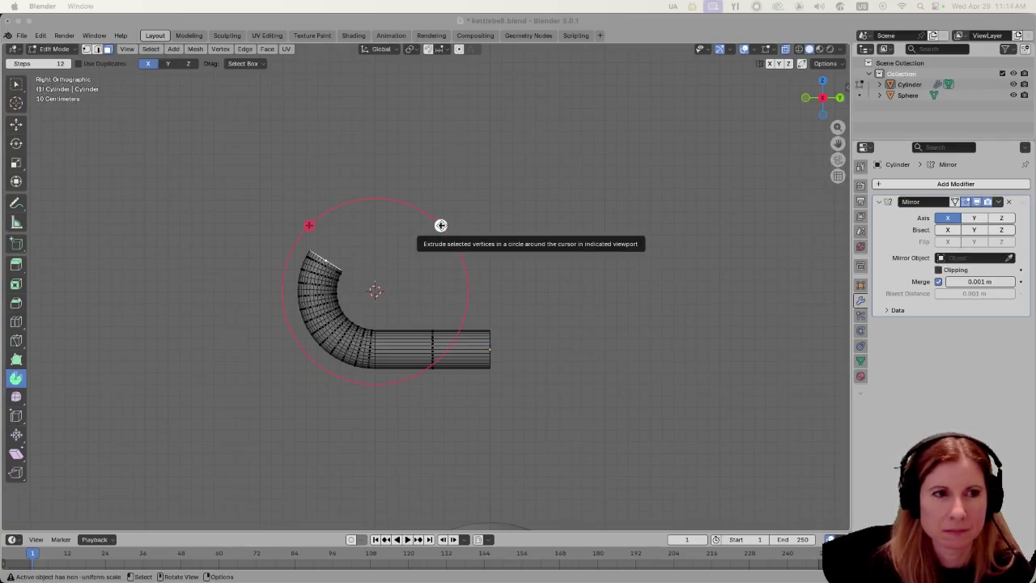
key("ctrl+z")
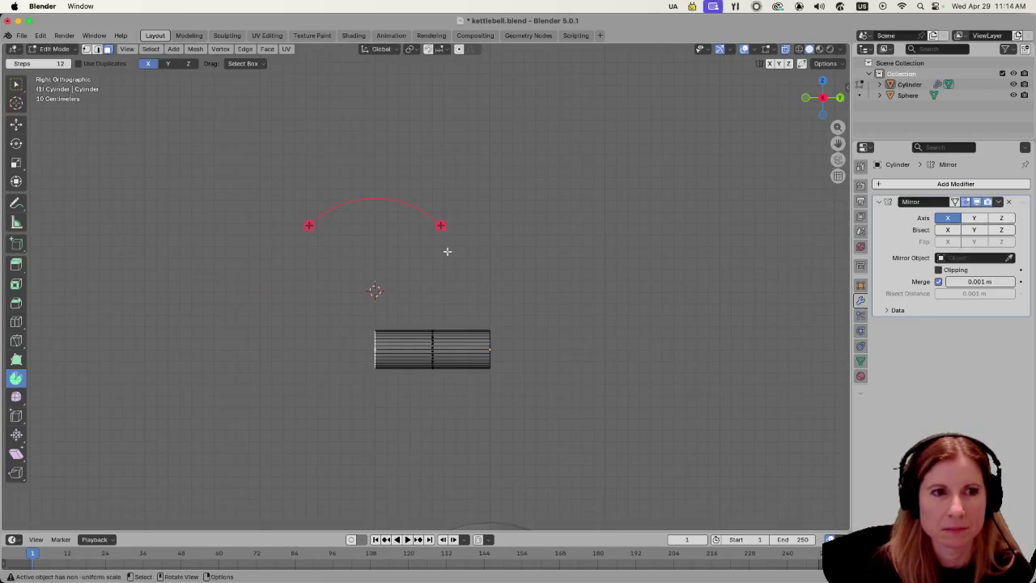
Bend the end 90° around the pivot and switch the Mirror modifier from axis X to Z.
mouse_move(441, 224)
left_mouse_down()
mouse_move(465, 298)
mouse_move(441, 367)
left_mouse_up()
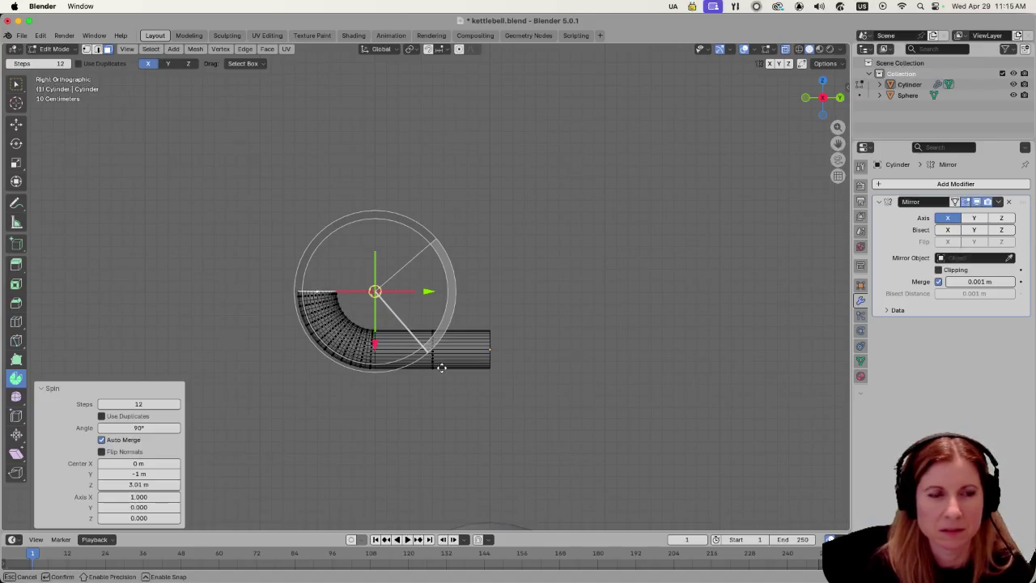
left_click_drag(441, 367, 440, 364)
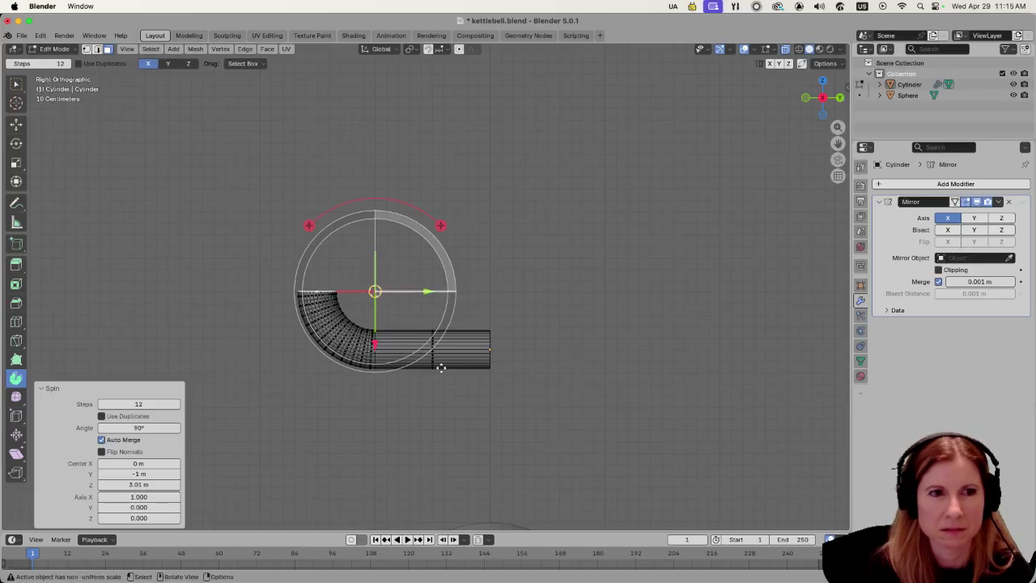
left_click(997, 219)
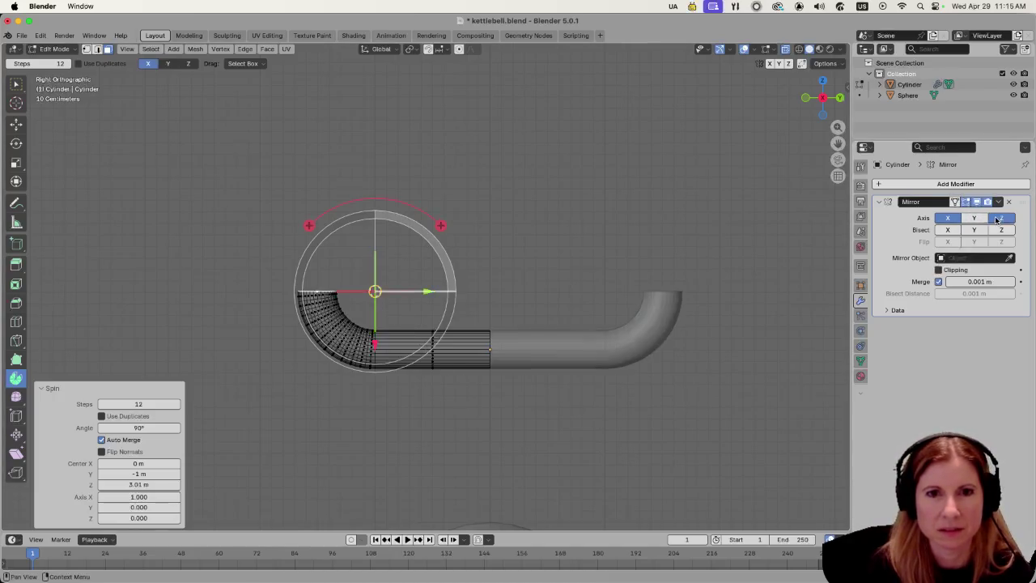
left_click(948, 218)
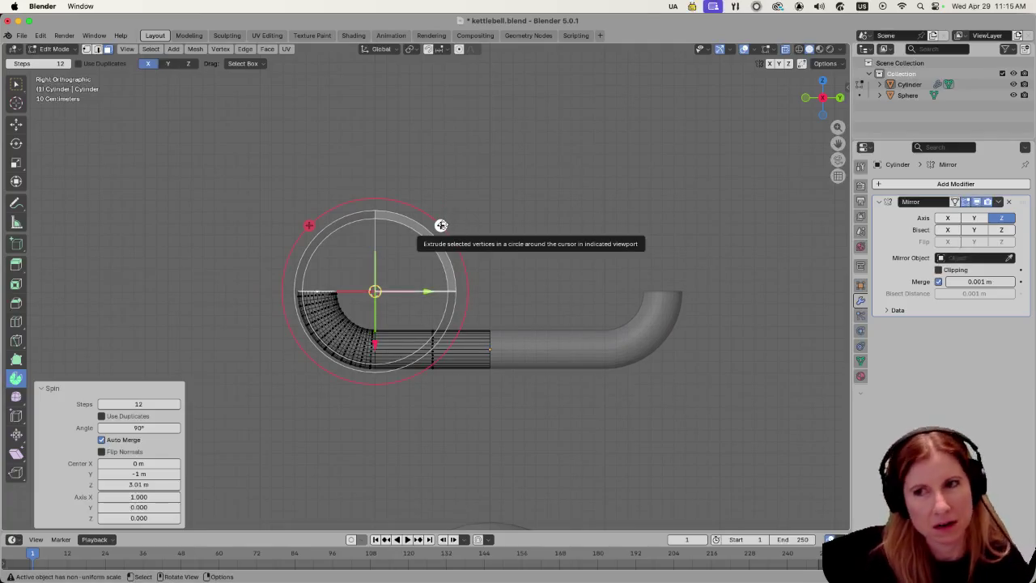
Try a smaller bend angle, then cancel that extra adjustment.
mouse_move(441, 225)
left_mouse_down()
mouse_move(449, 327)
mouse_move(435, 418)
mouse_move(439, 248)
left_mouse_up()
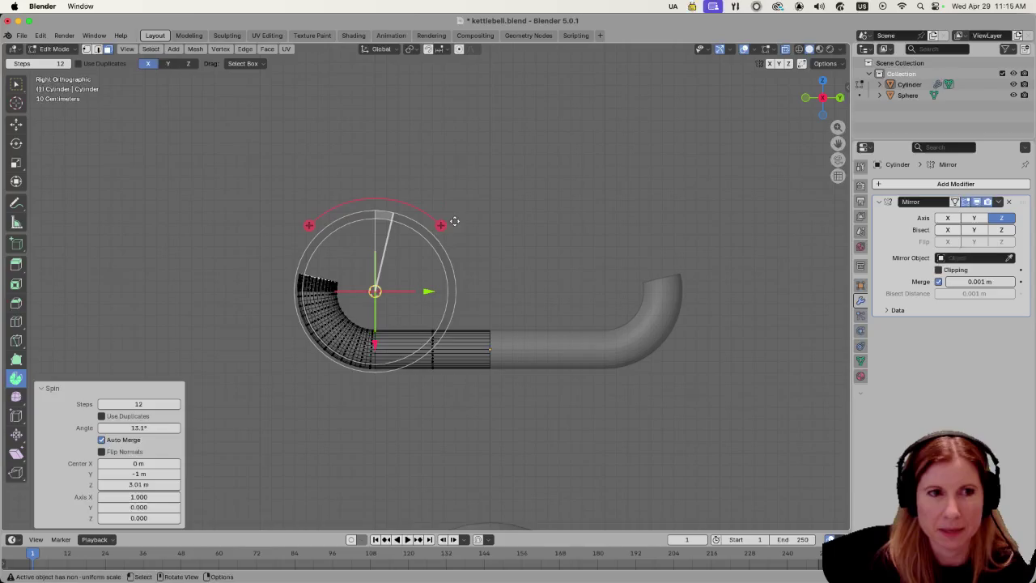
key("alt+a")
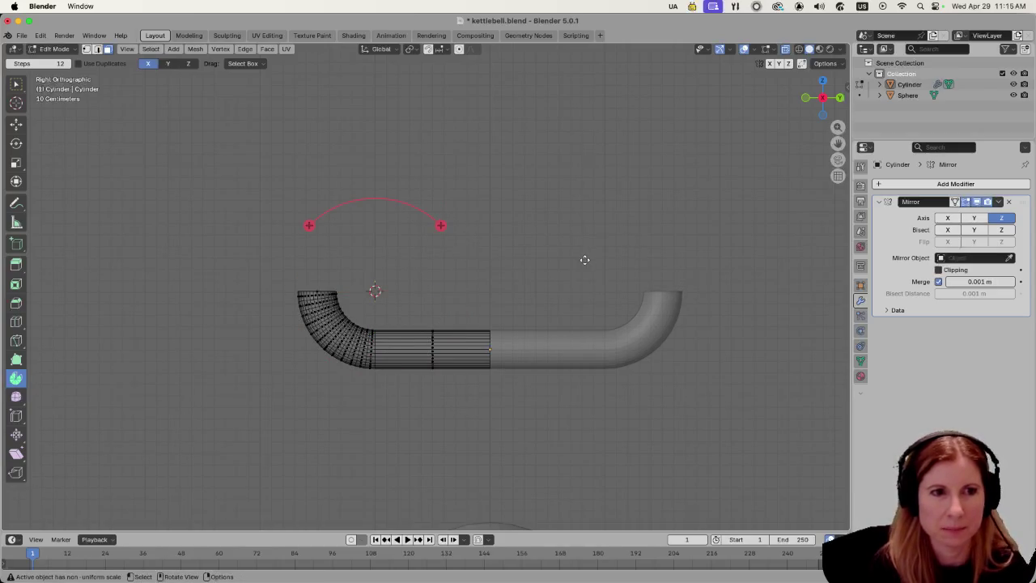
scroll(474, 268, "up", 4)
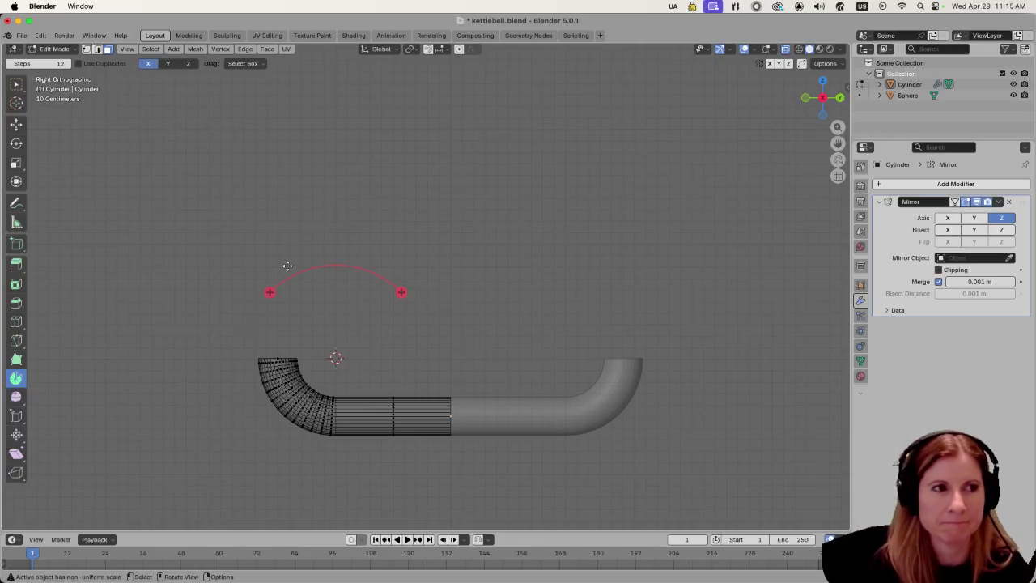
left_click(22, 103)
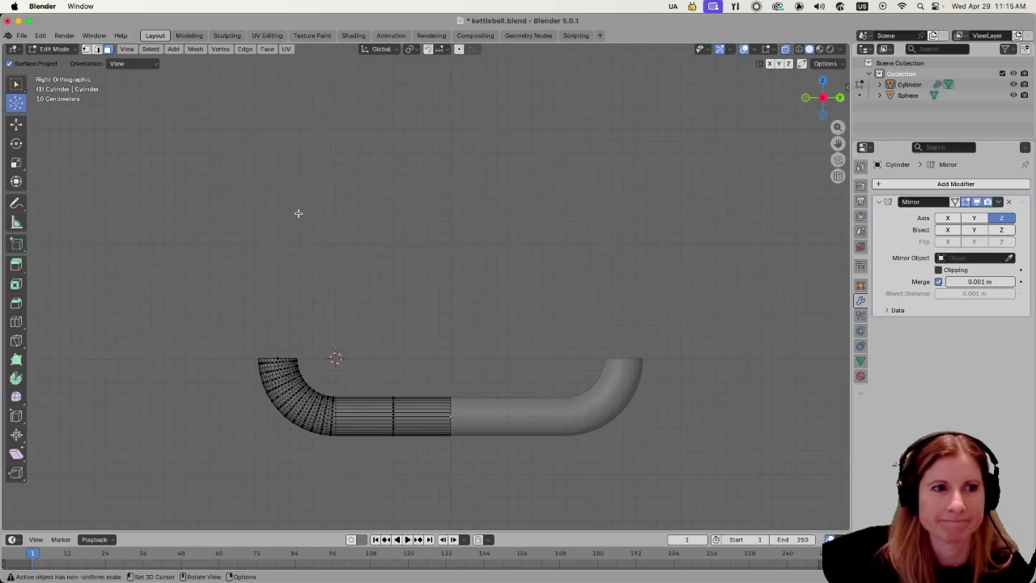
Place the pivot beside the tube and spin its end to bend it.
left_click(260, 198)
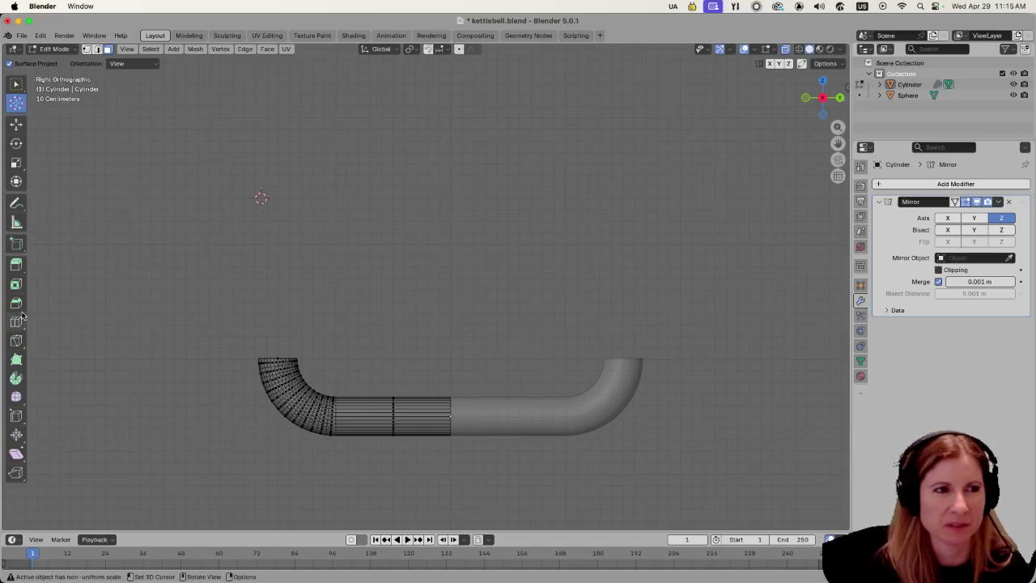
left_click(16, 377)
mouse_move(326, 132)
left_mouse_down()
mouse_move(351, 190)
mouse_move(320, 254)
left_mouse_up()
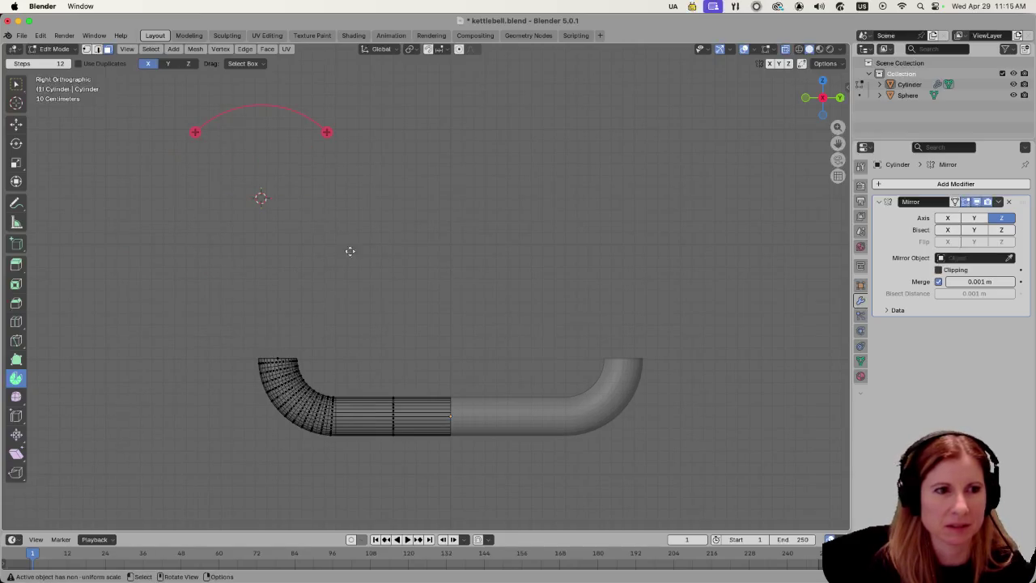
scroll(349, 250, "down", 5)
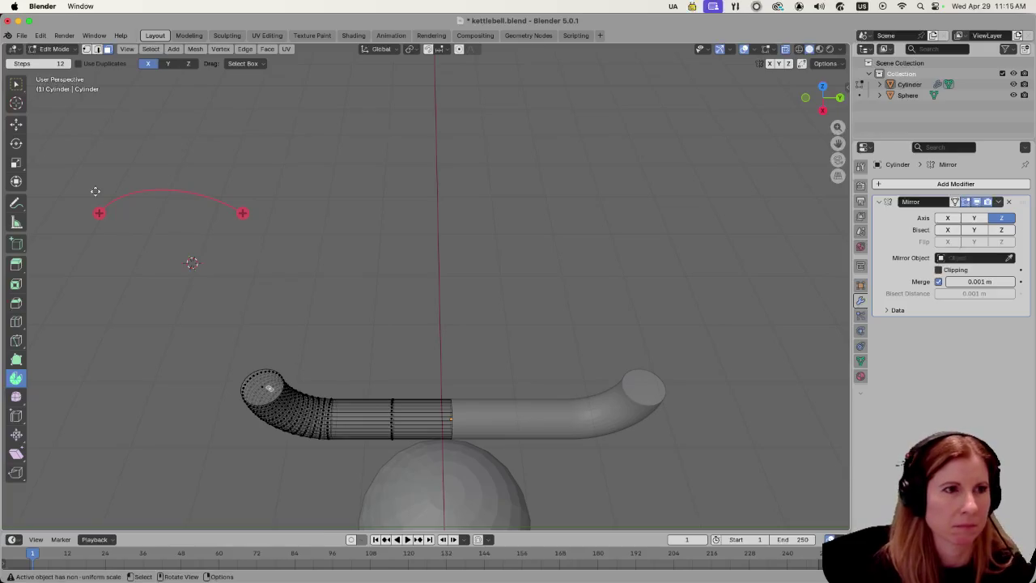
Select the rim of the tube's curved end and preview the handle outside Edit Mode.
left_click(15, 83)
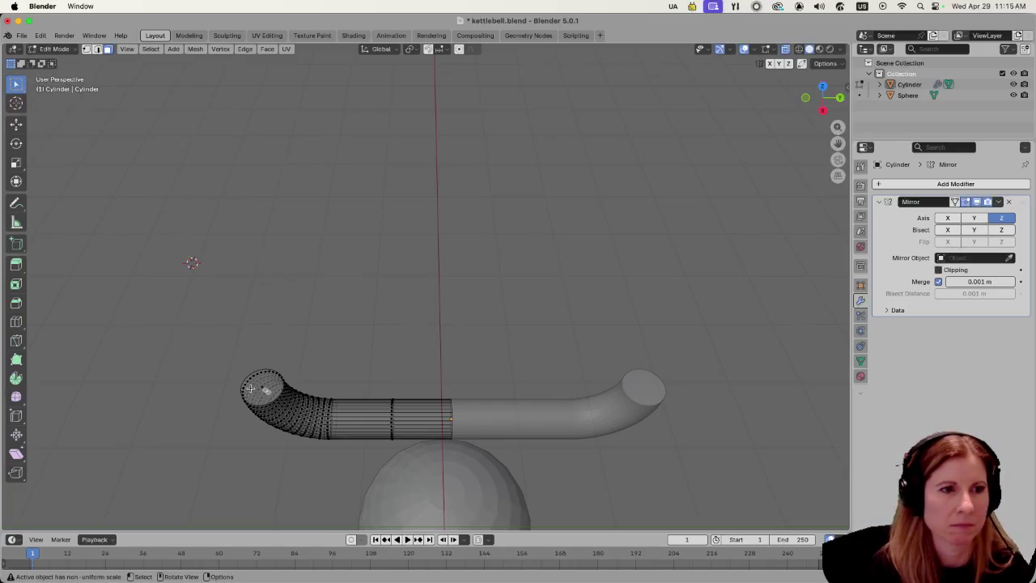
left_click(256, 391)
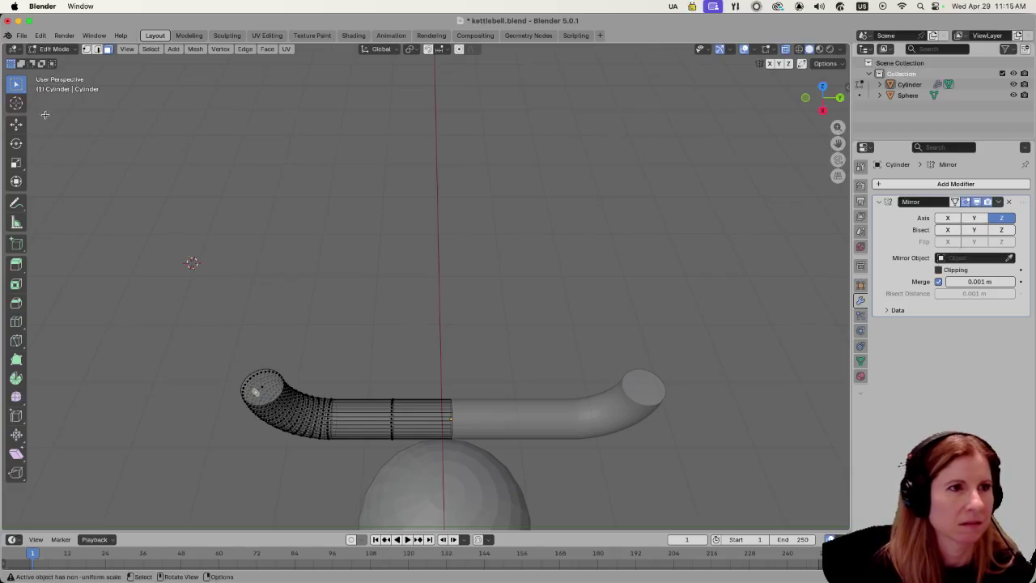
mouse_move(370, 250)
left_mouse_down()
mouse_move(382, 203)
mouse_move(405, 180)
mouse_move(331, 235)
mouse_move(361, 194)
left_mouse_up()
key("Tab")
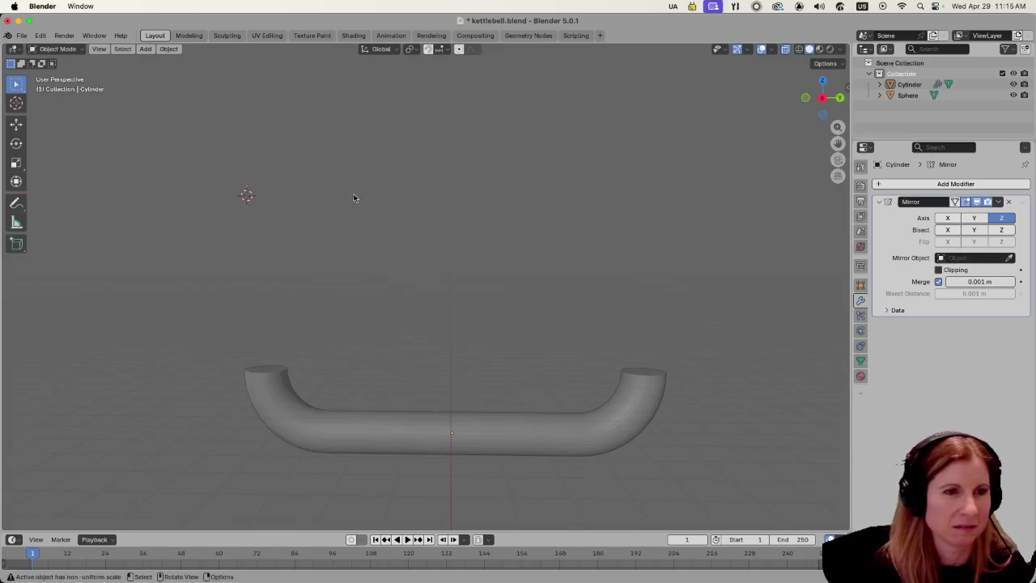
key("Tab")
left_click(275, 369)
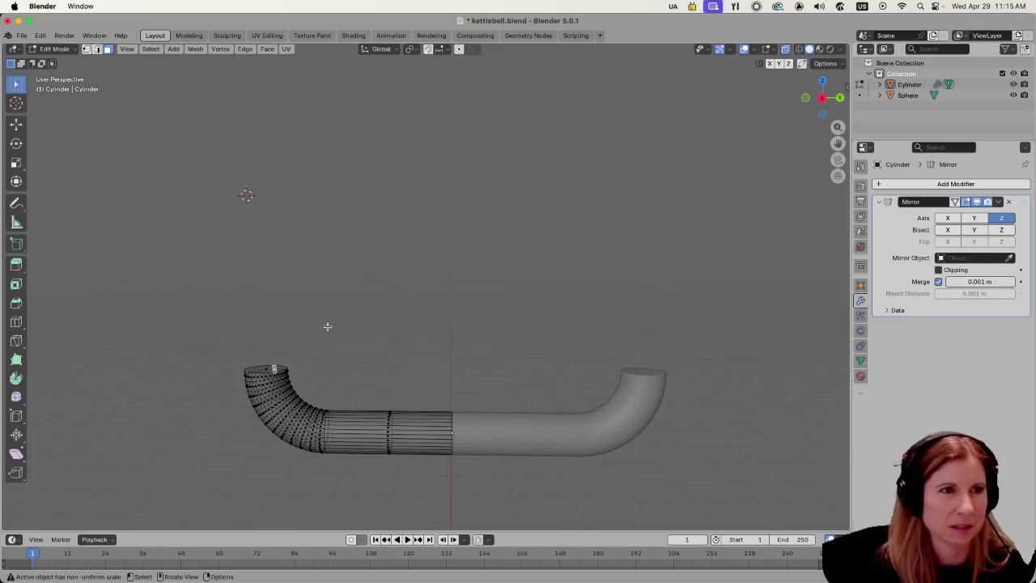
key("Tab")
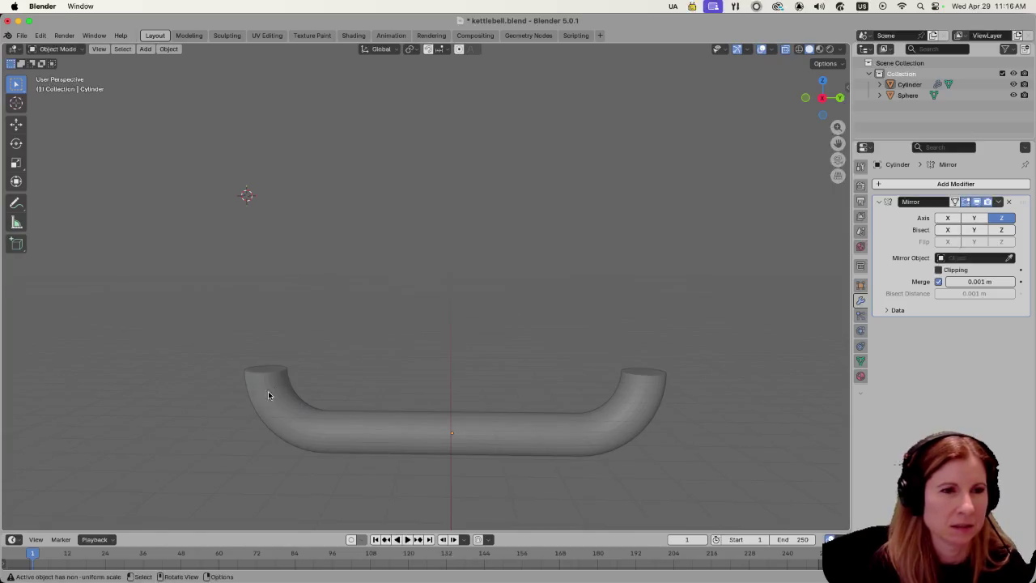
key("Tab")
Select the face on the tube's end cap and turn off X-ray for a solid view.
mouse_move(283, 341)
left_mouse_down()
mouse_move(340, 307)
mouse_move(382, 421)
mouse_move(443, 233)
mouse_move(388, 315)
mouse_move(358, 339)
left_mouse_up()
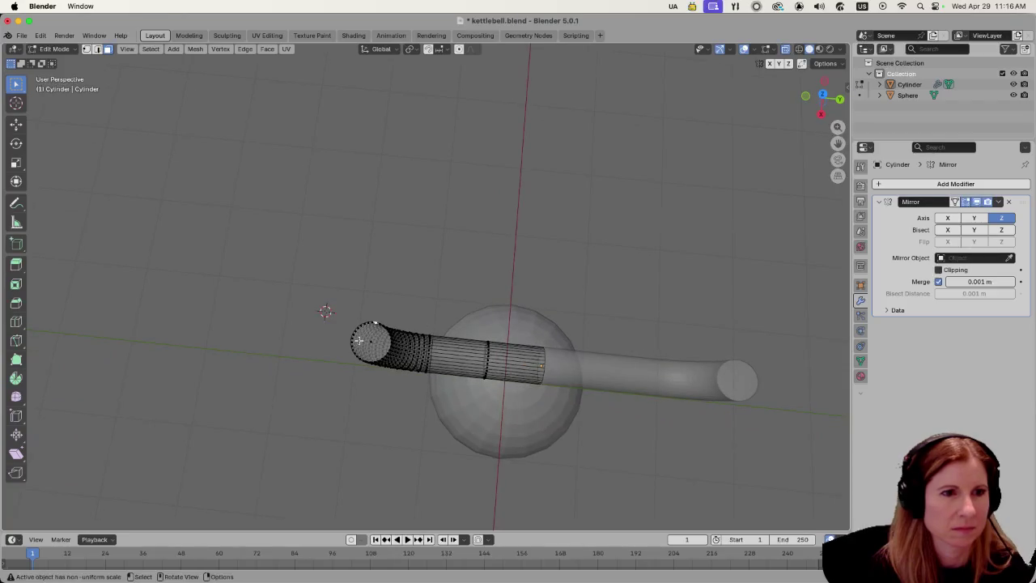
scroll(377, 361, "up", 6)
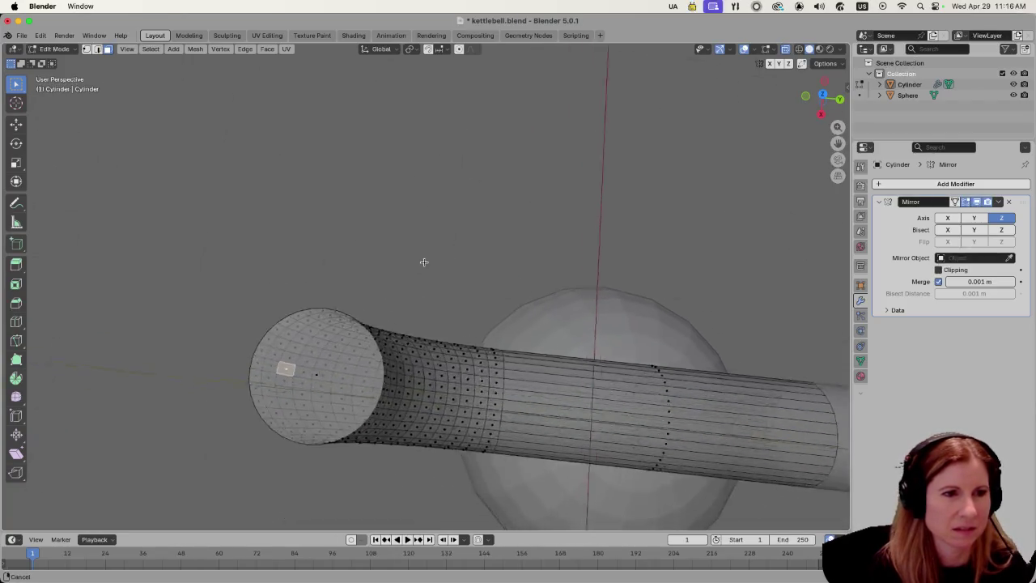
left_click(314, 175)
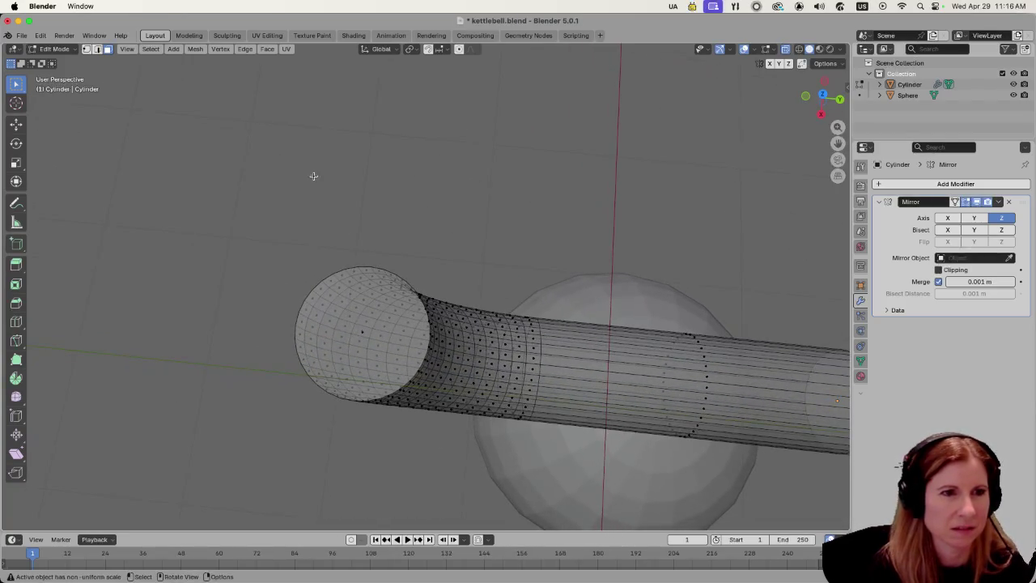
left_click(362, 330)
scroll(403, 225, "down", 5)
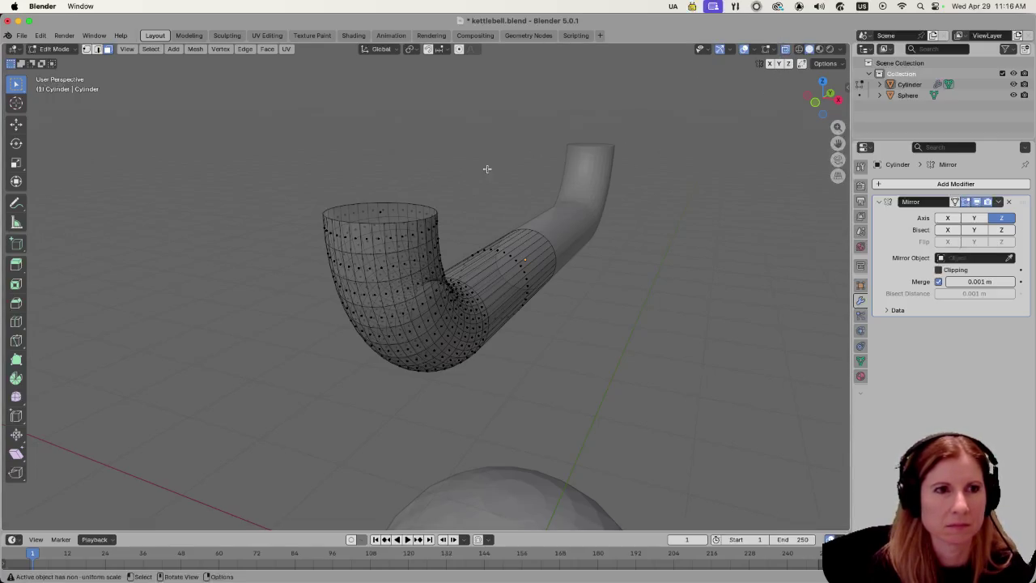
left_click(785, 49)
scroll(588, 346, "up", 5)
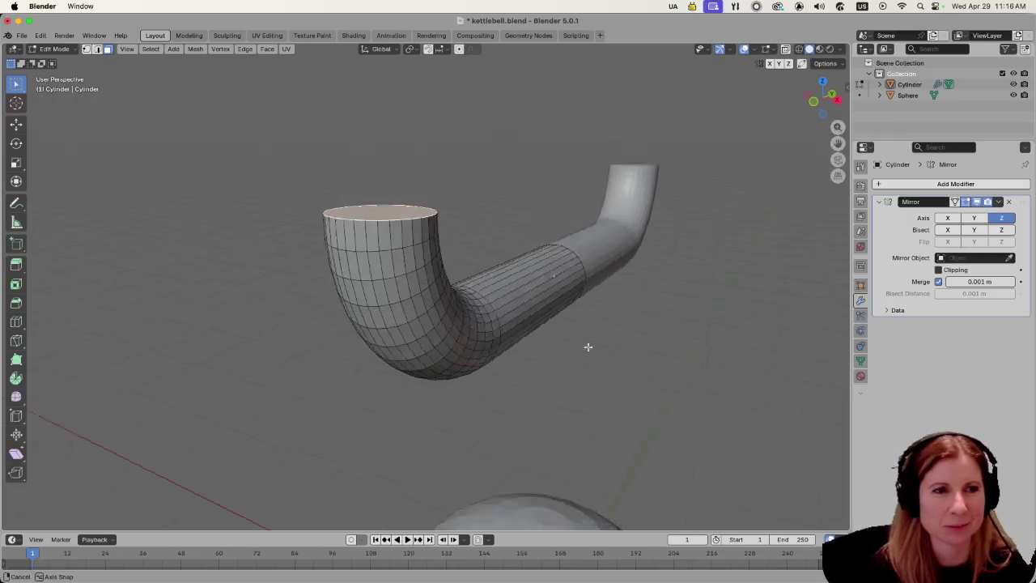
scroll(536, 325, "down", 6)
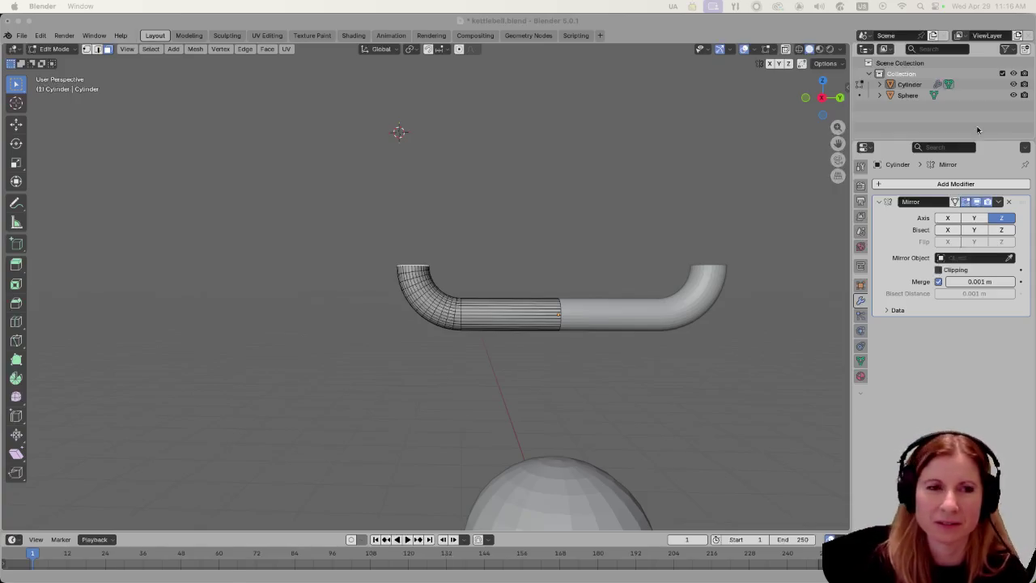
left_click_drag(837, 144, 704, 216)
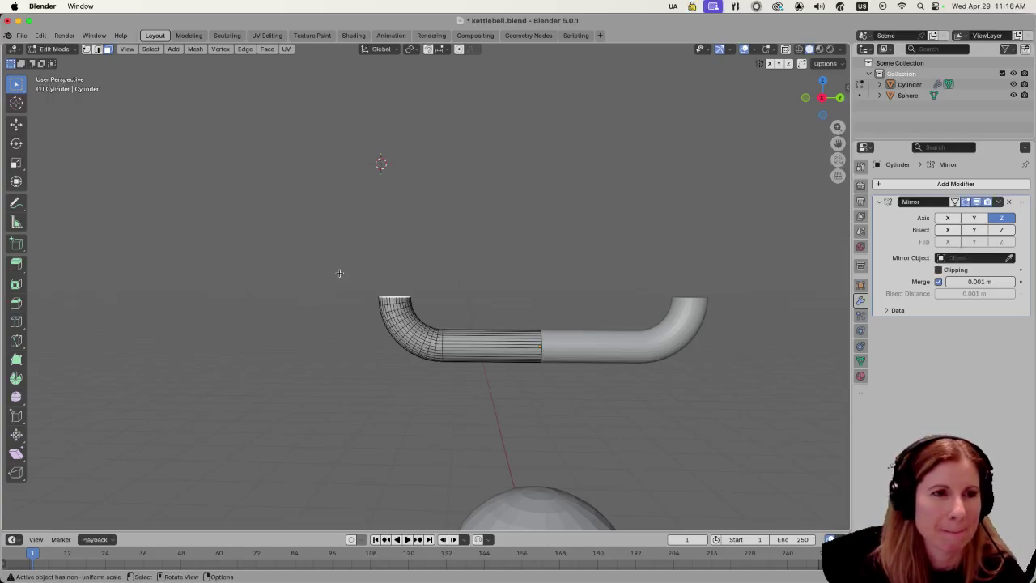
left_click(16, 378)
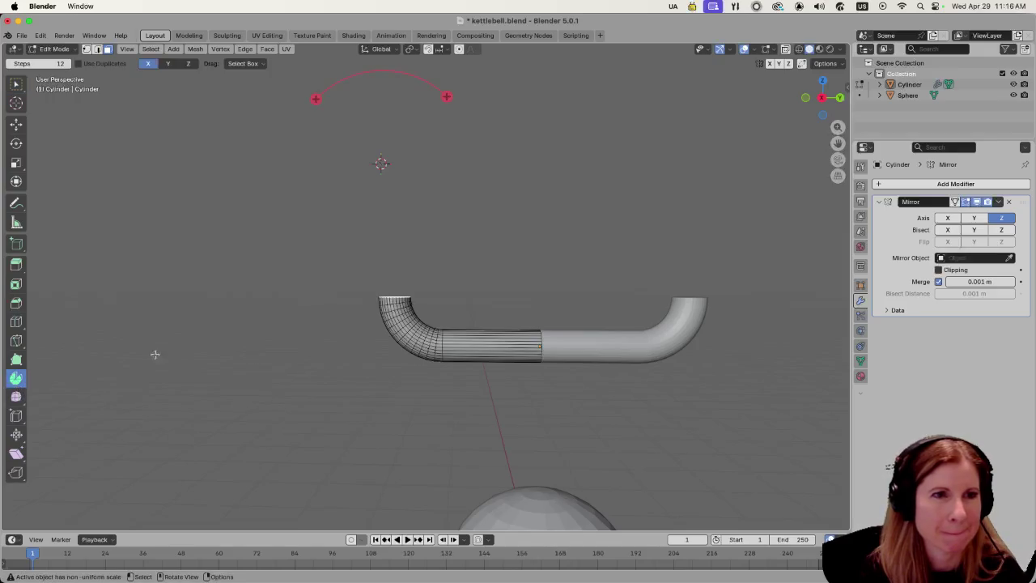
left_click_drag(447, 97, 463, 109)
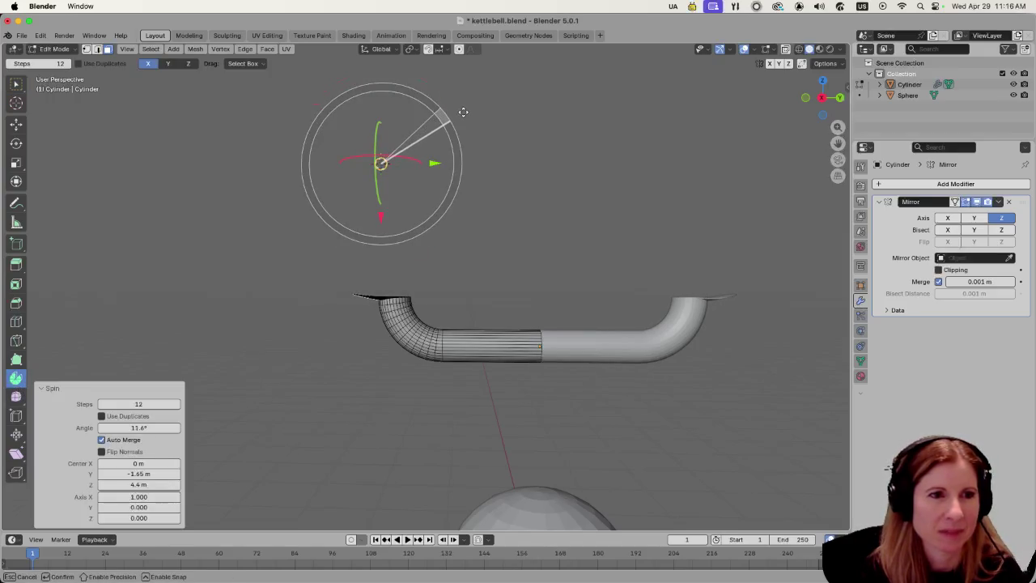
key("ctrl+z")
scroll(491, 275, "up", 3)
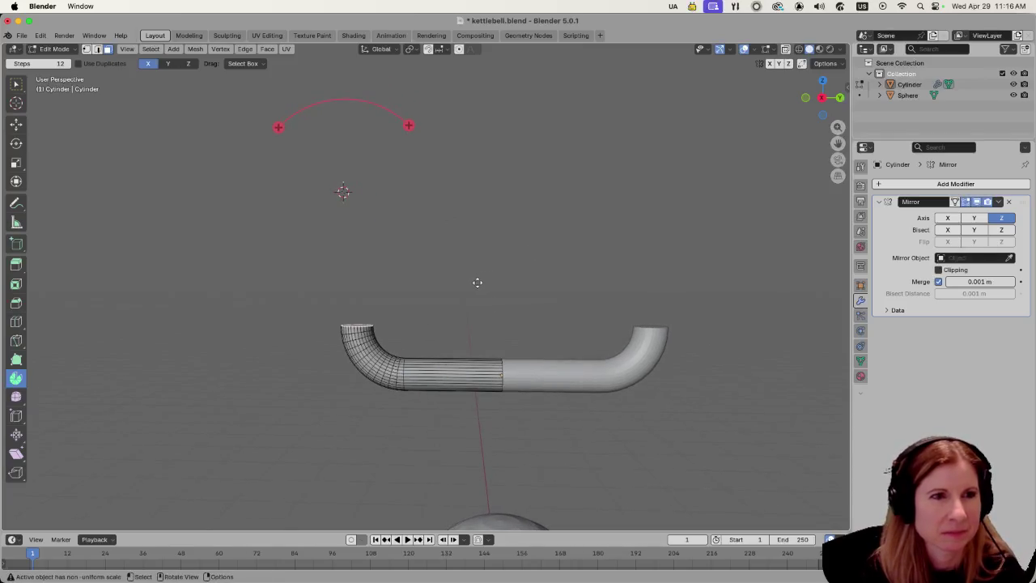
left_click(16, 103)
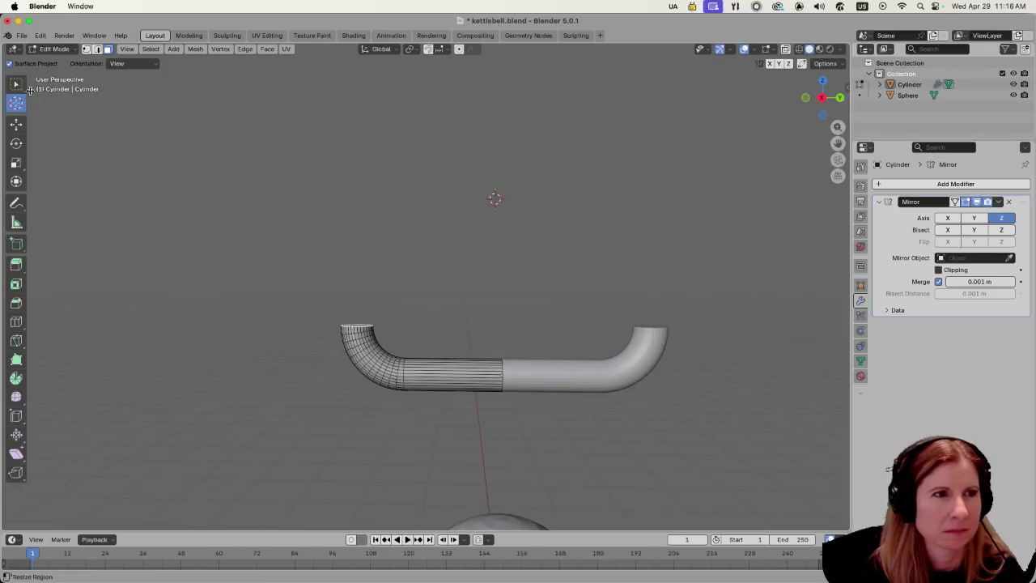
left_click(16, 378)
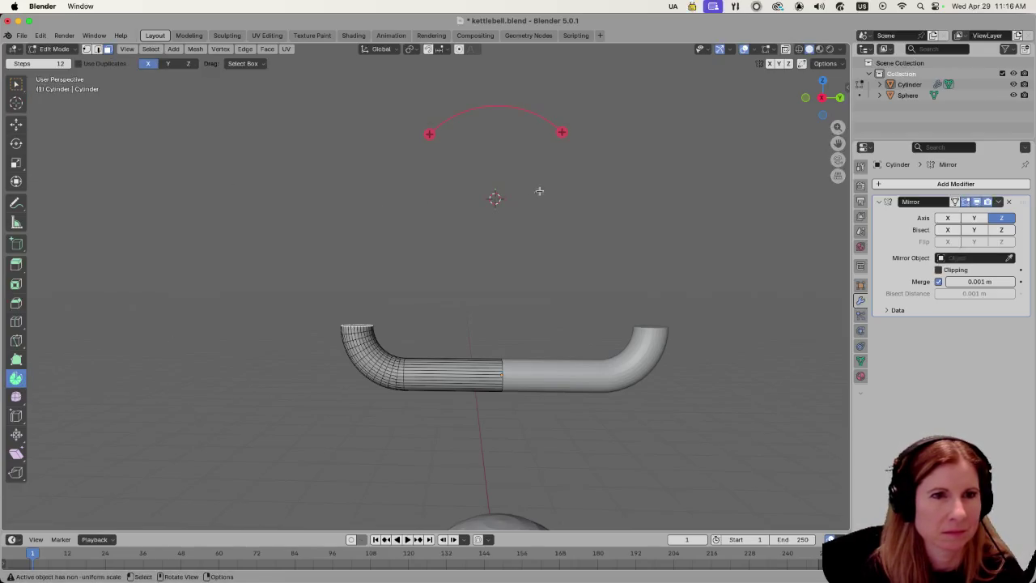
mouse_move(559, 132)
left_mouse_down()
mouse_move(577, 157)
mouse_move(496, 122)
left_mouse_up()
key("Escape")
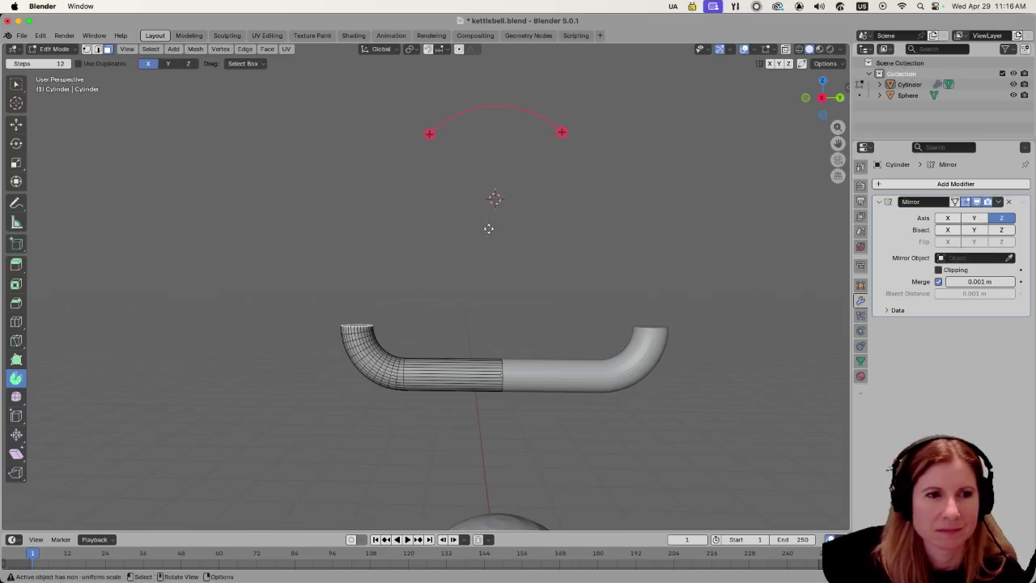
scroll(488, 228, "up", 3)
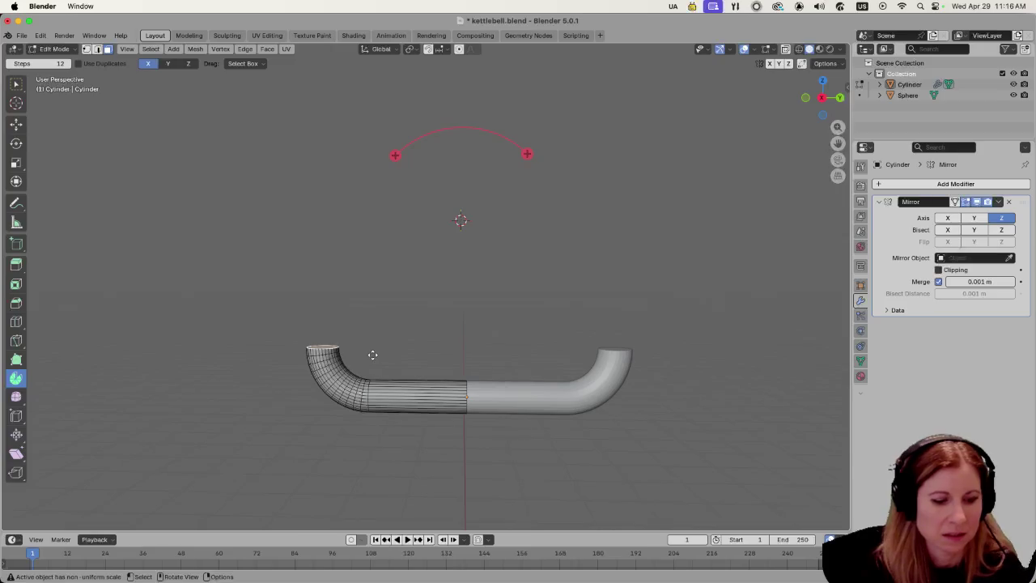
Extrude both end faces up 1.5552 m into arms and start moving their tops along Y.
key("e")
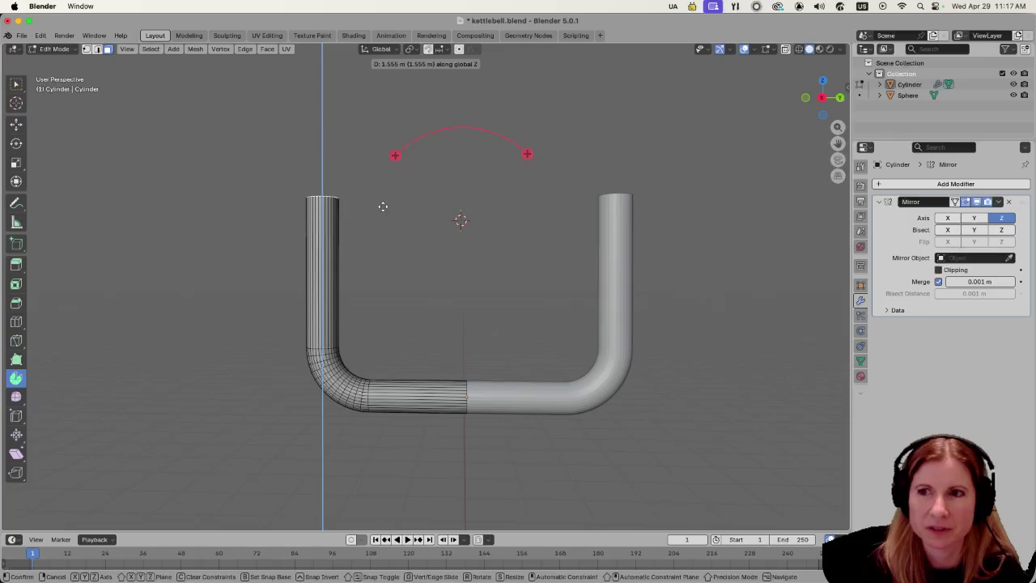
left_click(382, 207)
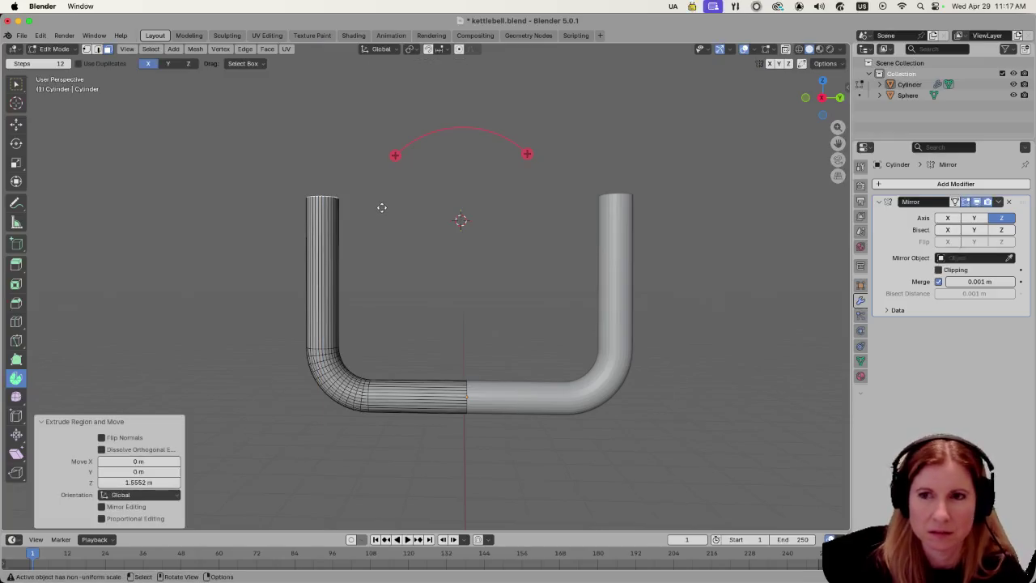
key("g")
key("y")
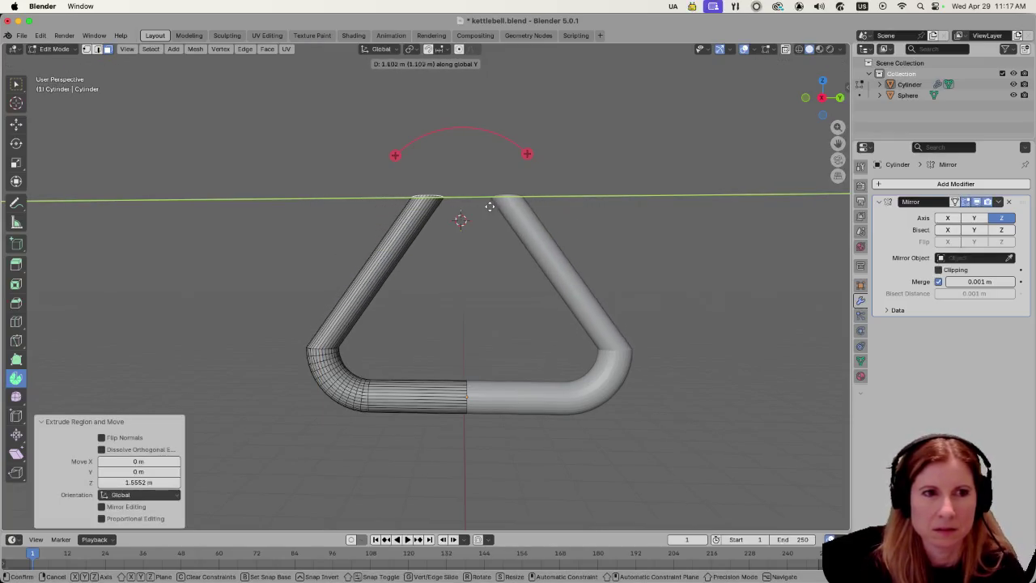
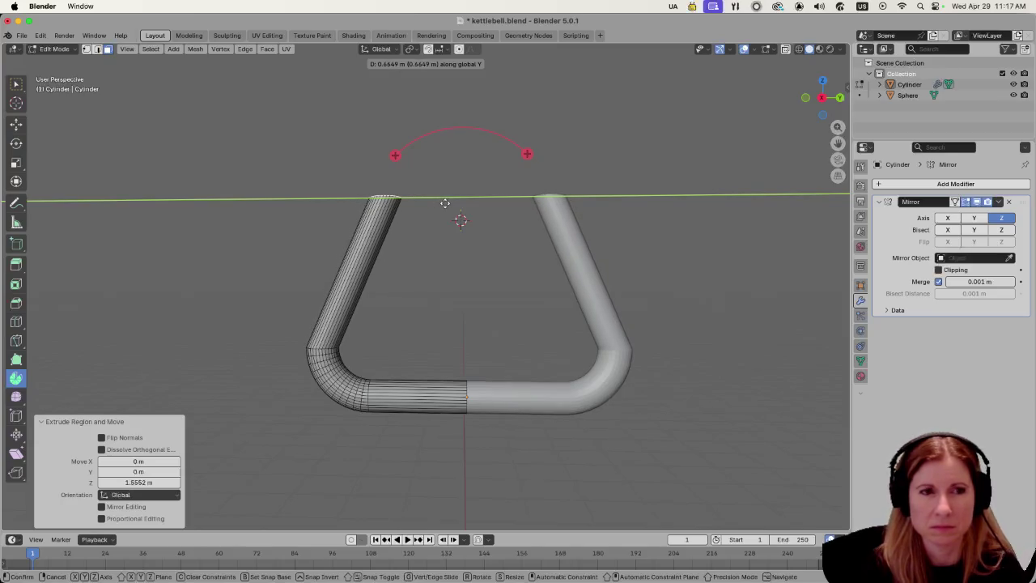
Confirm spreading the handle arms 0.69307 m apart along Y.
left_click(445, 203)
scroll(694, 348, "right", 3)
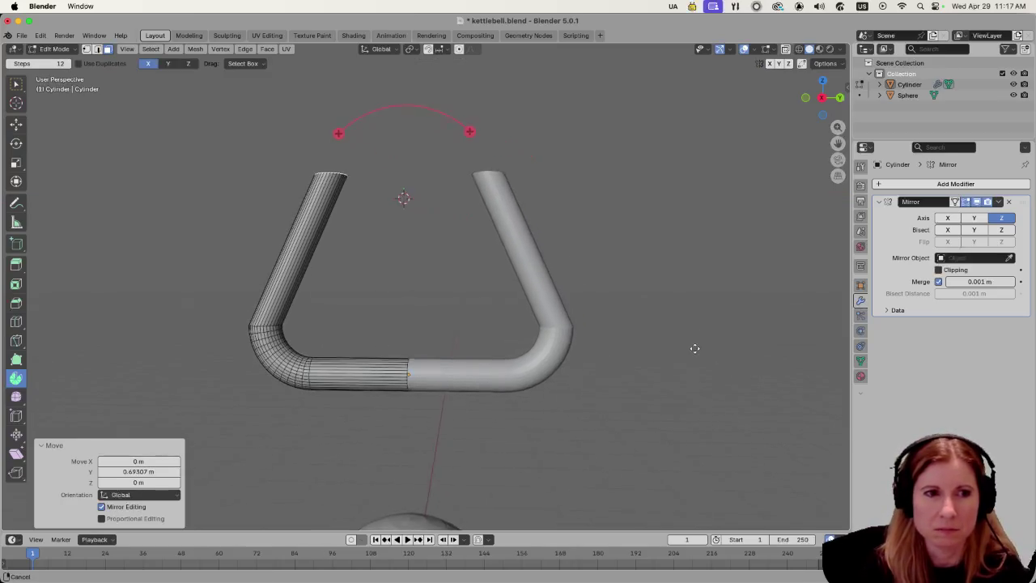
scroll(694, 348, "down", 3)
scroll(526, 405, "up", 4)
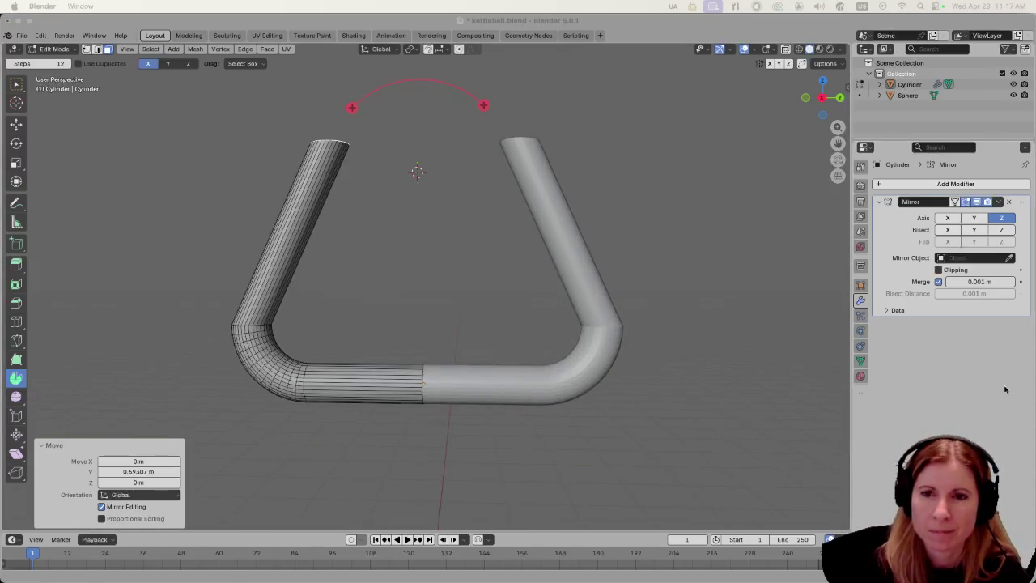
Switch to the Select Box tool and select the left half of the handle.
left_click(694, 251)
scroll(639, 262, "down", 3)
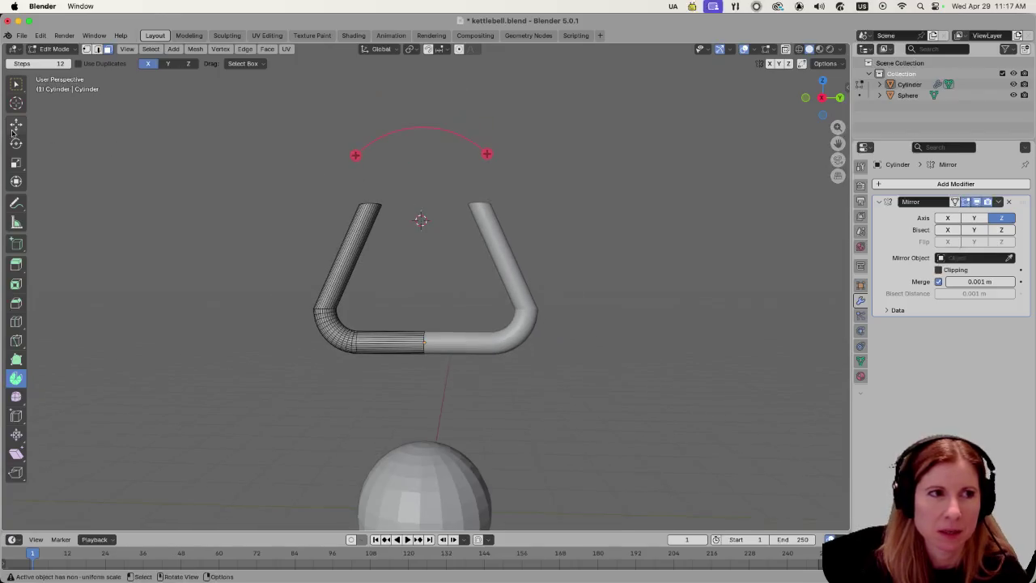
left_click(15, 84)
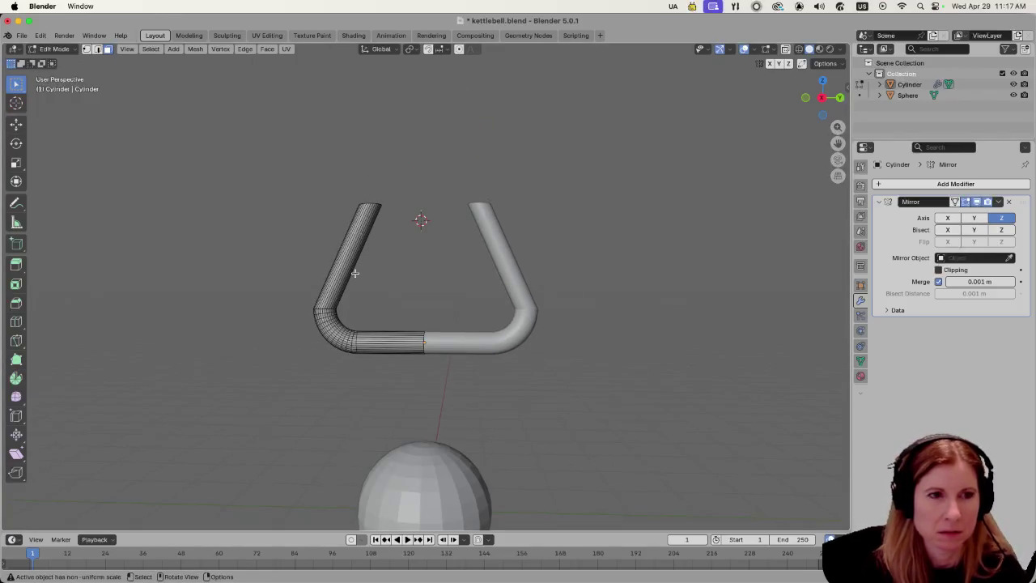
key("a")
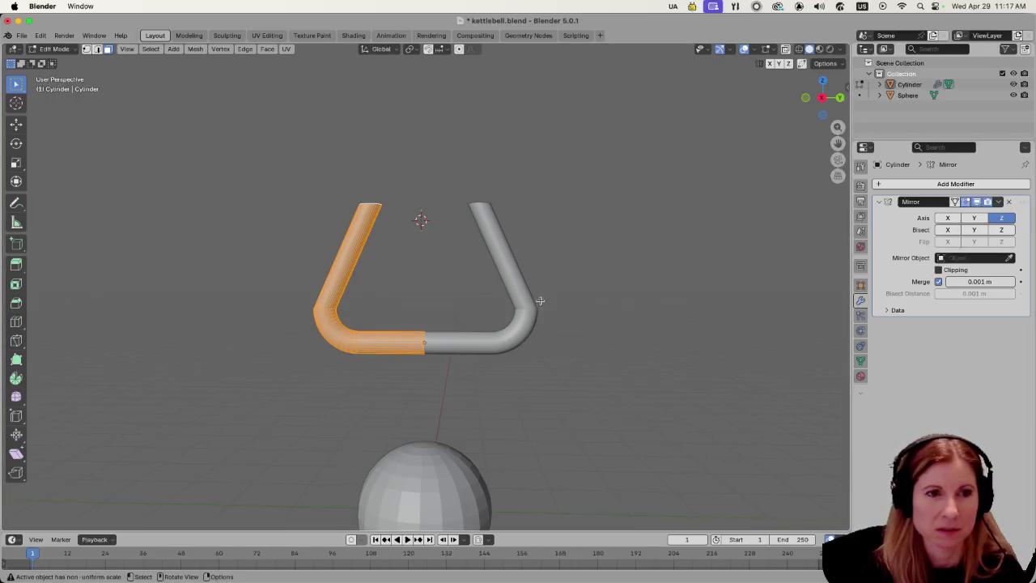
In Object Mode, select only the Cylinder handle and apply its Mirror modifier.
left_click(998, 201)
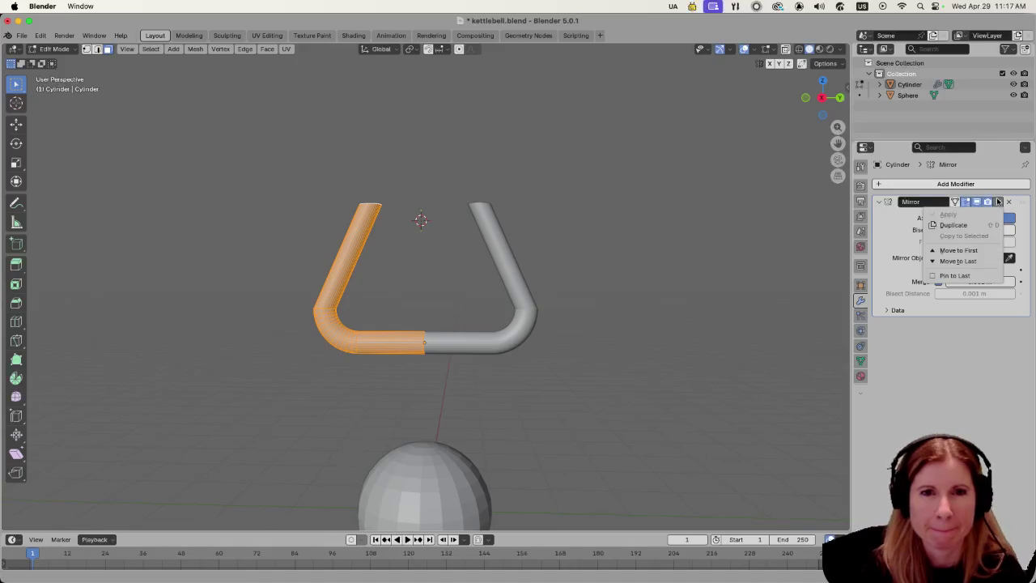
key("Tab")
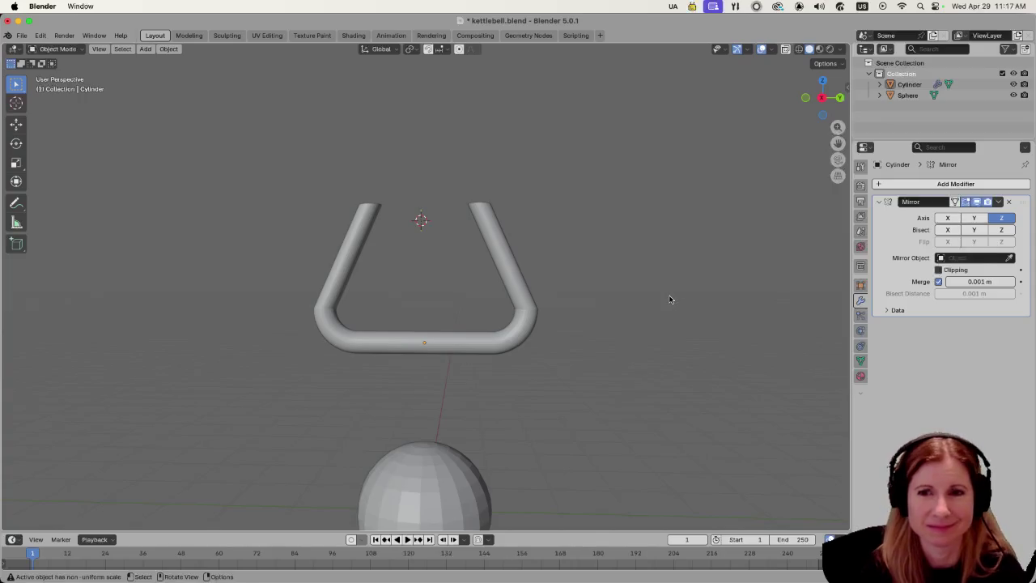
key("a")
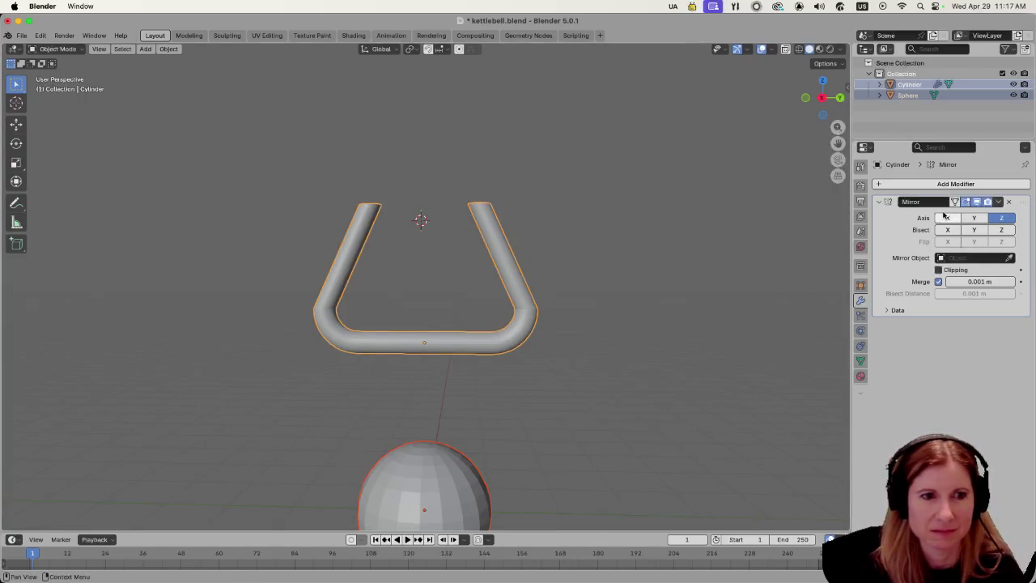
key("alt+a")
left_click(513, 335)
left_click(998, 201)
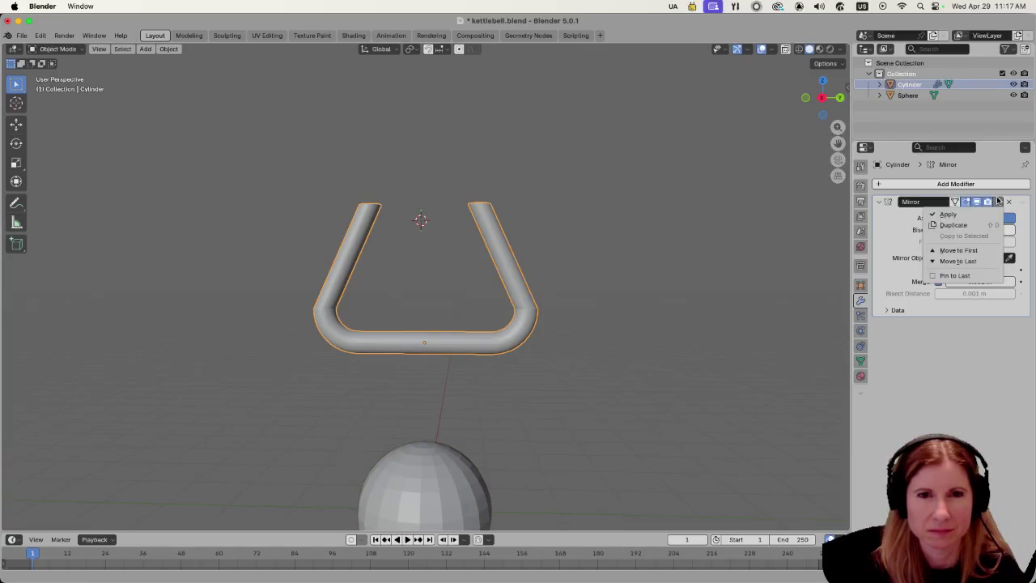
left_click(975, 214)
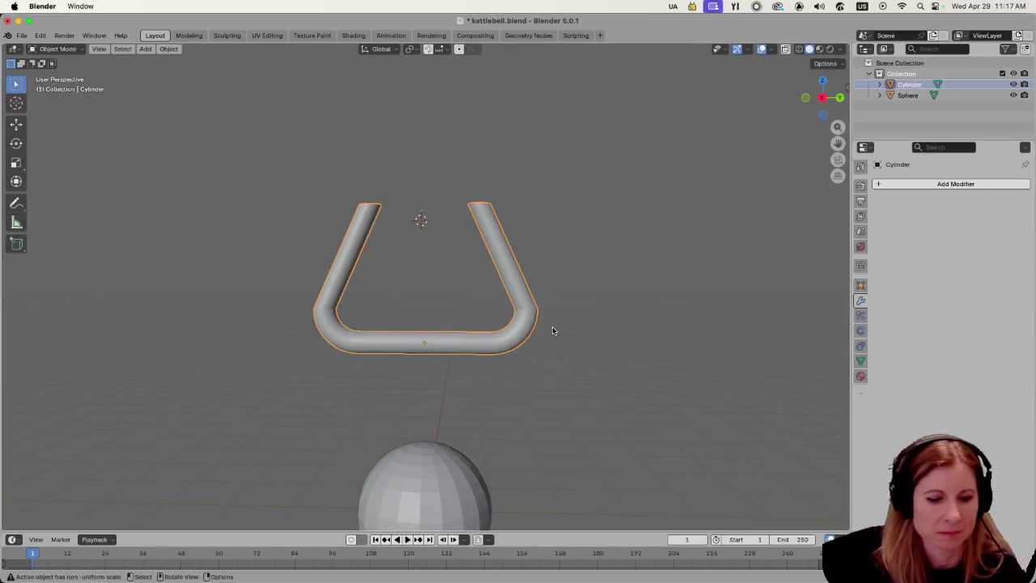
Flip the handle upside down by rotating it 180° about X.
type("rx90")
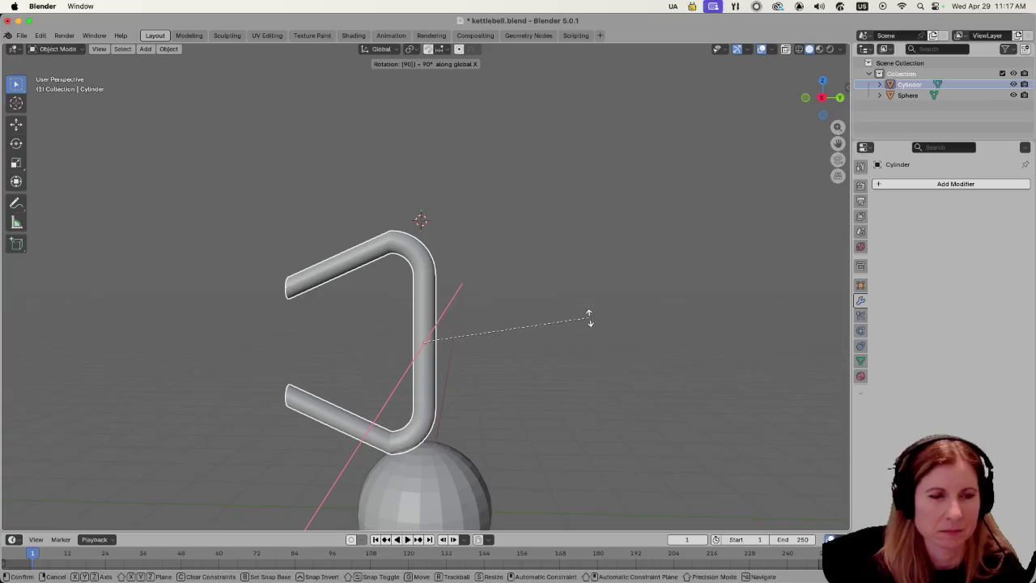
key("Escape")
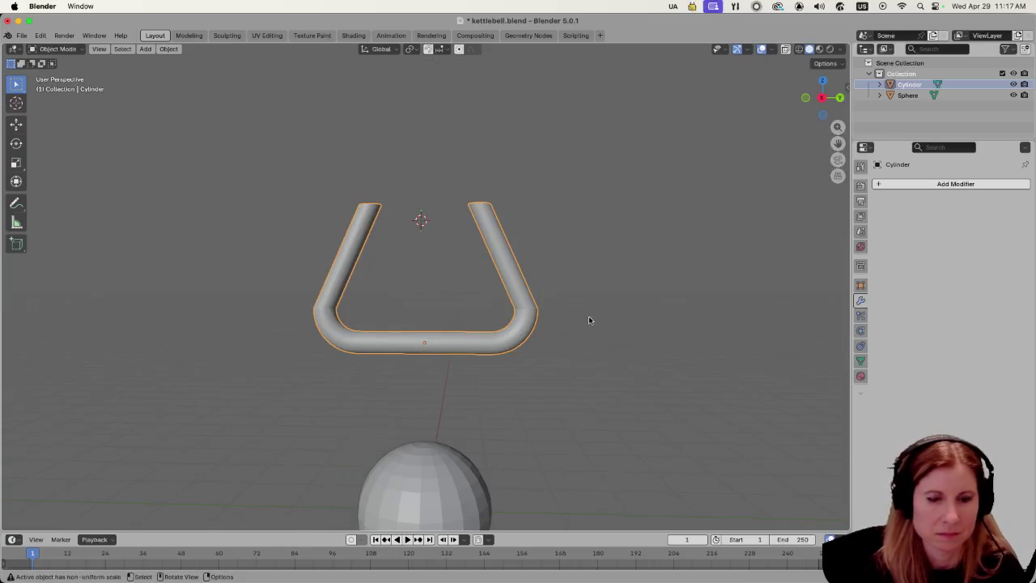
type("rx180")
key("Return")
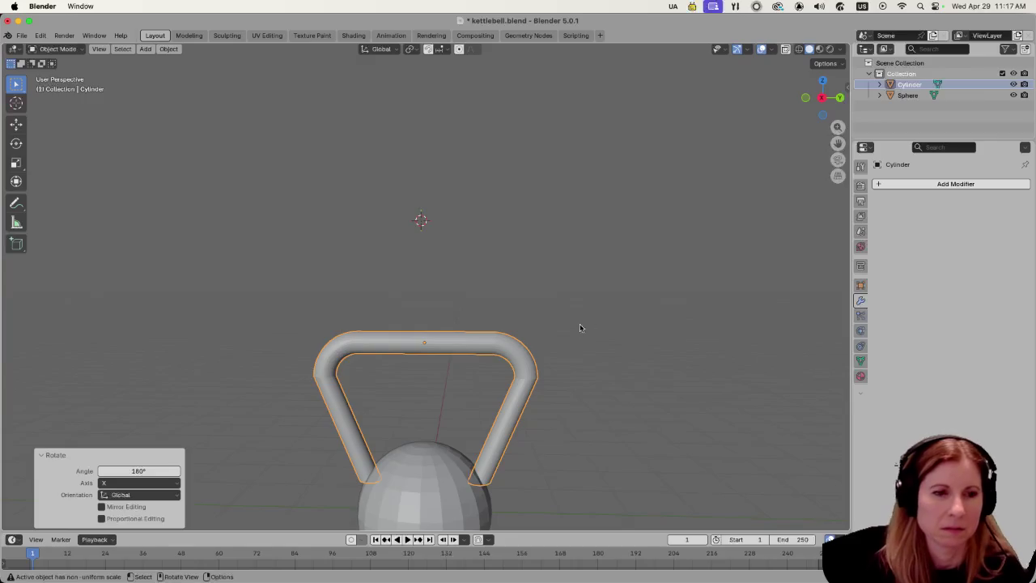
scroll(580, 328, "down", 5)
scroll(507, 394, "up", 3)
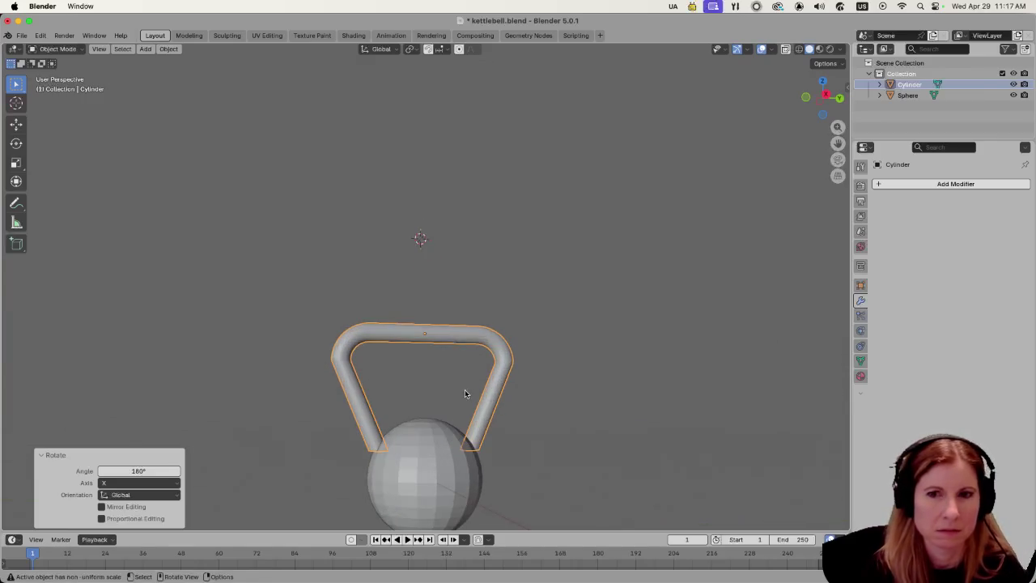
scroll(607, 294, "down", 3)
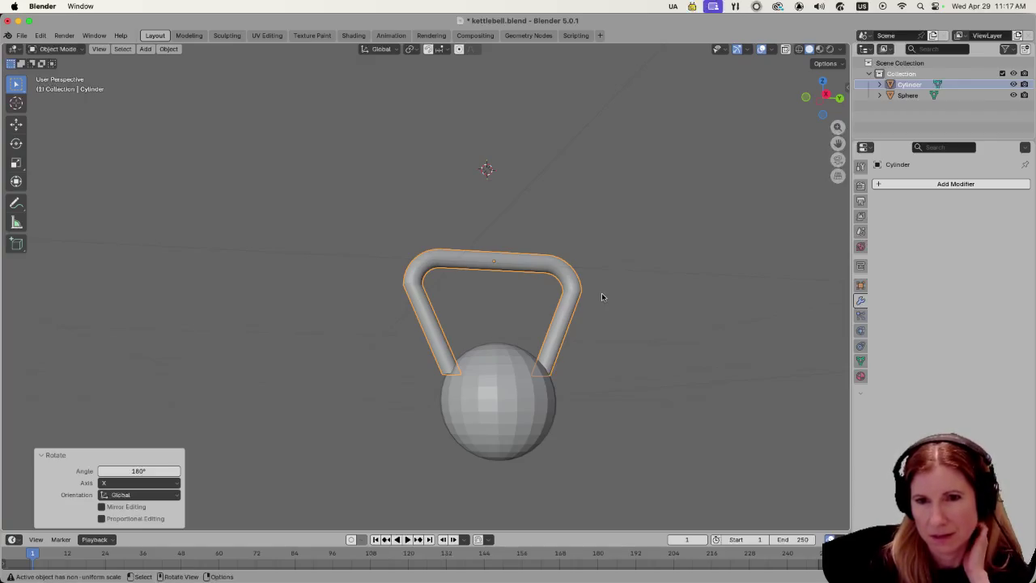
scroll(556, 332, "up", 3)
scroll(674, 350, "left", 2)
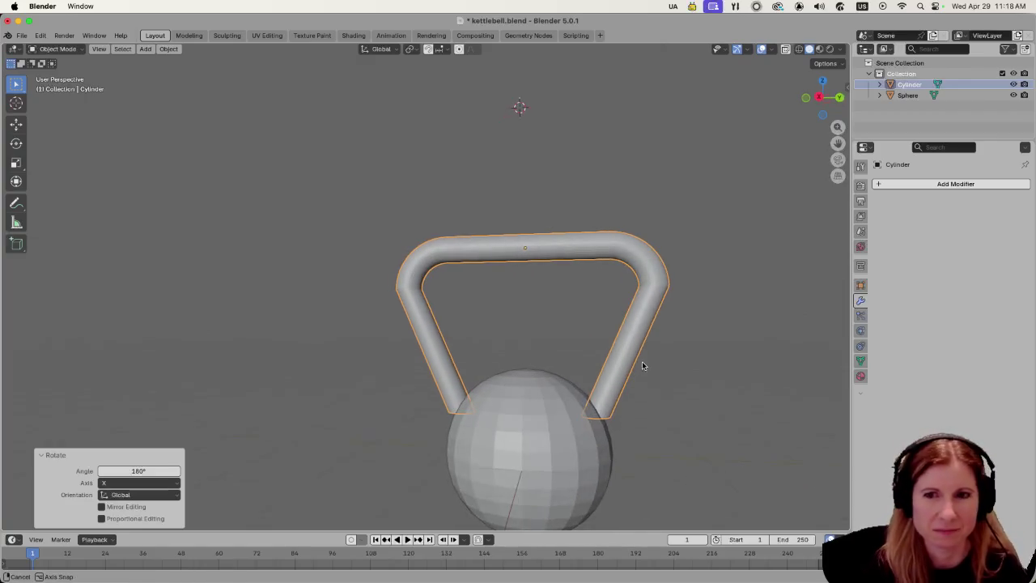
scroll(675, 352, "right", 2)
Scale the handle down uniformly to about 0.641 and deselect it.
key("s")
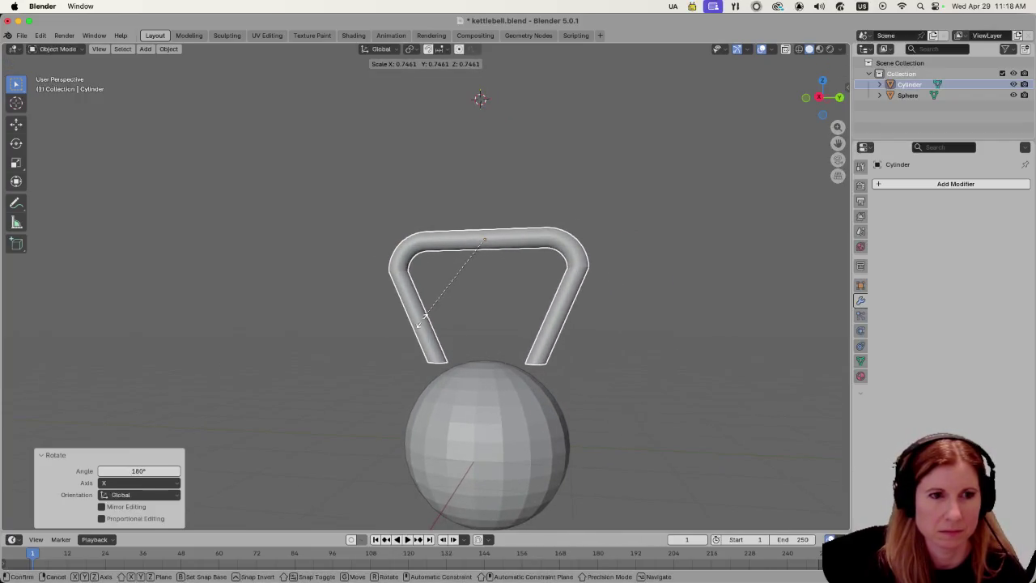
left_click(424, 295)
scroll(591, 323, "left", 3)
left_click(677, 322)
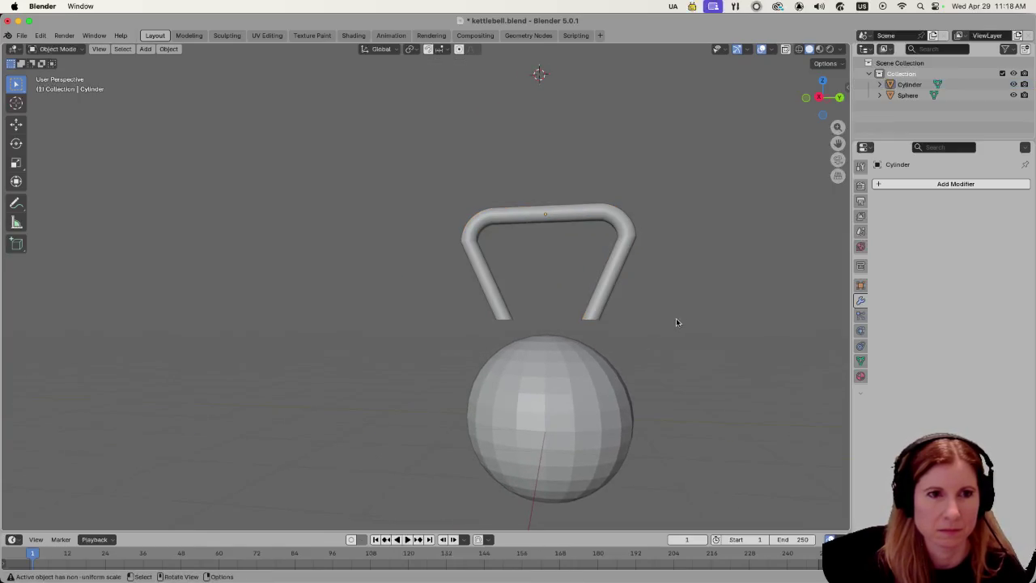
scroll(663, 325, "left", 3)
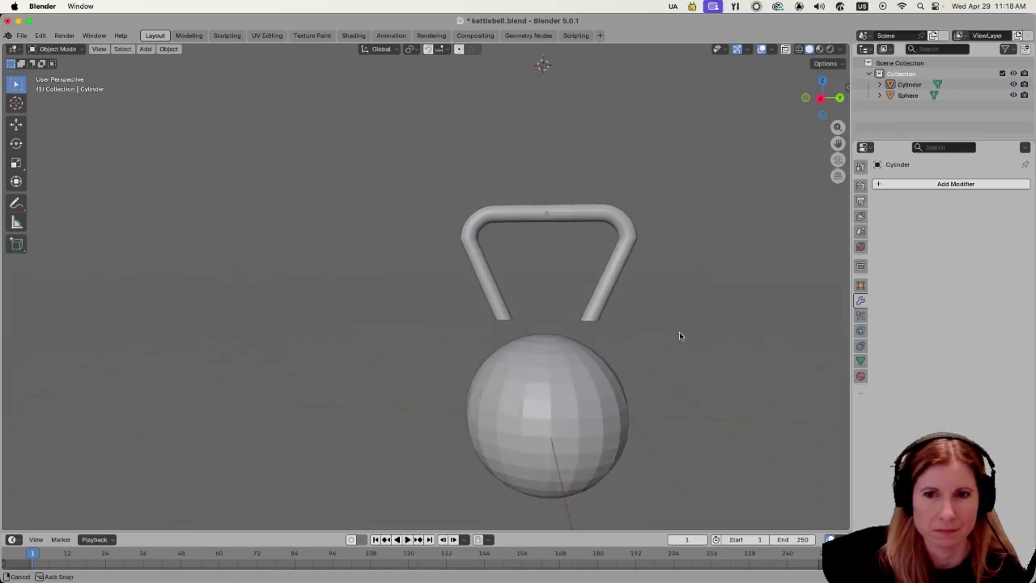
scroll(691, 247, "right", 3)
Move the handle straight down to Z -0.83 m so its arms sink into the sphere.
left_click(547, 238)
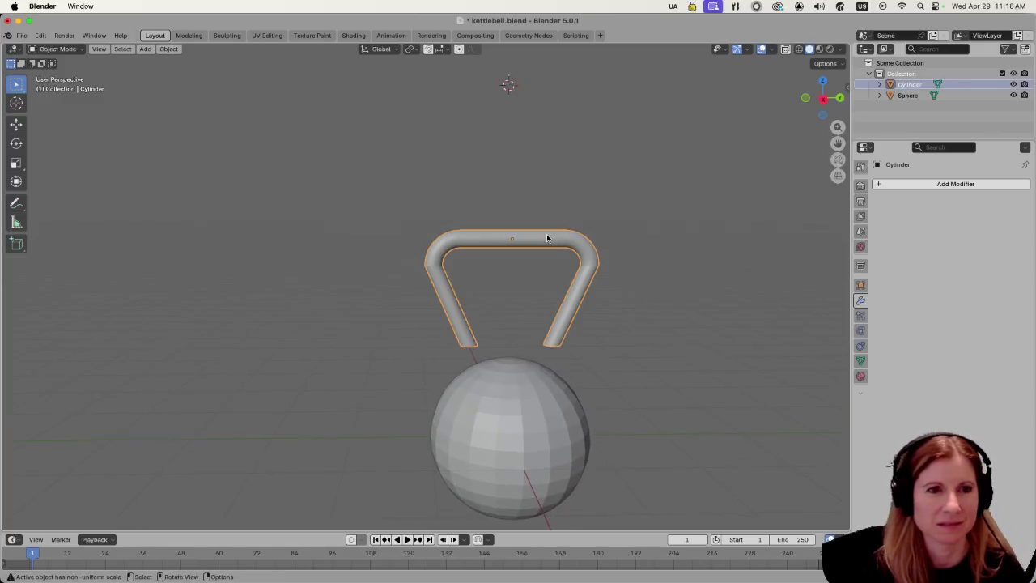
key("g")
key("z")
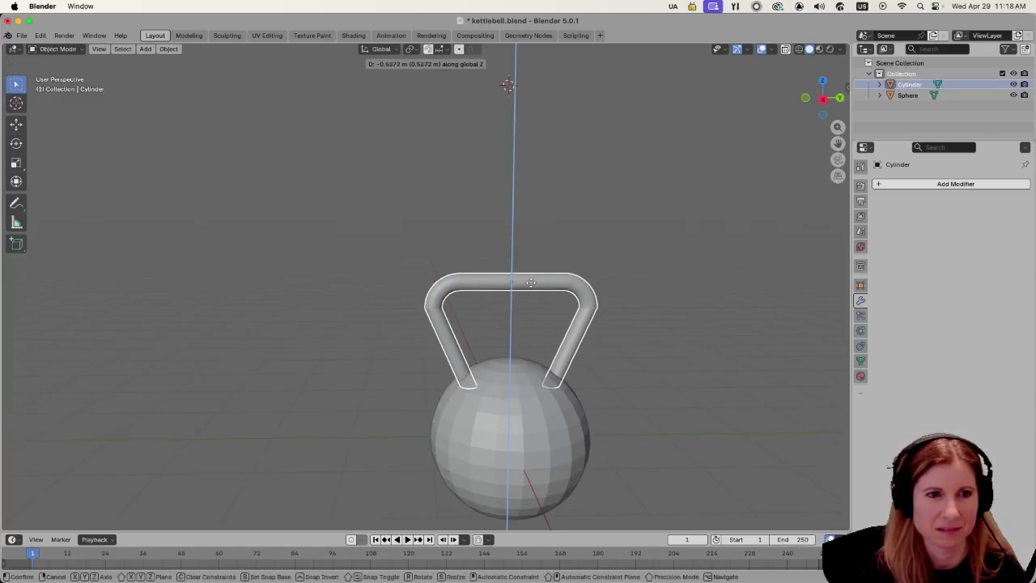
left_click(628, 345)
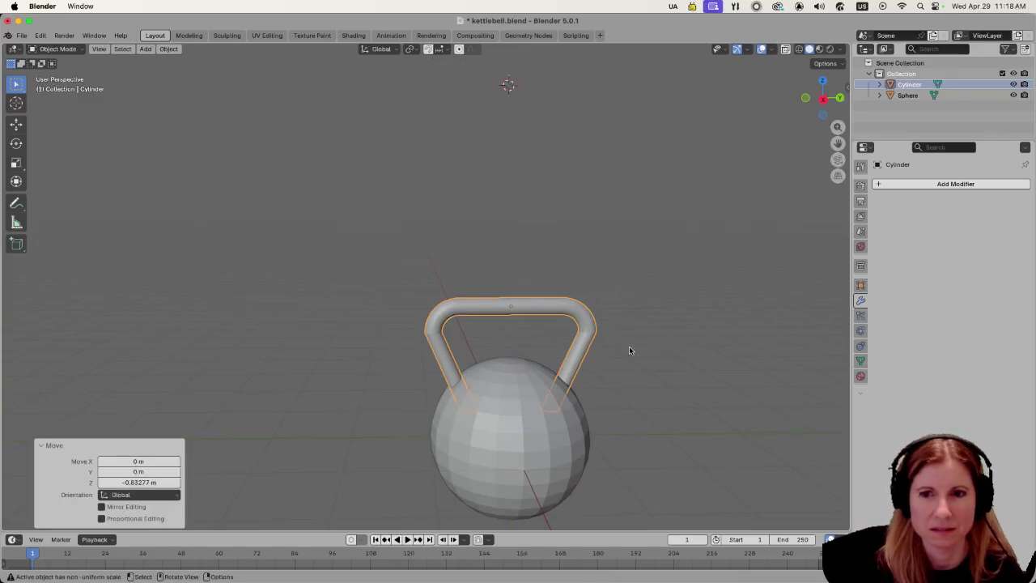
scroll(648, 327, "up", 3)
left_click(659, 368)
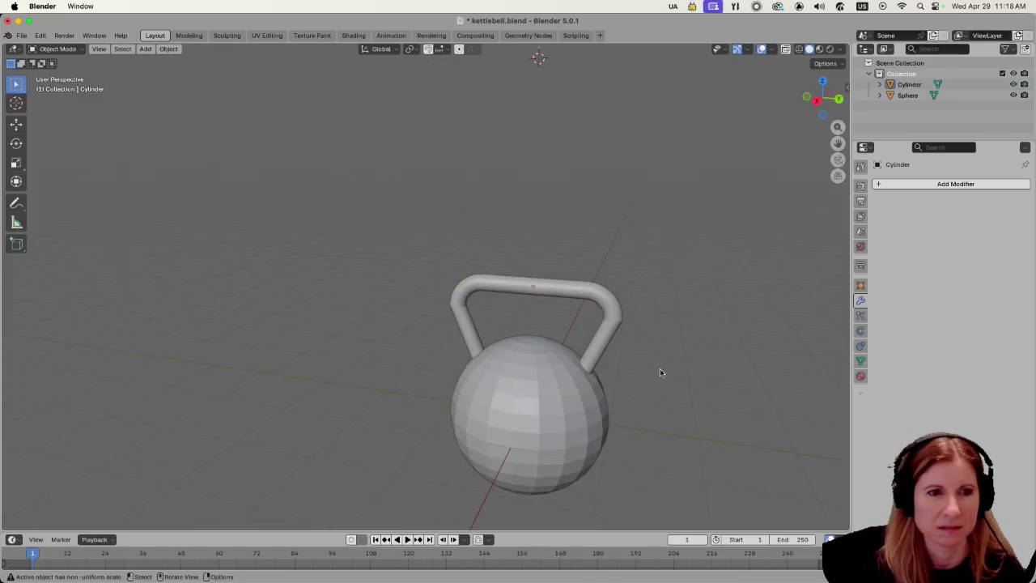
Orbit around the kettlebell to check it from the side, then reselect the handle.
mouse_move(610, 383)
left_mouse_down()
mouse_move(622, 377)
mouse_move(543, 395)
left_mouse_up()
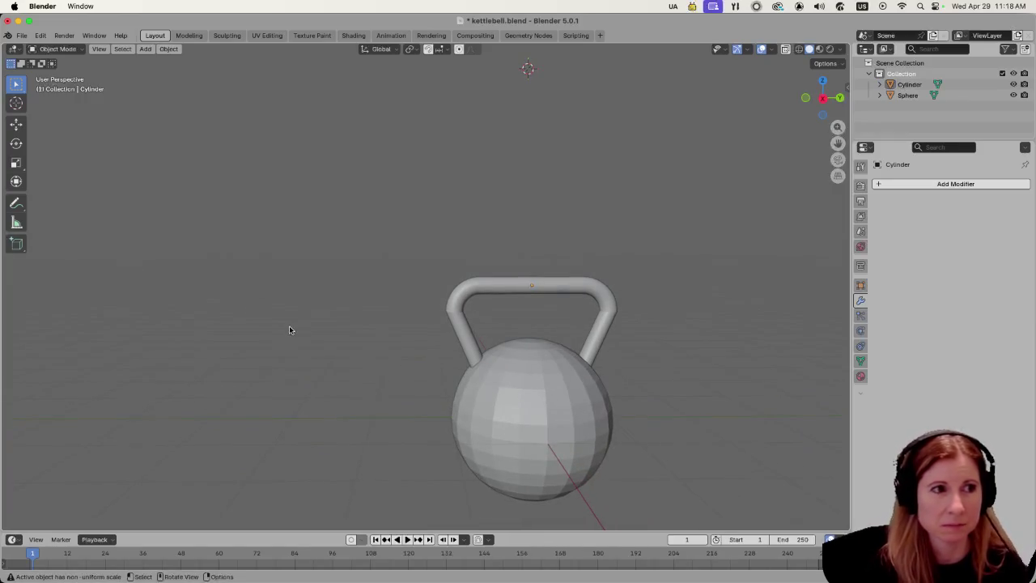
mouse_move(383, 338)
left_mouse_down()
mouse_move(483, 342)
mouse_move(494, 365)
mouse_move(338, 348)
mouse_move(451, 337)
left_mouse_up()
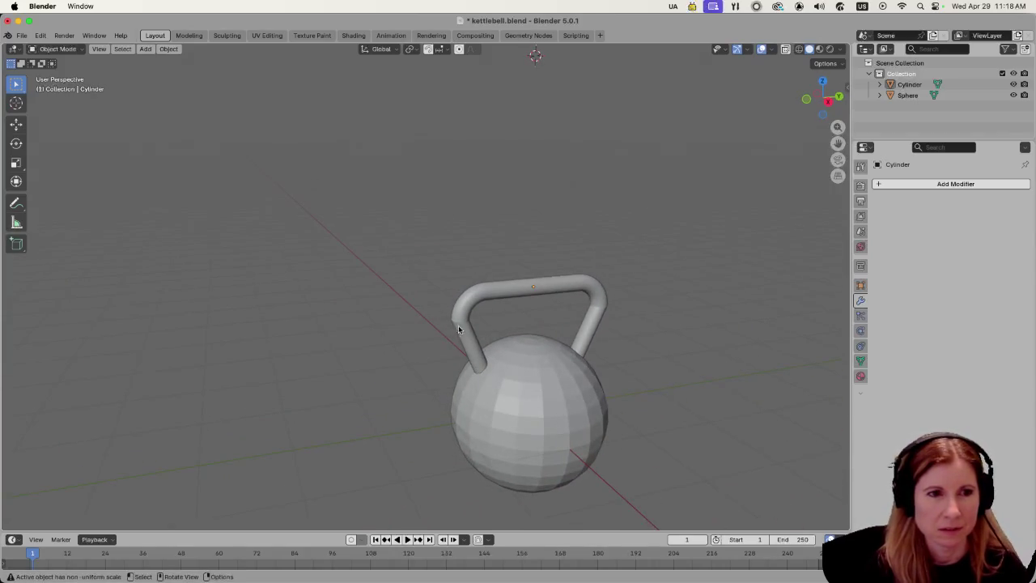
scroll(468, 357, "up", 6)
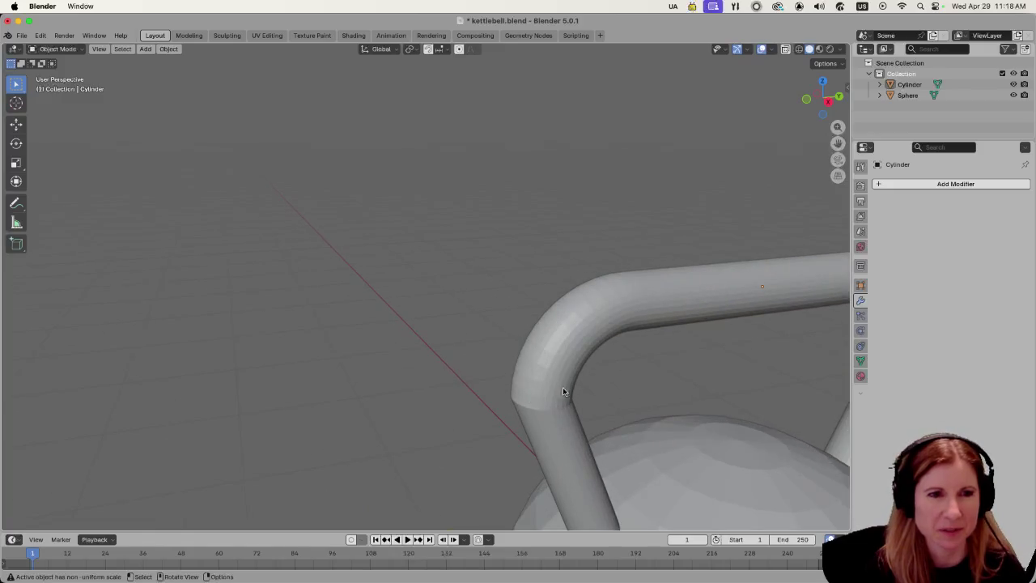
scroll(529, 391, "down", 8)
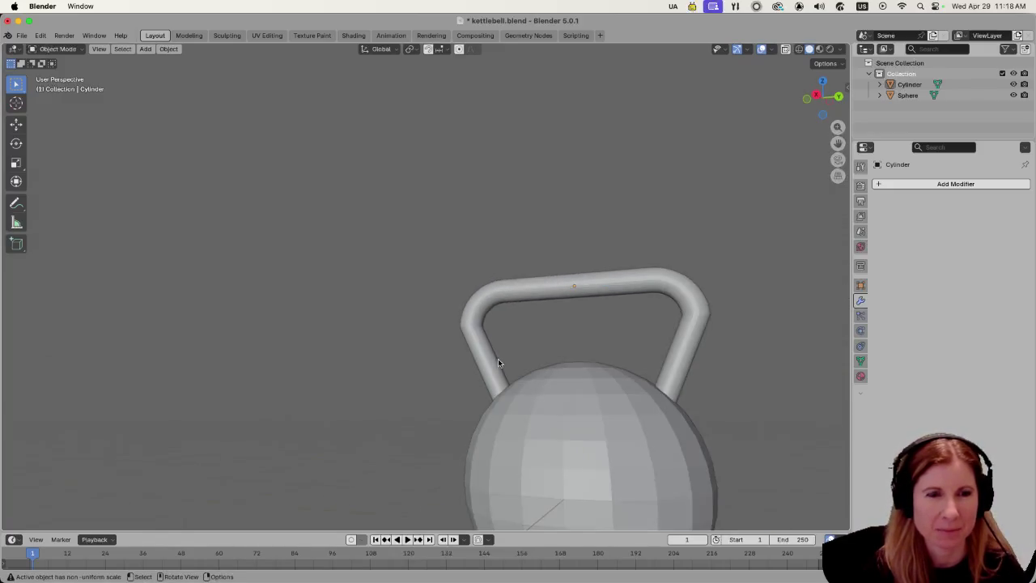
mouse_move(489, 368)
left_mouse_down()
mouse_move(593, 382)
mouse_move(415, 368)
left_mouse_up()
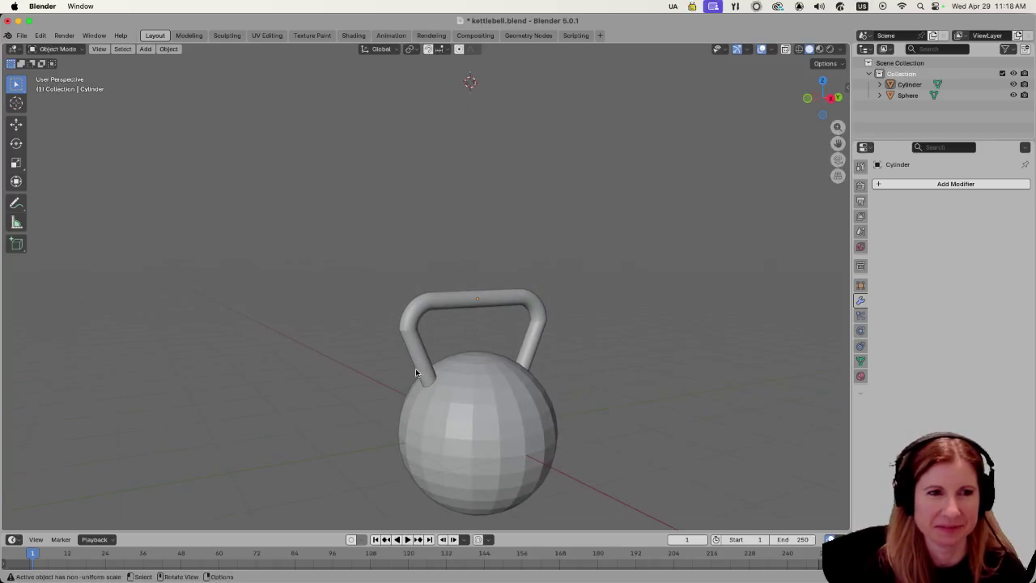
left_click(420, 368)
In Edit Mode on the handle, try several resizes and face operations without applying any.
key("Tab")
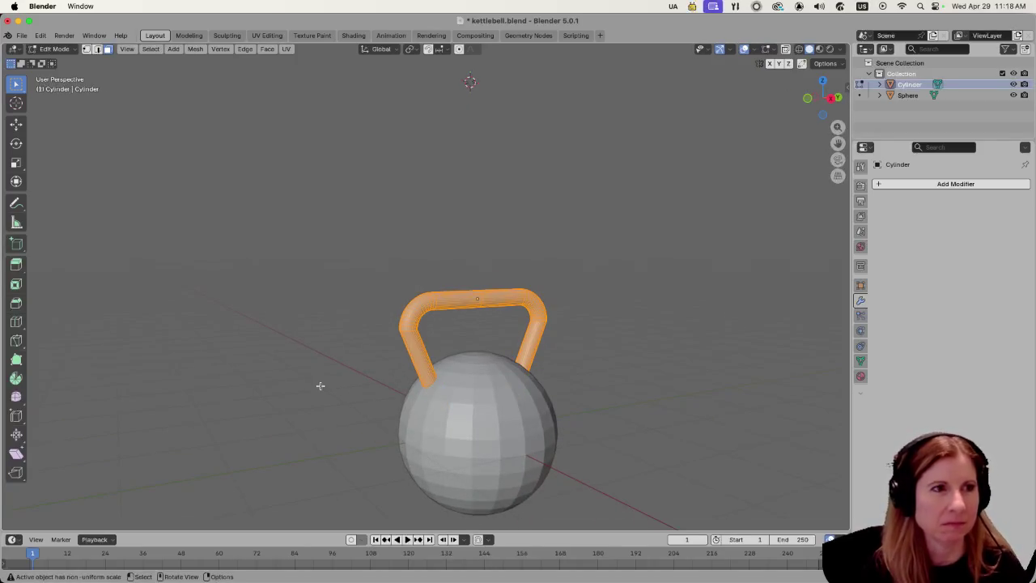
scroll(321, 386, "right", 5)
scroll(339, 389, "right", 5)
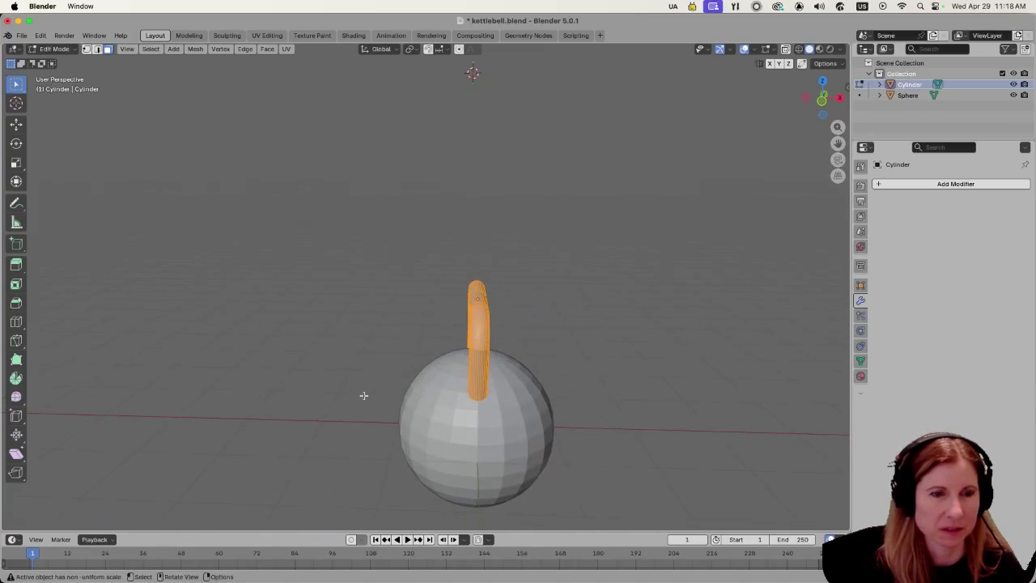
key("s")
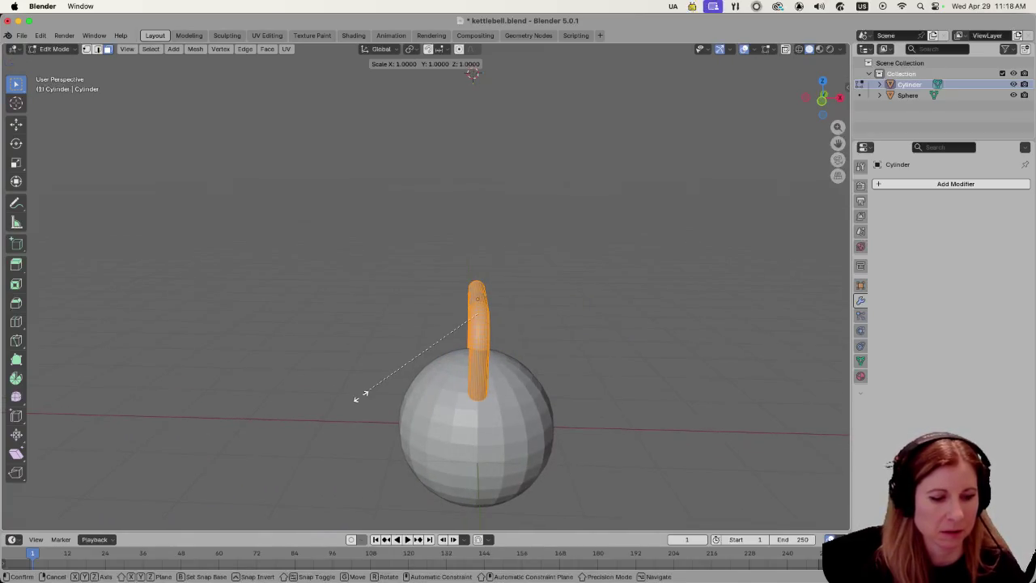
key("Escape")
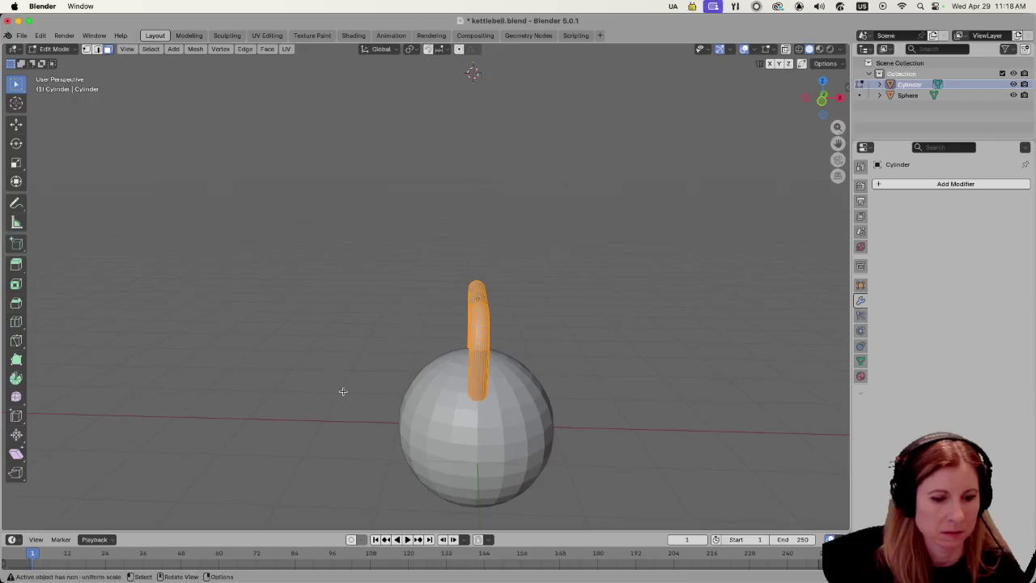
key("s")
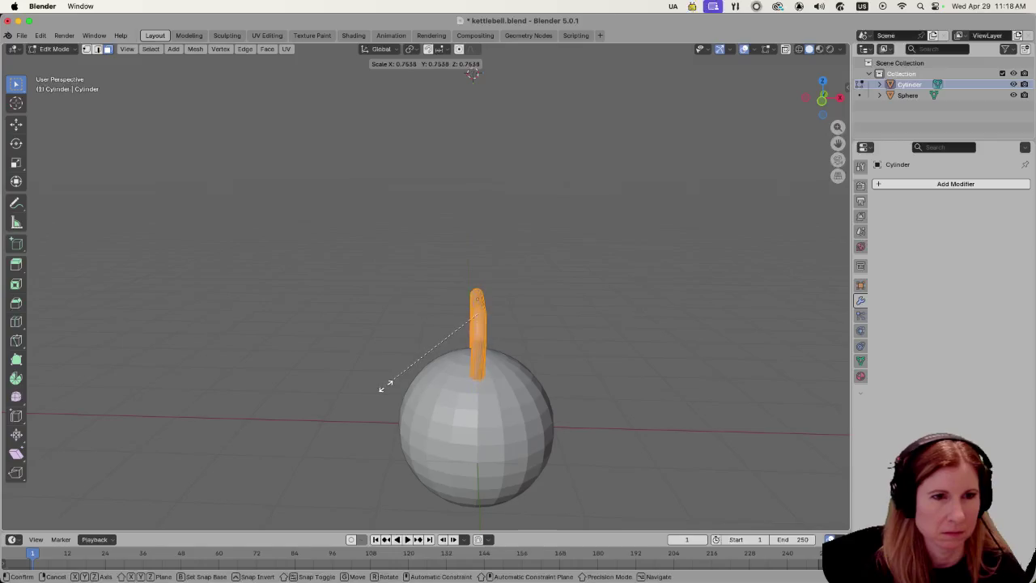
key("Escape")
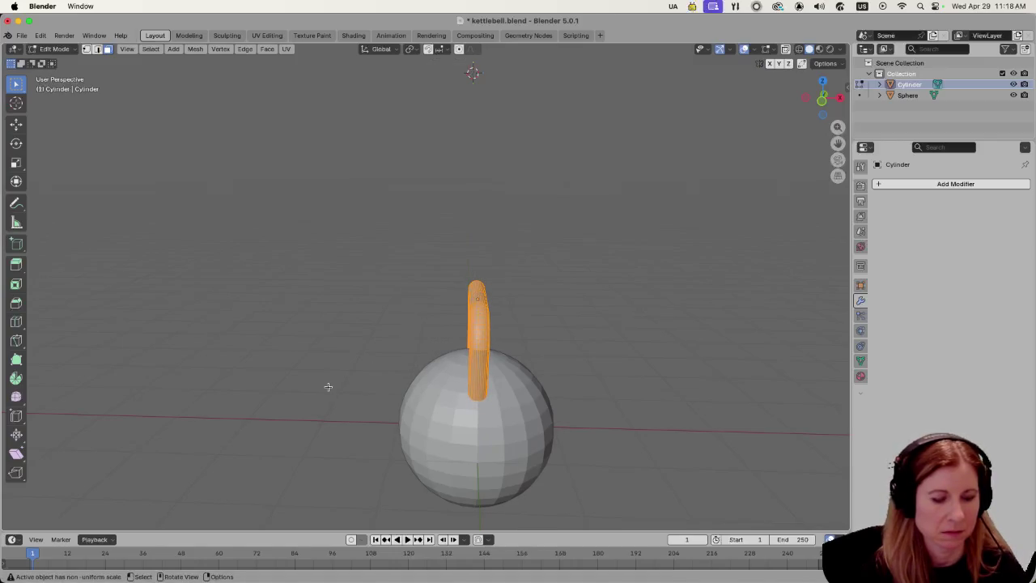
key("s")
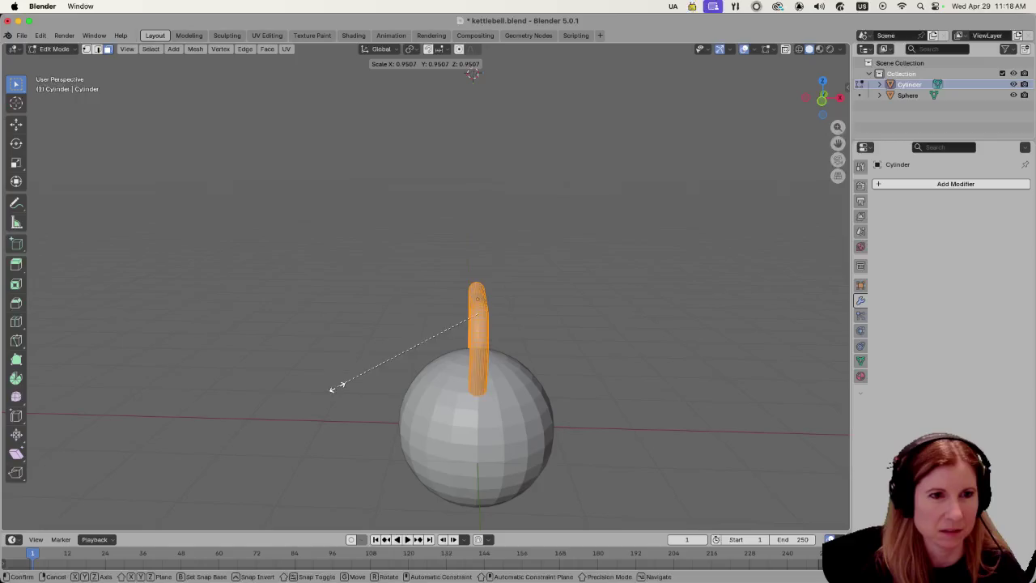
key("Escape")
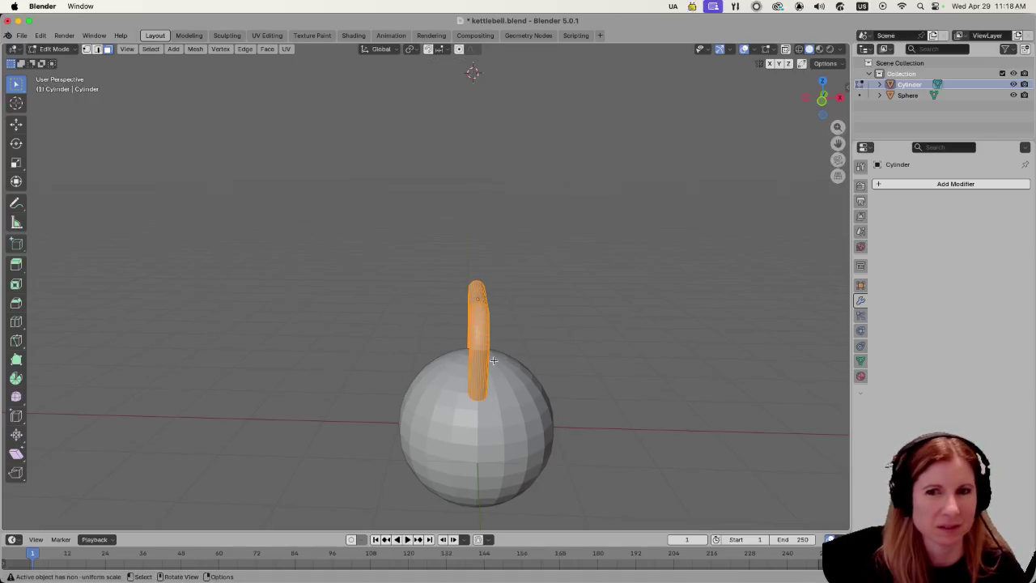
right_click(476, 357)
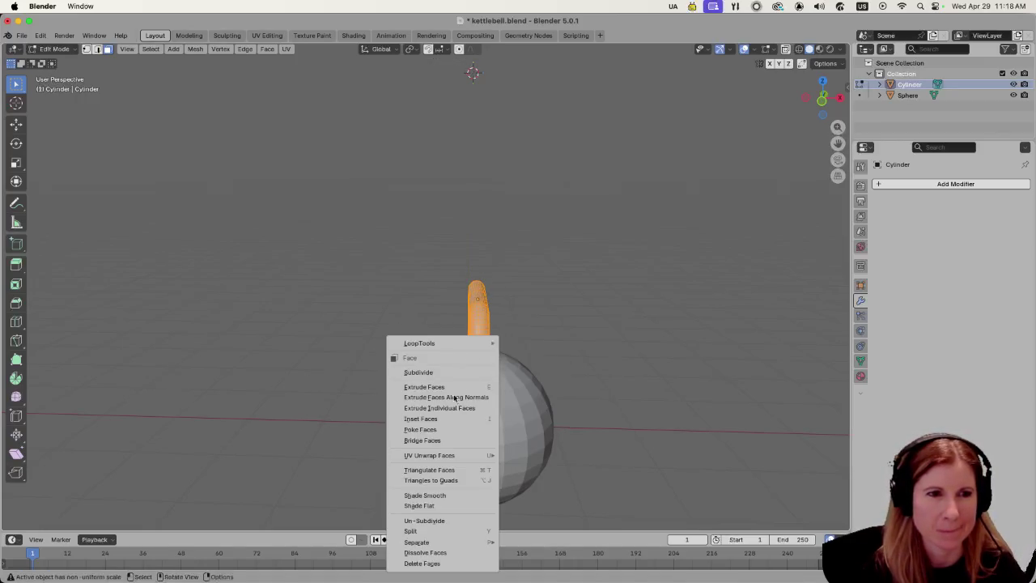
left_click(615, 307)
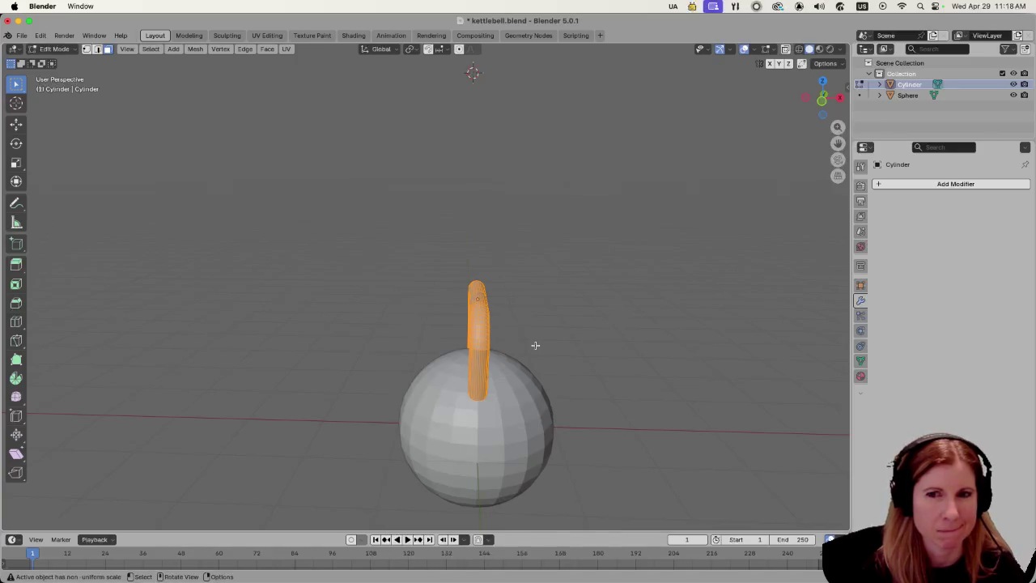
key("shift+w")
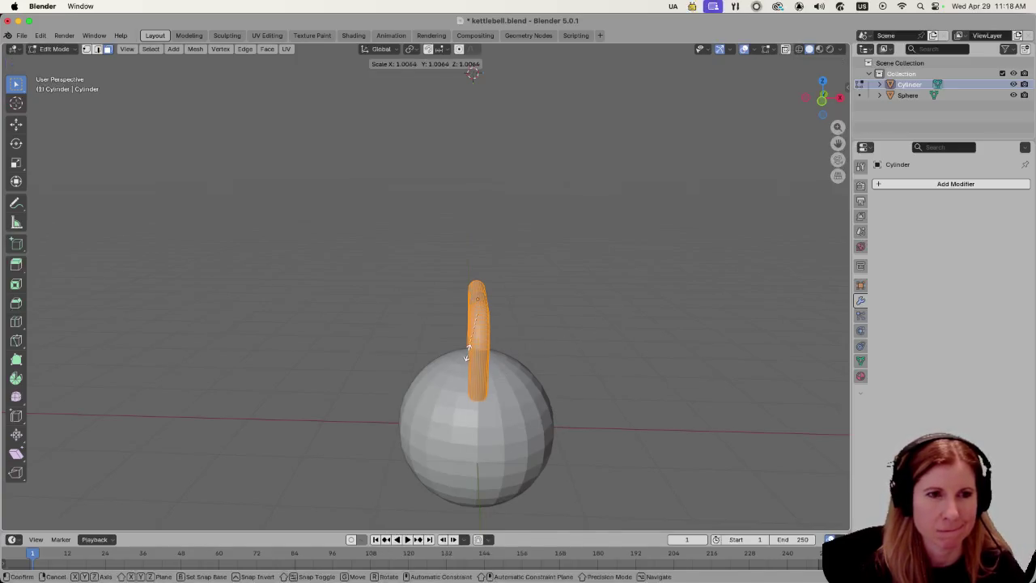
key("Escape")
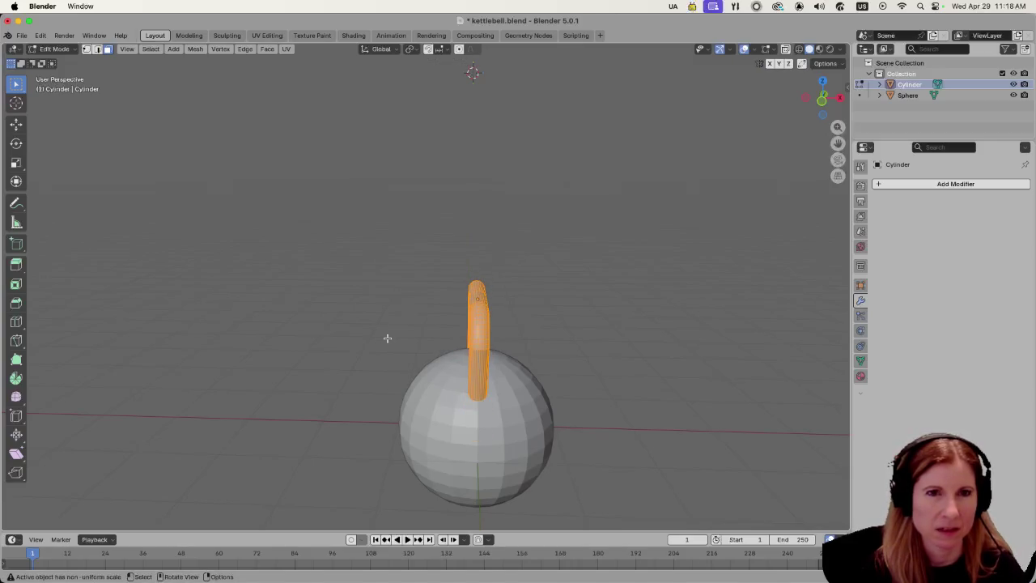
Widen the handle to 1.585 along X.
key("s")
key("x")
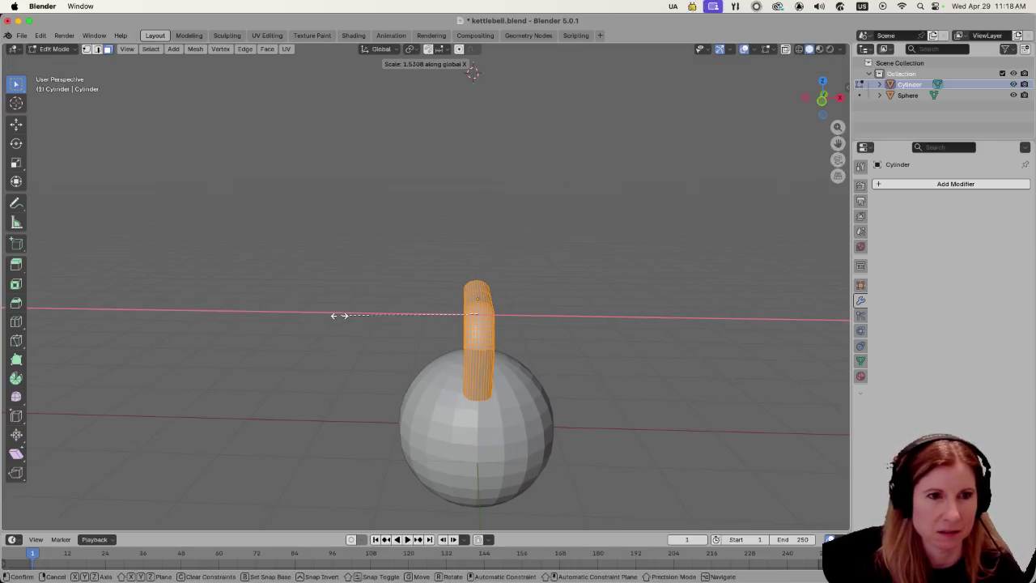
left_click(432, 329)
scroll(432, 329, "left", 5)
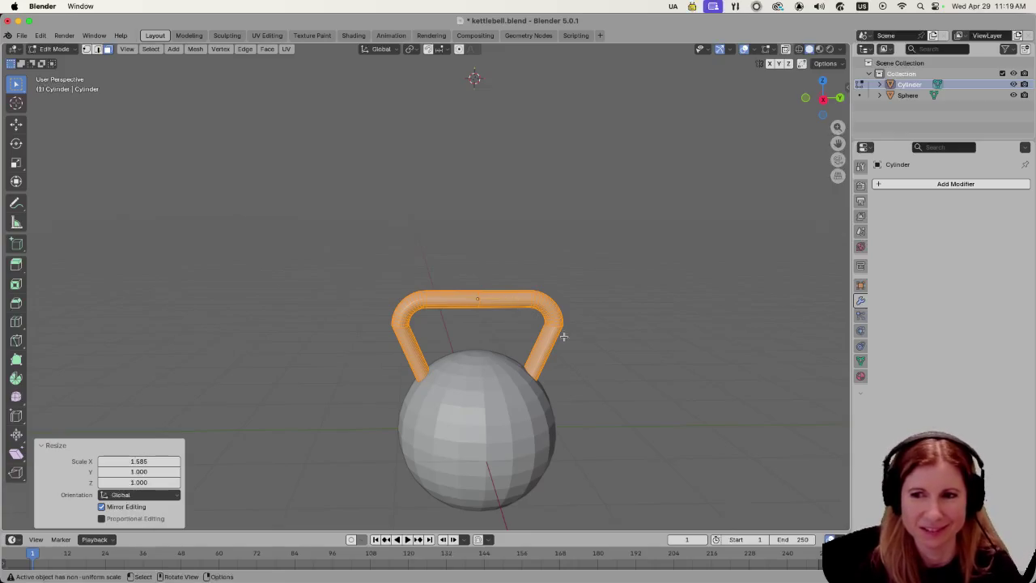
left_click(574, 377)
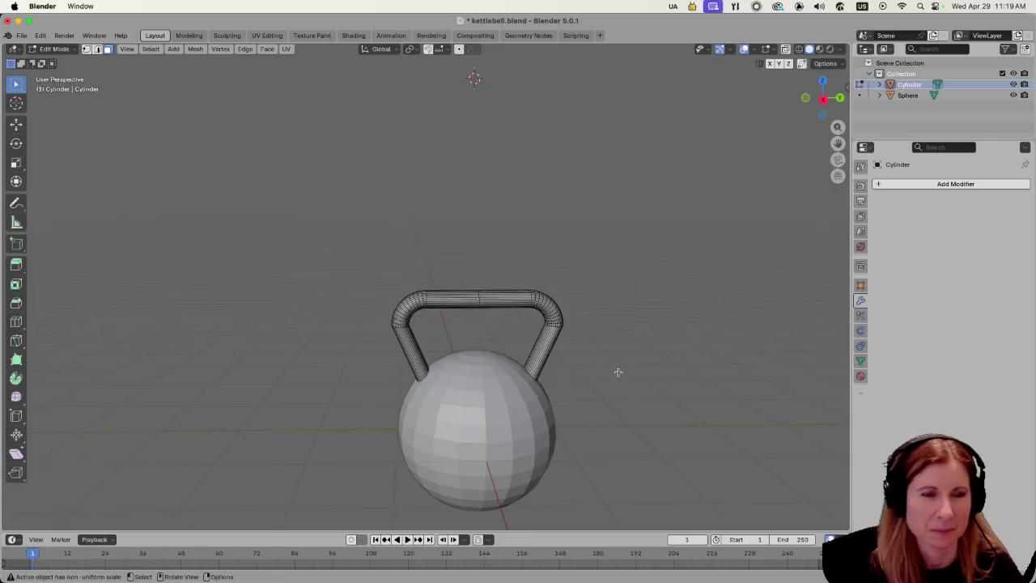
mouse_move(617, 369)
left_mouse_down()
mouse_move(728, 365)
mouse_move(556, 364)
mouse_move(638, 383)
mouse_move(551, 319)
left_mouse_up()
scroll(556, 368, "up", 3)
Select the whole handle mesh and stretch it to 1.093 along Z.
left_click(551, 319)
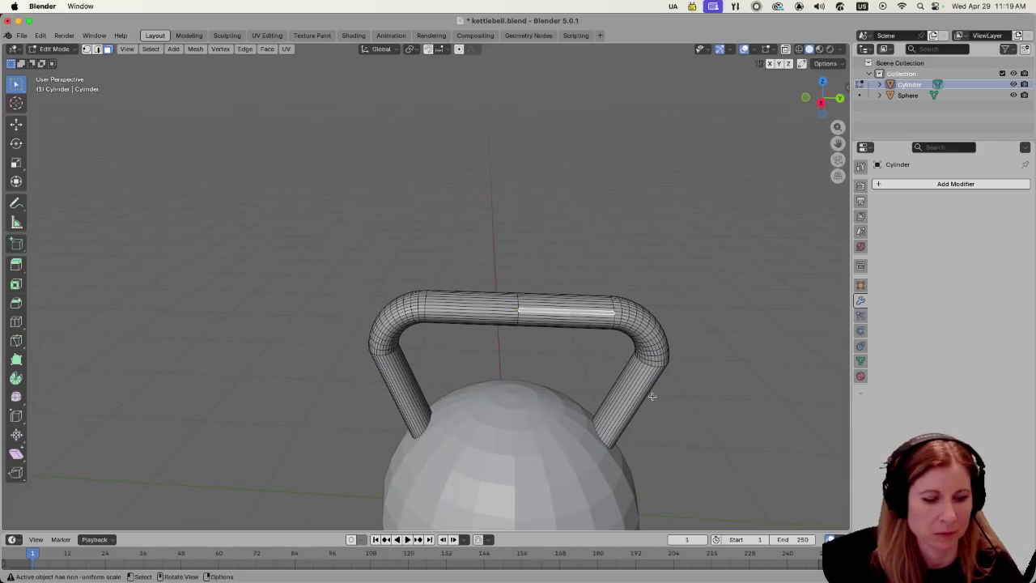
key("a")
left_click_drag(691, 402, 691, 376)
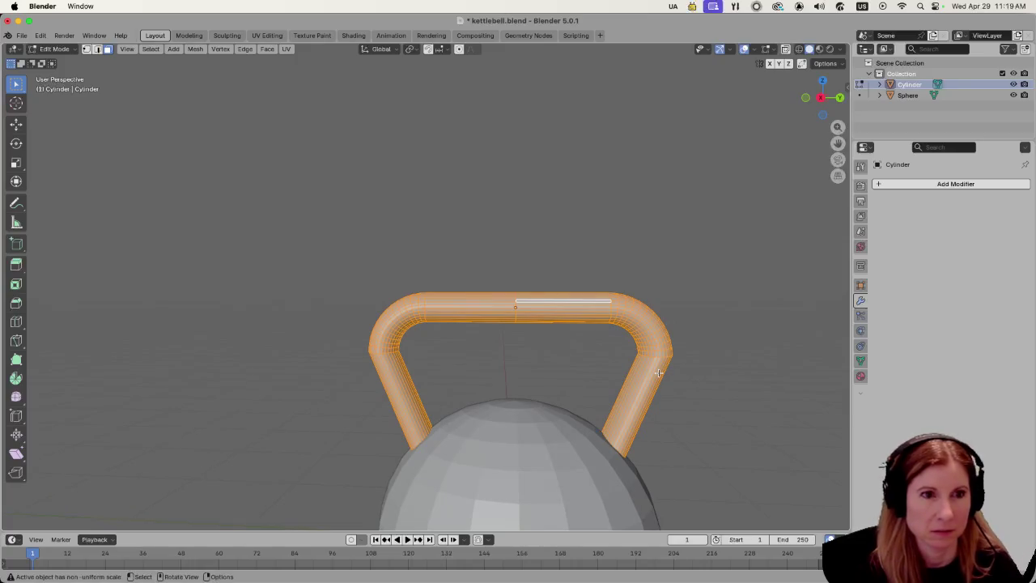
key("s")
key("Escape")
scroll(704, 364, "down", 2)
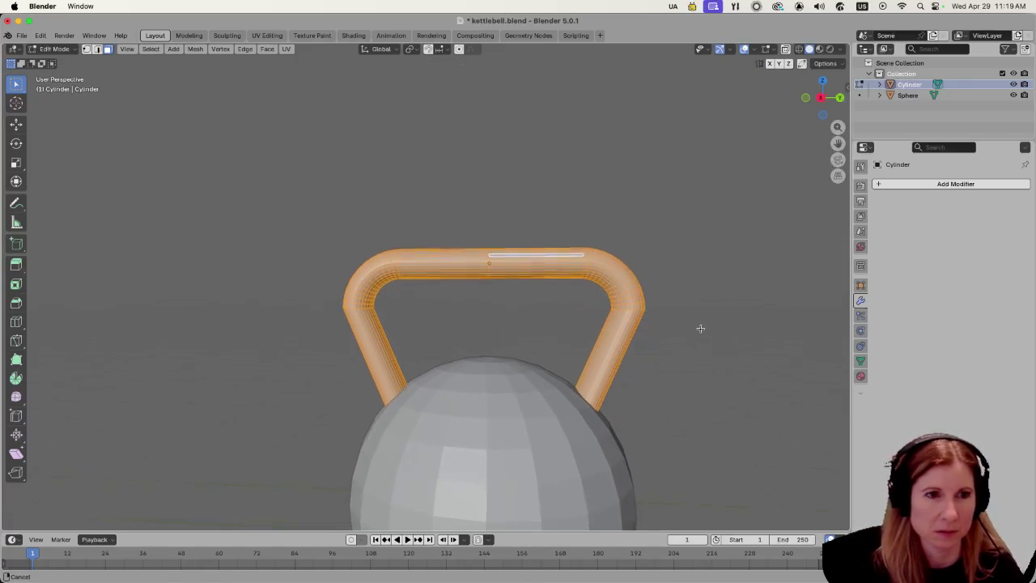
key("s")
key("z")
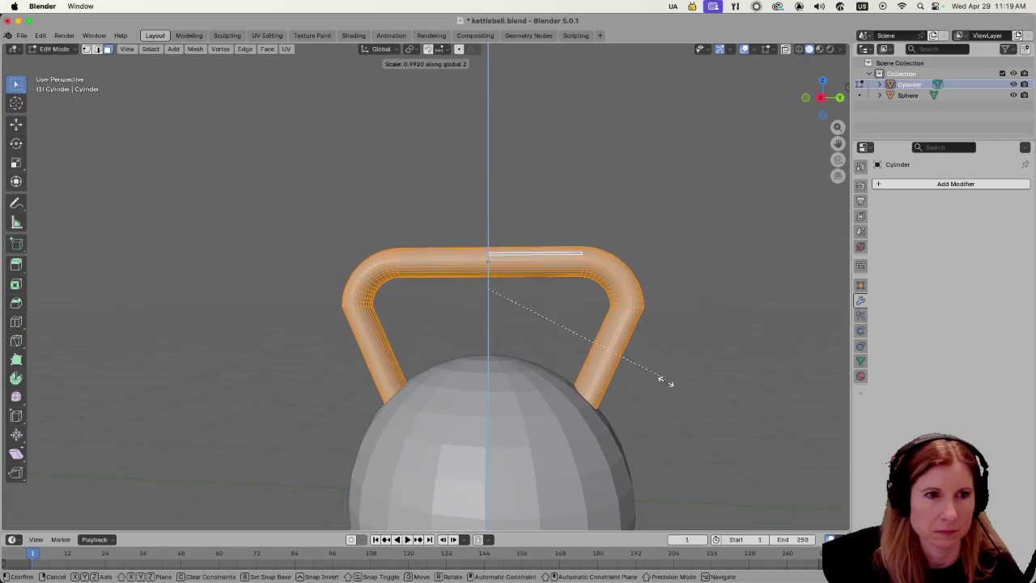
left_click(585, 486)
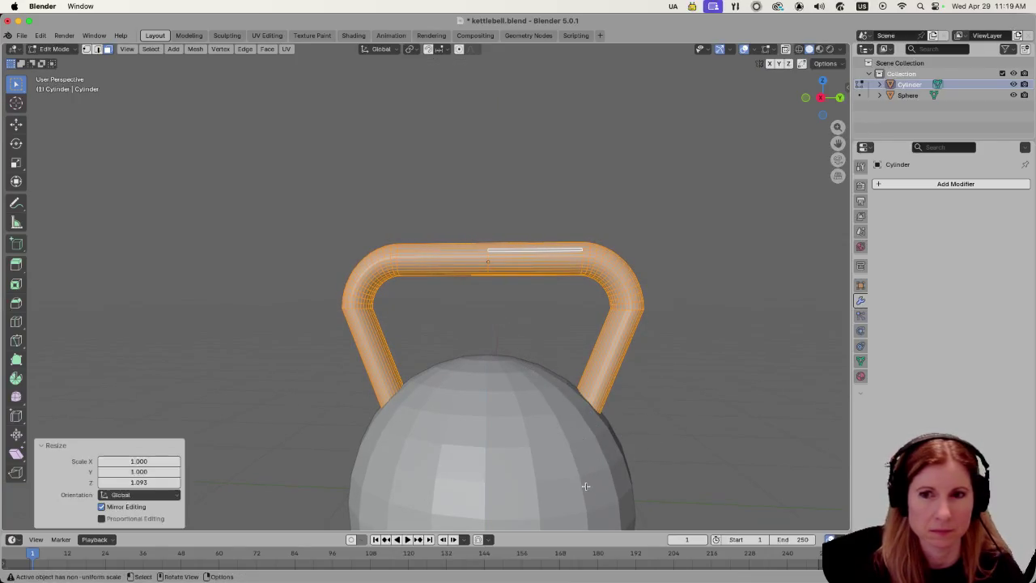
scroll(674, 391, "down", 2)
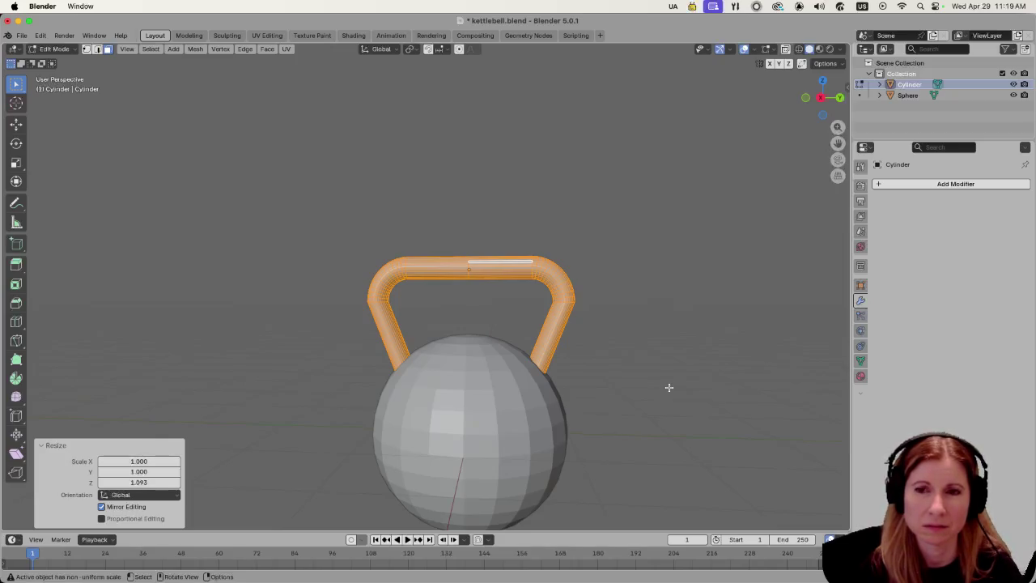
scroll(707, 372, "down", 5)
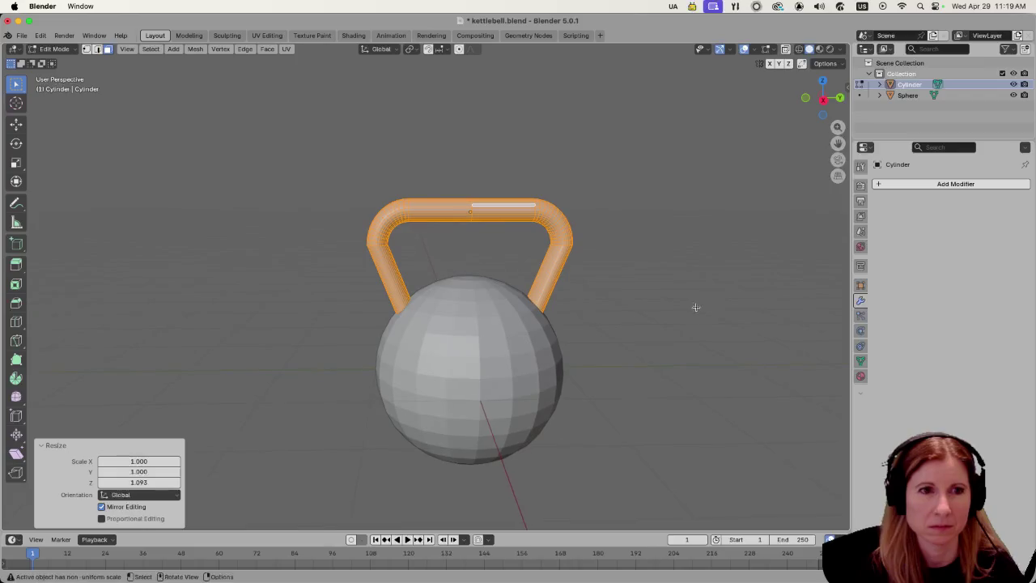
left_click(654, 308)
Return to Object Mode and reselect the handle object.
key("Tab")
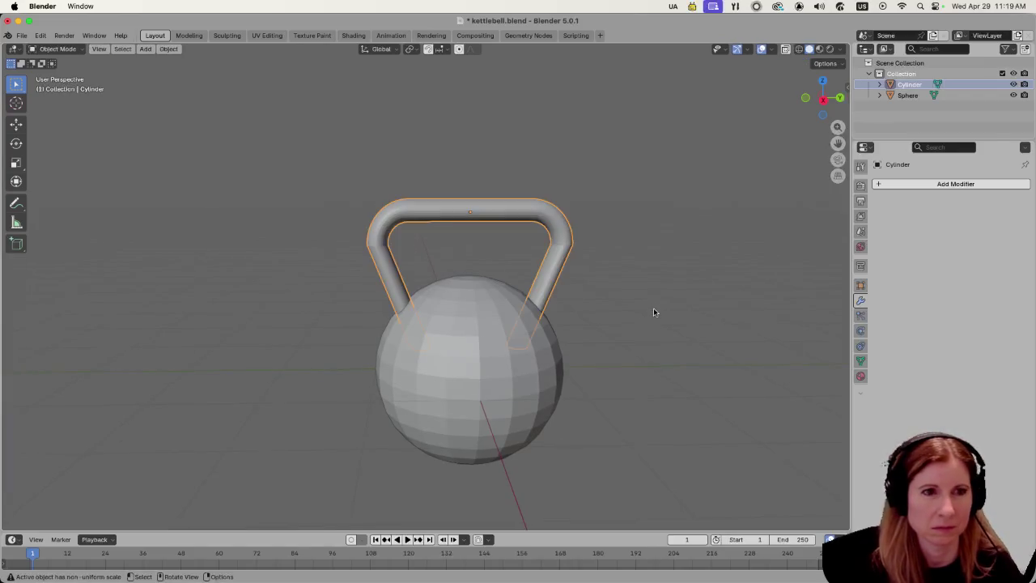
scroll(657, 317, "up", 3)
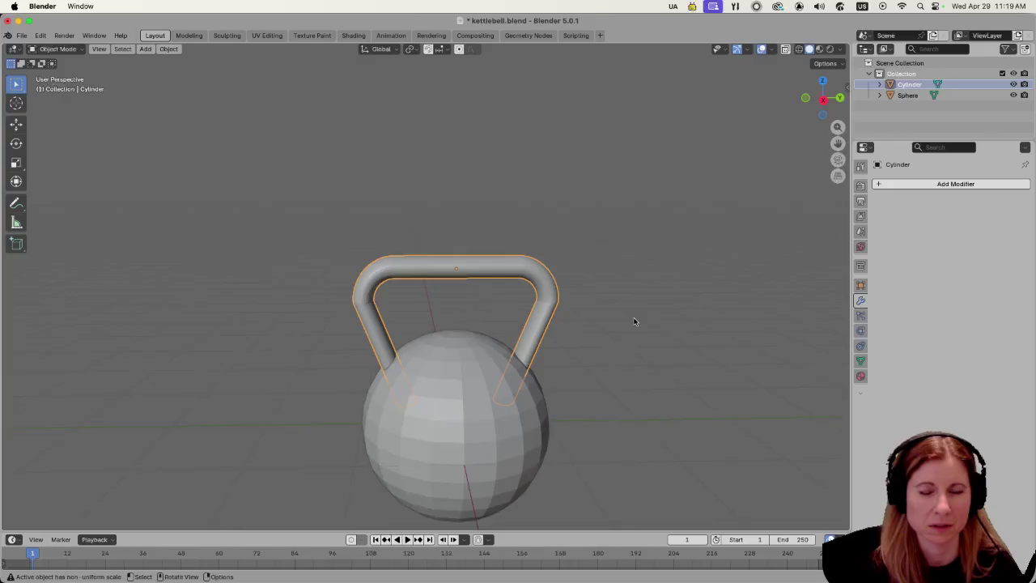
scroll(612, 325, "down", 3)
left_click(594, 338)
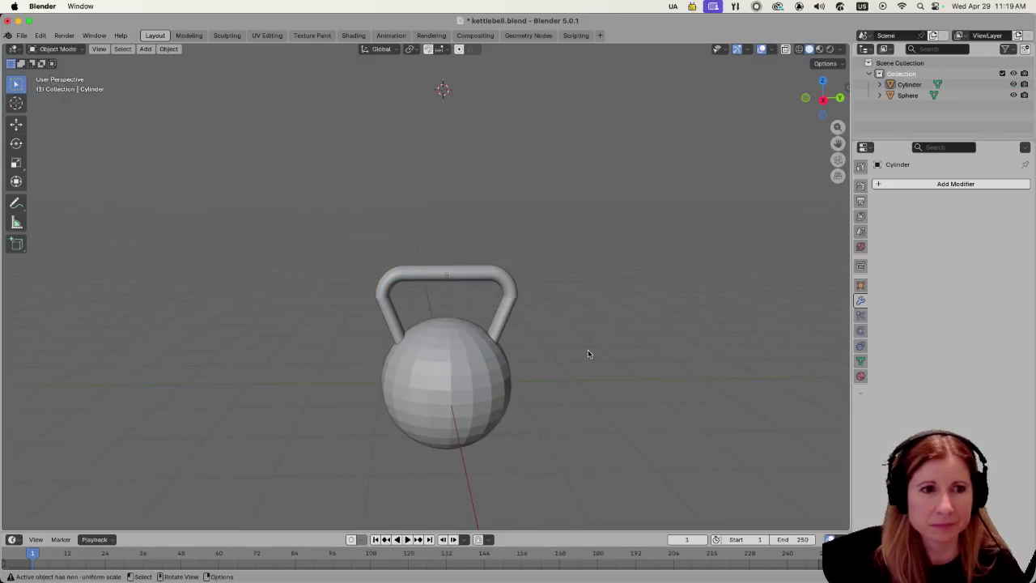
left_click(415, 277)
mouse_move(415, 278)
left_mouse_down()
mouse_move(356, 298)
mouse_move(314, 267)
left_mouse_up()
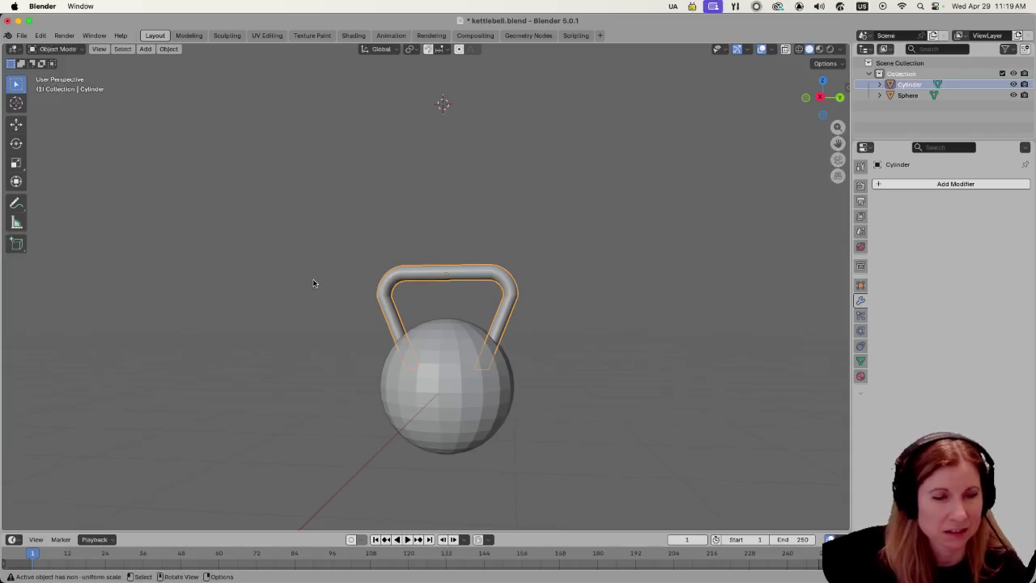
Stretch the handle 1.222 along Z and 1.699 along global X.
key("s")
key("z")
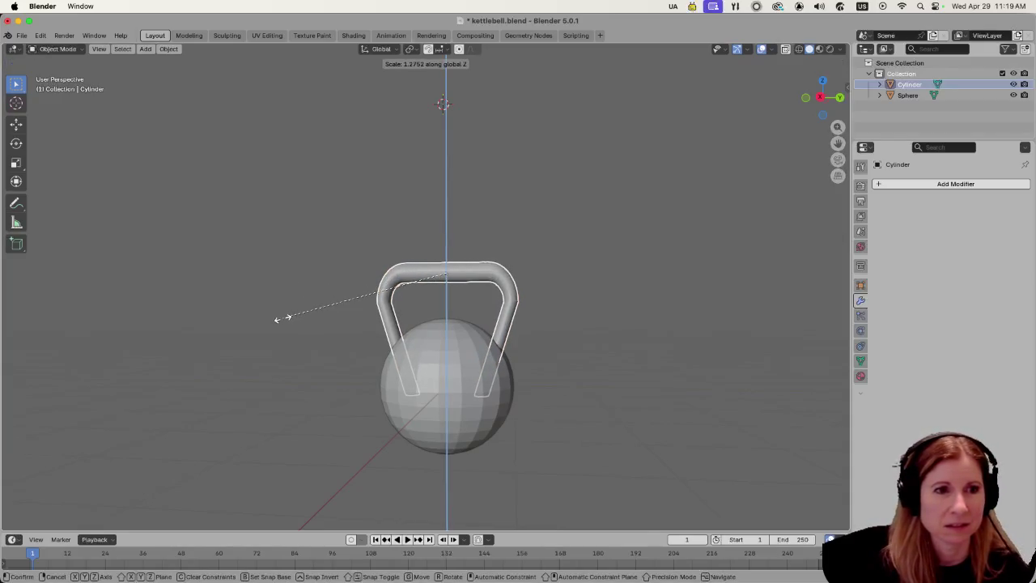
left_click(284, 312)
scroll(480, 352, "up", 3)
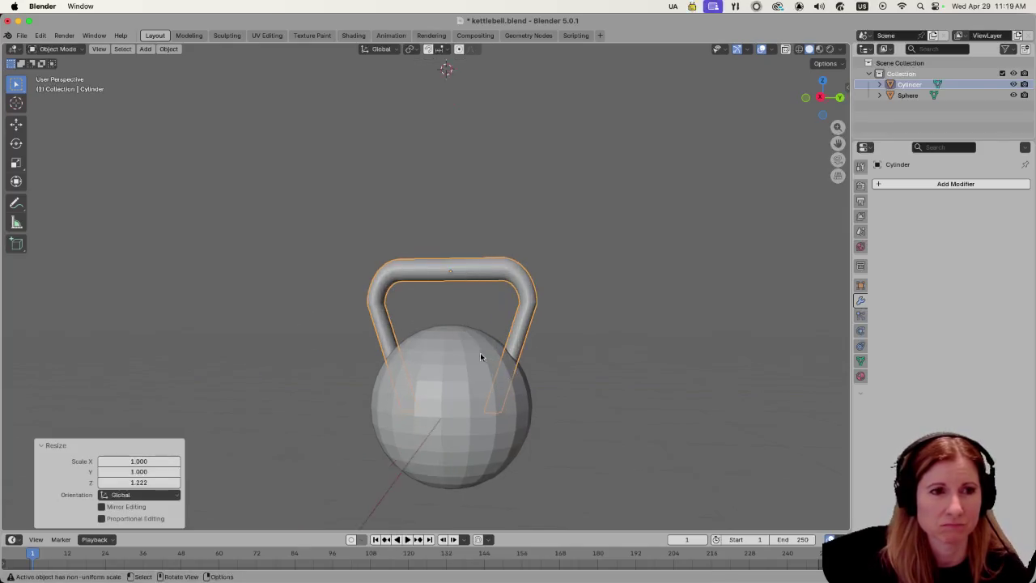
scroll(415, 320, "right", 10)
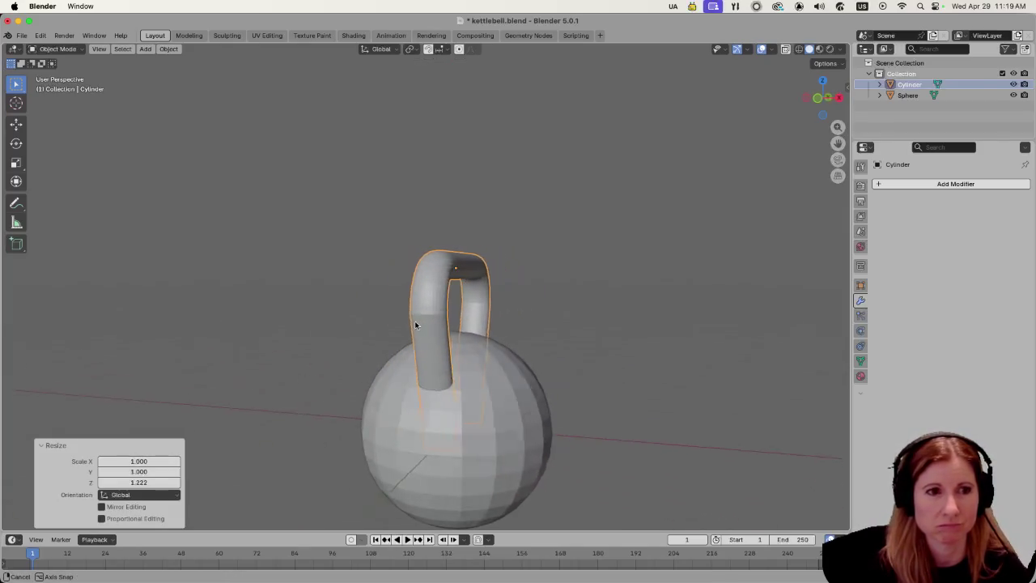
key("s")
key("x")
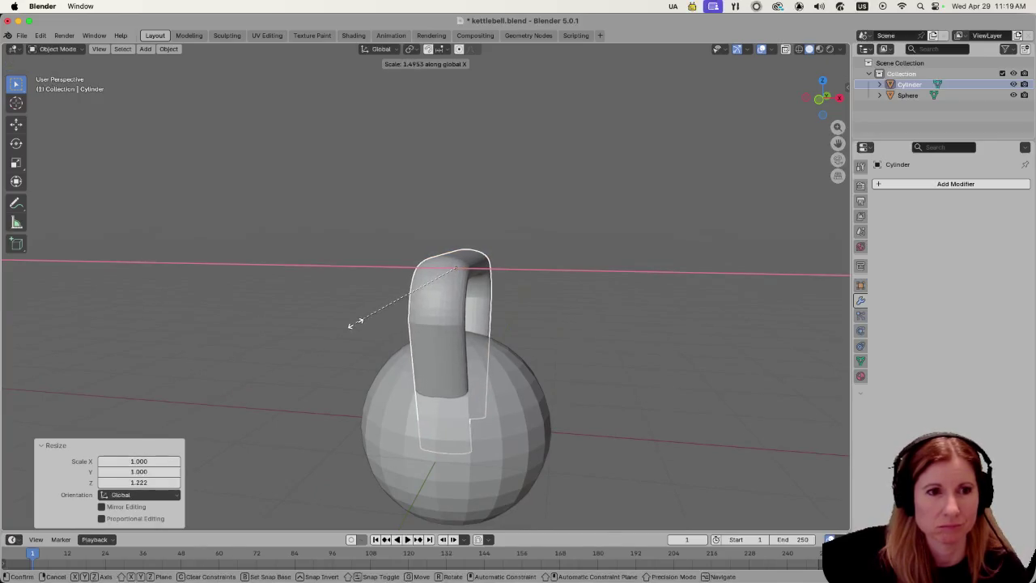
left_click(339, 322)
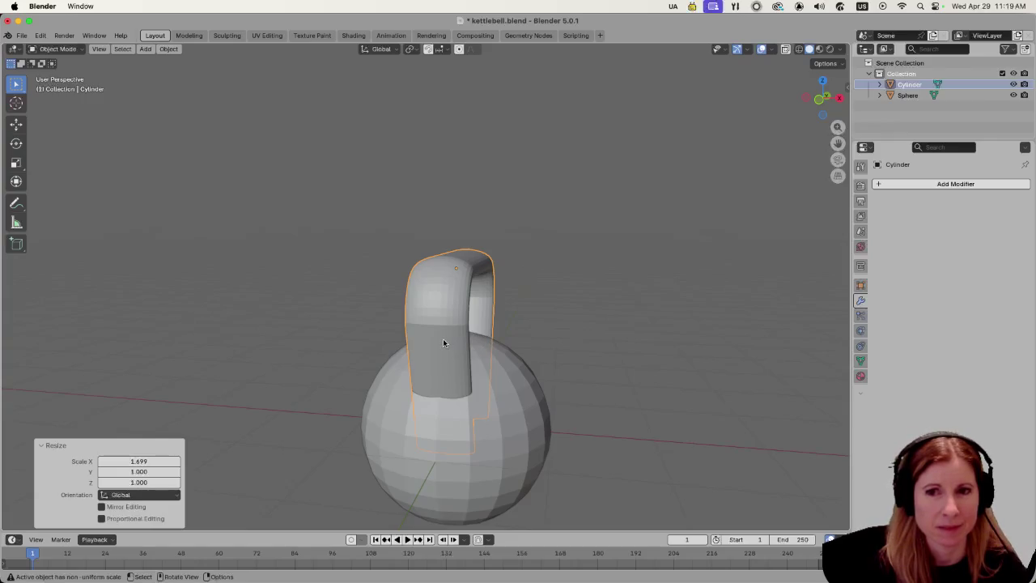
scroll(445, 341, "left", 10)
scroll(446, 340, "down", 5)
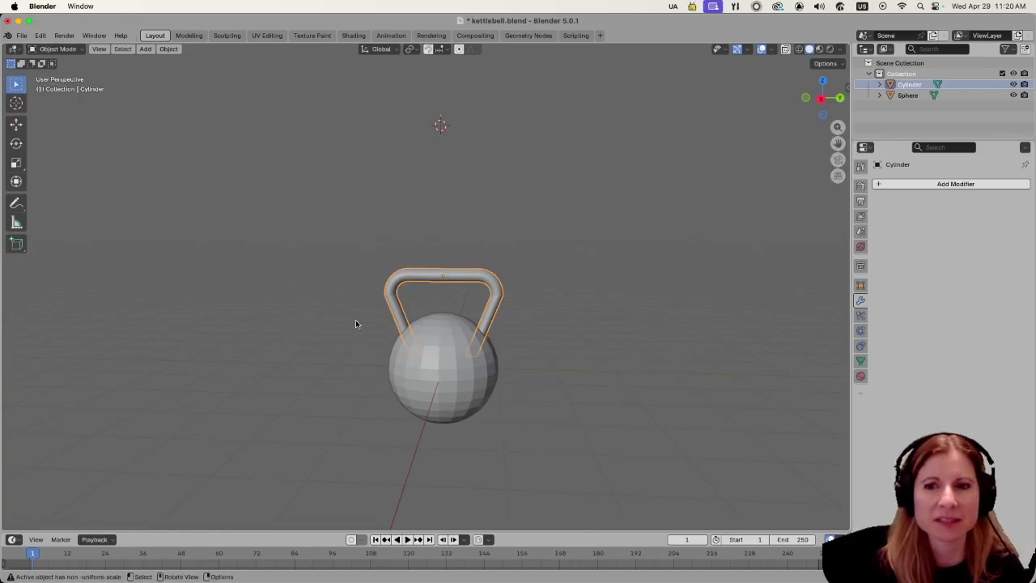
scroll(355, 339, "up", 3)
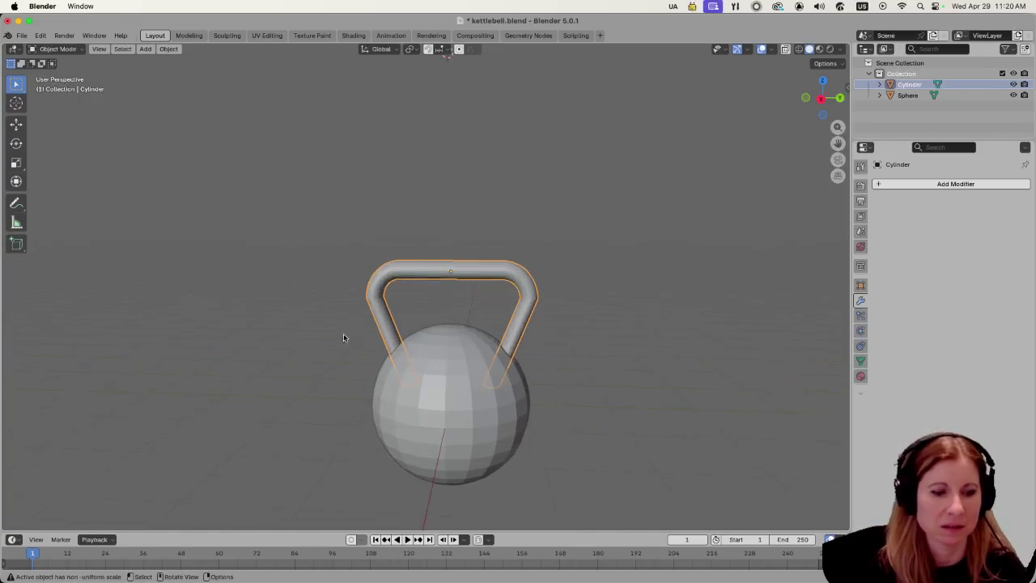
Select all of the handle's geometry in Edit Mode and view it head-on.
key("Tab")
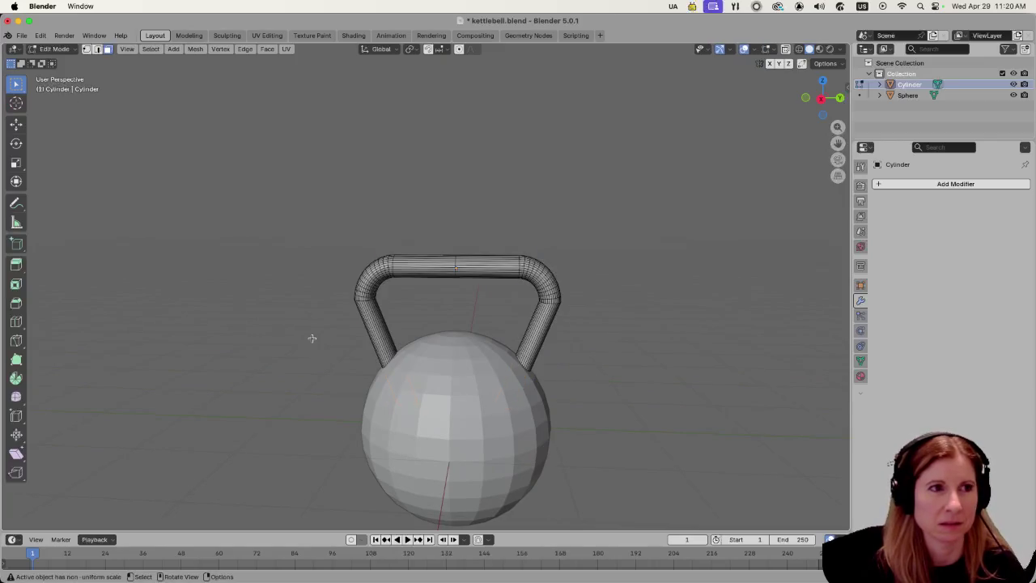
key("a")
left_click_drag(286, 331, 388, 331)
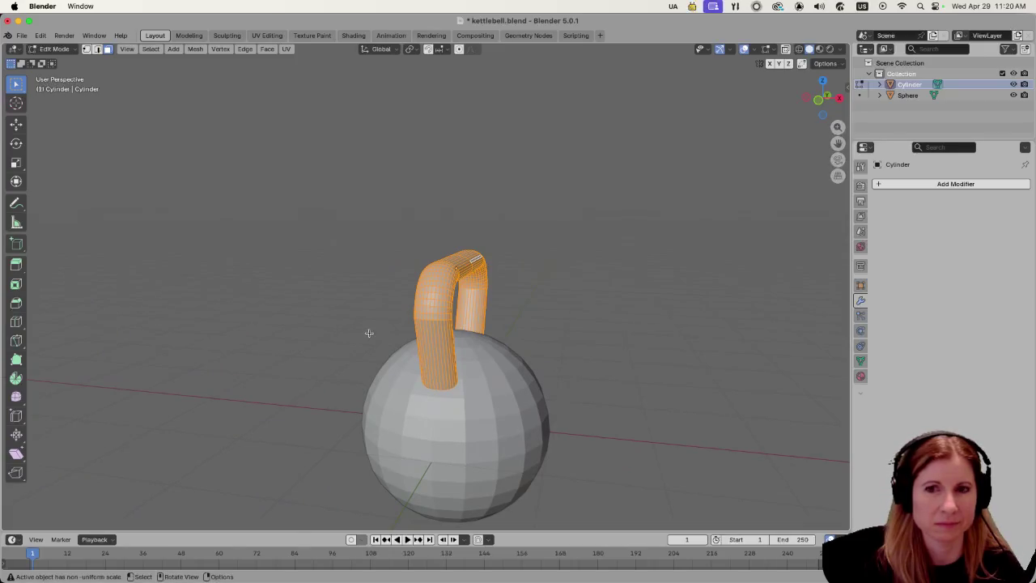
mouse_move(342, 333)
left_mouse_down()
mouse_move(292, 307)
mouse_move(231, 298)
mouse_move(228, 324)
left_mouse_up()
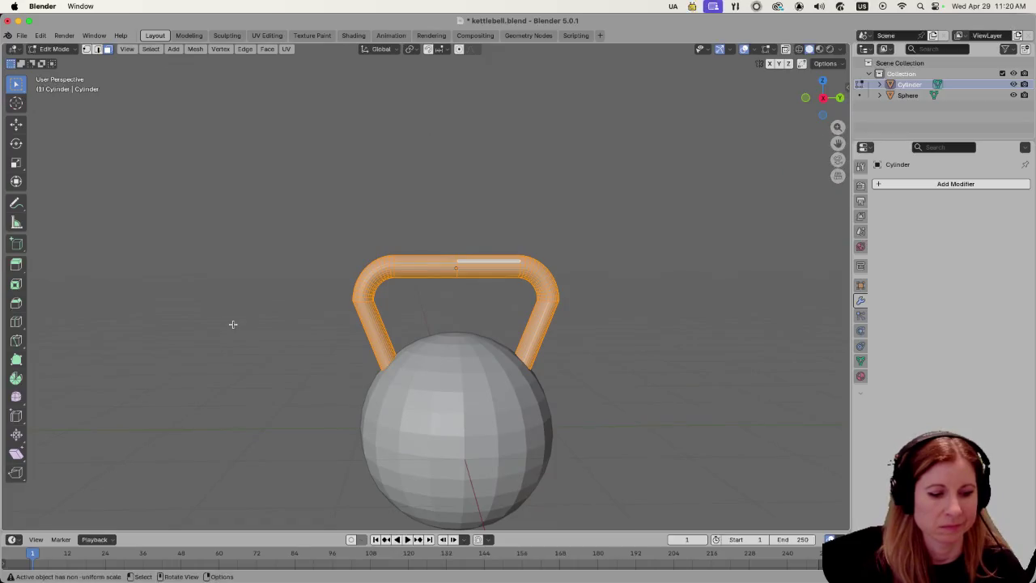
key("alt+a")
key("a")
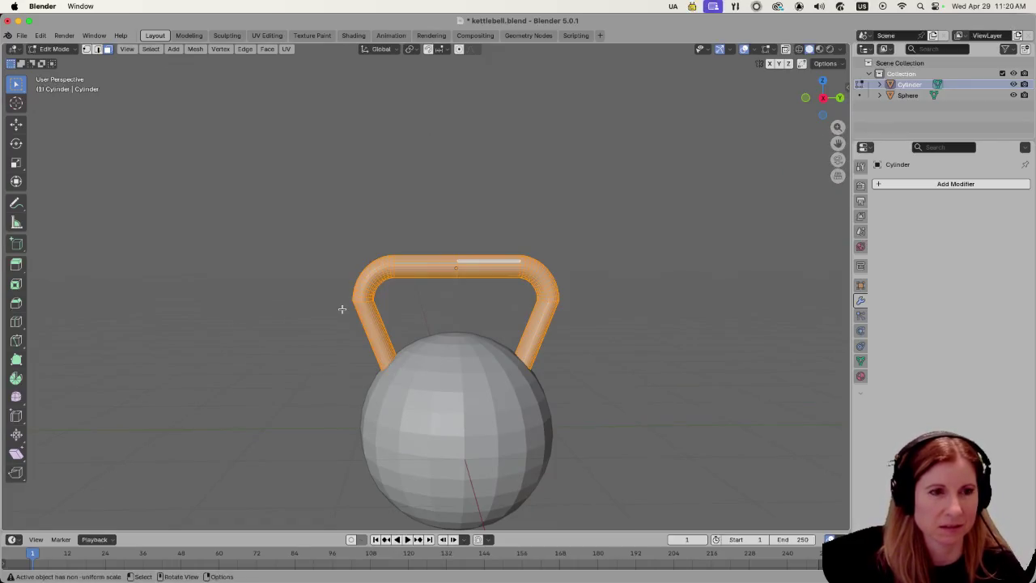
mouse_move(342, 309)
left_mouse_down()
mouse_move(317, 310)
mouse_move(384, 319)
mouse_move(341, 318)
left_mouse_up()
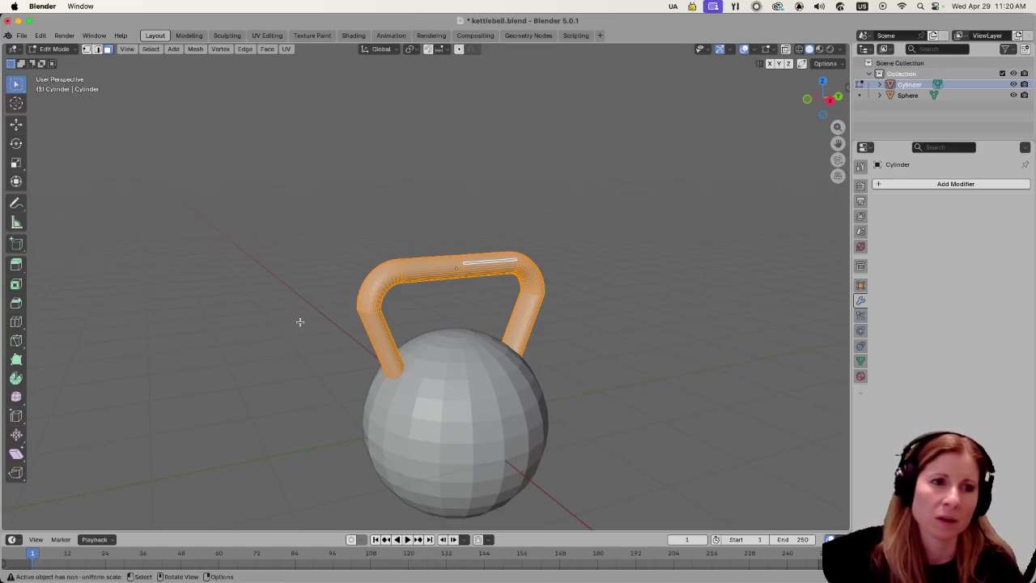
mouse_move(299, 321)
left_mouse_down()
mouse_move(321, 299)
mouse_move(341, 302)
left_mouse_up()
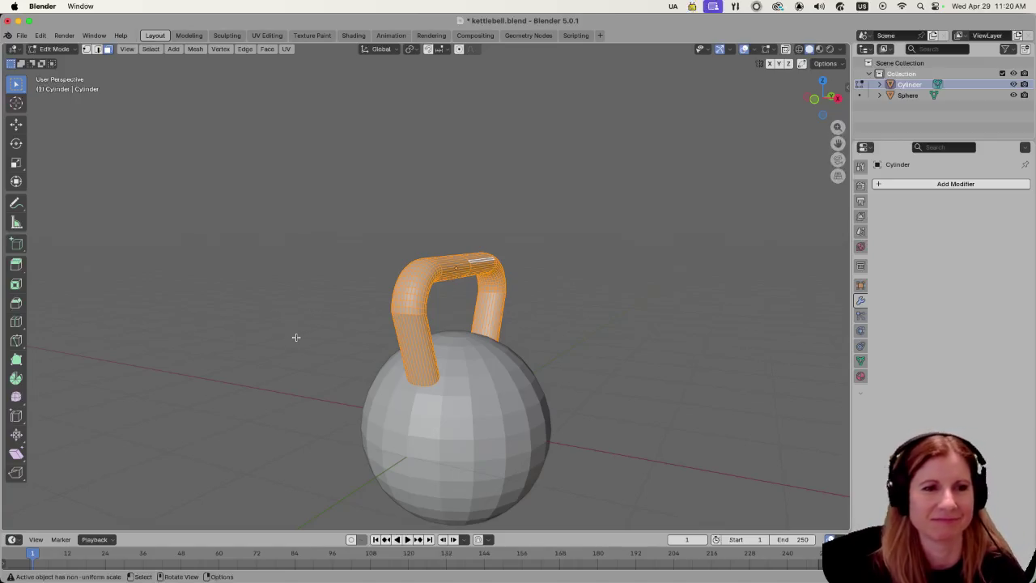
Reselect all handle geometry from a three-quarter view and begin a uniform enlargement.
mouse_move(339, 340)
left_mouse_down()
mouse_move(384, 323)
mouse_move(343, 335)
mouse_move(555, 370)
mouse_move(612, 368)
left_mouse_up()
scroll(323, 300, "right", 5)
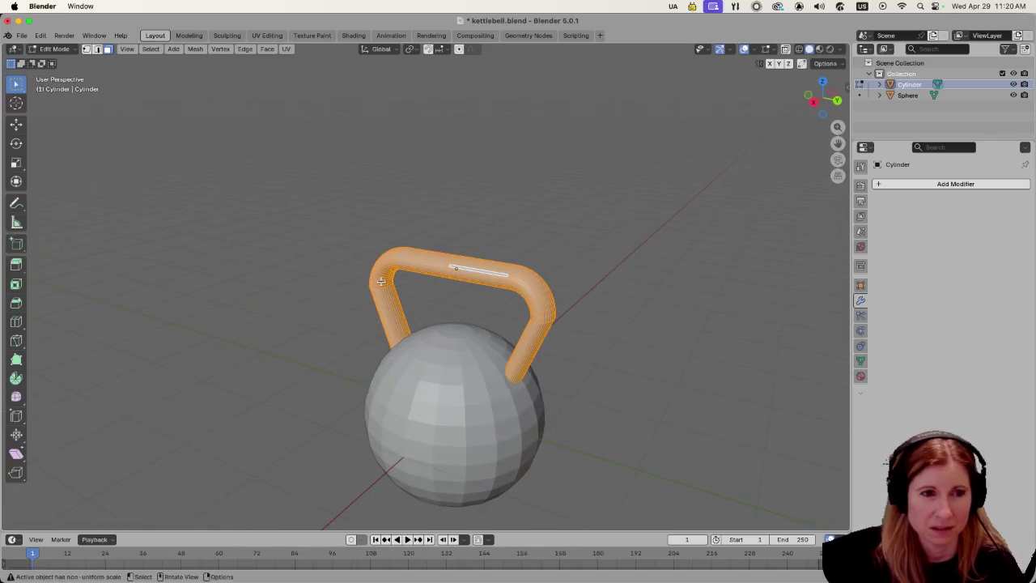
scroll(296, 306, "right", 3)
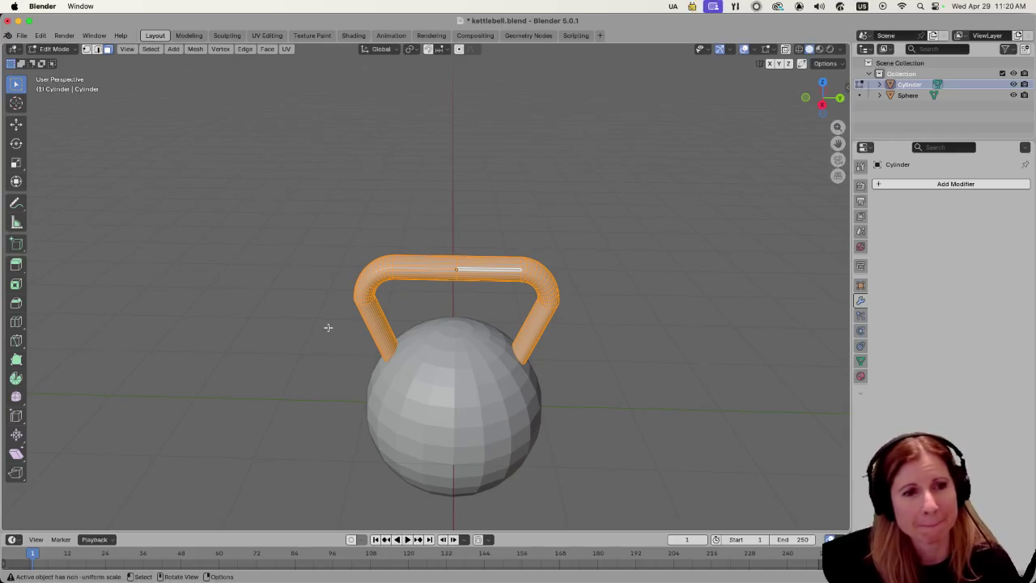
left_click_drag(314, 335, 383, 336)
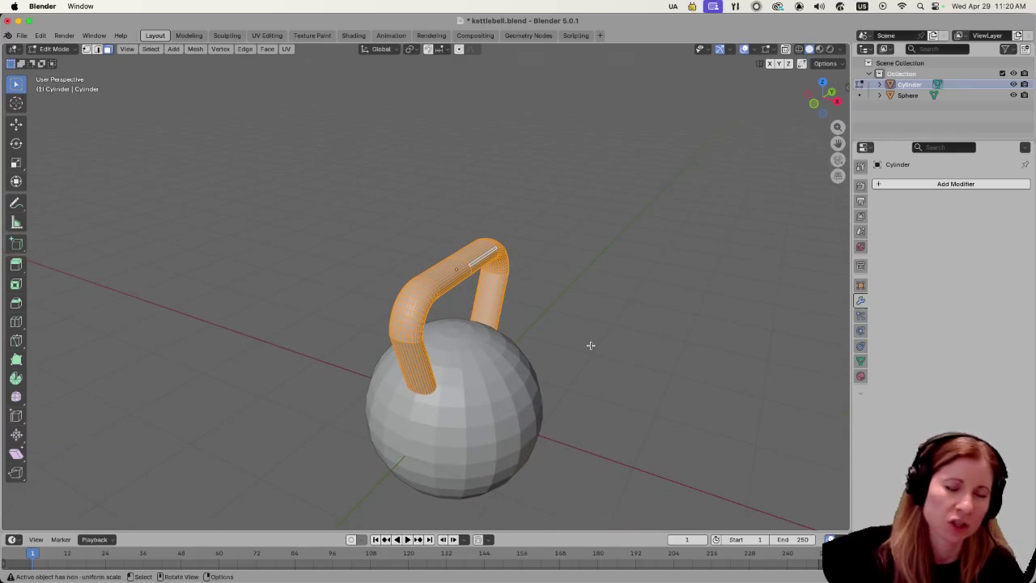
scroll(609, 320, "up", 3)
left_click(283, 289)
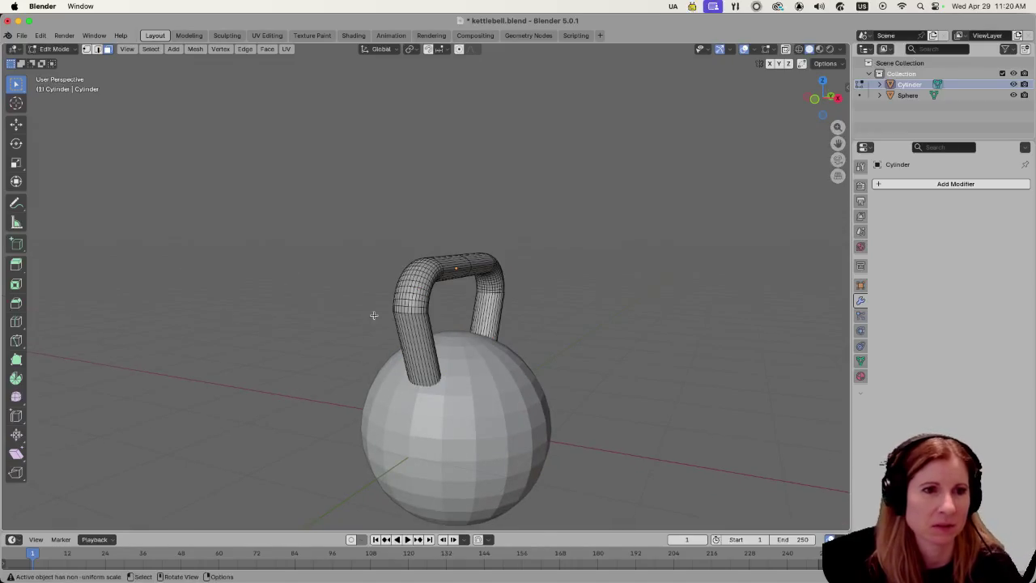
key("a")
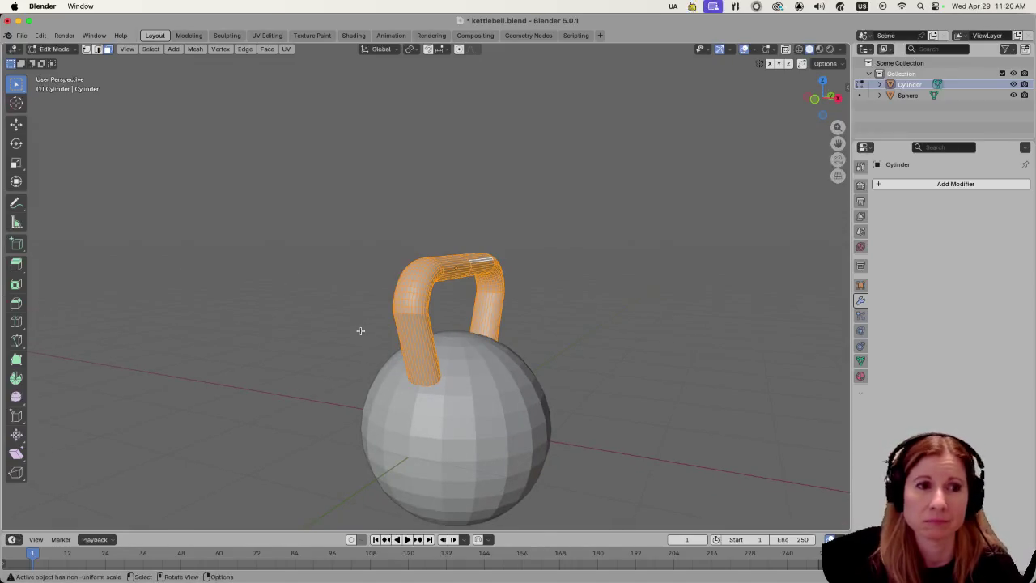
left_click_drag(356, 330, 289, 330)
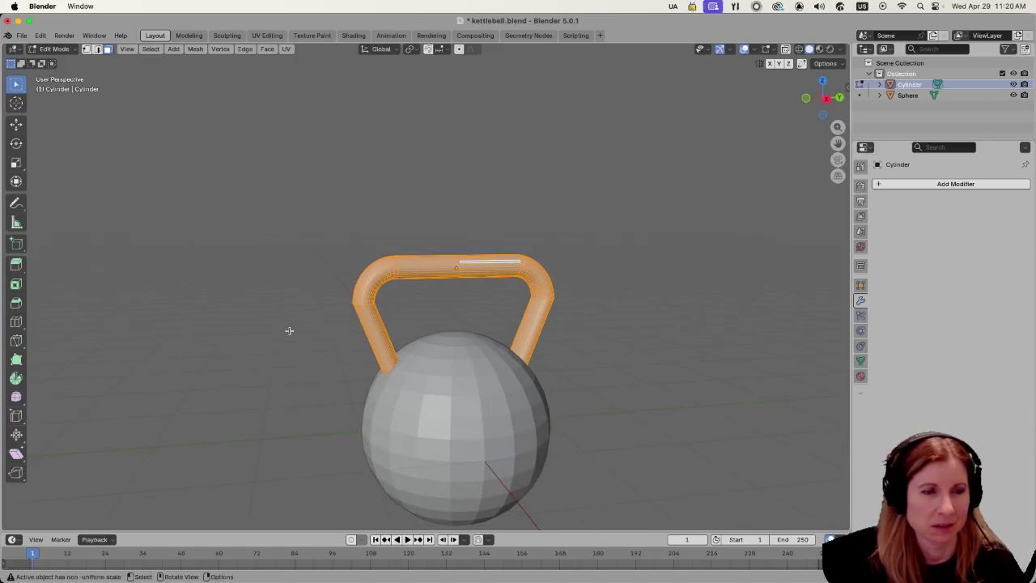
key("s")
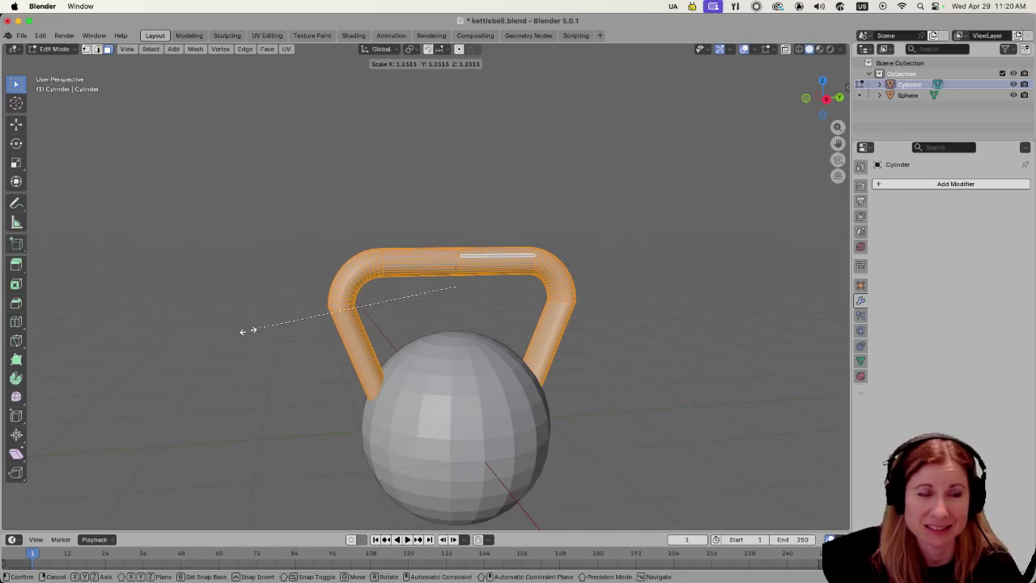
key("Escape")
left_click_drag(245, 327, 278, 321)
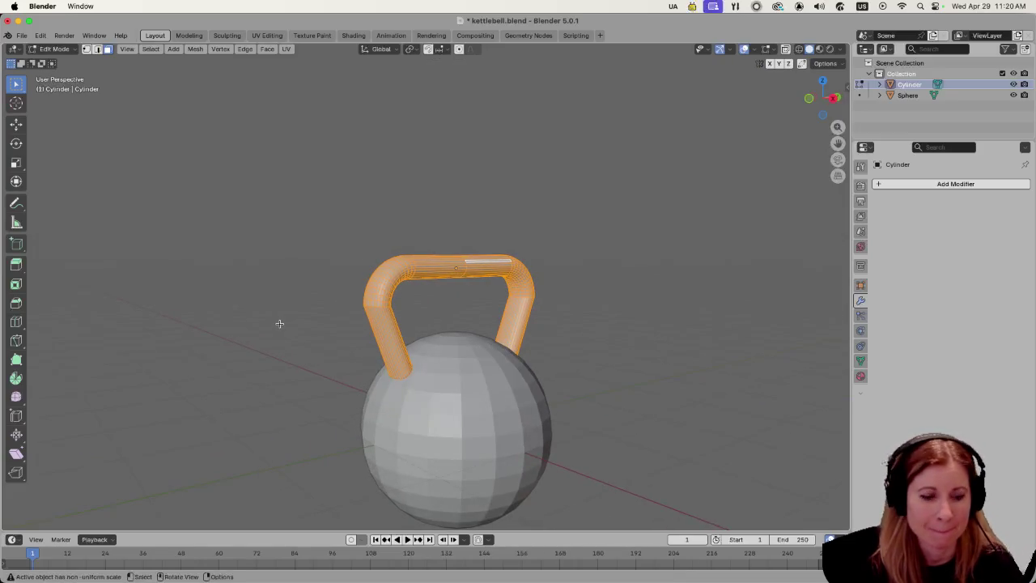
key("s")
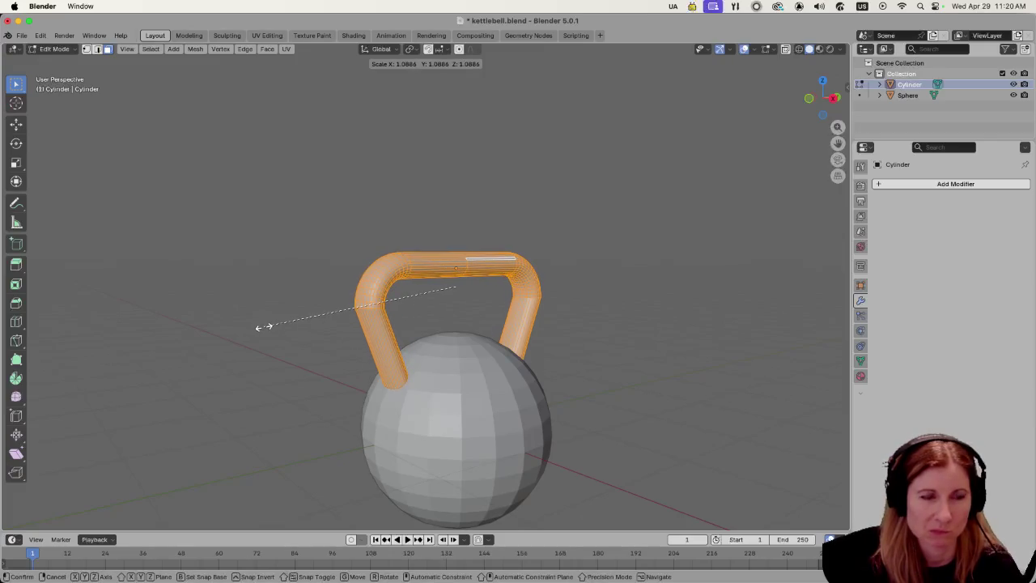
key("Escape")
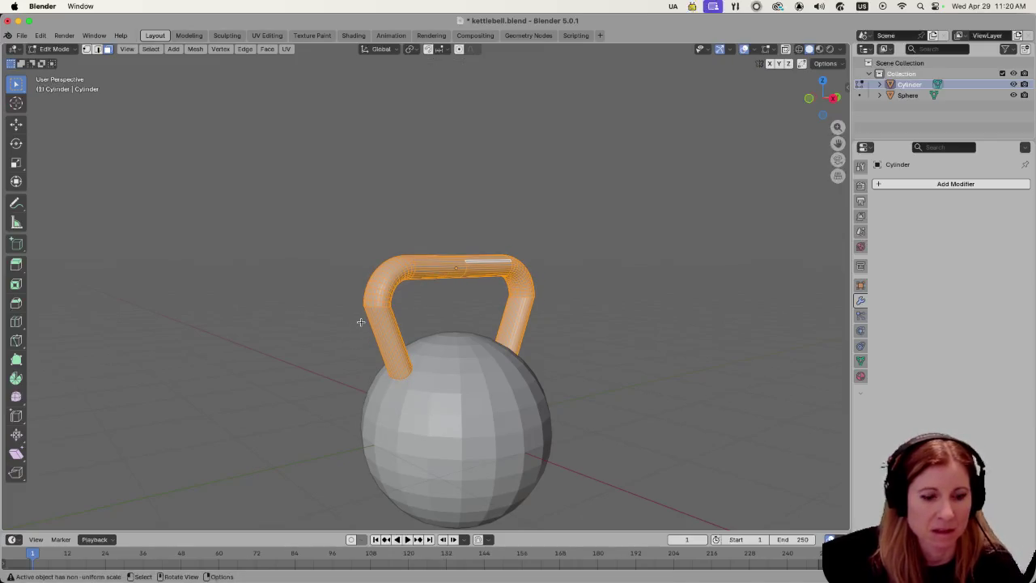
key("s")
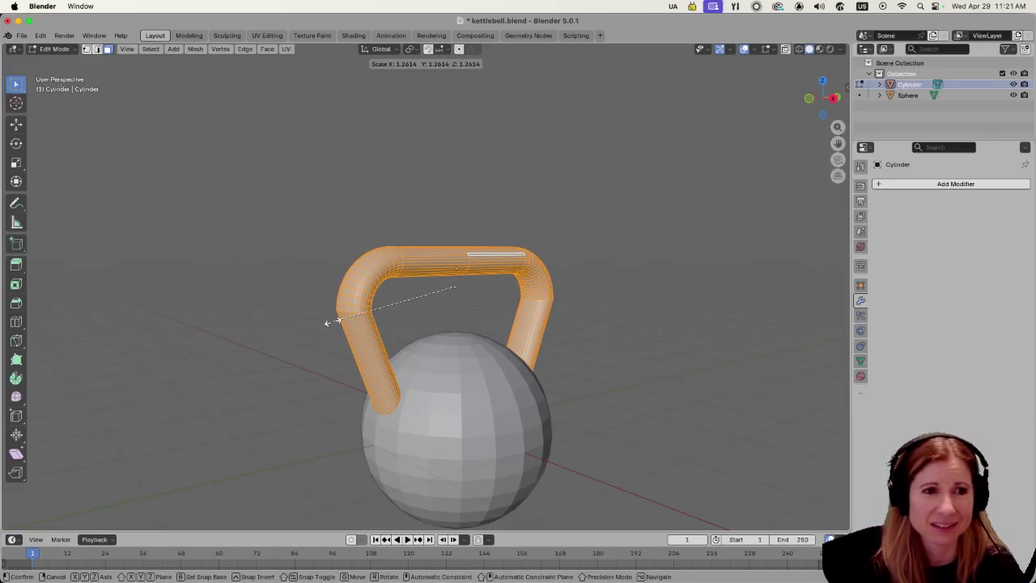
key("Escape")
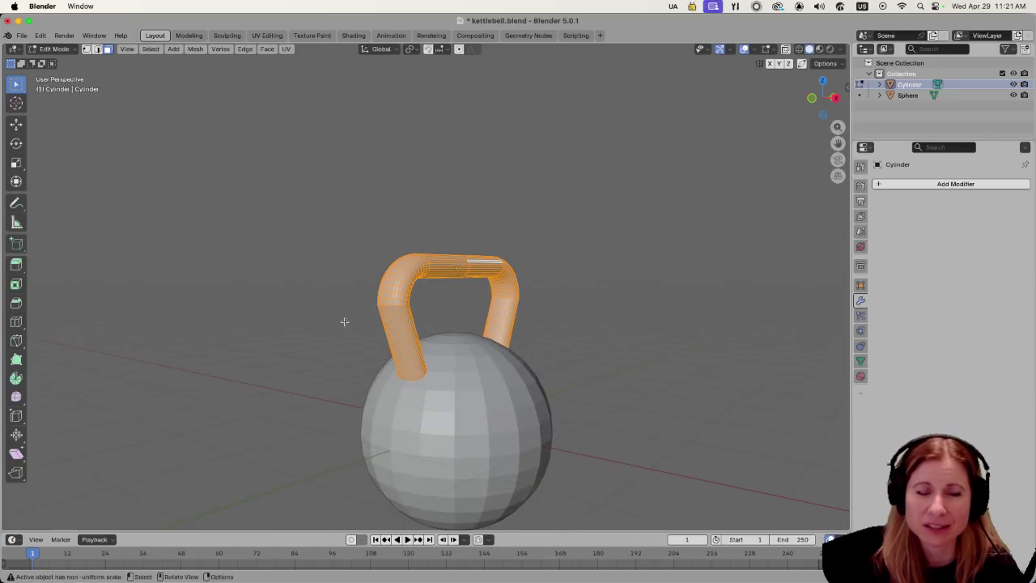
scroll(344, 321, "up", 5)
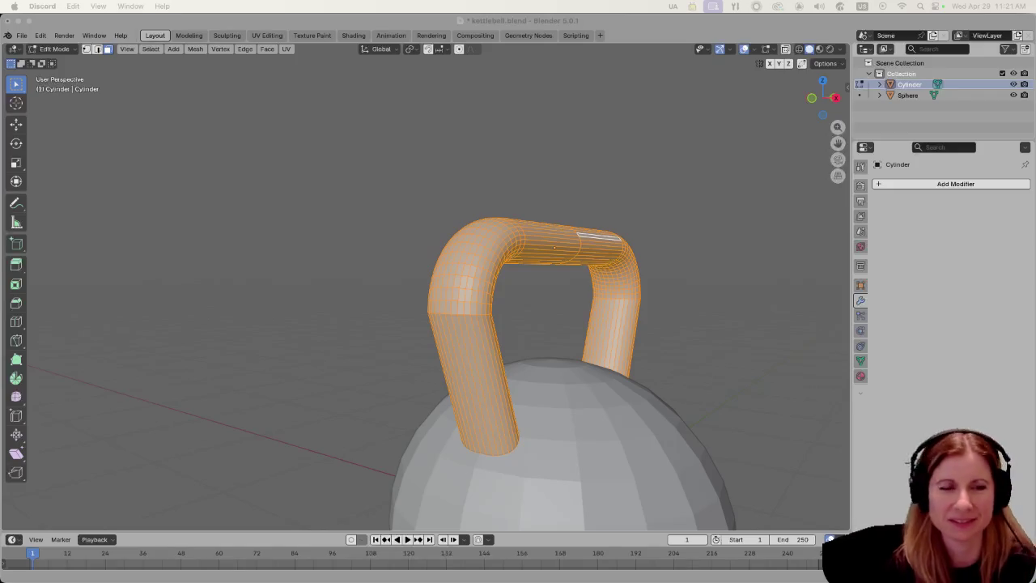
Step through undo and redo until the whole handle mesh is selected again.
scroll(656, 262, "down", 2)
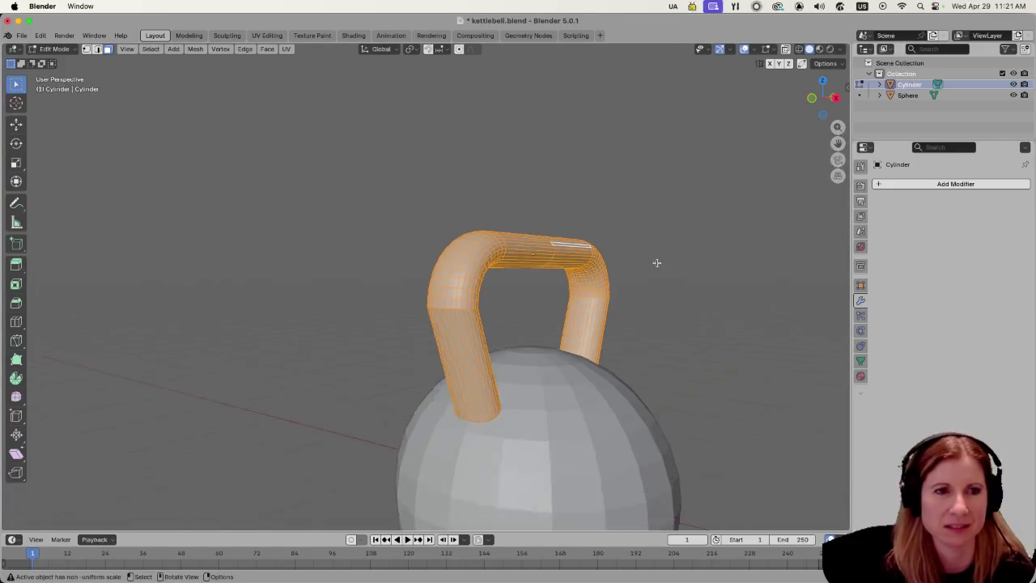
scroll(656, 262, "down", 2)
left_click(486, 284)
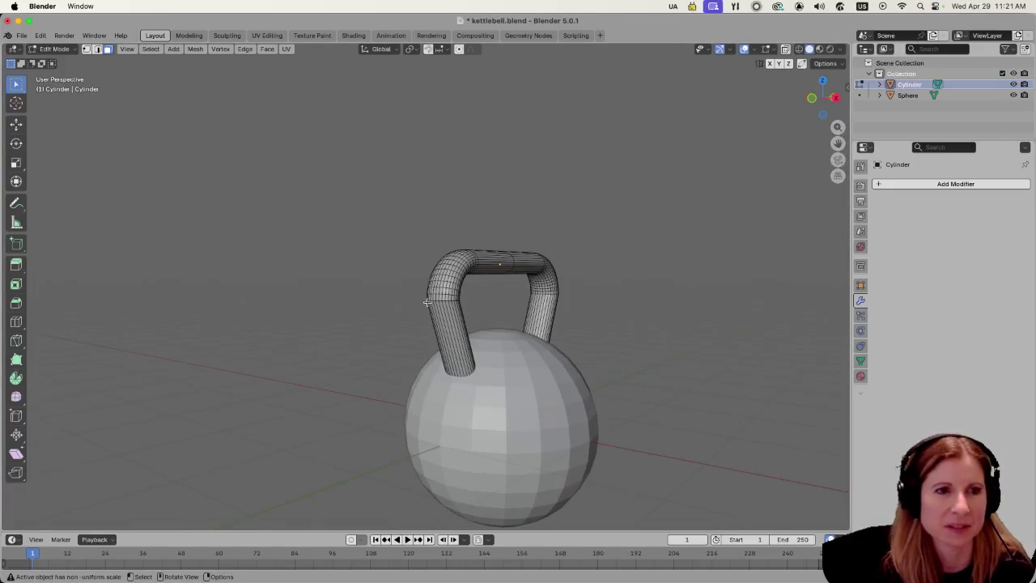
key("ctrl+z")
key("ctrl+shift+z")
key("ctrl+z")
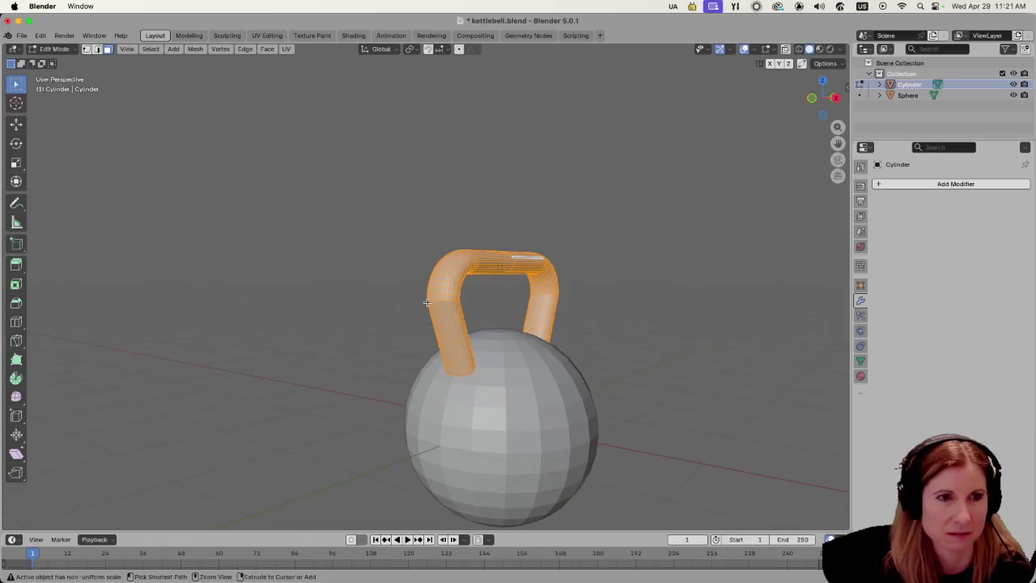
key("ctrl+shift+z")
key("ctrl+z")
key("ctrl+z")
key("ctrl+shift+z")
key("ctrl+z")
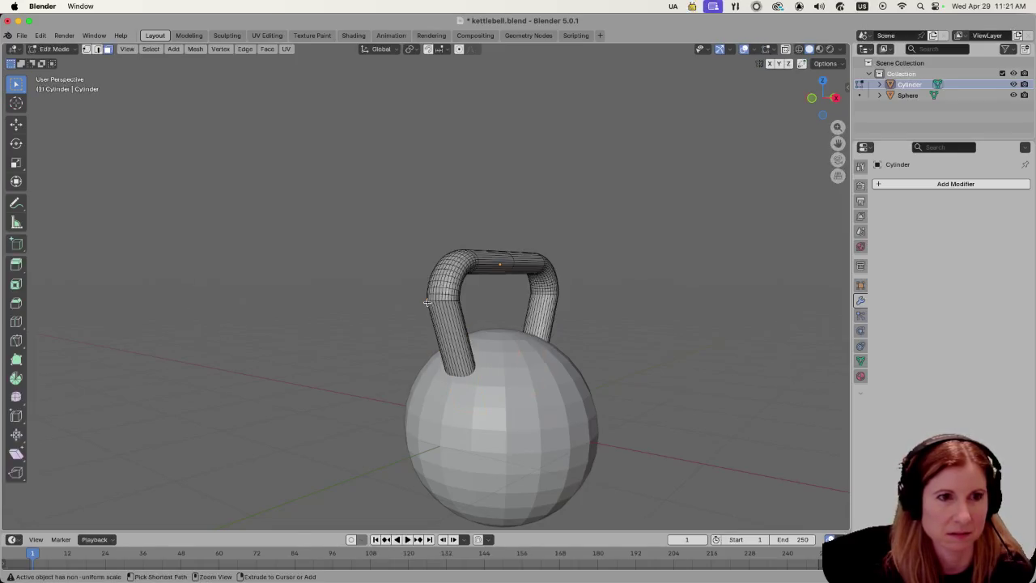
key("ctrl+z")
key("ctrl+shift+z")
key("ctrl+shift+z")
key("ctrl+shift+z")
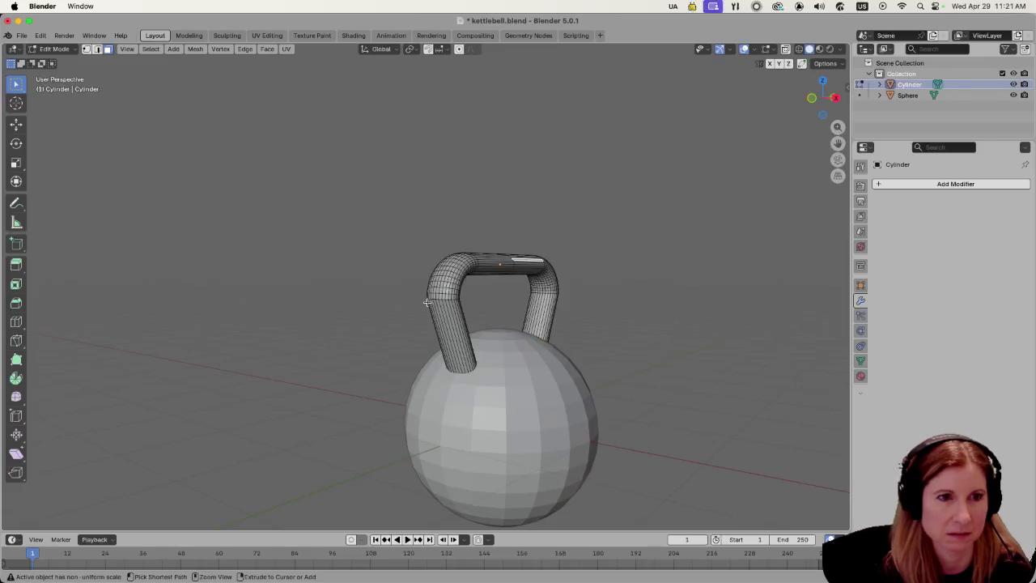
key("ctrl+z")
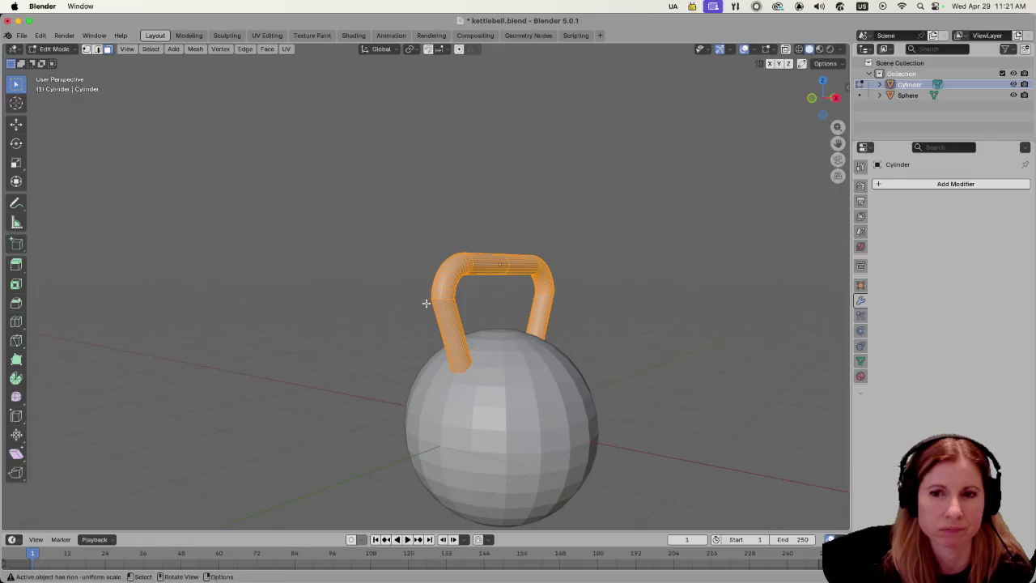
Orbit to a low side-on view of the handle resting on the ball.
scroll(426, 302, "up", 3)
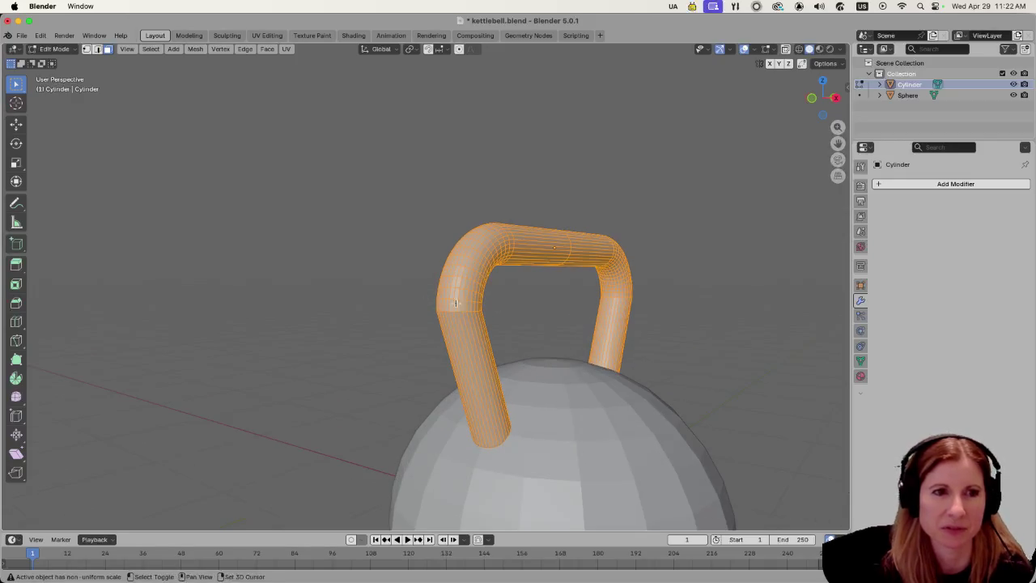
left_click_drag(426, 302, 547, 229)
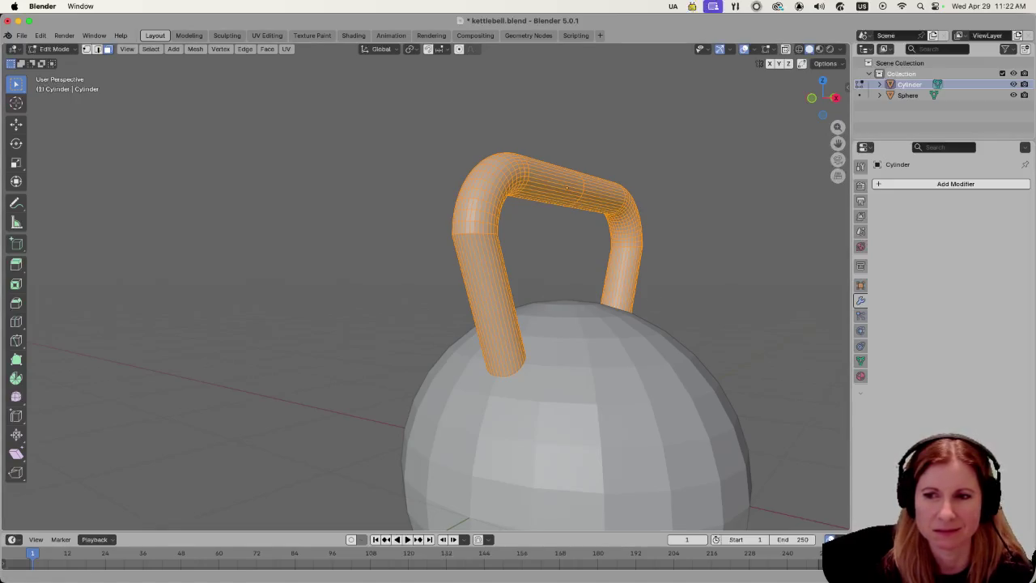
key("super+Tab")
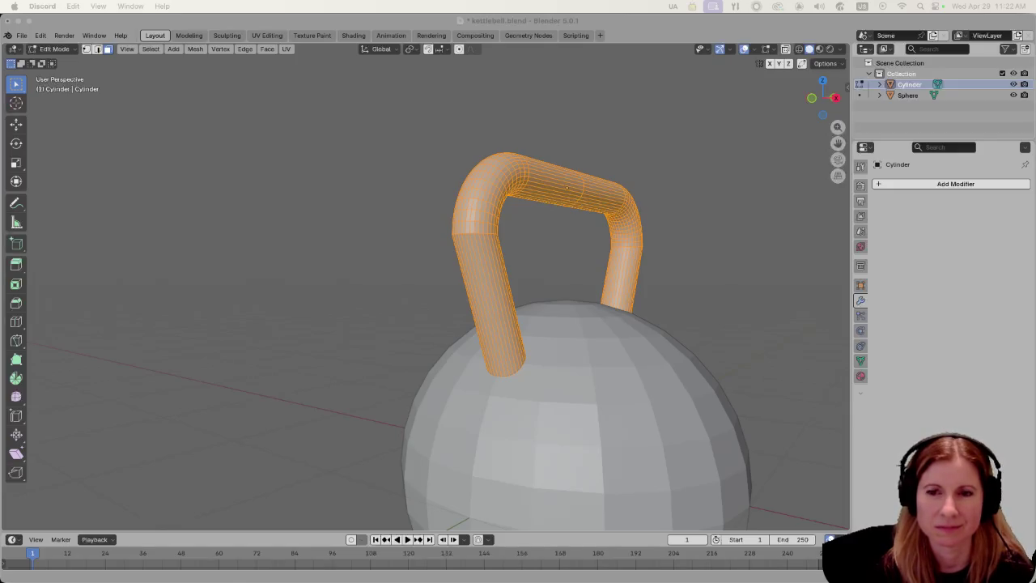
left_click(681, 24)
scroll(573, 293, "left", 3)
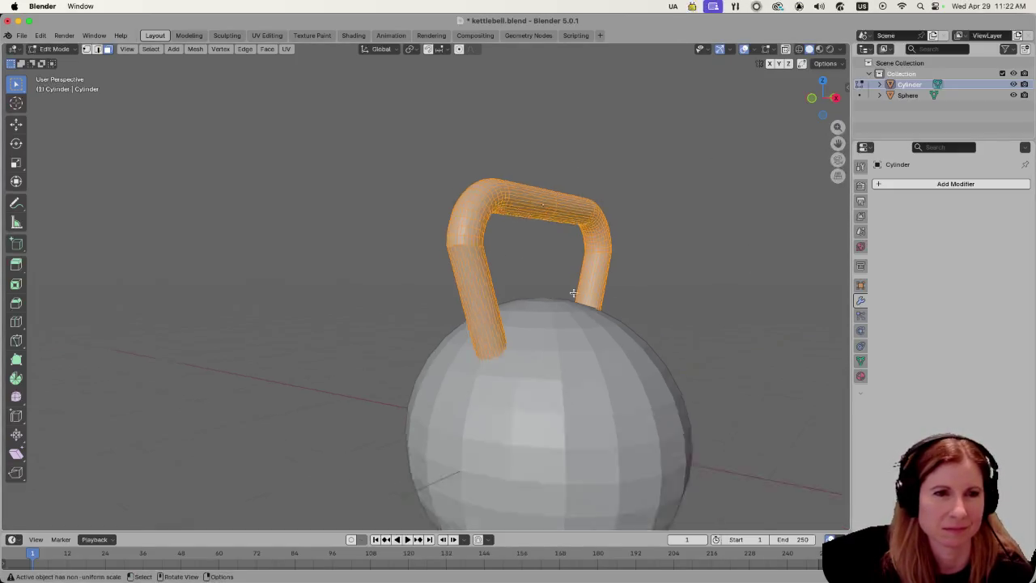
scroll(573, 293, "down", 5)
scroll(686, 296, "left", 2)
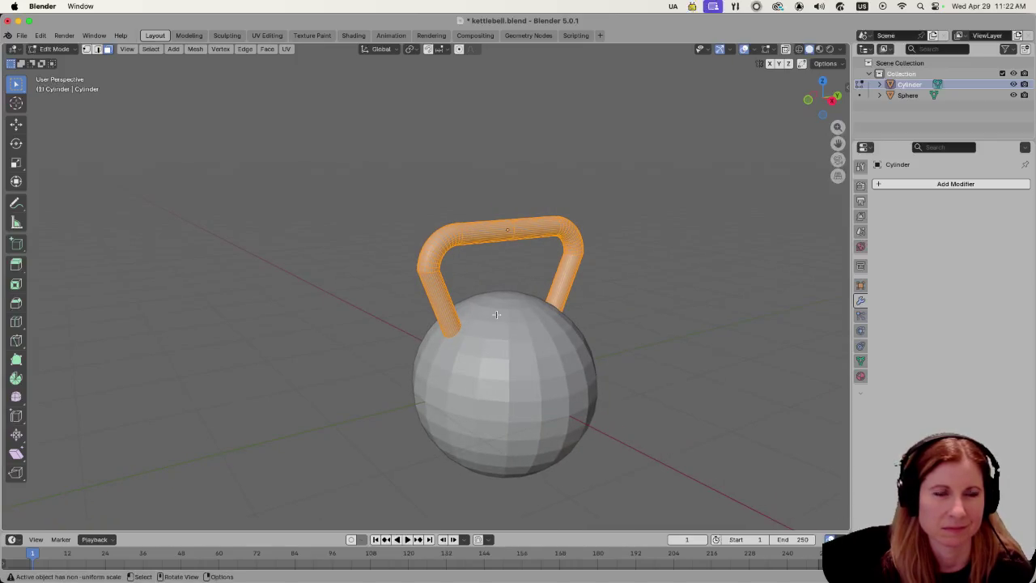
scroll(460, 316, "left", 5)
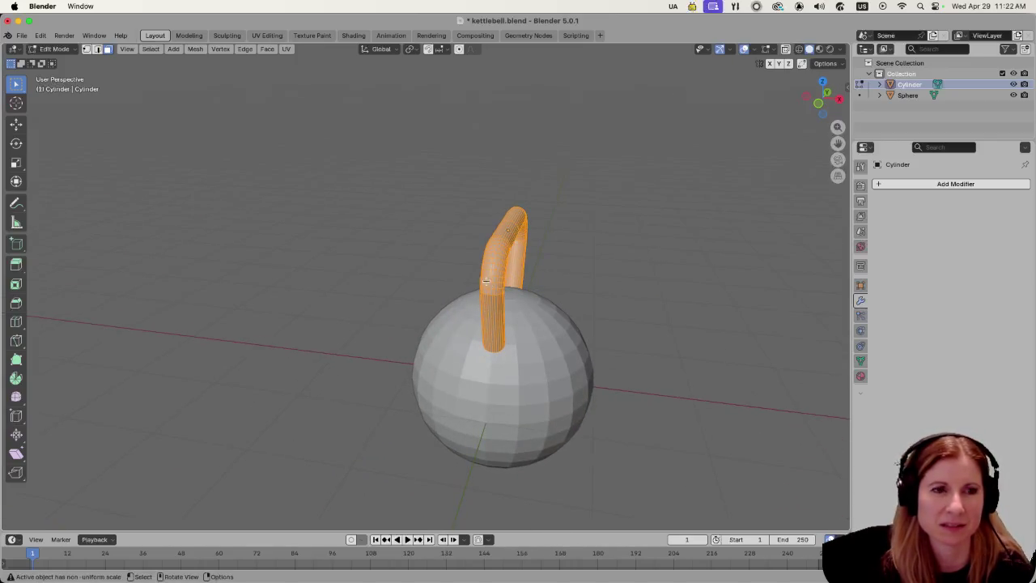
scroll(500, 311, "up", 3)
scroll(515, 315, "down", 2)
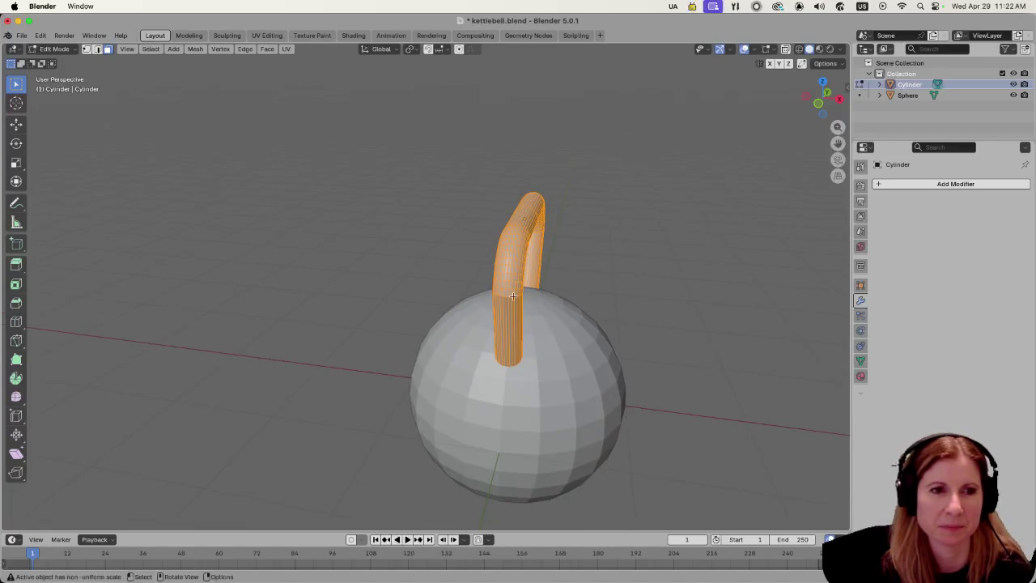
Scale the handle mesh up uniformly, abandon a Shift+Z scale, and recentre the kettlebell.
key("s")
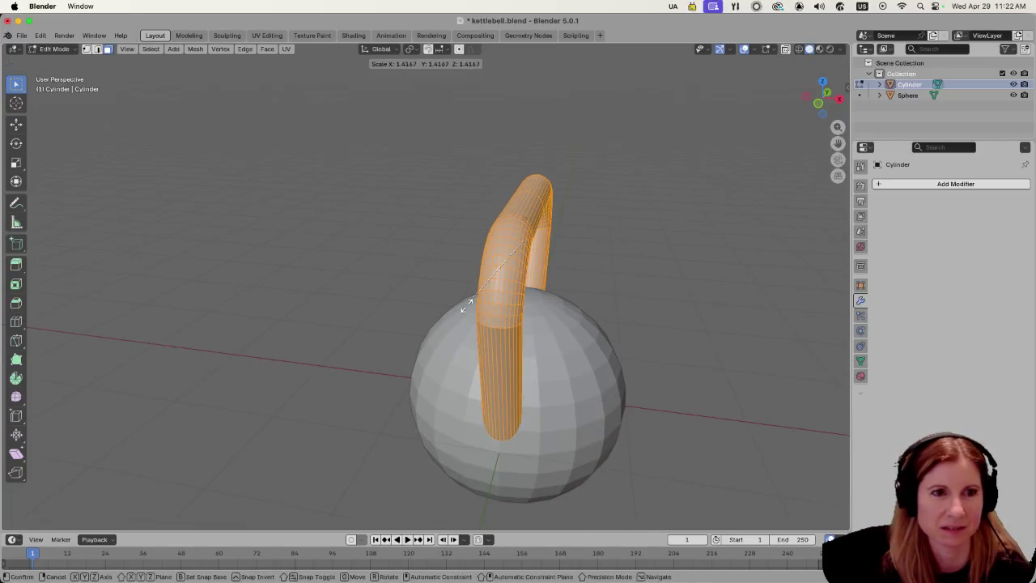
left_click(451, 297)
scroll(506, 302, "left", 5)
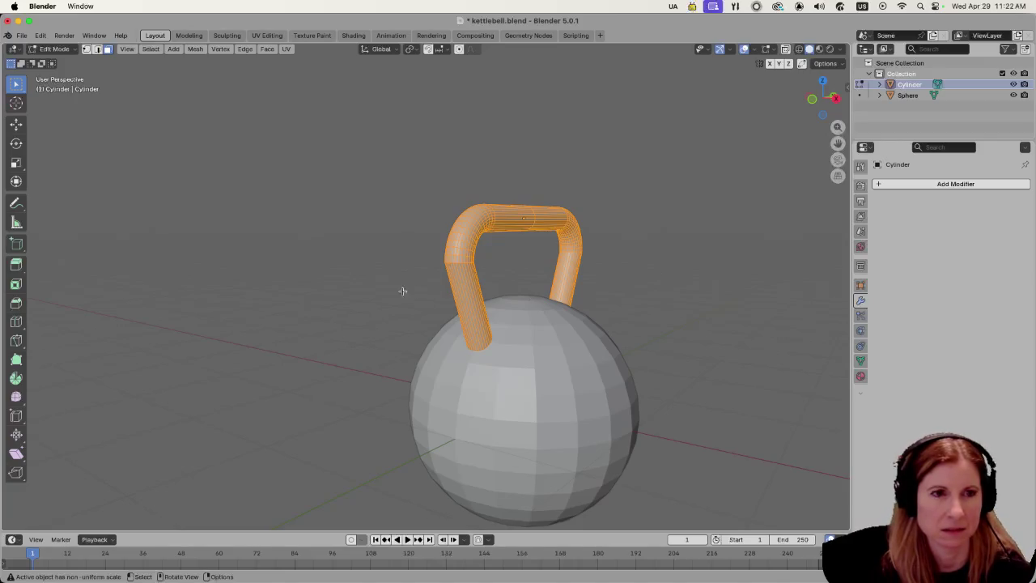
key("s")
key("shift+z")
key("Escape")
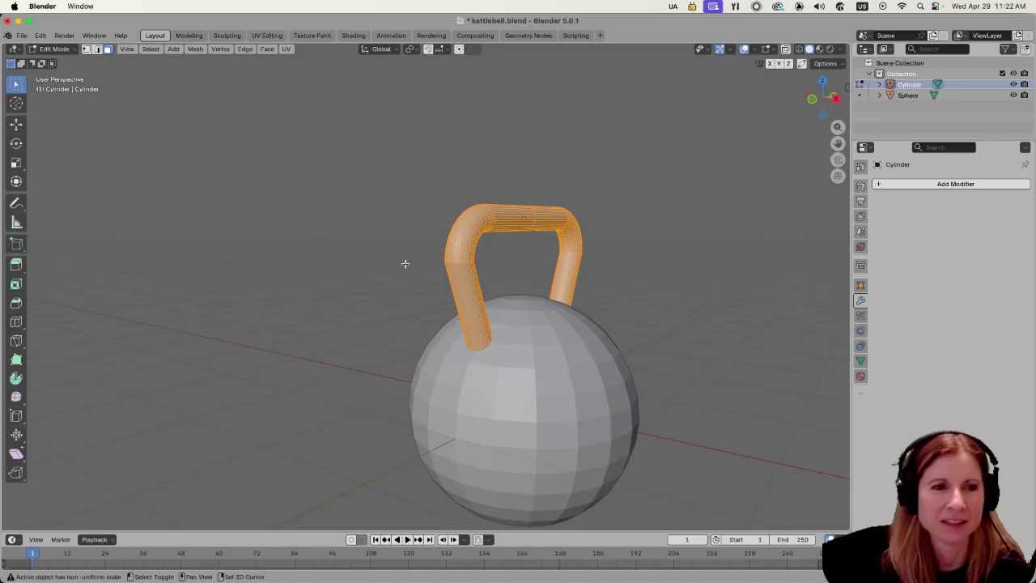
scroll(462, 287, "left", 3)
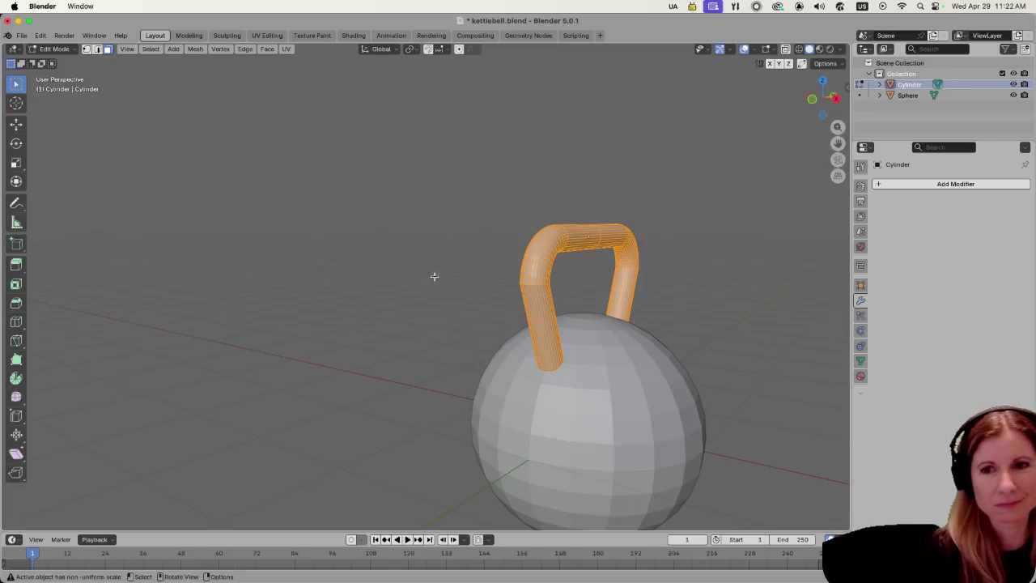
mouse_move(456, 259)
left_mouse_down()
mouse_move(416, 231)
mouse_move(331, 211)
left_mouse_up()
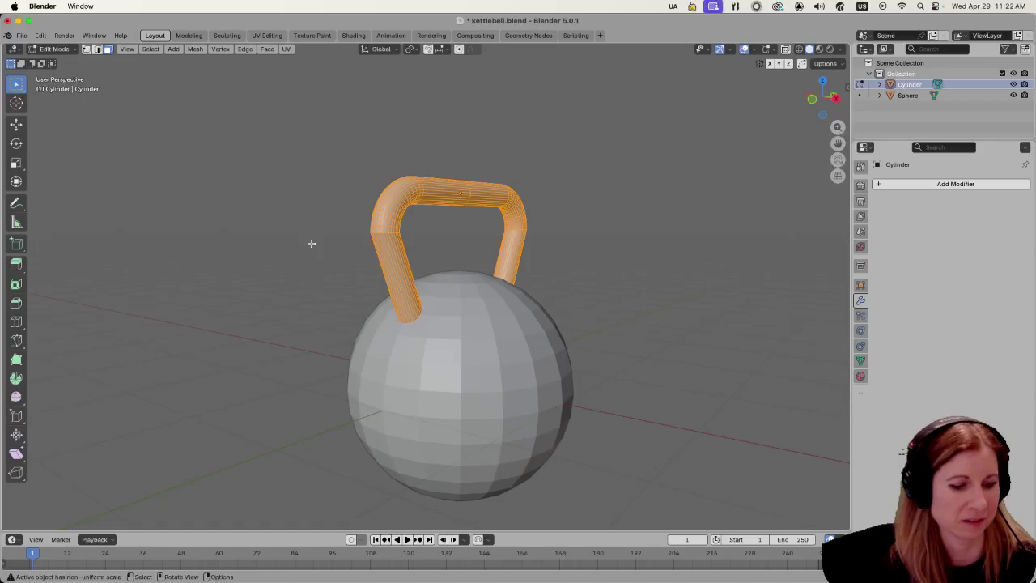
key("Tab")
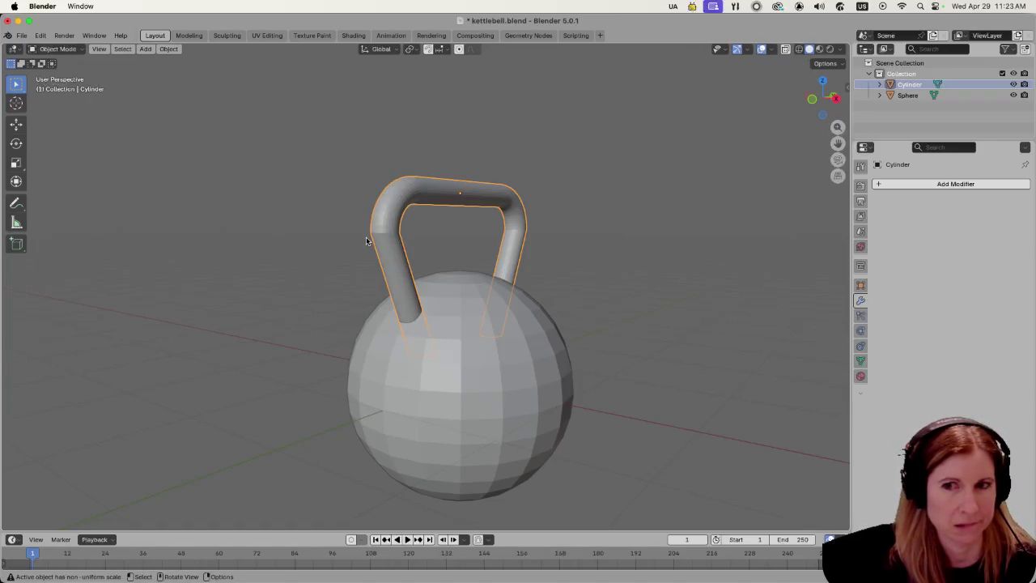
key("s")
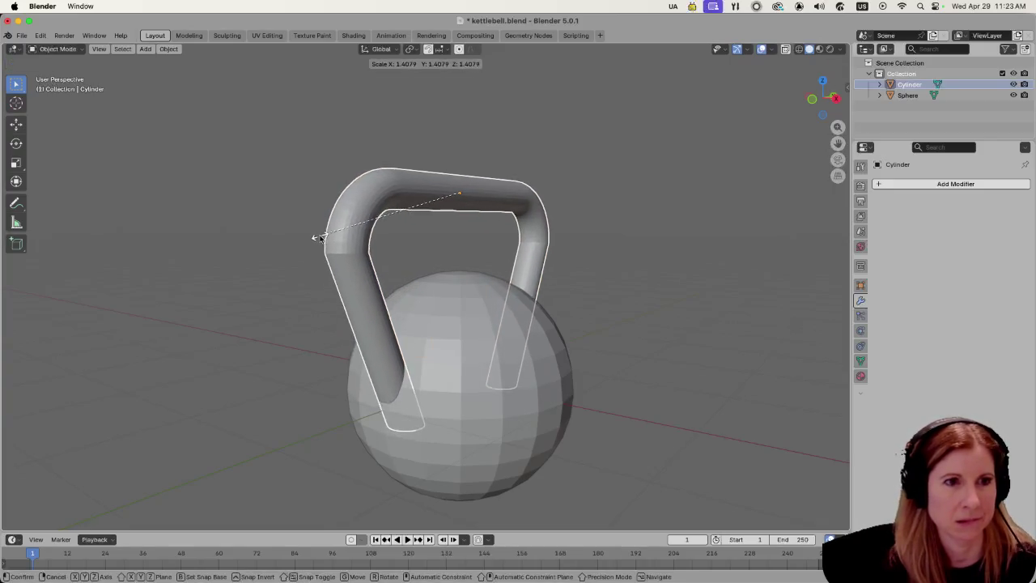
key("Escape")
key("Tab")
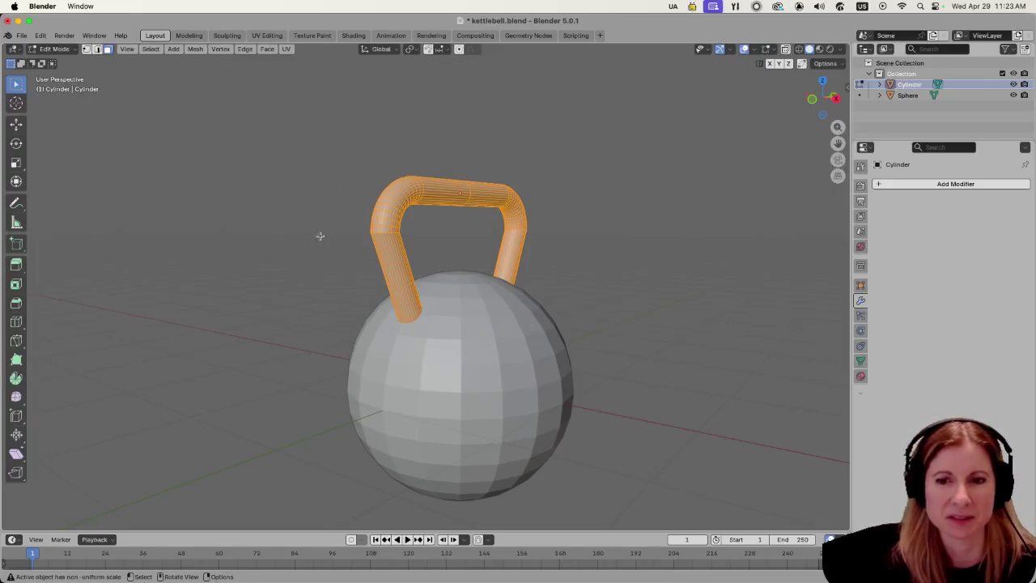
mouse_move(312, 225)
left_mouse_down()
mouse_move(517, 240)
mouse_move(453, 222)
mouse_move(289, 231)
left_mouse_up()
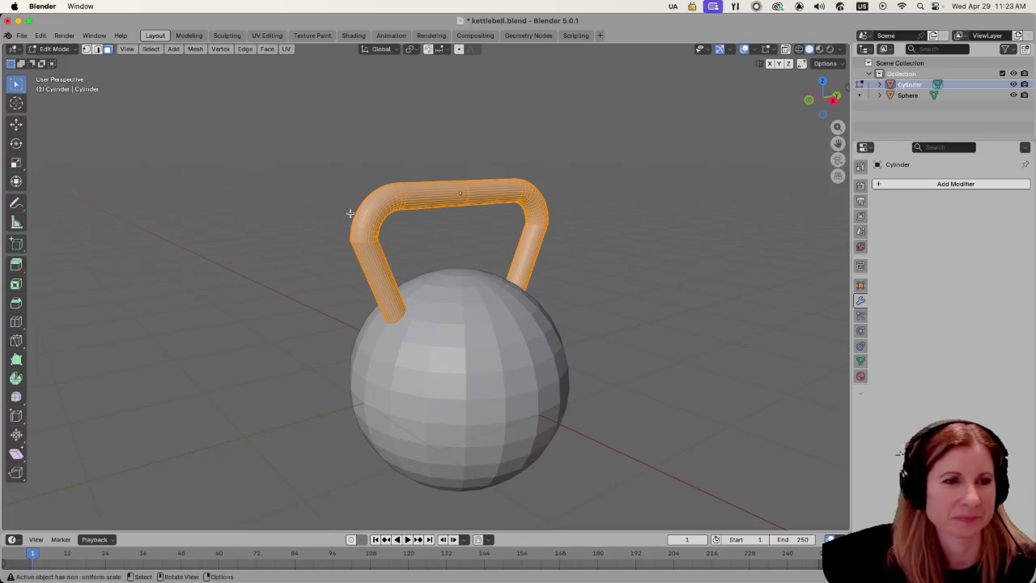
scroll(348, 215, "up", 2)
scroll(340, 219, "down", 2)
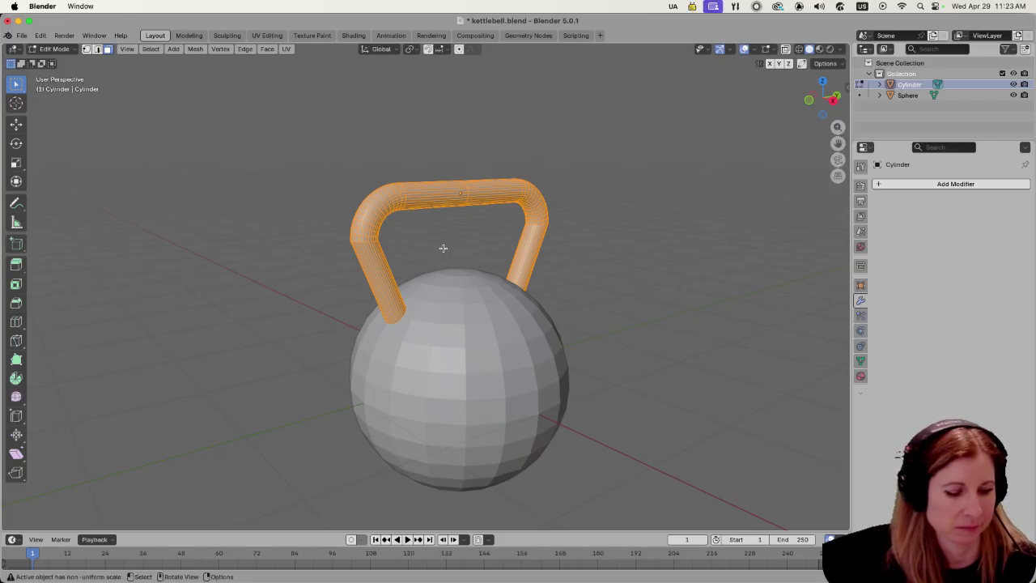
left_click(324, 269)
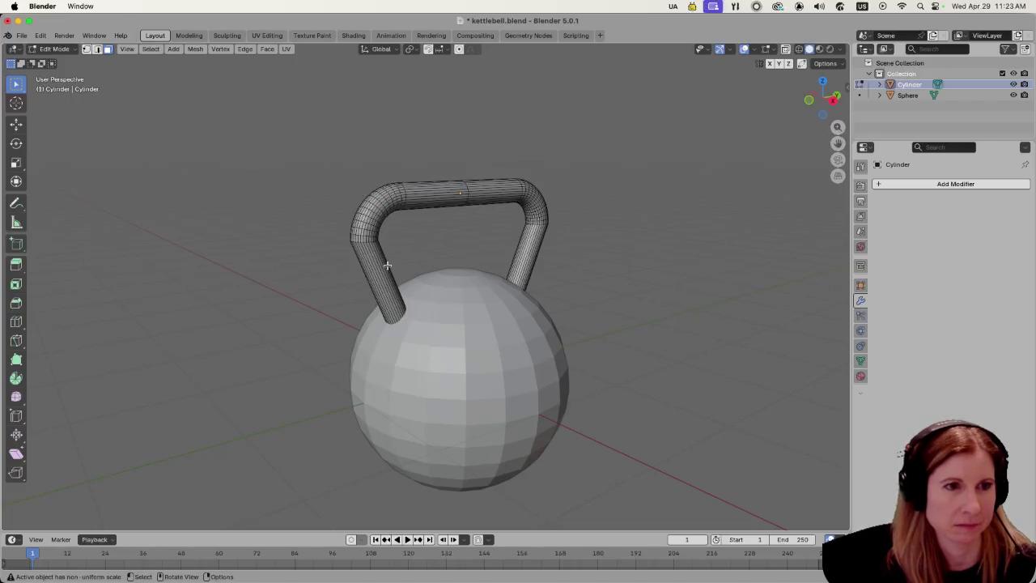
key("l")
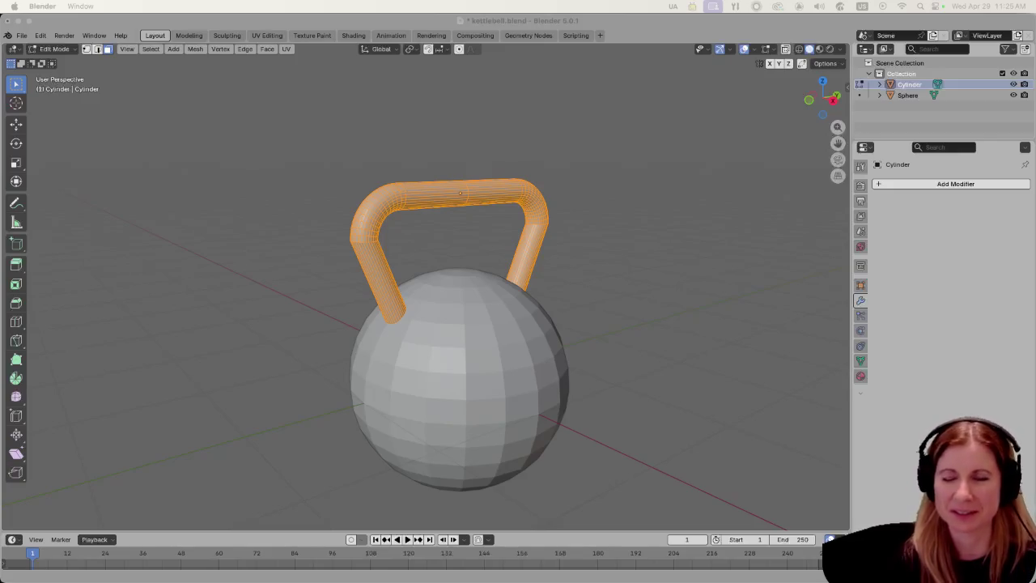
left_click(627, 345)
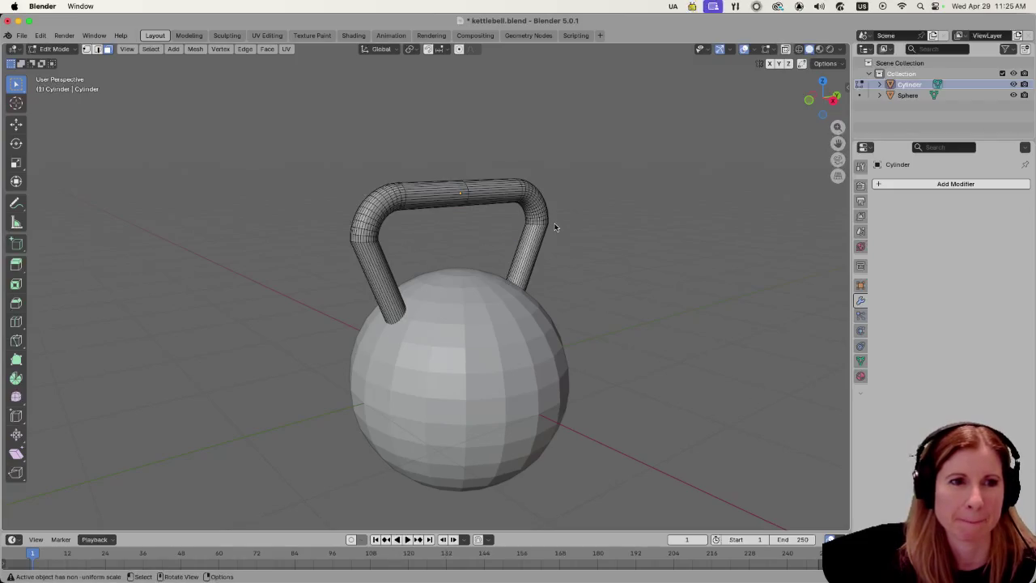
key("a")
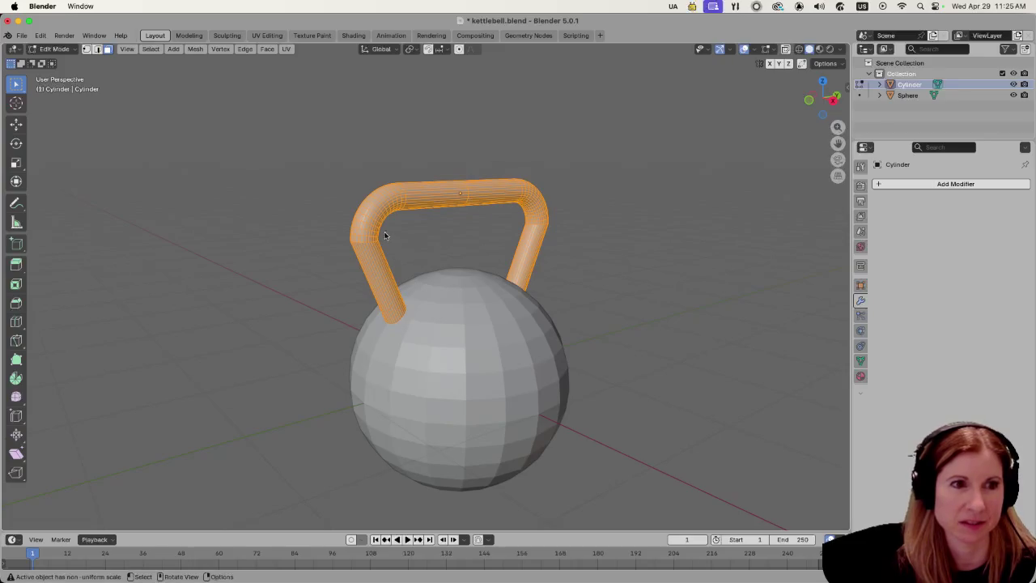
mouse_move(385, 234)
left_mouse_down()
mouse_move(434, 243)
mouse_move(395, 245)
mouse_move(375, 221)
mouse_move(399, 214)
mouse_move(554, 285)
mouse_move(558, 224)
mouse_move(617, 310)
mouse_move(590, 295)
mouse_move(620, 296)
left_mouse_up()
scroll(512, 304, "up", 2)
scroll(604, 305, "down", 2)
key("Tab")
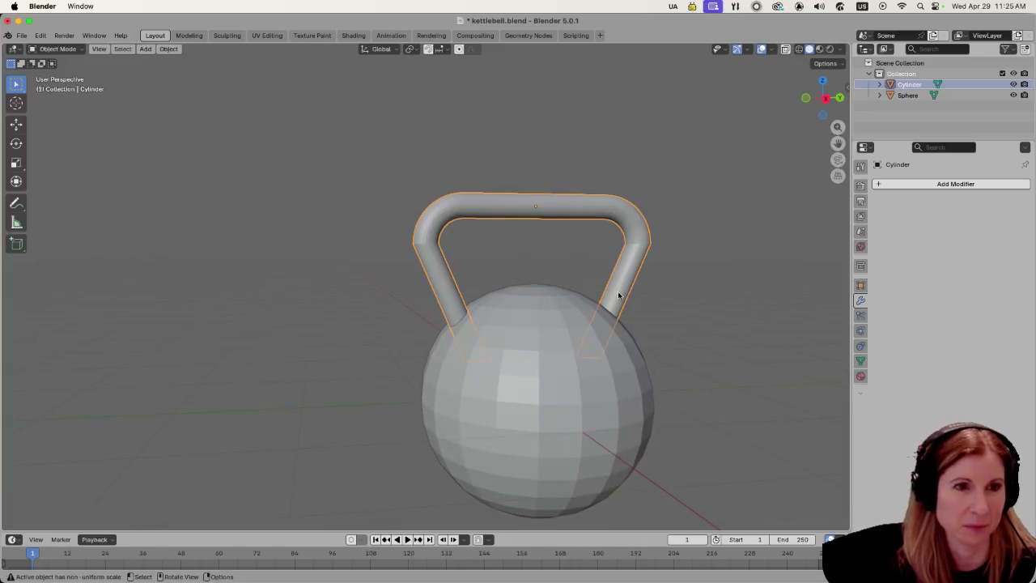
key("Tab")
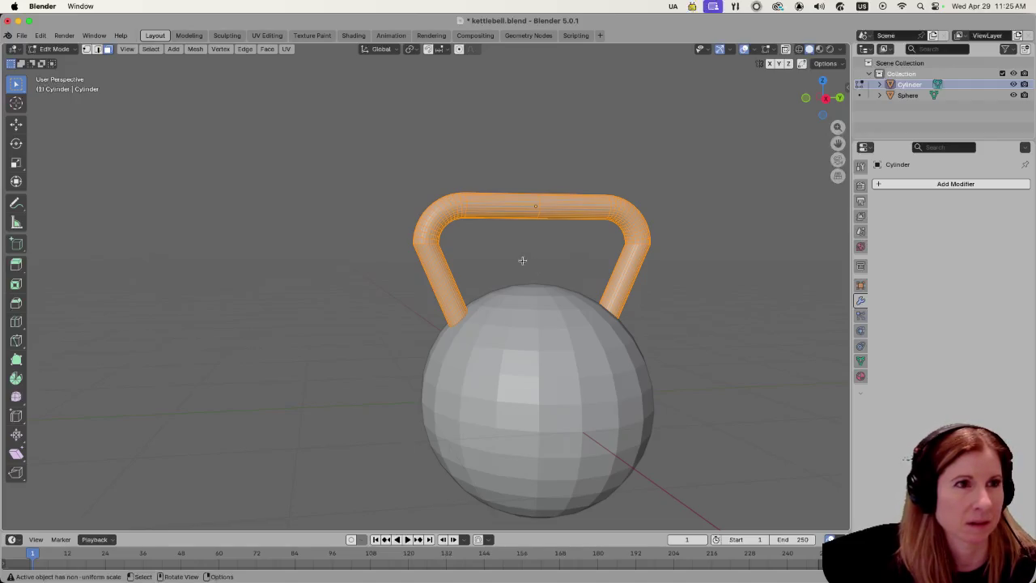
key("Tab")
key("Tab")
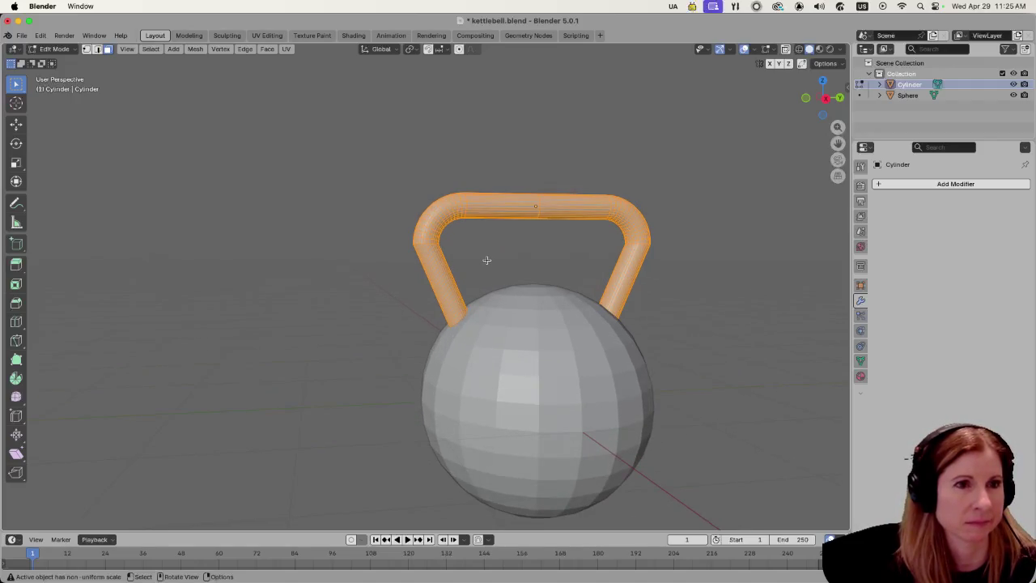
mouse_move(286, 245)
left_mouse_down()
mouse_move(316, 266)
mouse_move(308, 266)
left_mouse_up()
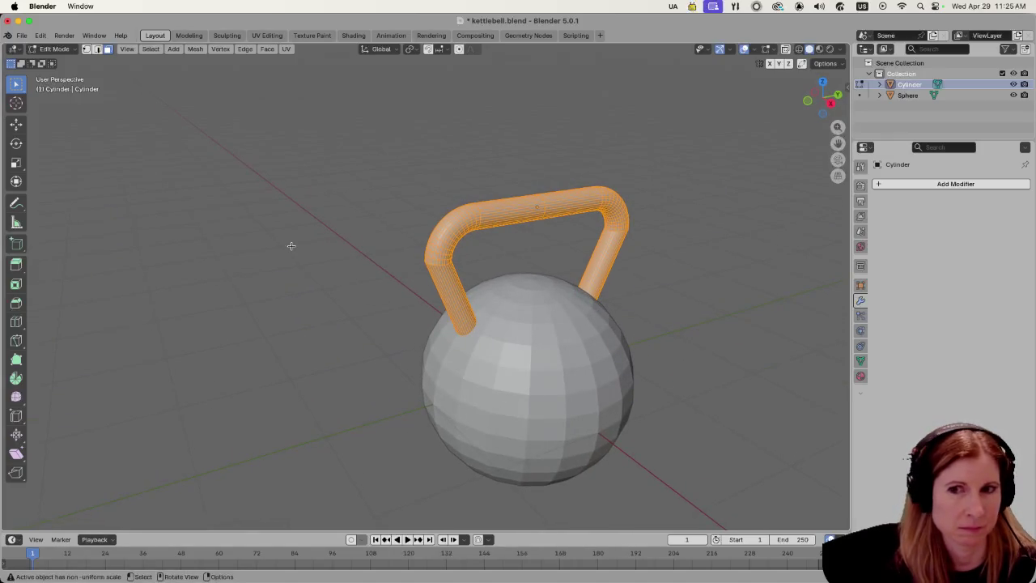
key("s")
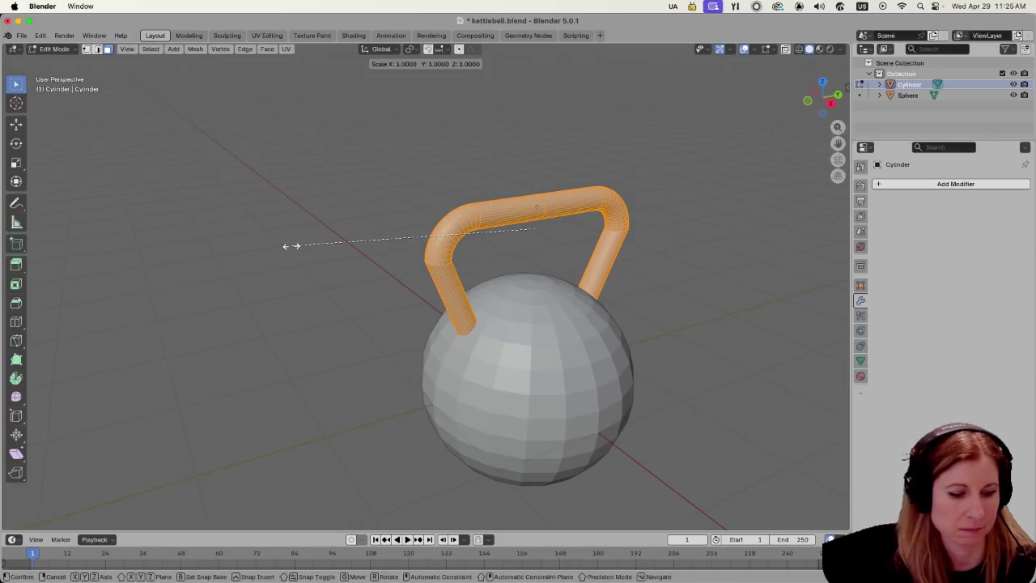
key("Escape")
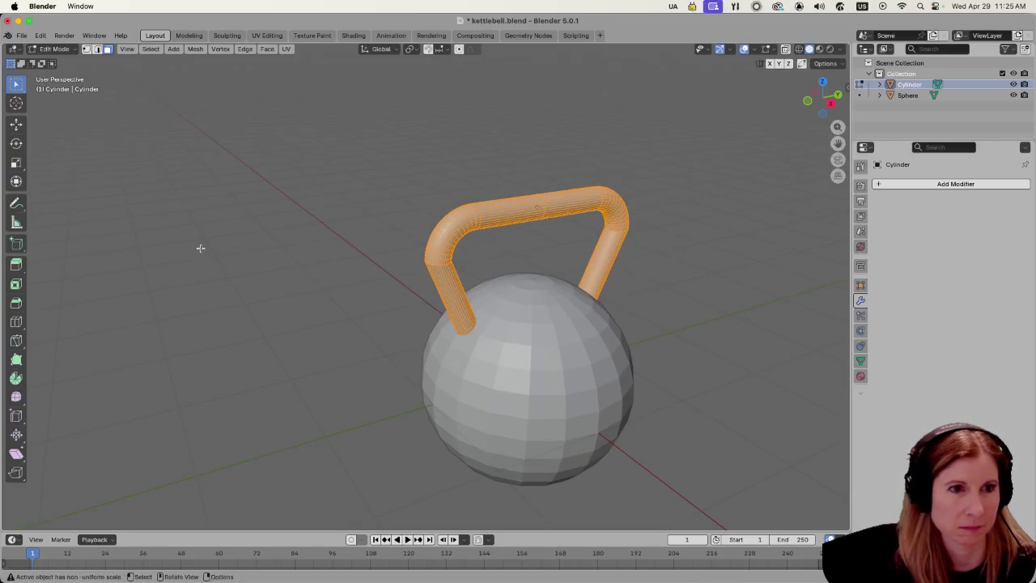
key("s")
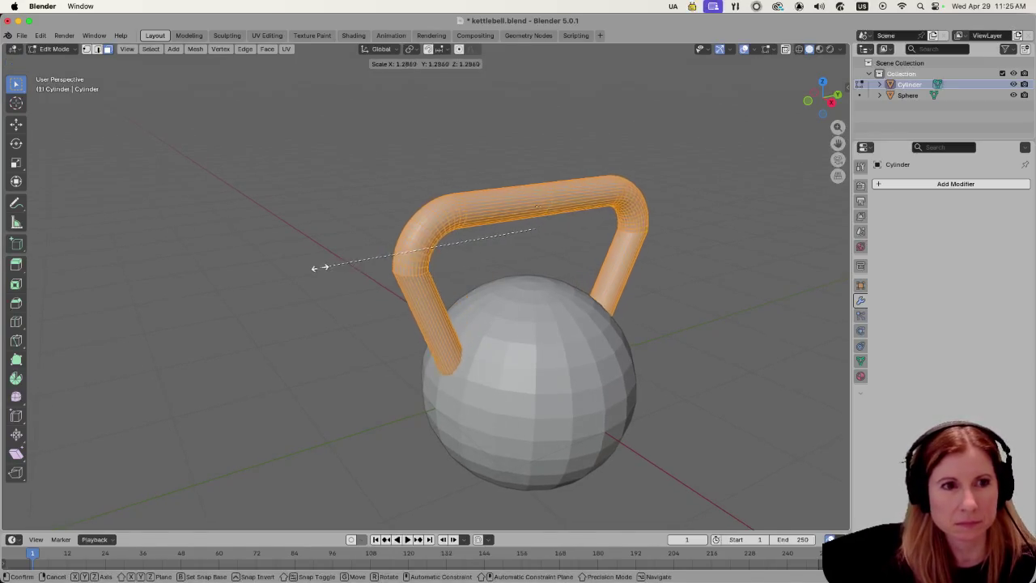
key("Escape")
scroll(407, 295, "left", 5)
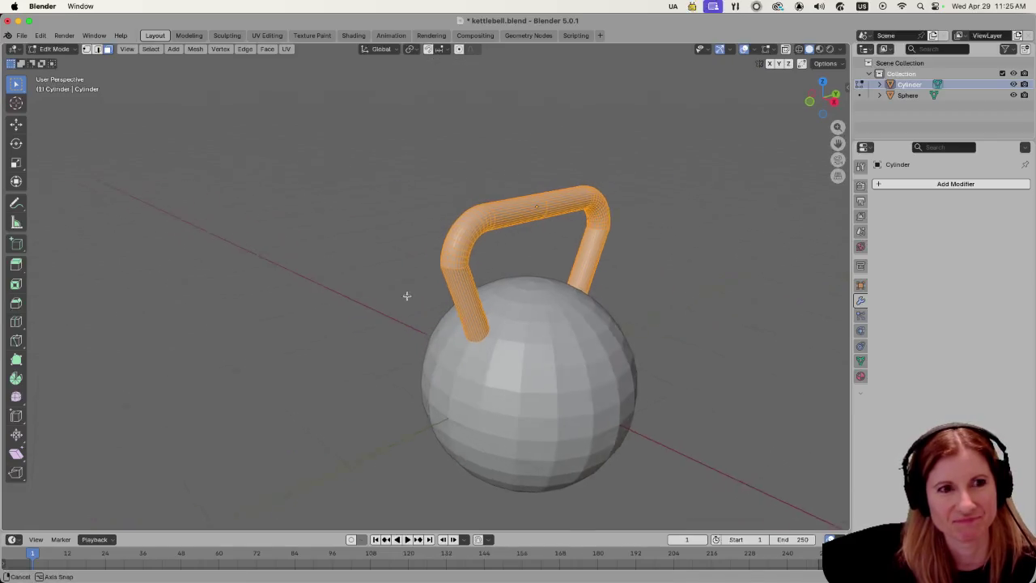
key("Tab")
Set the handle's origin to its geometry, then reselect it and return to Edit Mode.
right_click(451, 256)
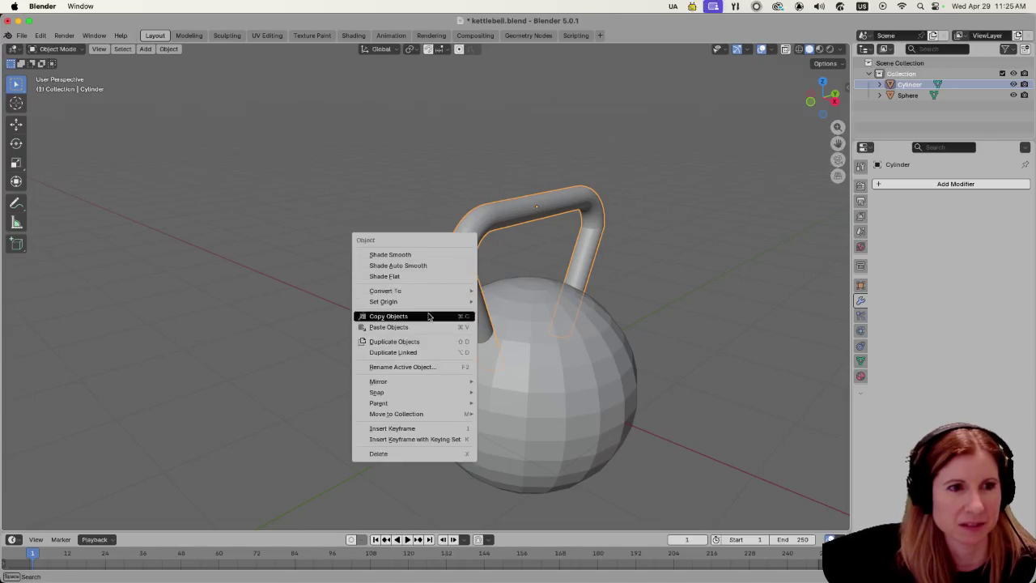
mouse_move(437, 301)
left_click(497, 312)
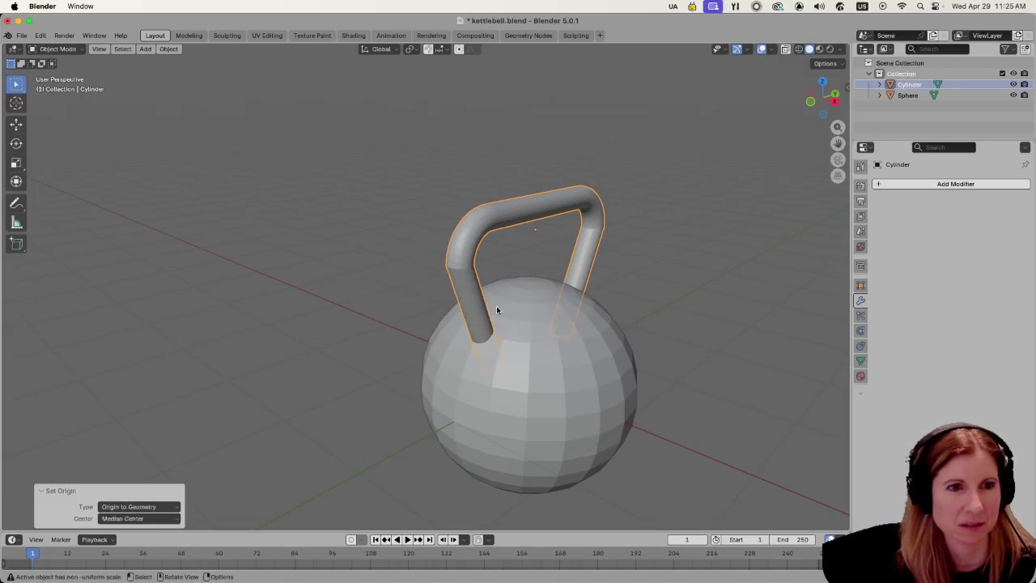
left_click(387, 267)
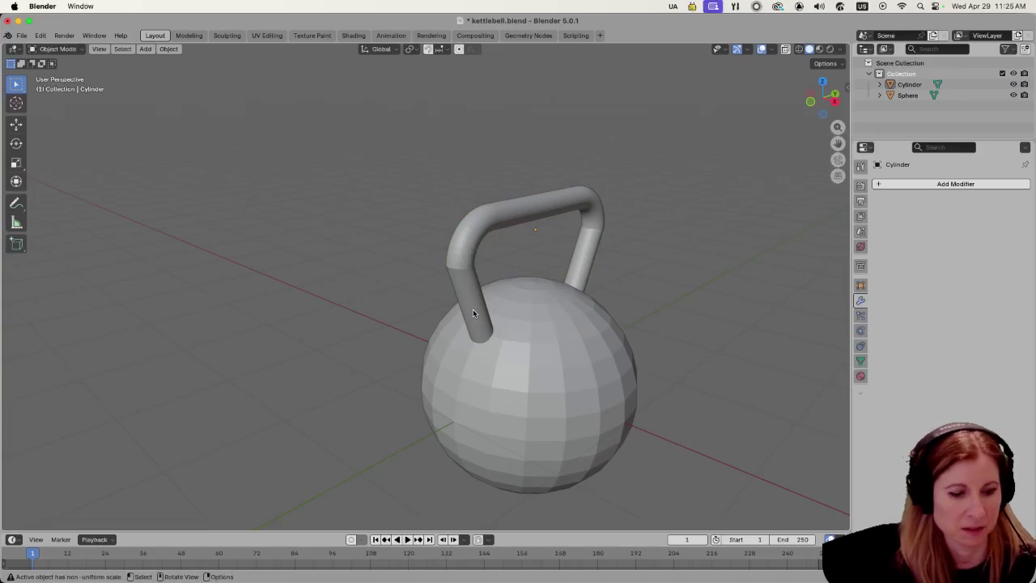
left_click(472, 309)
key("Tab")
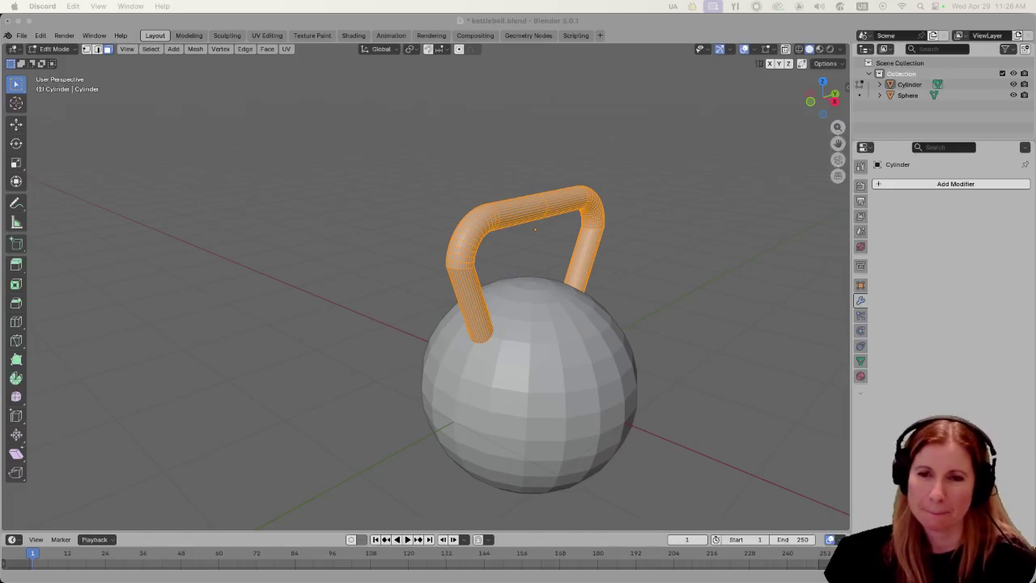
Select the whole handle mesh and save kettlebell.blend.
left_click(682, 236)
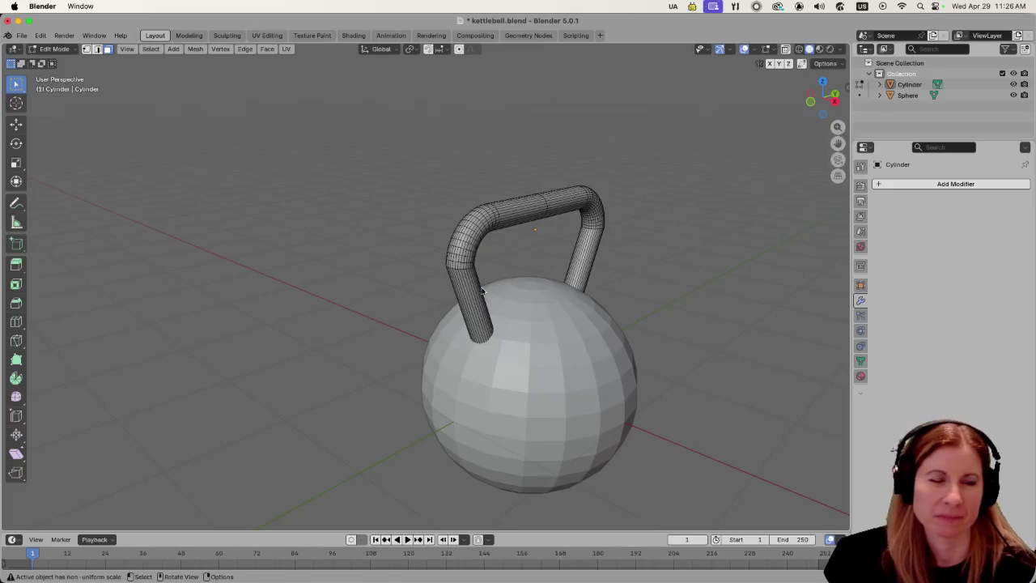
scroll(491, 289, "right", 5)
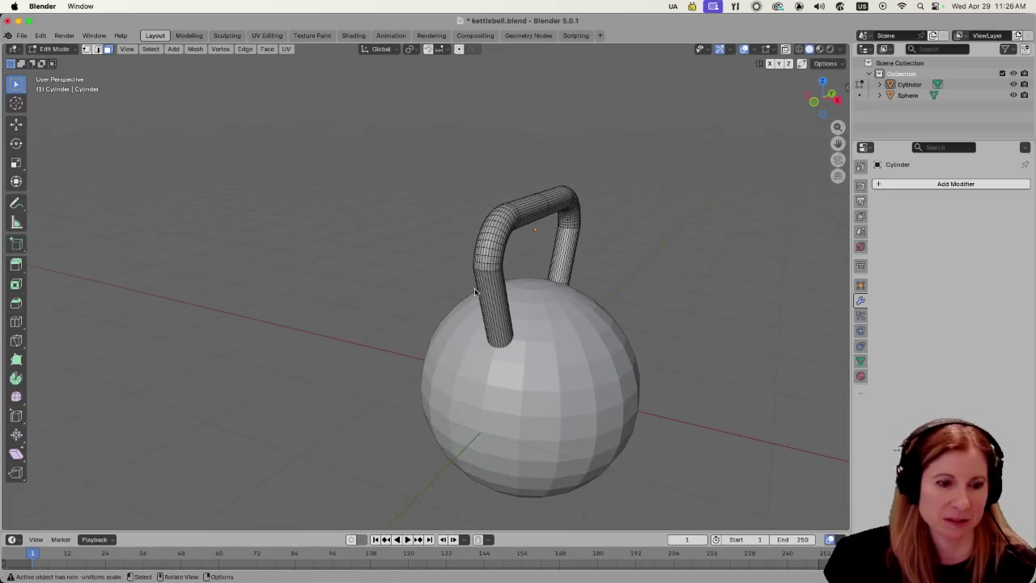
key("a")
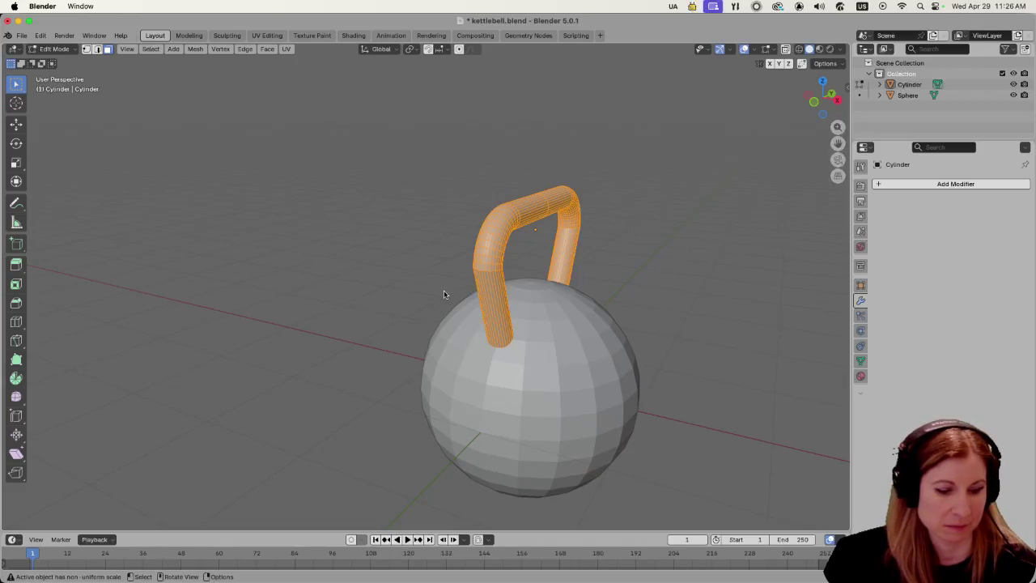
key("super+s")
Toggle the handle mesh selection off and on a few times, ending fully selected.
left_click(484, 275)
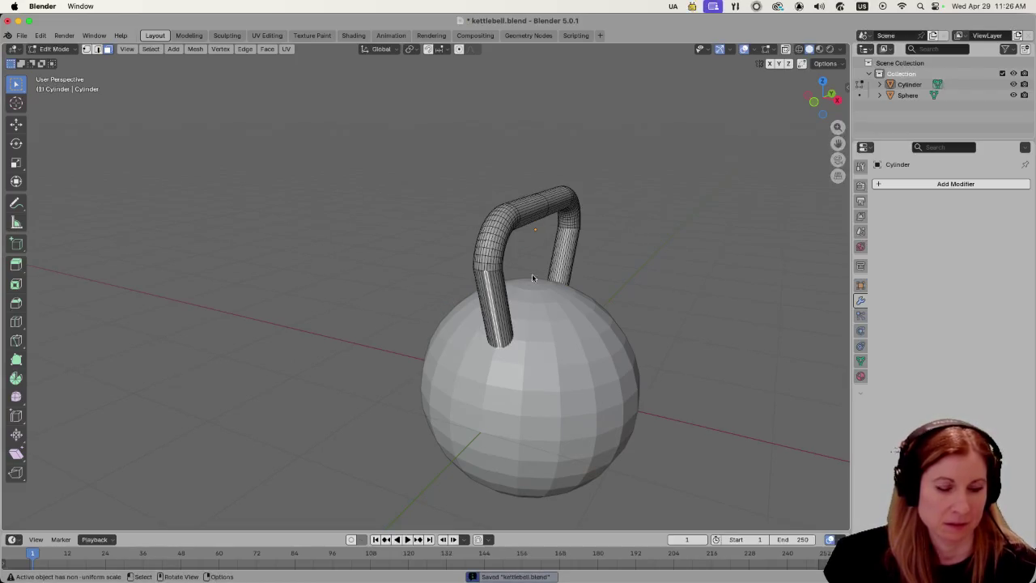
key("a")
left_click(405, 282)
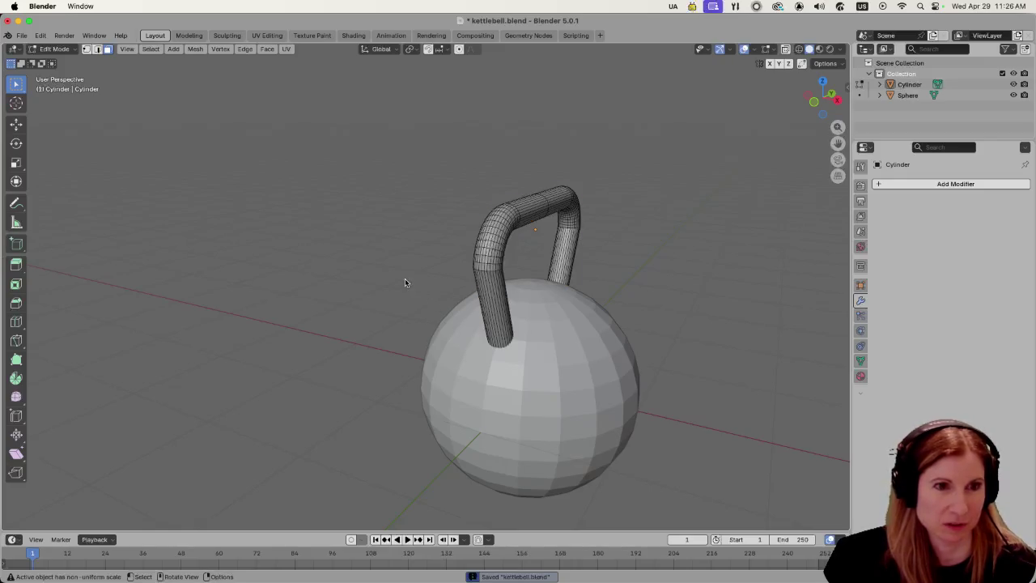
key("a")
left_click(469, 286)
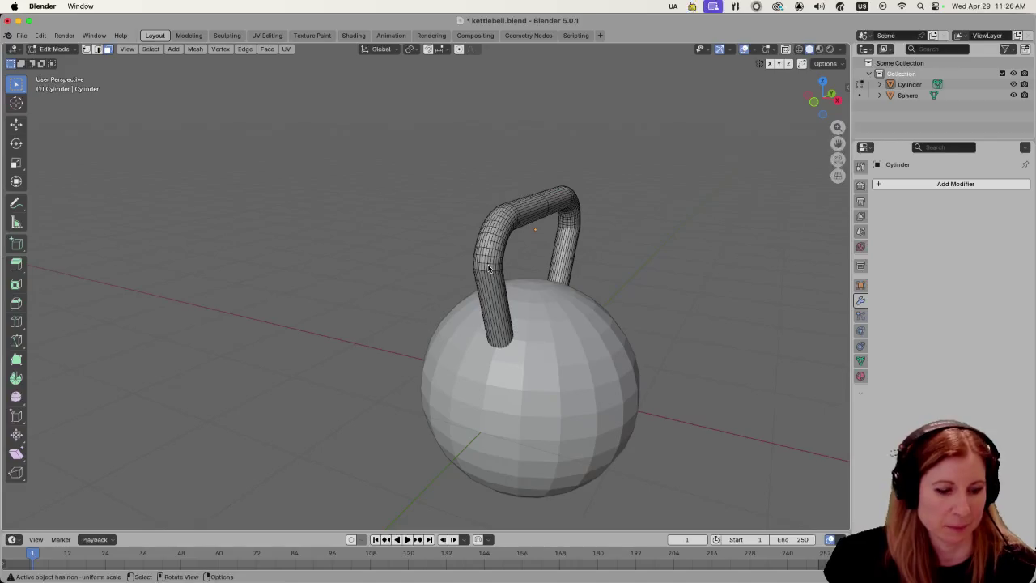
key("a")
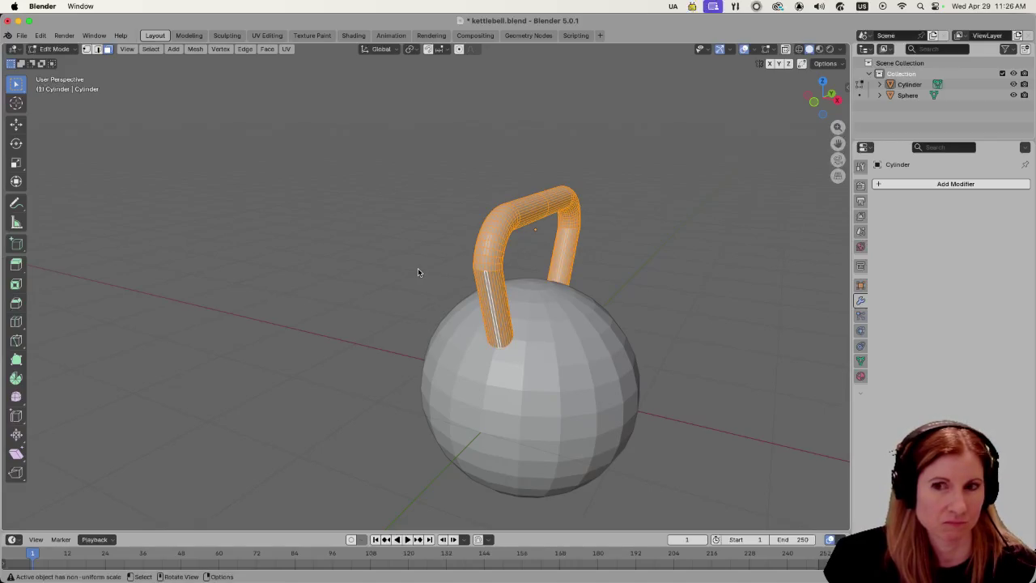
left_click(398, 249)
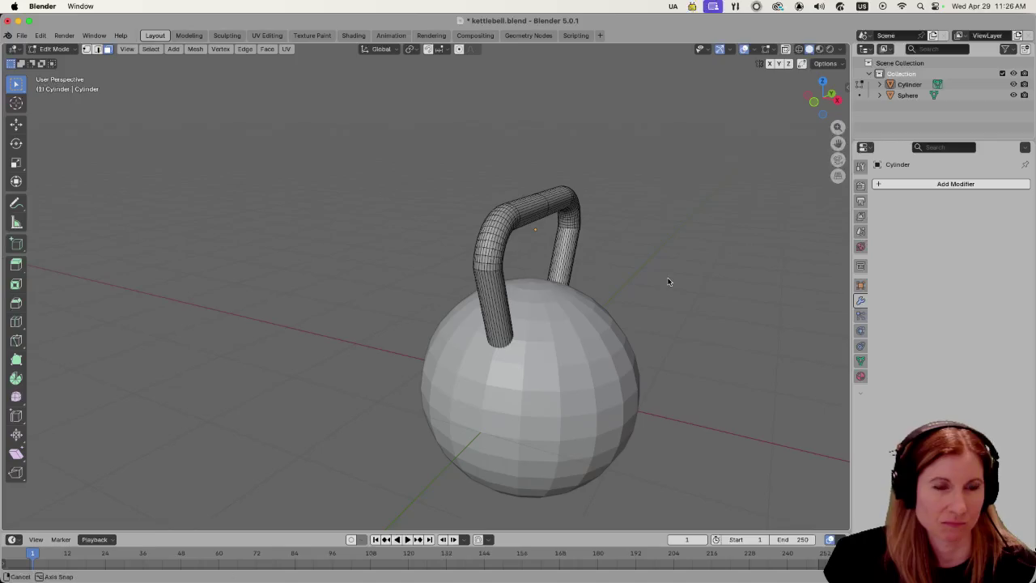
key("a")
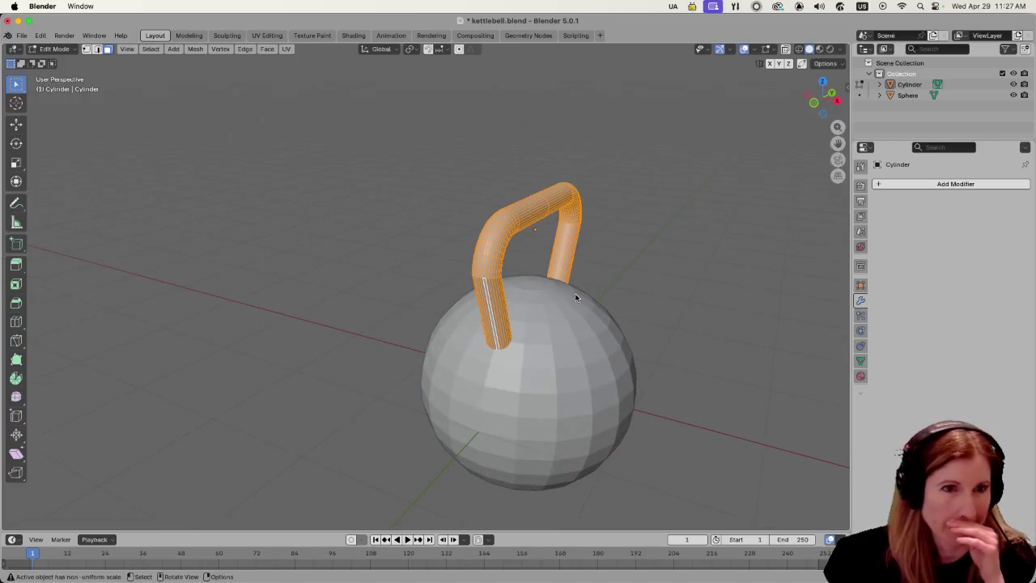
key("s")
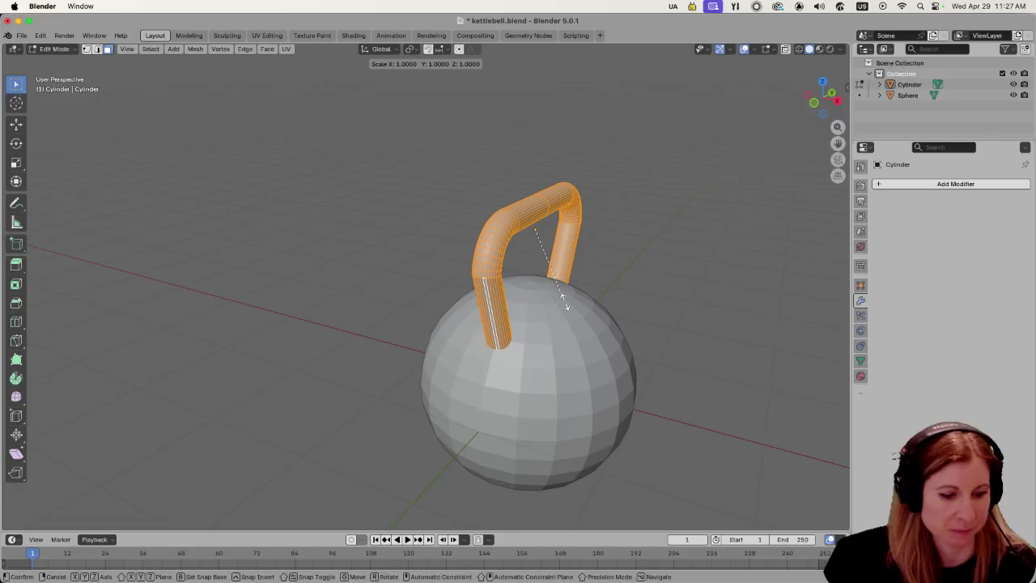
left_click(566, 302)
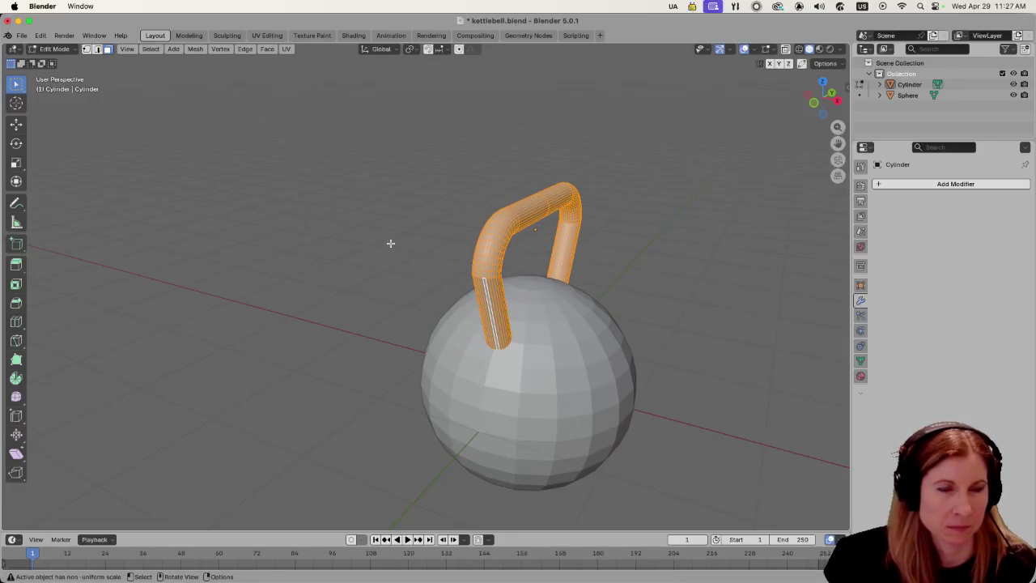
key("s")
right_click(321, 245)
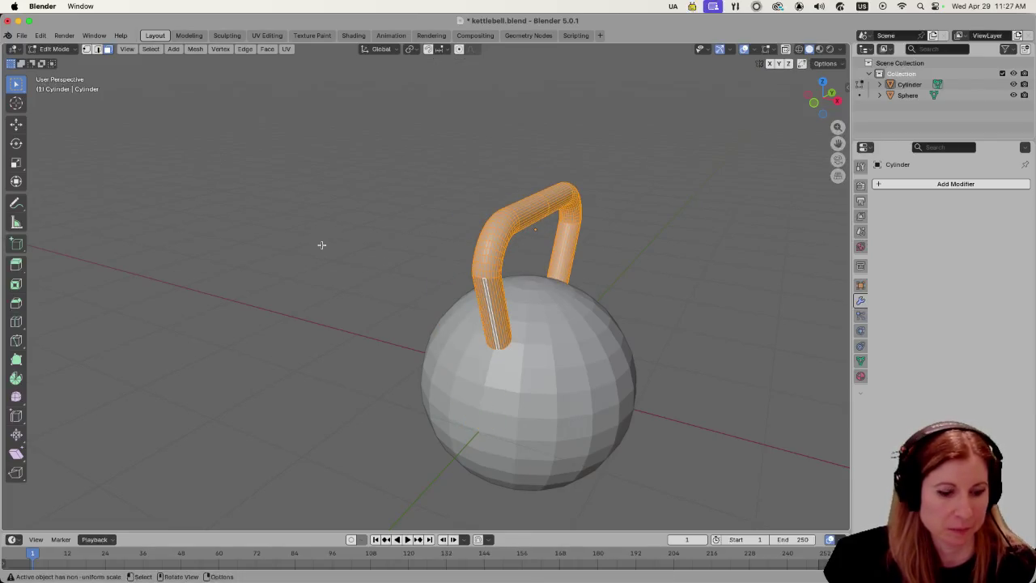
key("s")
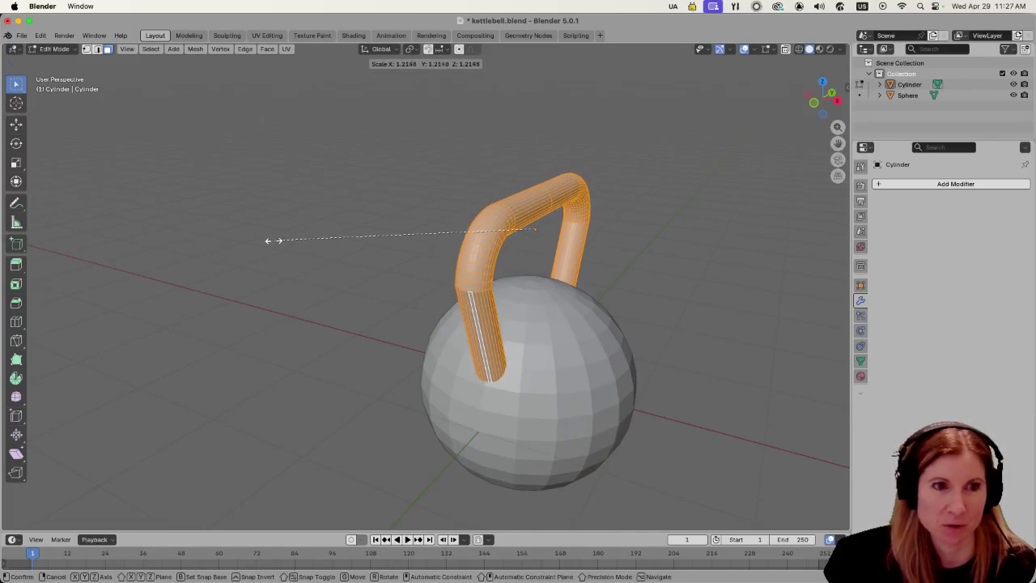
right_click(272, 240)
left_click(652, 269)
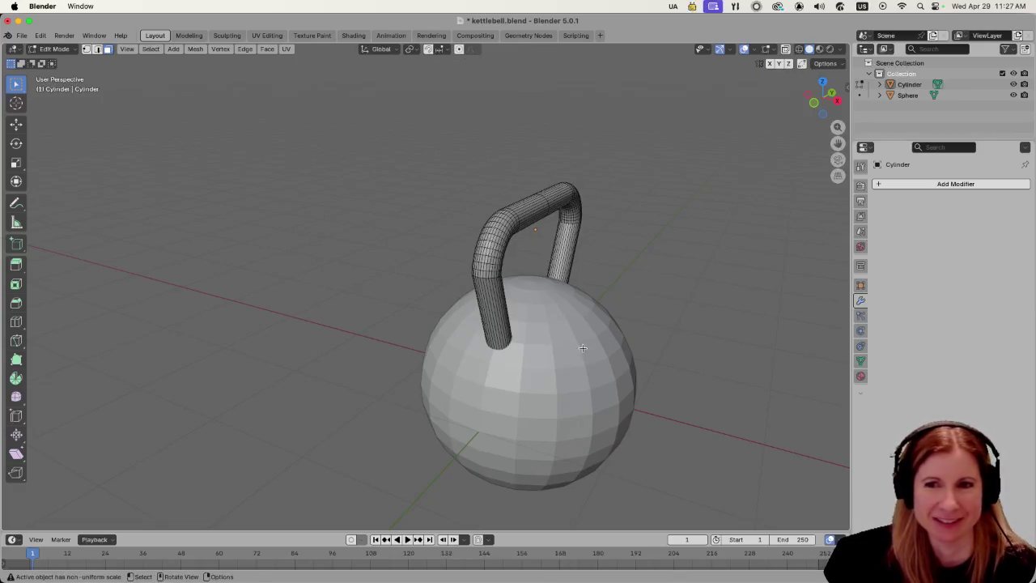
scroll(583, 347, "right", 3)
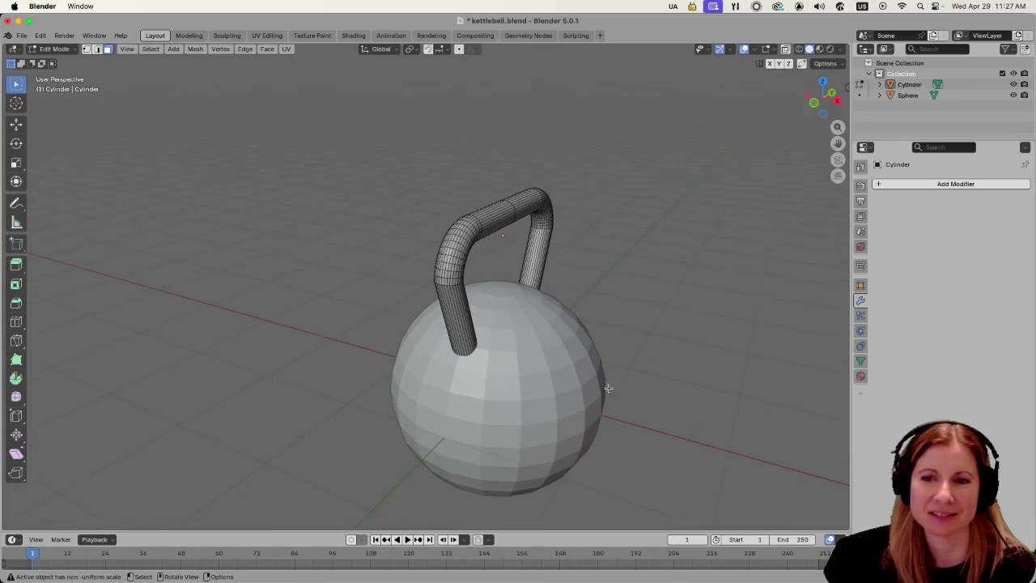
mouse_move(642, 393)
left_mouse_down()
mouse_move(585, 358)
mouse_move(548, 387)
mouse_move(567, 380)
mouse_move(516, 380)
mouse_move(522, 394)
left_mouse_up()
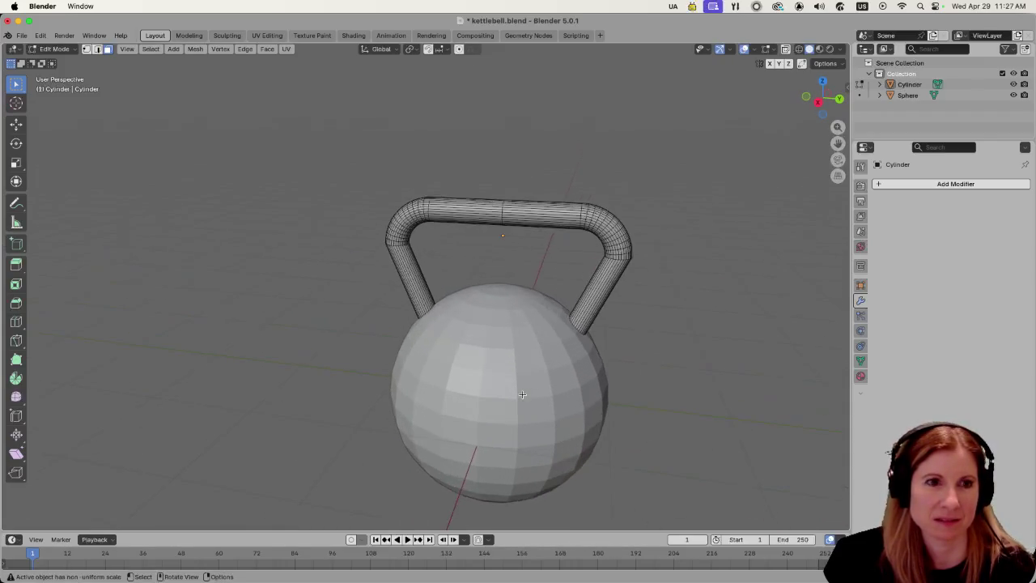
scroll(522, 394, "up", 3)
scroll(497, 370, "down", 4)
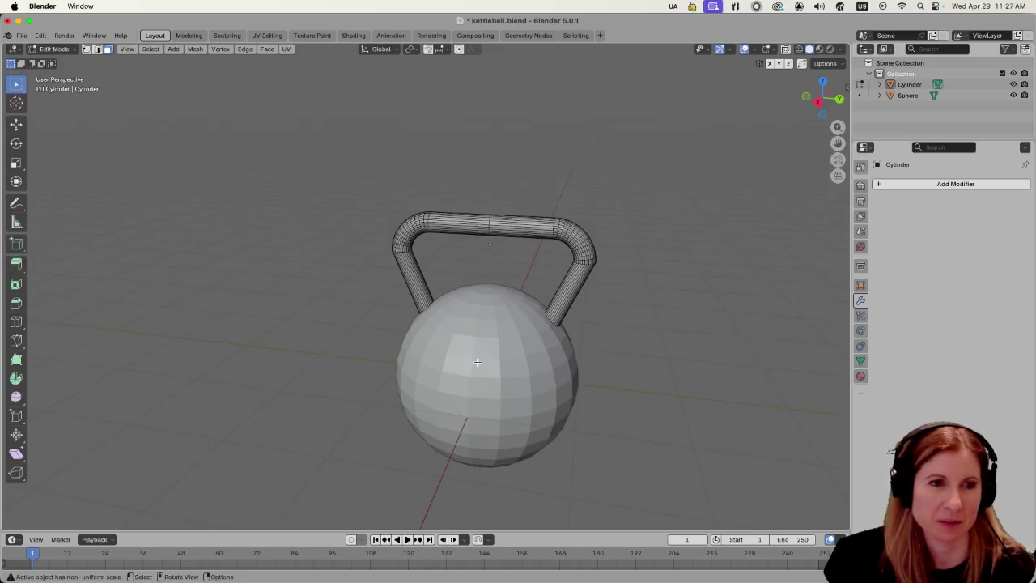
key("Tab")
Scale the sphere body down to about 0.94.
left_click(480, 373)
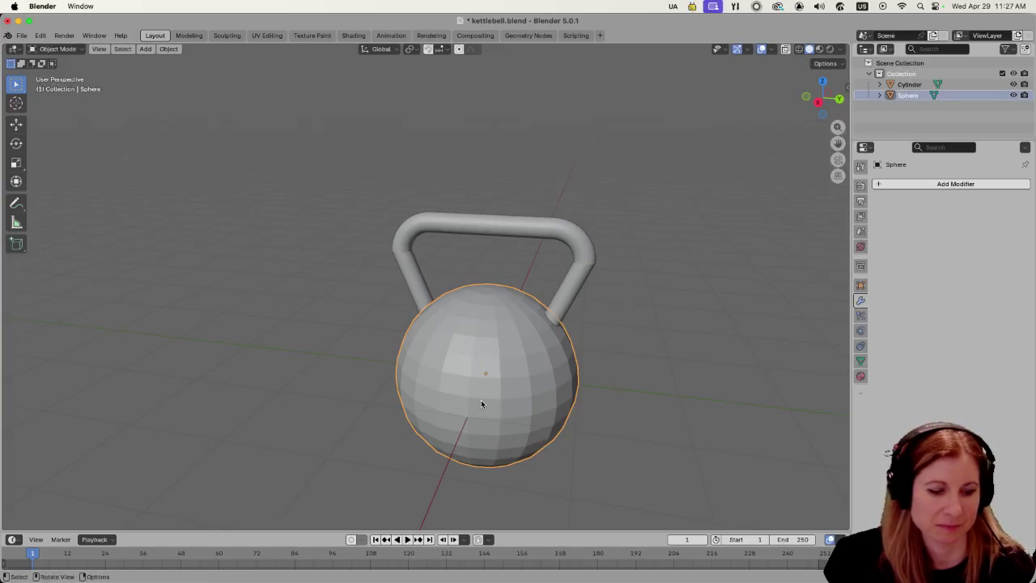
key("s")
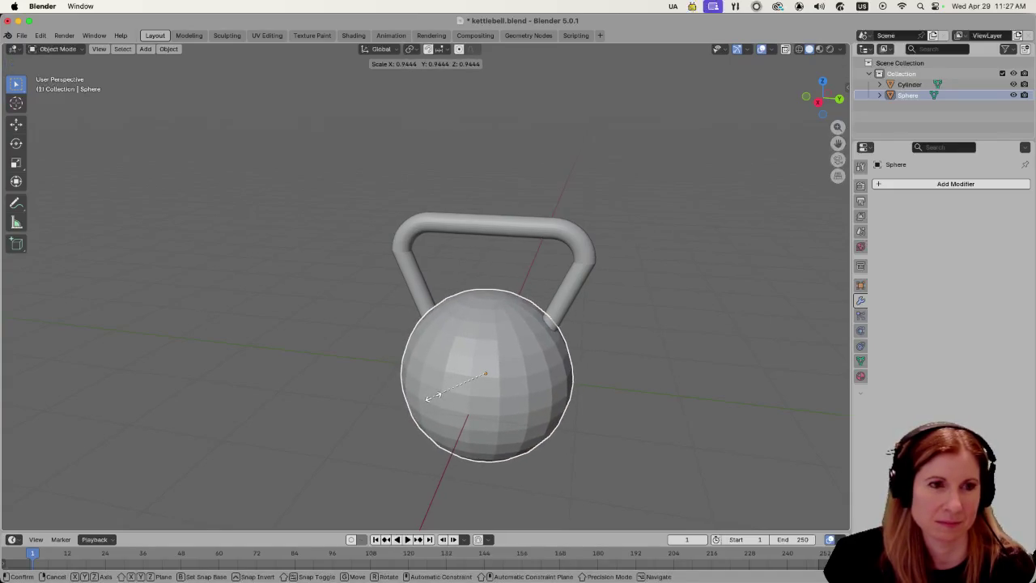
left_click(428, 396)
Select the handle and bring up the Apply transforms menu.
left_click(335, 292)
mouse_move(335, 292)
left_mouse_down()
mouse_move(510, 330)
mouse_move(464, 299)
mouse_move(629, 320)
mouse_move(577, 336)
mouse_move(471, 299)
left_mouse_up()
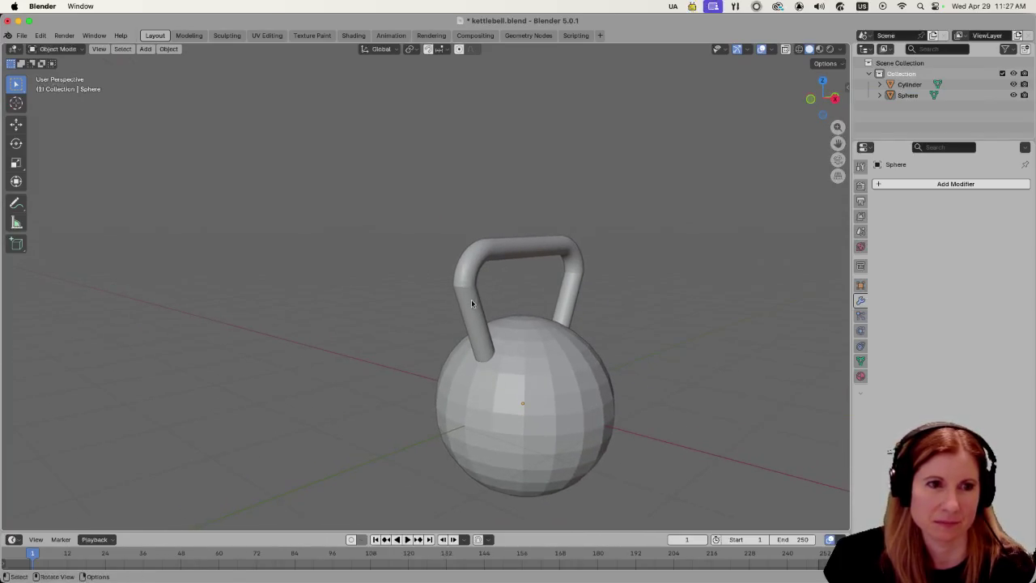
left_click(473, 304)
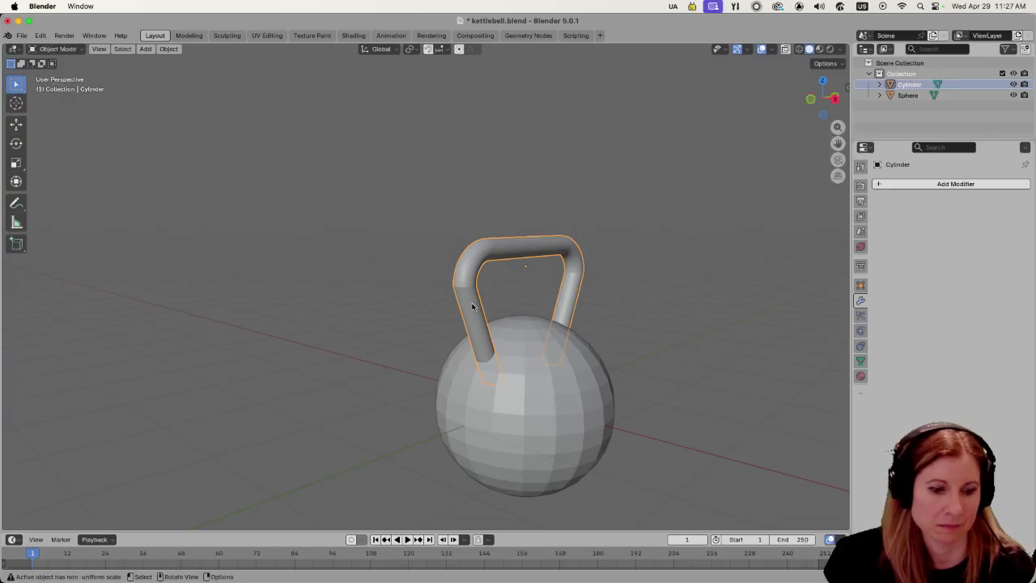
key("ctrl+a")
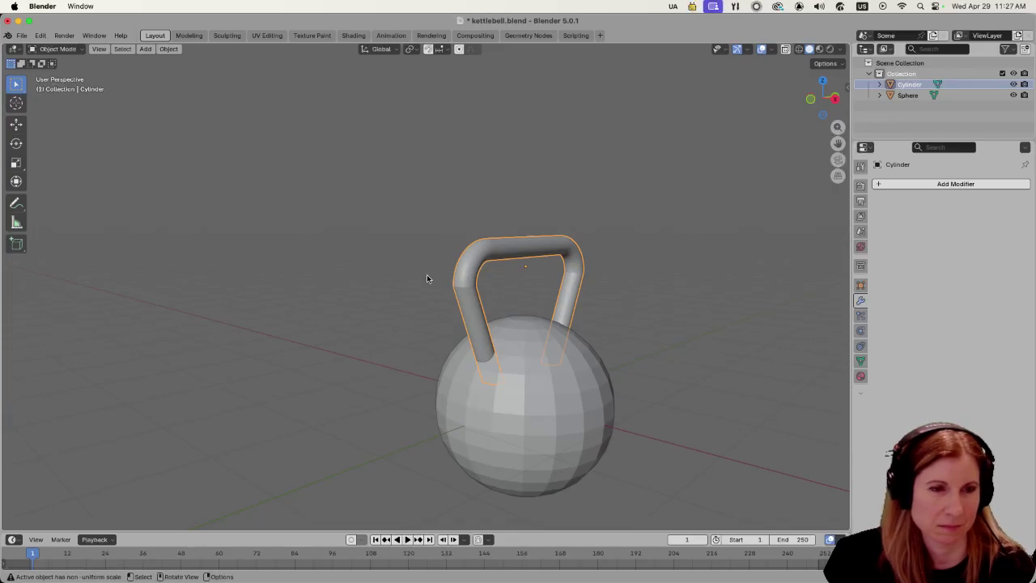
scroll(428, 272, "left", 3)
scroll(441, 309, "up", 3)
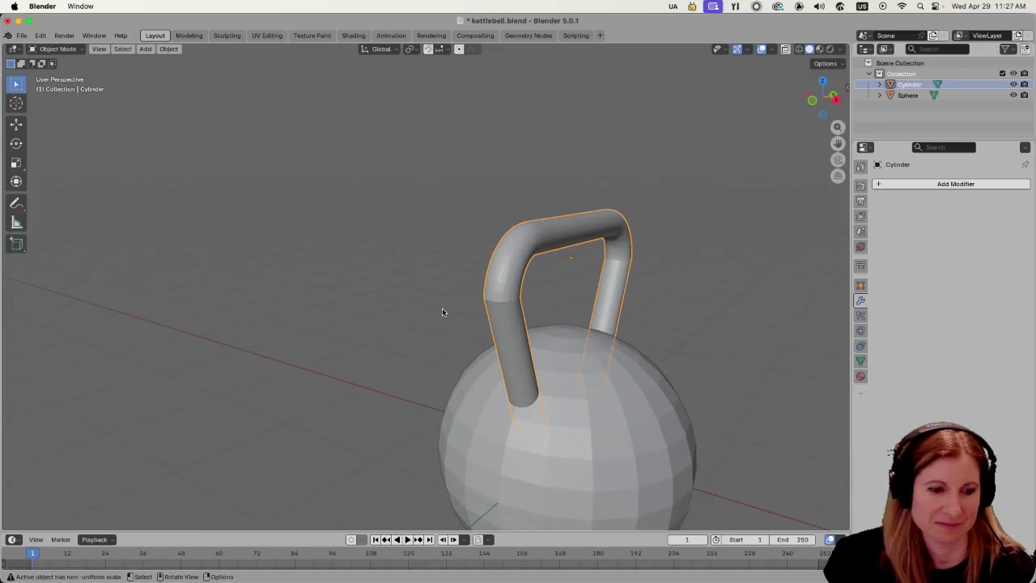
In Edit Mode, select all of the handle mesh and give it an initial rescale.
key("Tab")
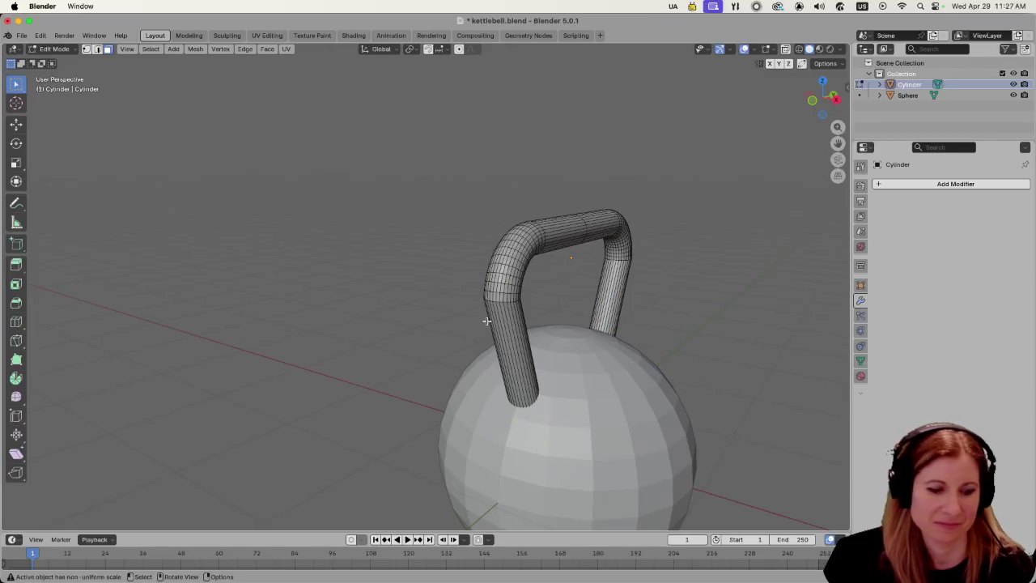
key("a")
scroll(445, 270, "right", 3)
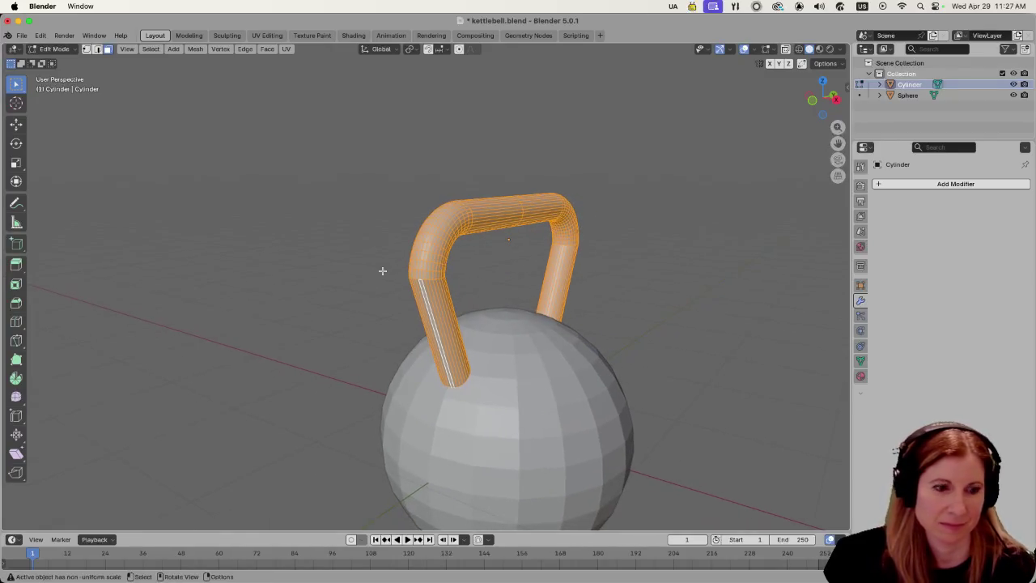
key("alt+a")
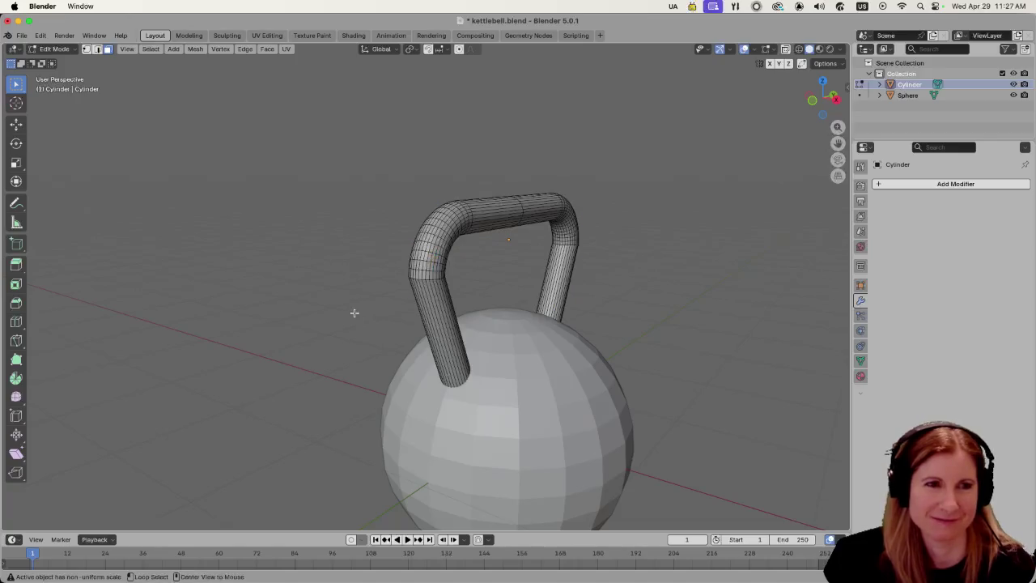
key("a")
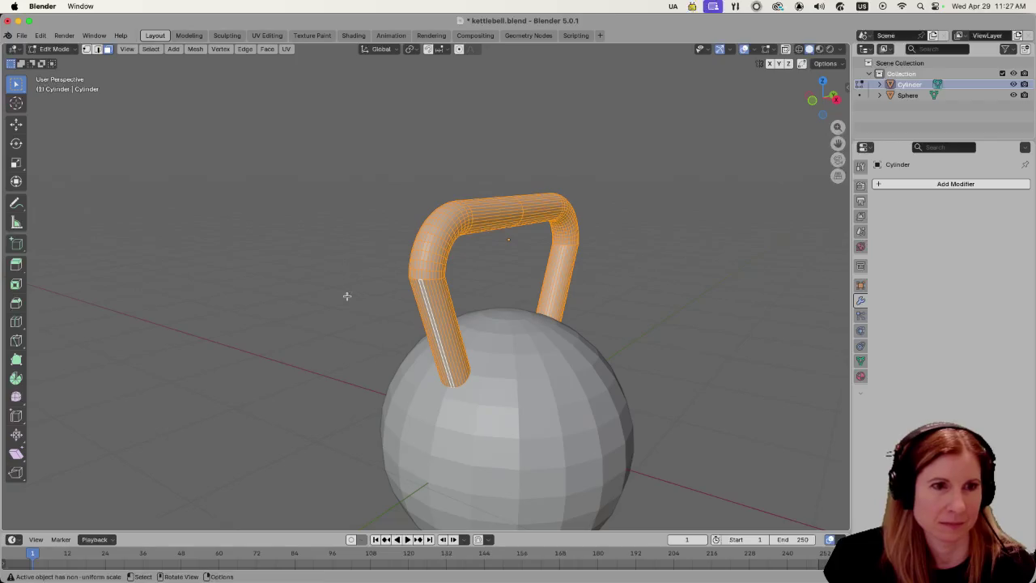
key("alt+a")
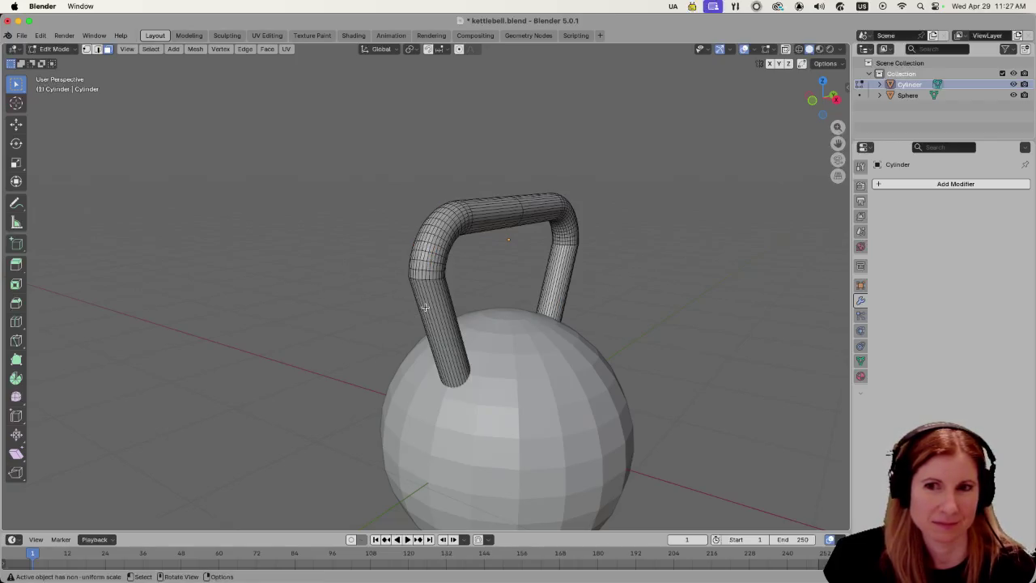
key("l")
scroll(409, 307, "down", 3)
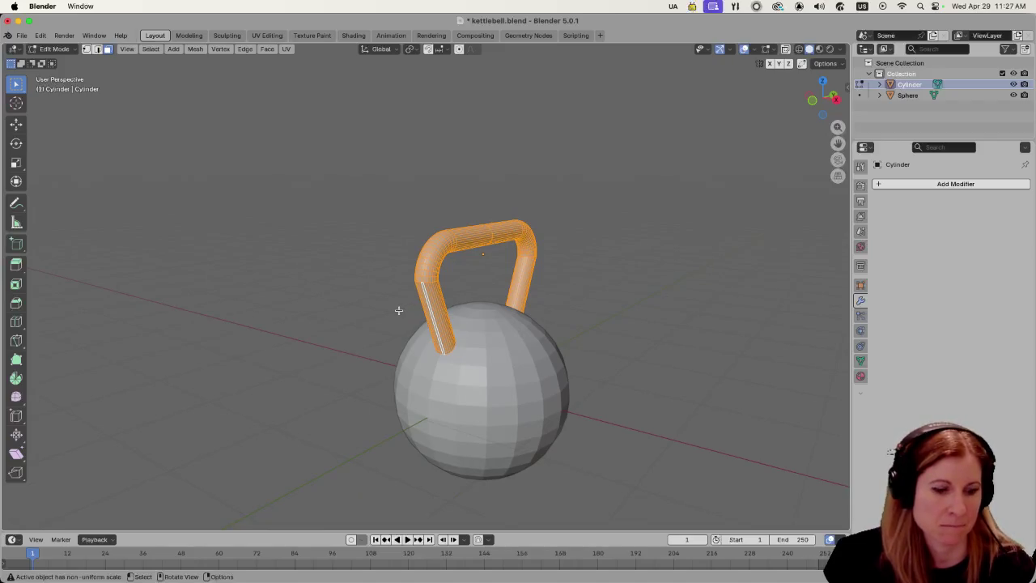
key("1")
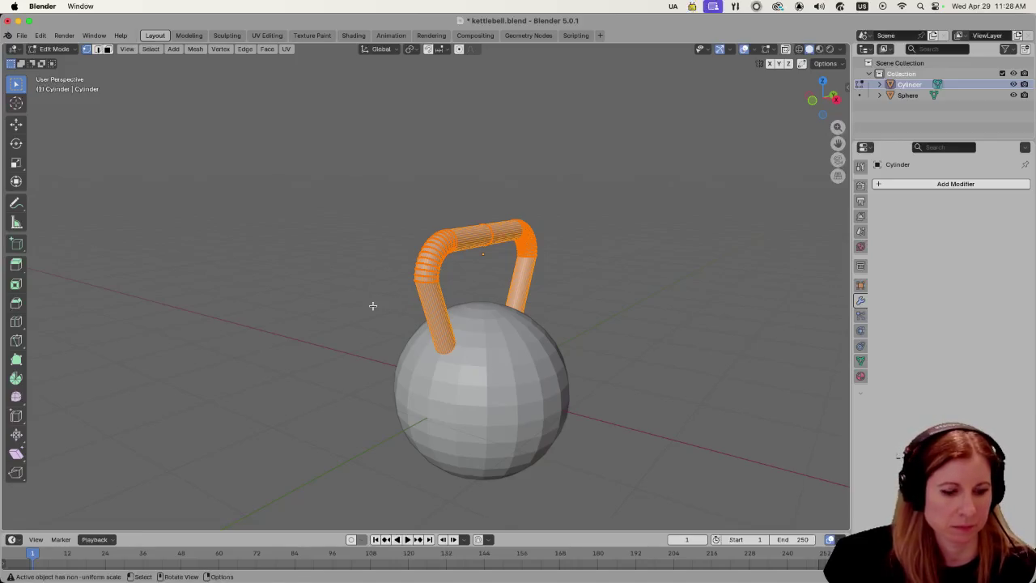
key("s")
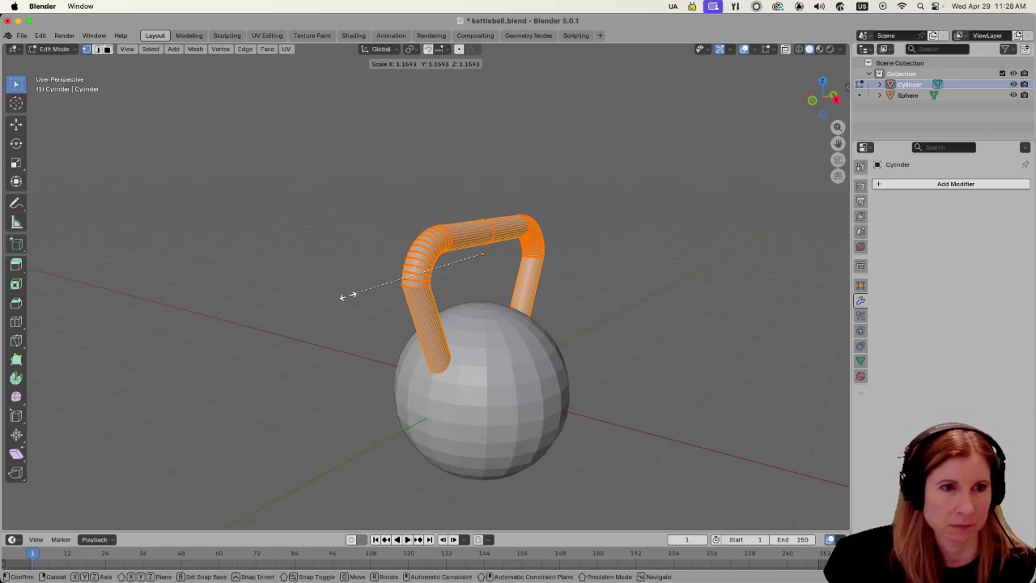
left_click(344, 296)
Widen the whole handle along the X axis to 1.395.
left_click(660, 309)
left_click_drag(656, 308, 576, 310)
scroll(558, 328, "down", 3)
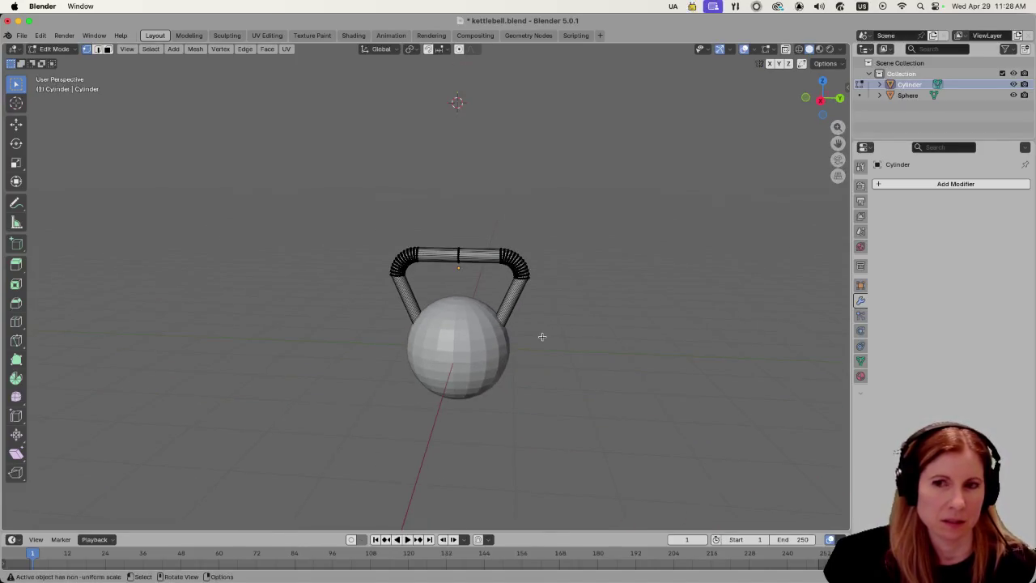
key("a")
left_click_drag(402, 321, 445, 326)
scroll(445, 326, "up", 3)
key("s")
key("y")
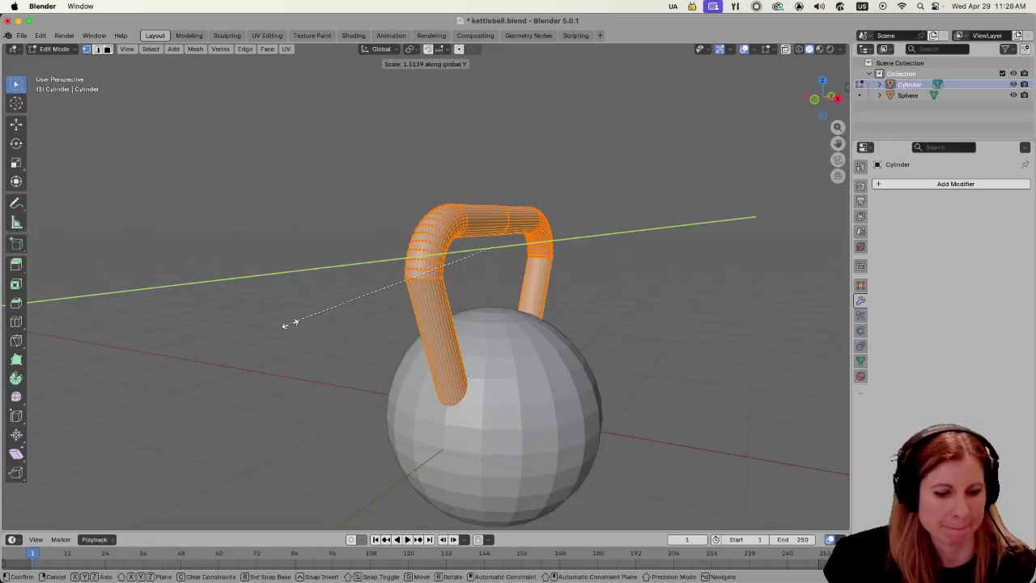
key("x")
left_click(227, 310)
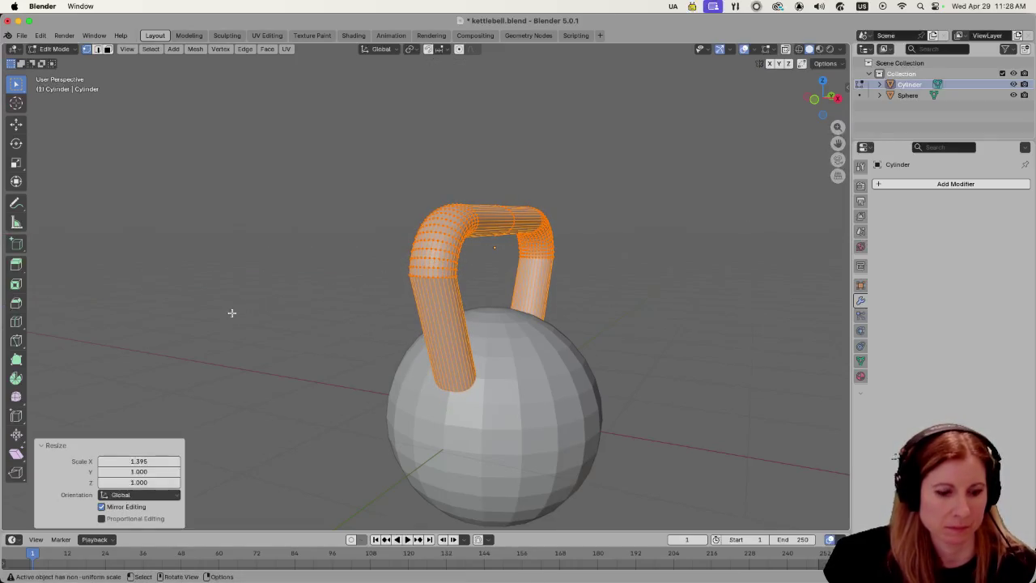
Stretch the handle taller along the Z axis.
key("s")
key("z")
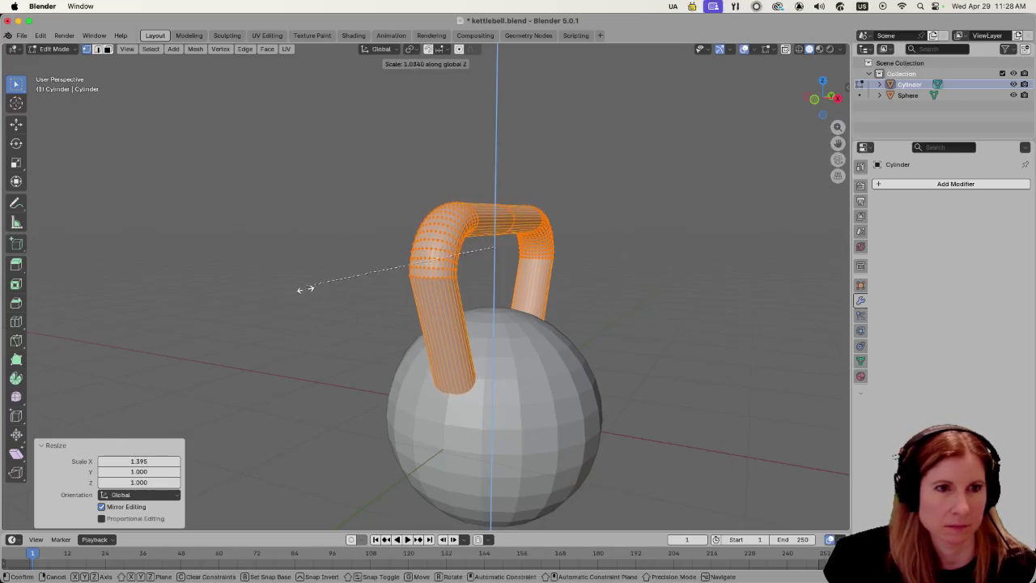
left_click(338, 423)
left_click(712, 418)
scroll(649, 420, "down", 3)
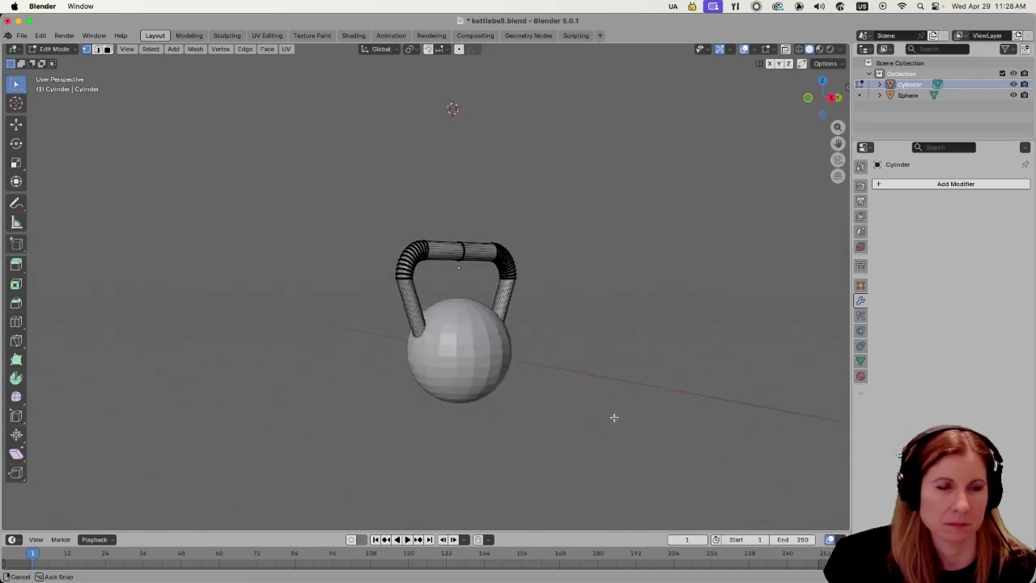
left_click_drag(613, 417, 477, 421)
scroll(412, 413, "up", 2)
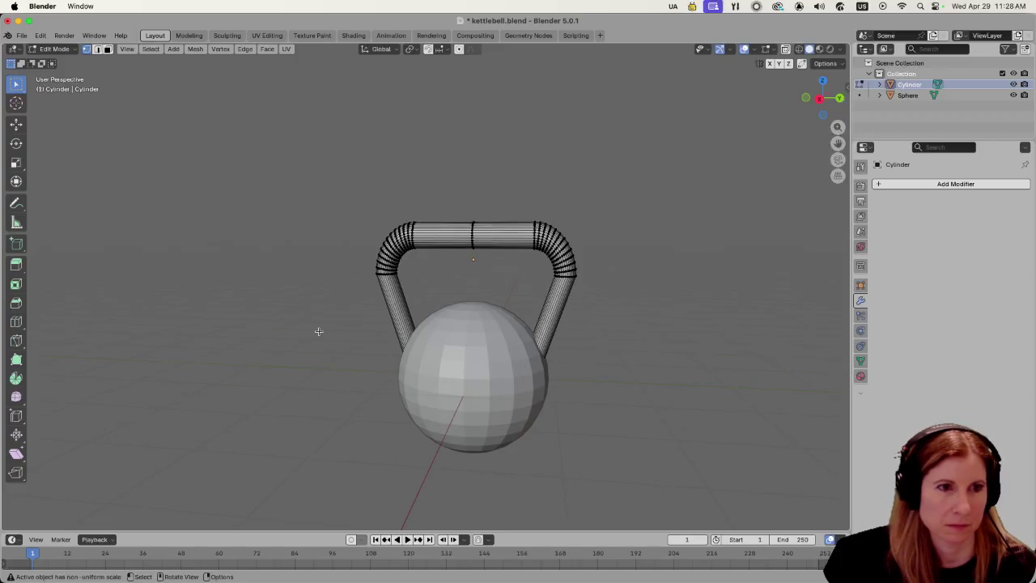
Shrink the handle slightly in X and Y, keeping its height, then return to Object Mode.
key("a")
key("s")
key("shift+z")
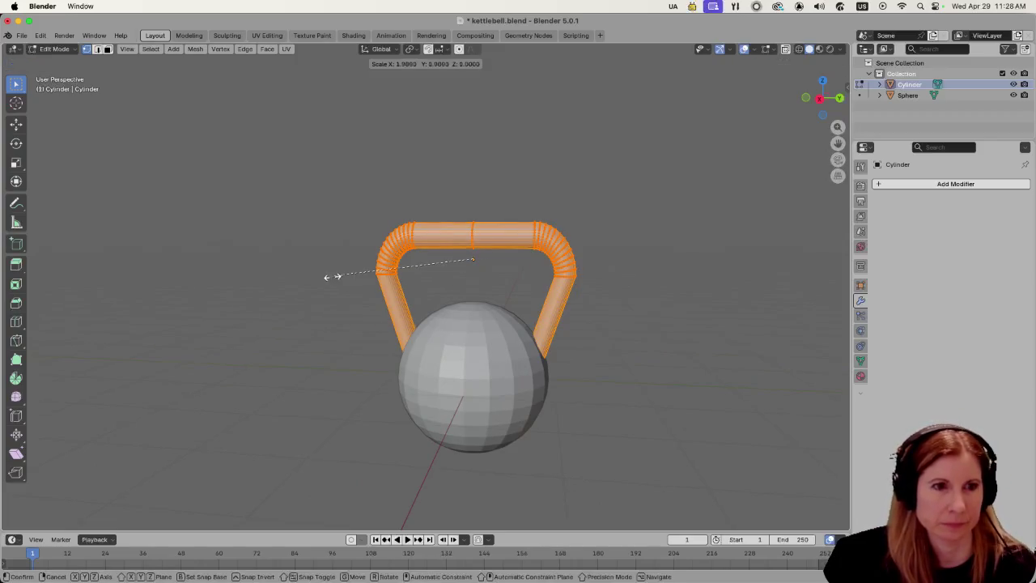
left_click(350, 280)
key("alt+a")
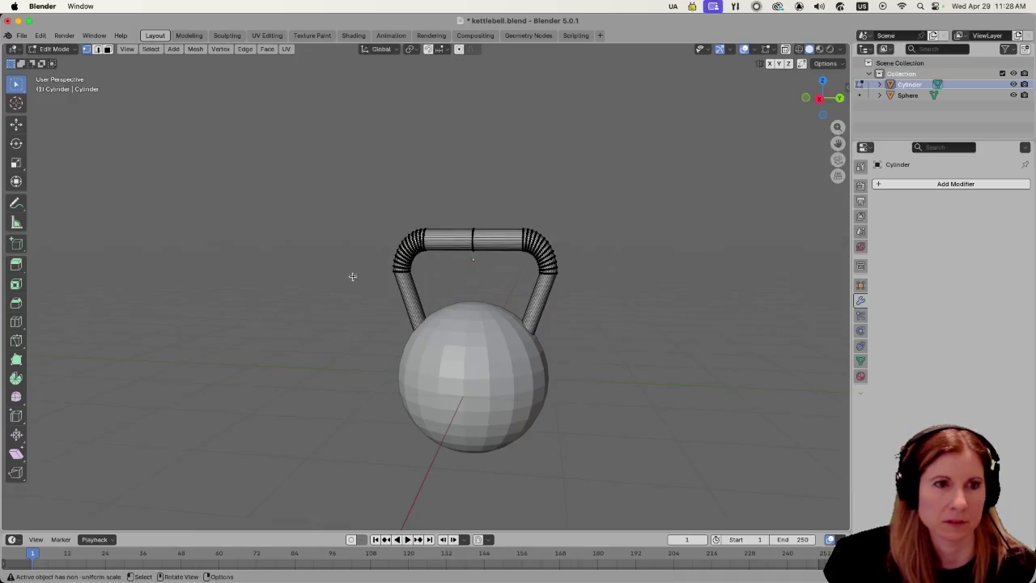
key("Tab")
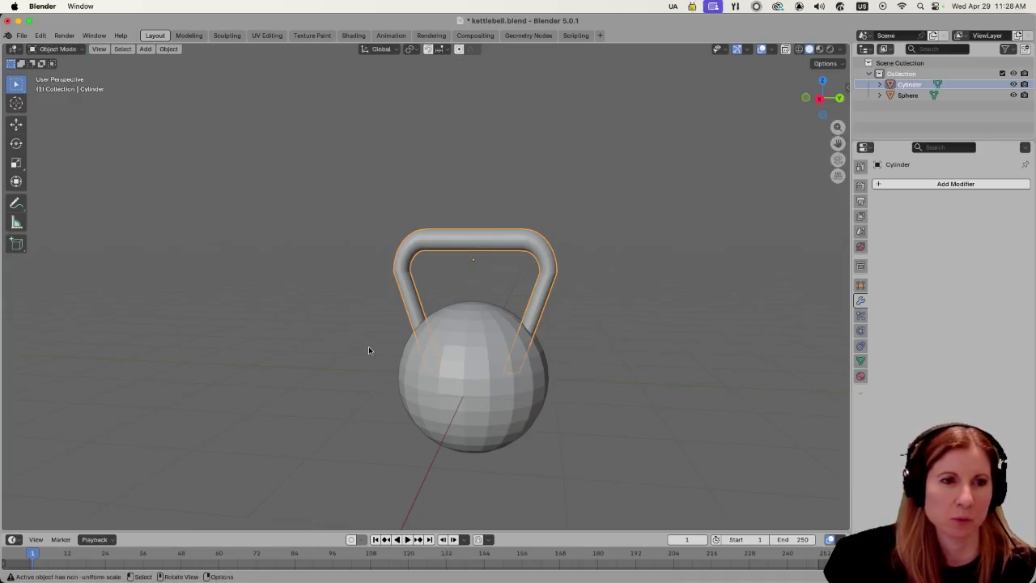
Lower the handle along Z down onto the ball.
left_click_drag(370, 349, 393, 356)
key("alt+a")
mouse_move(634, 395)
left_mouse_down()
mouse_move(623, 373)
mouse_move(635, 387)
left_mouse_up()
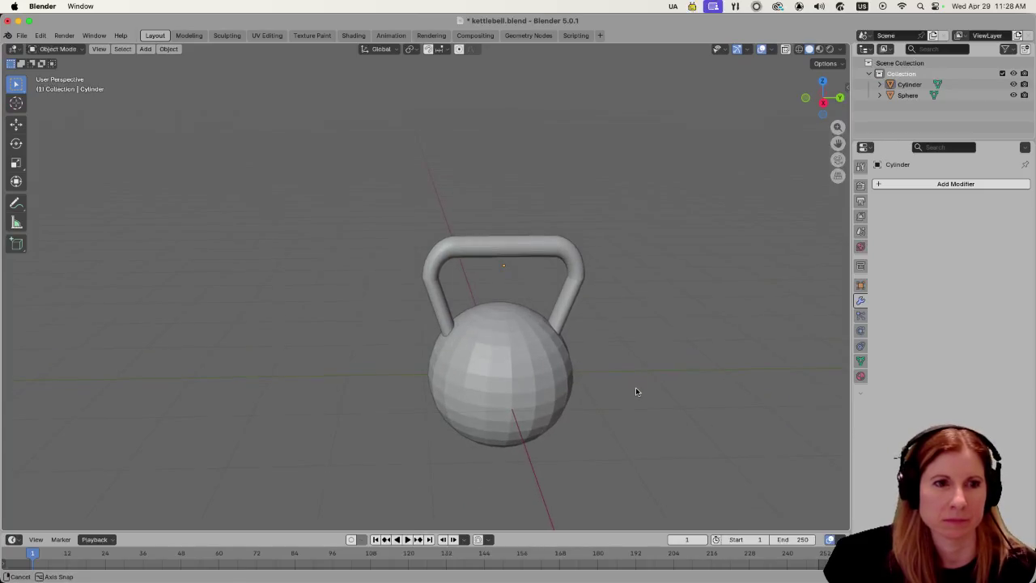
scroll(614, 366, "down", 4)
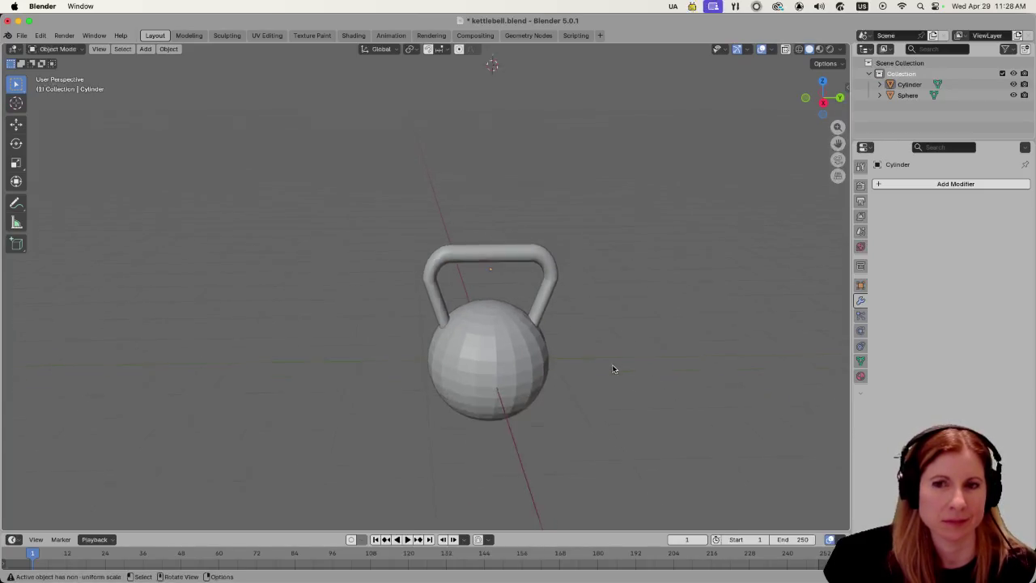
scroll(612, 370, "up", 4)
mouse_move(580, 377)
left_mouse_down()
mouse_move(617, 351)
mouse_move(585, 352)
left_mouse_up()
scroll(616, 350, "up", 3)
scroll(616, 353, "down", 5)
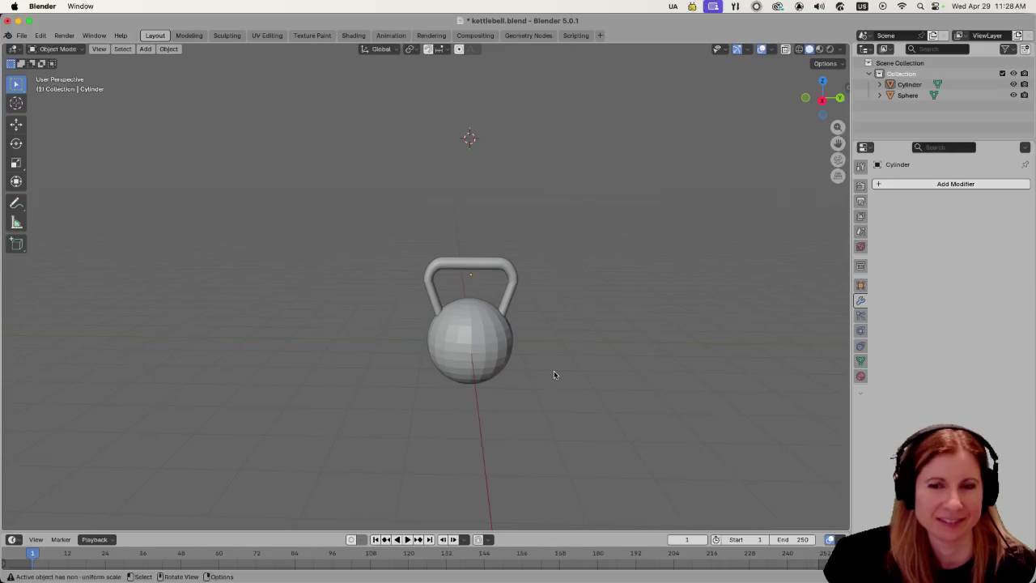
scroll(554, 371, "up", 3)
left_click(521, 244)
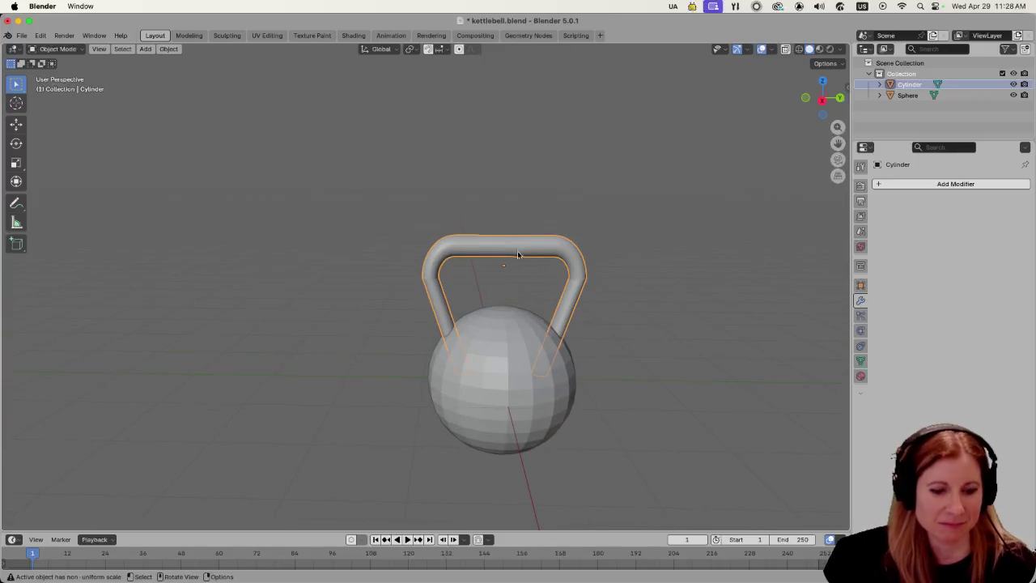
key("g")
key("z")
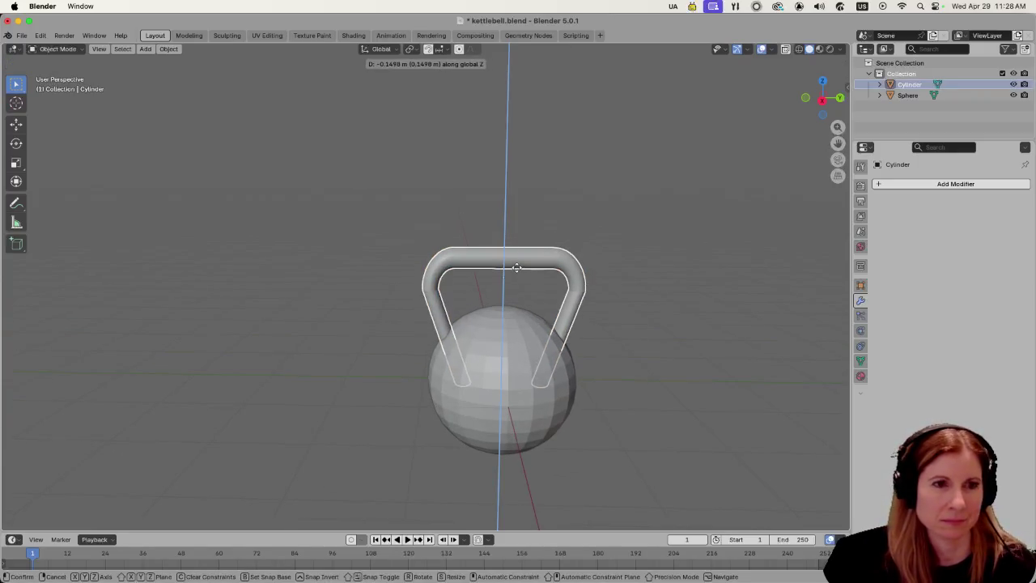
left_click(518, 272)
Nudge the handle back up slightly along Z, then select the ball.
left_click(328, 316)
scroll(328, 317, "down", 2)
scroll(326, 311, "left", 3)
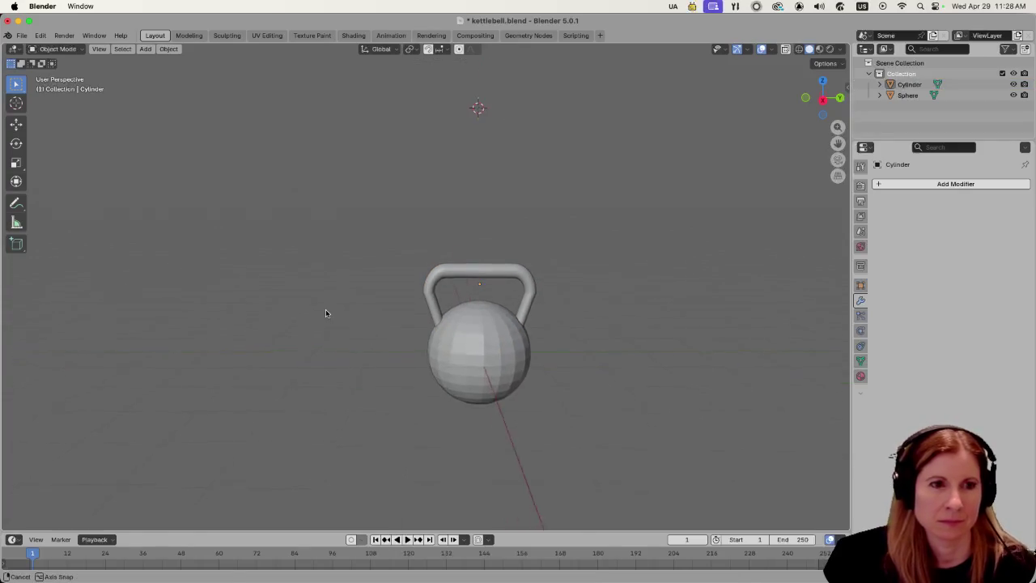
left_click(512, 289)
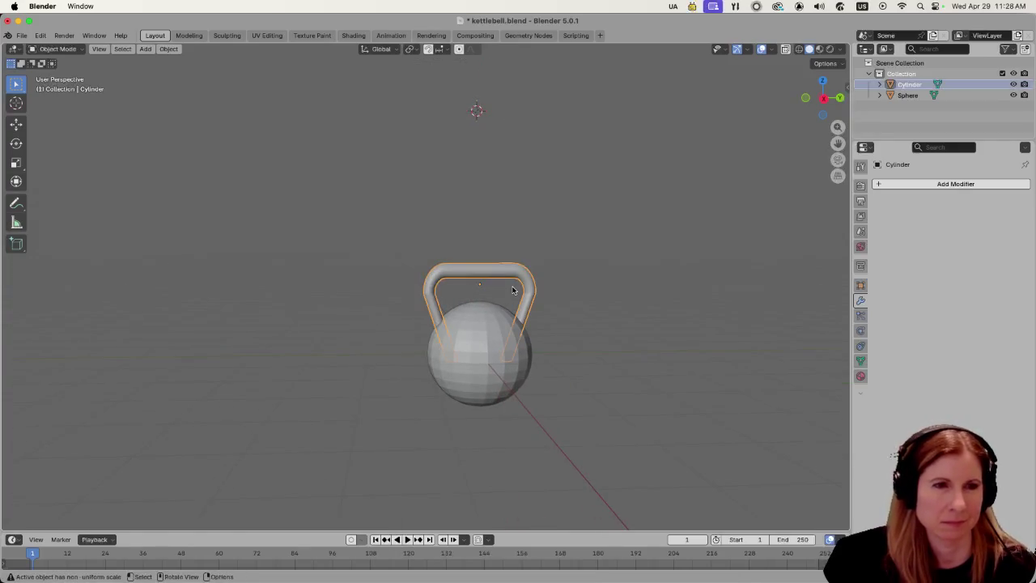
key("g")
key("z")
left_click(620, 298)
left_click(601, 310)
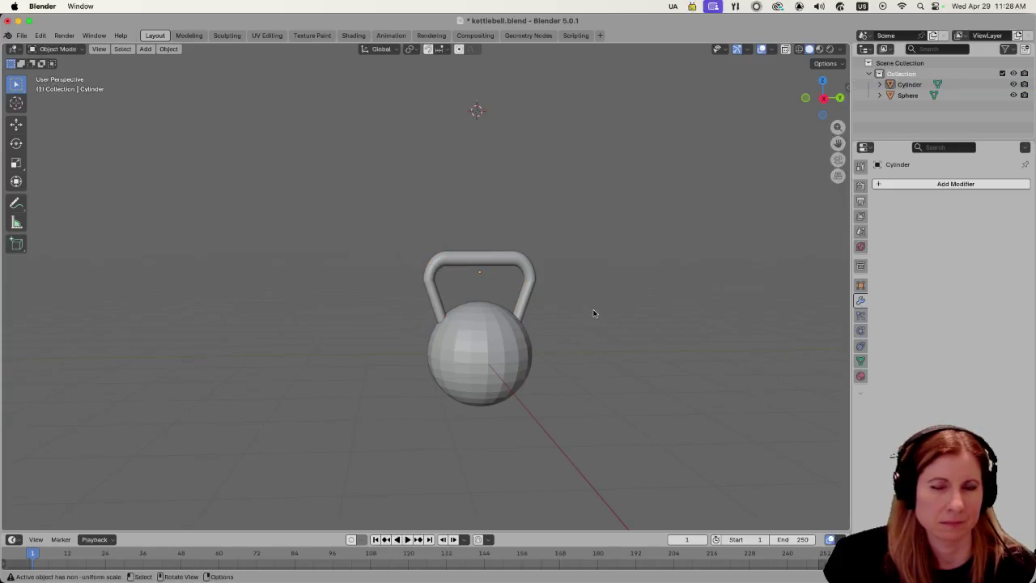
left_click(485, 356)
Give the ball the existing material, rename it 'Kettlebell', and darken its base colour to black.
left_click(860, 376)
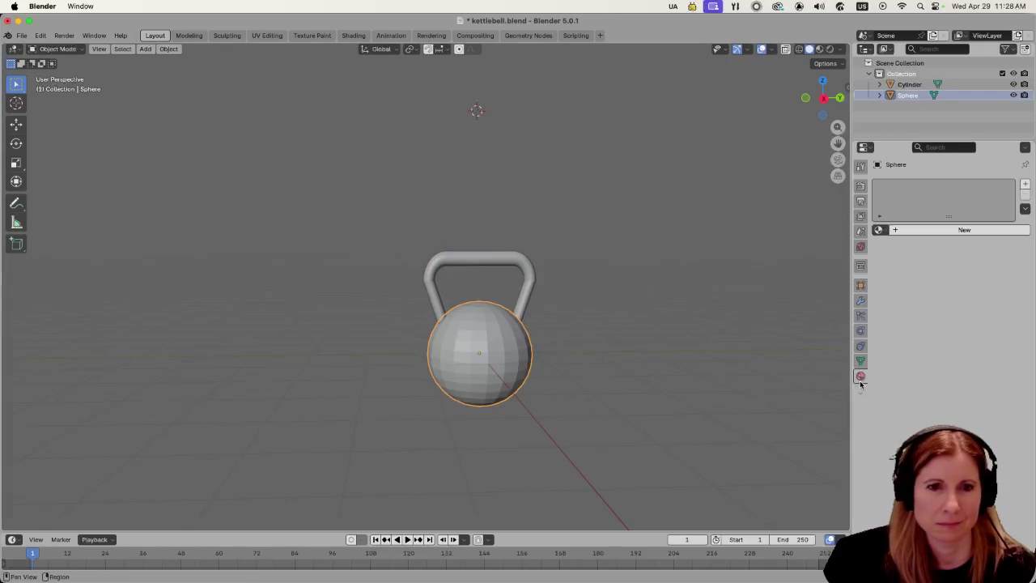
left_click(880, 231)
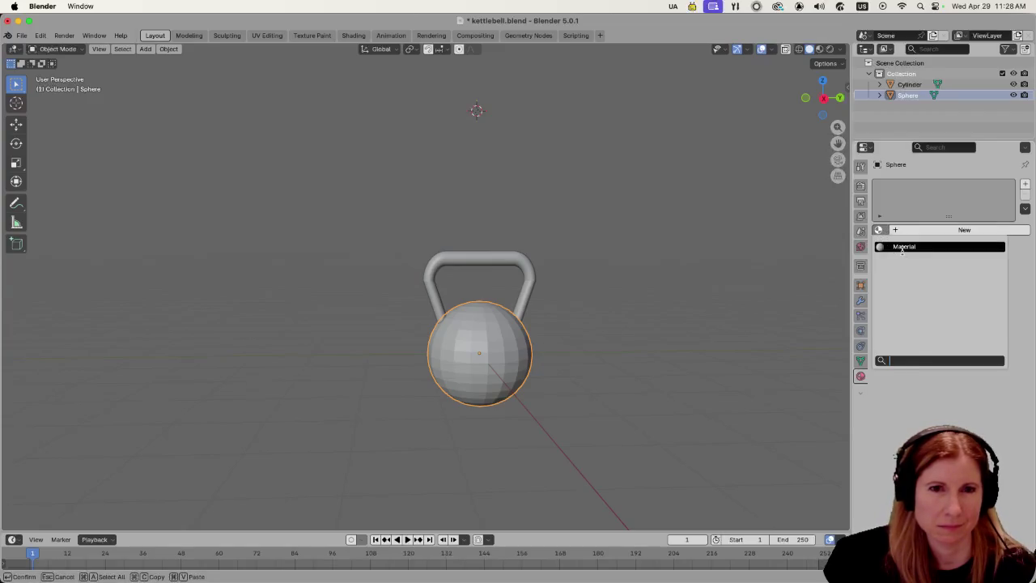
left_click(904, 247)
double_click(899, 187)
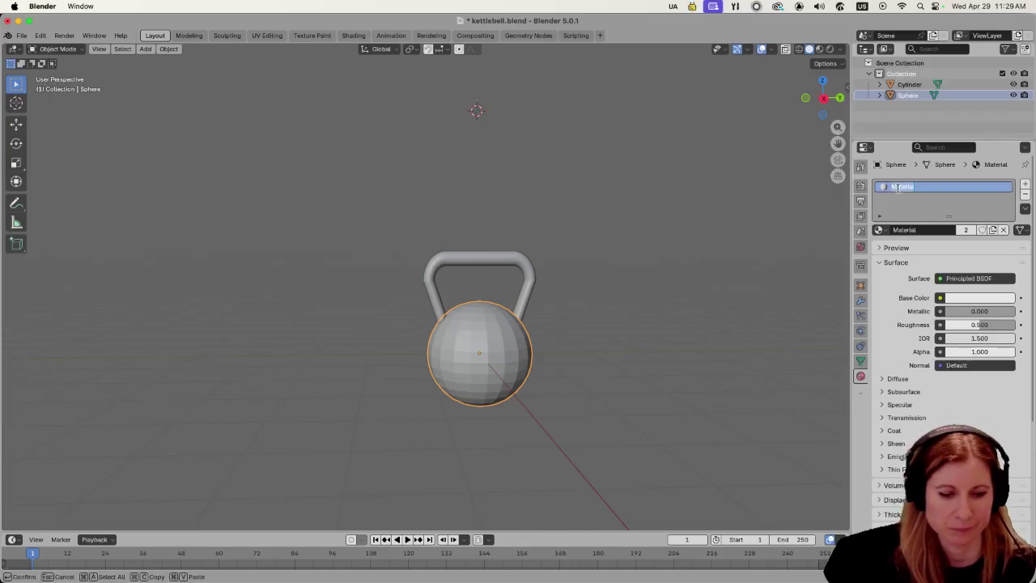
type("Kettlebell")
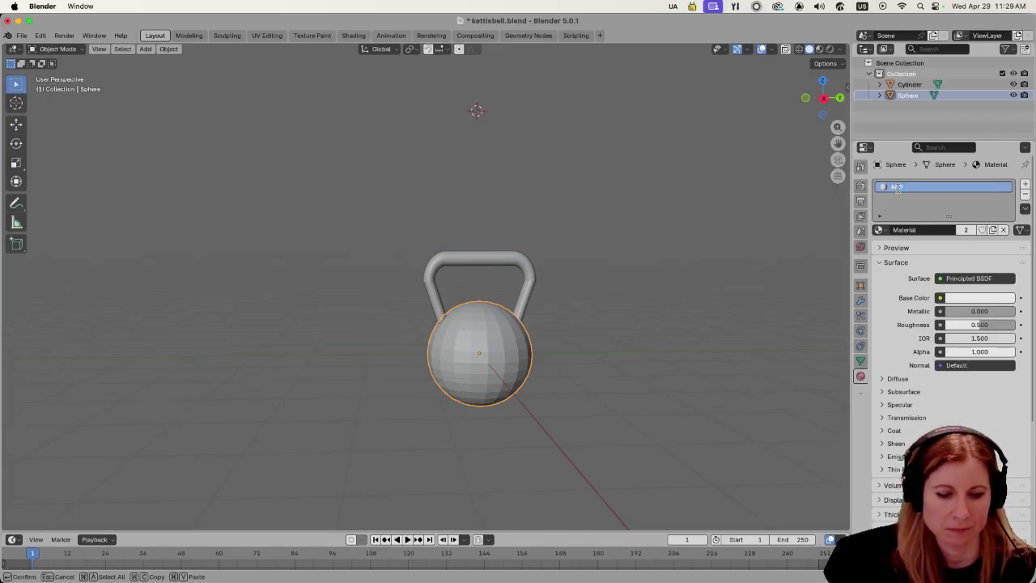
key("Return")
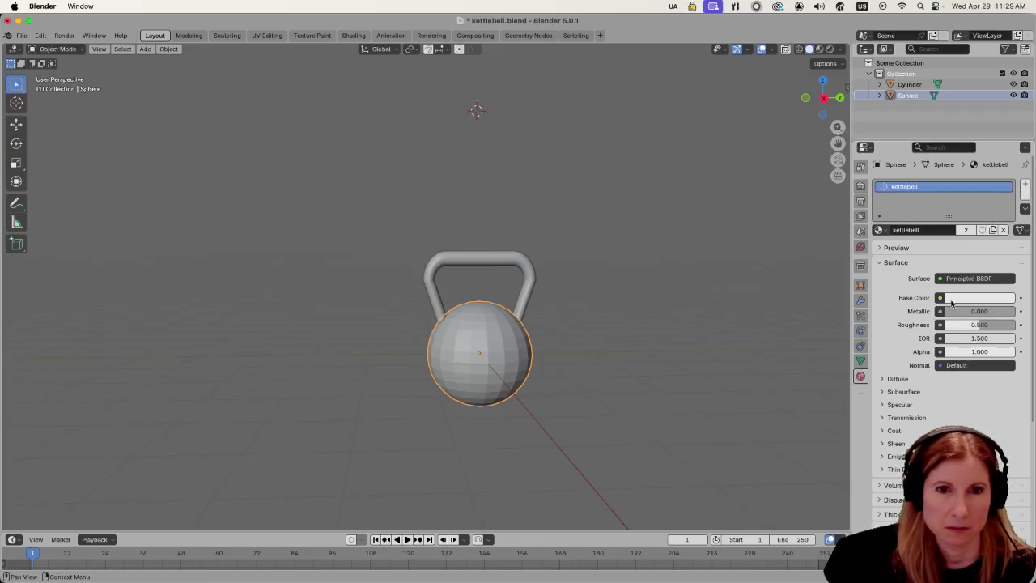
left_click(975, 298)
left_click_drag(963, 254, 945, 254)
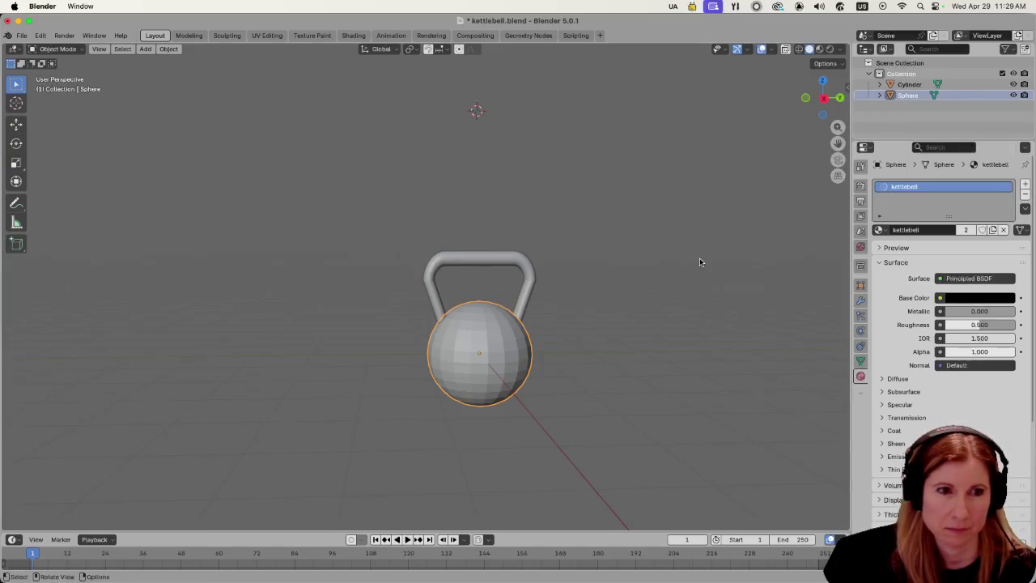
Assign the Kettlebell material to the handle as well.
left_click(534, 280)
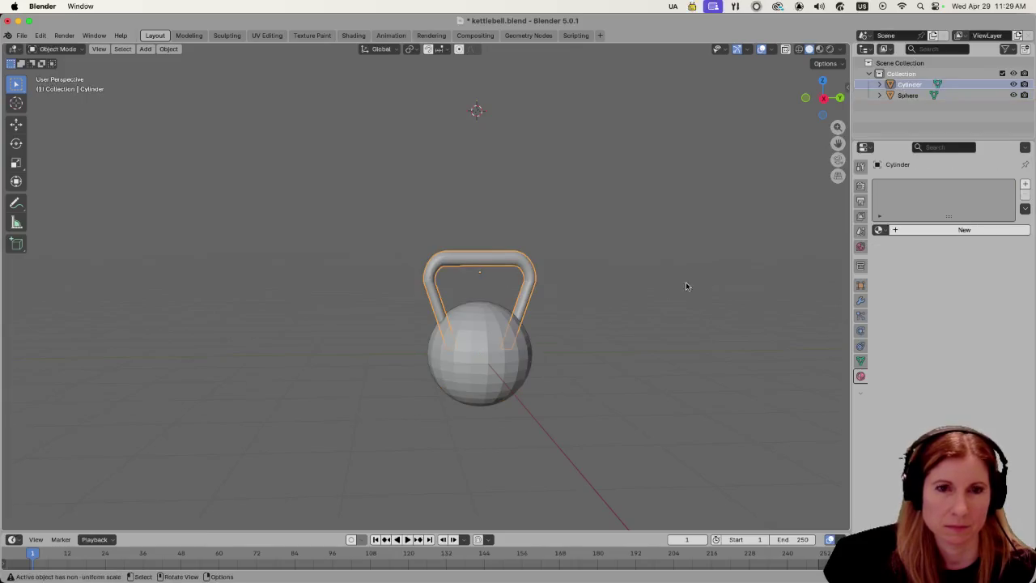
left_click(879, 230)
left_click(899, 246)
left_click(730, 261)
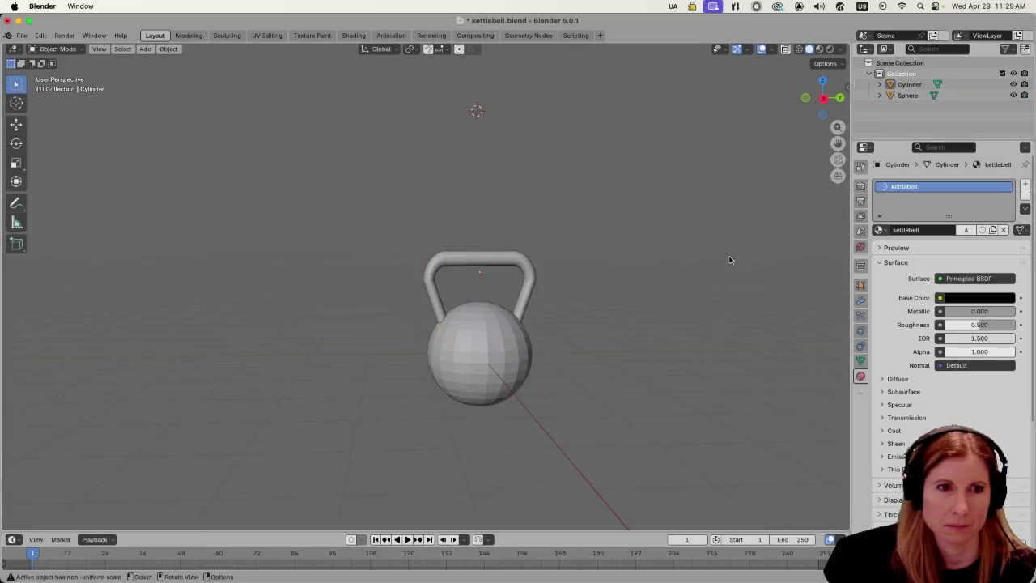
Rename the Cylinder object to 'handle' and the Sphere object to 'ball'.
left_click(921, 86)
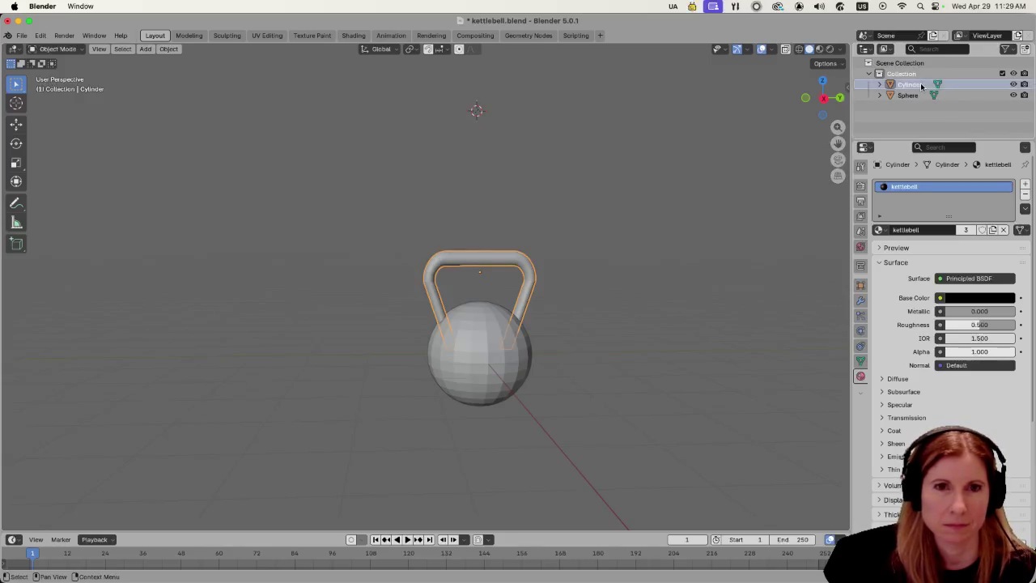
double_click(920, 85)
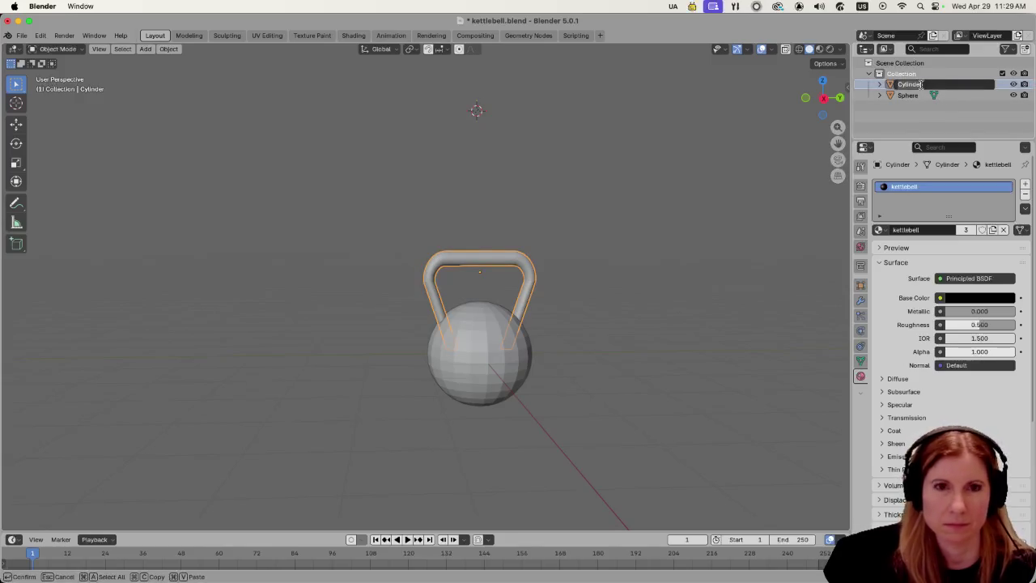
key("BackSpace")
type("e")
key("Return")
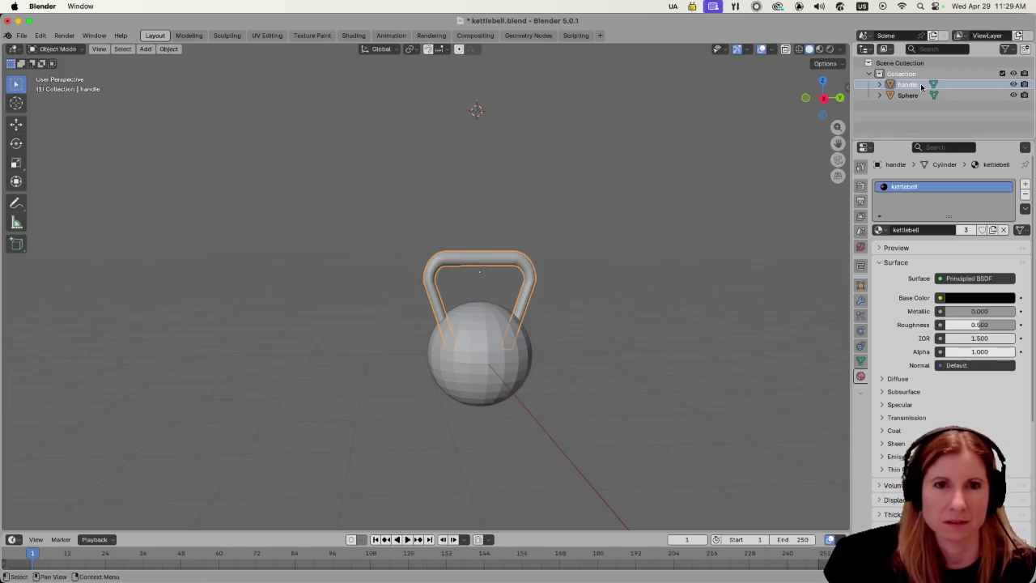
left_click(914, 98)
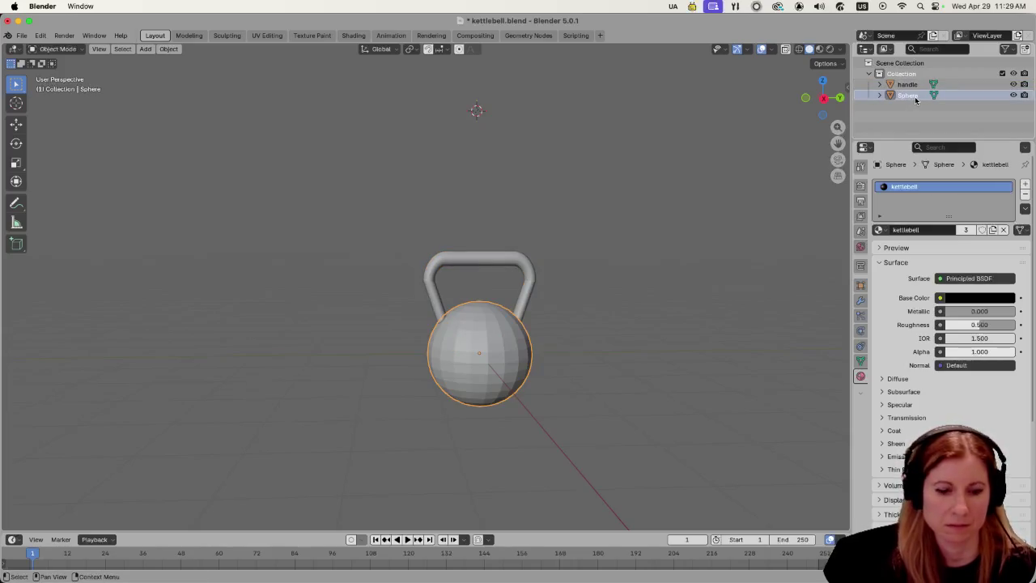
double_click(915, 97)
left_click(896, 95)
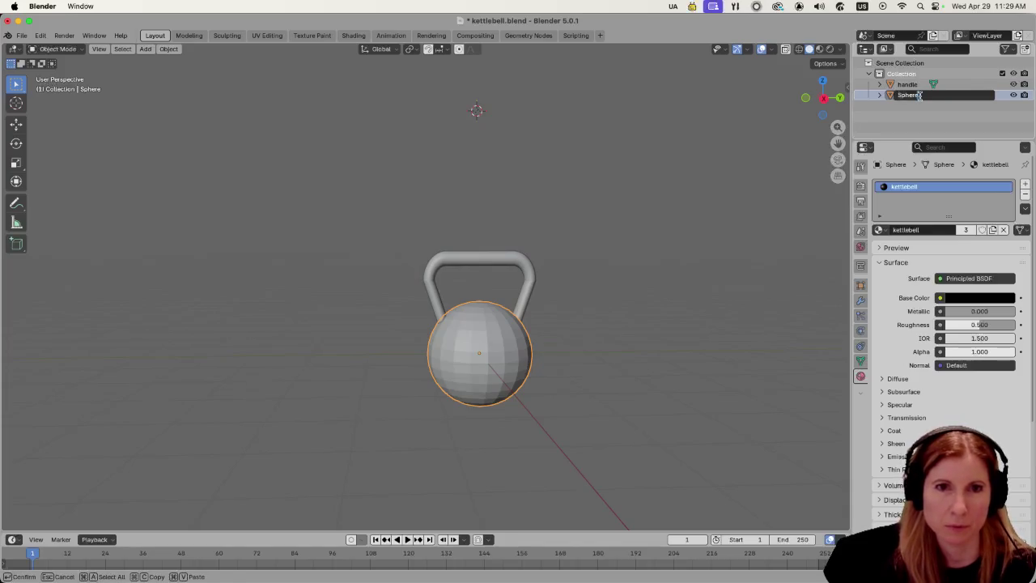
key("ctrl+a")
type("ball")
key("Return")
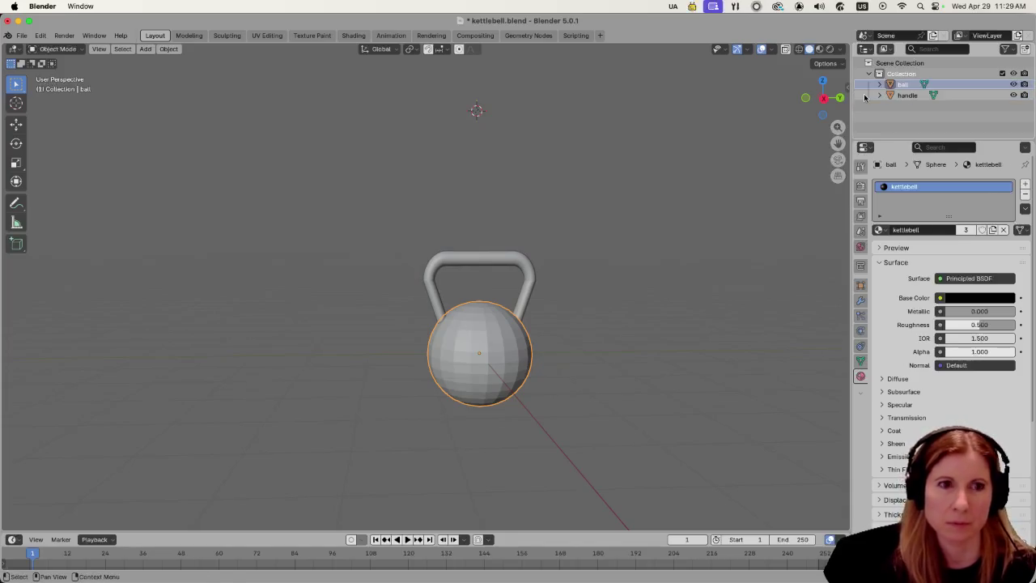
Switch the viewport to Material Preview shading.
left_click(547, 265)
left_click(526, 265)
left_click(638, 305)
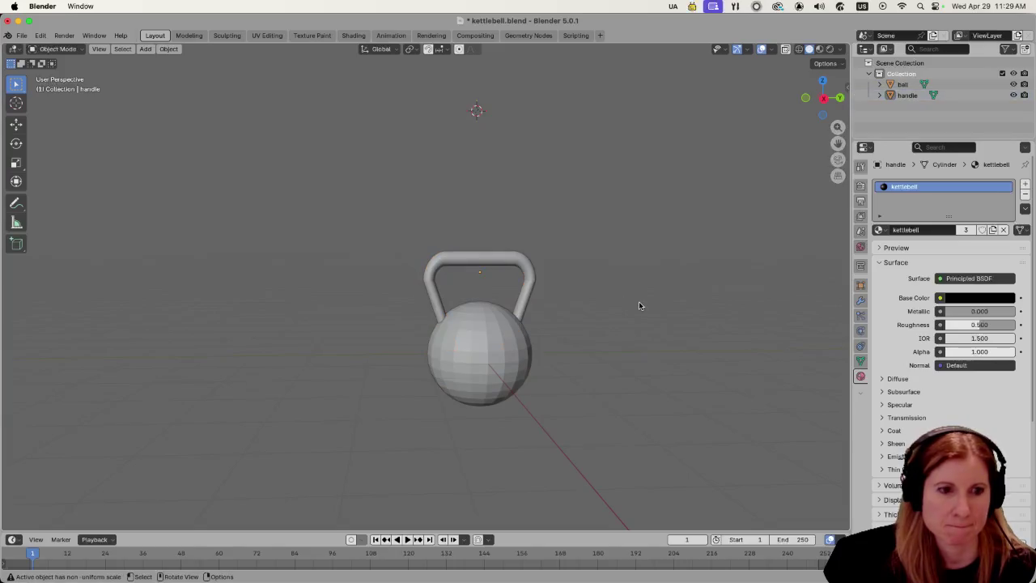
left_click(818, 48)
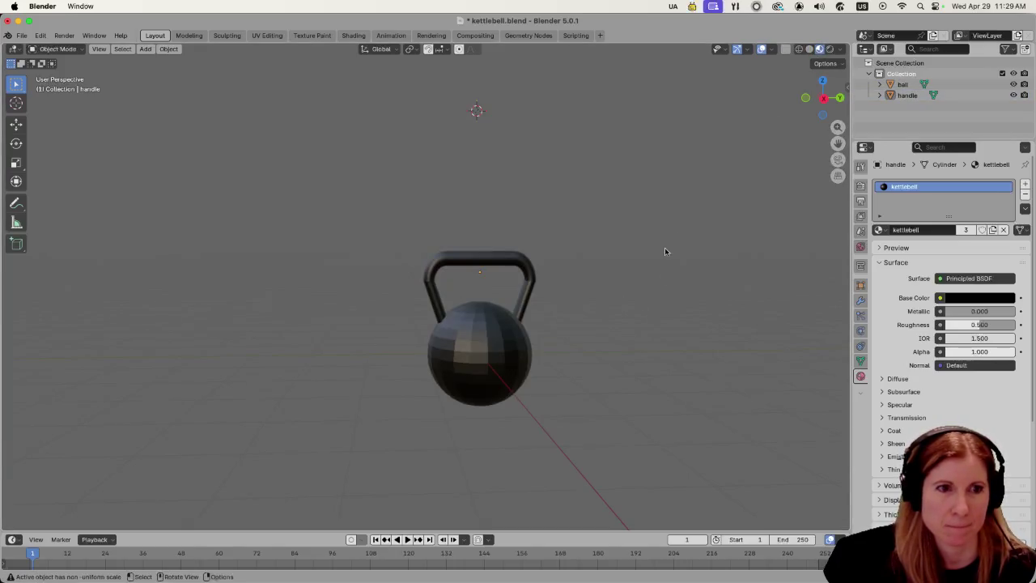
Save kettlebell.blend and zoom in to inspect the kettlebell.
right_click(478, 345)
key("super+s")
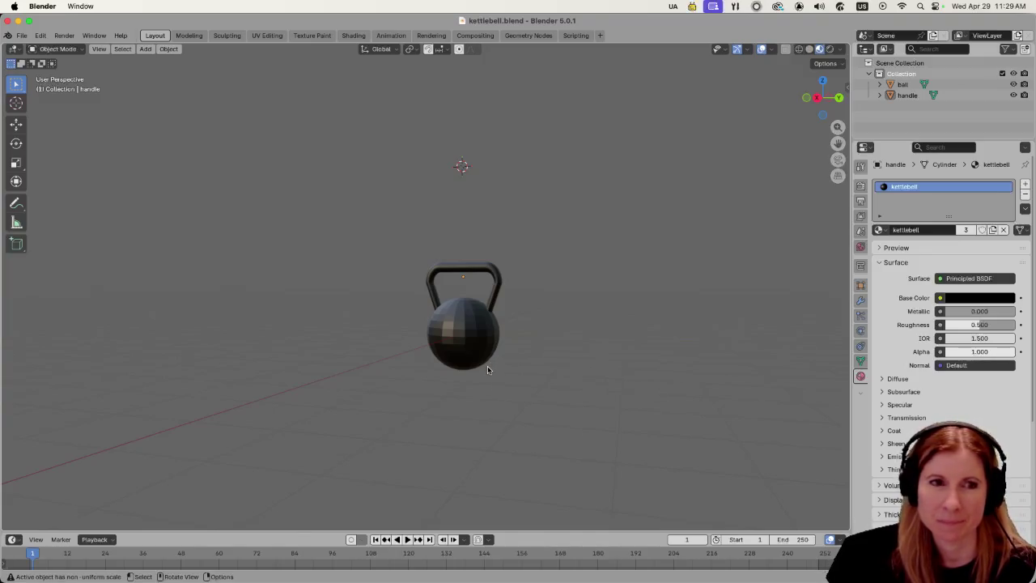
scroll(504, 354, "up", 4)
scroll(500, 354, "down", 2)
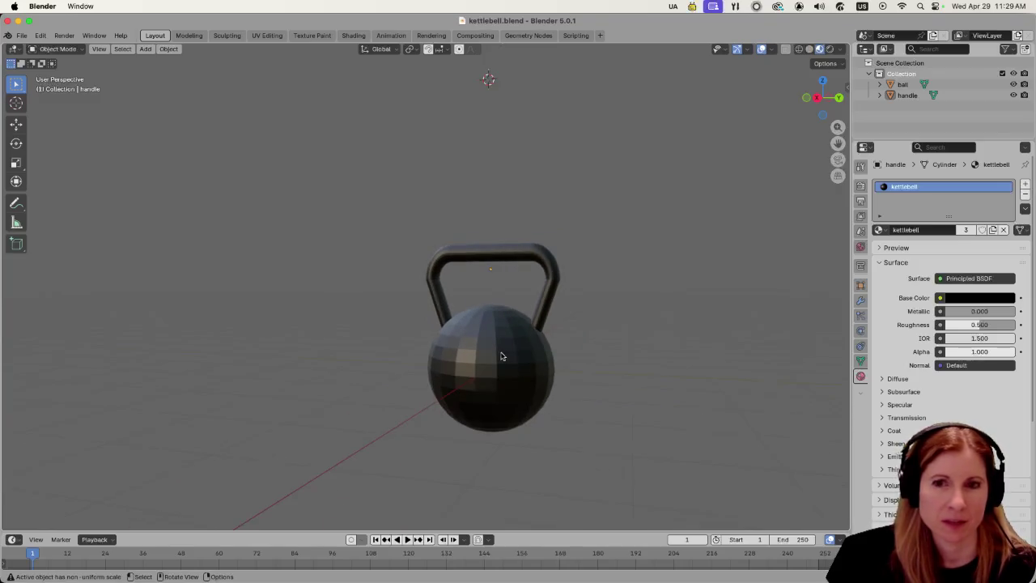
scroll(520, 351, "up", 4)
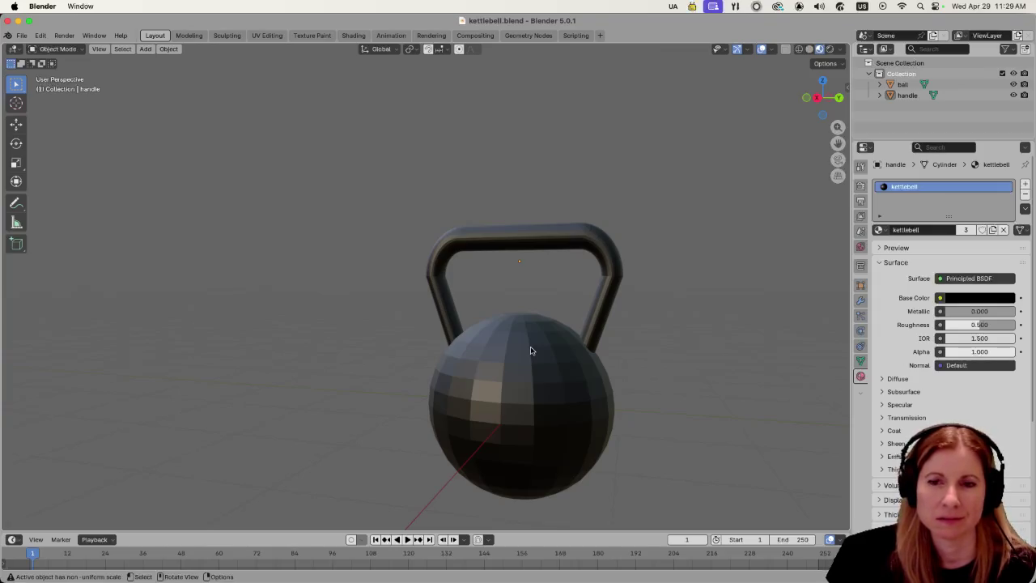
scroll(530, 350, "down", 3)
scroll(601, 323, "right", 3)
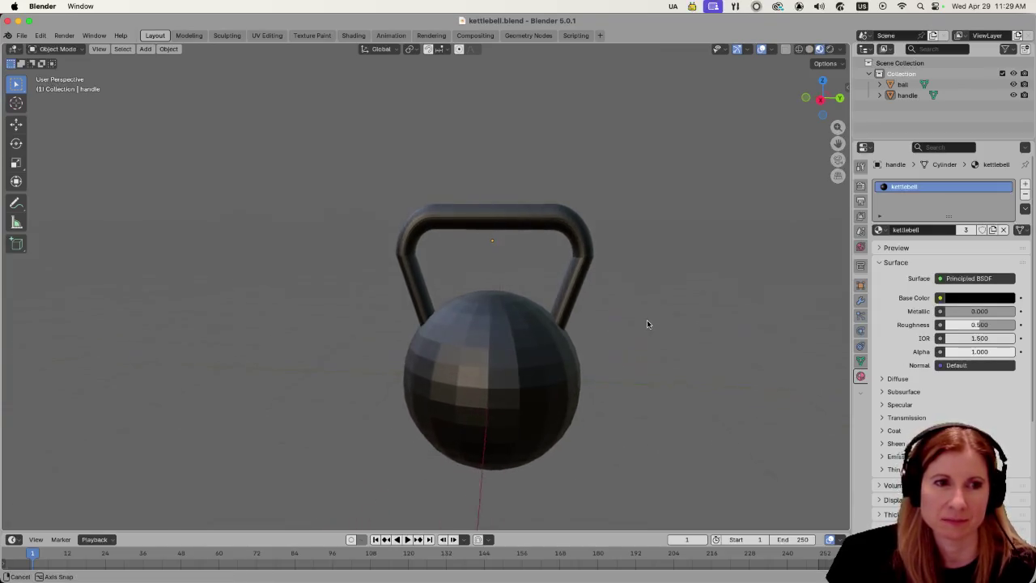
scroll(524, 364, "up", 3)
Select the ball and zoom in and out to check it up close.
left_click(523, 366)
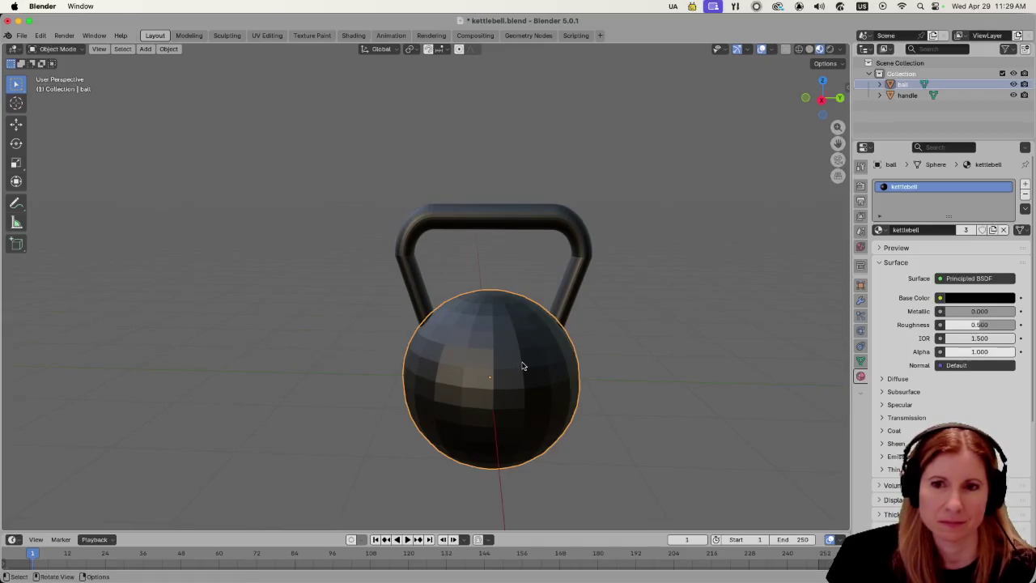
scroll(525, 365, "down", 2)
scroll(526, 364, "up", 3)
scroll(644, 353, "down", 1)
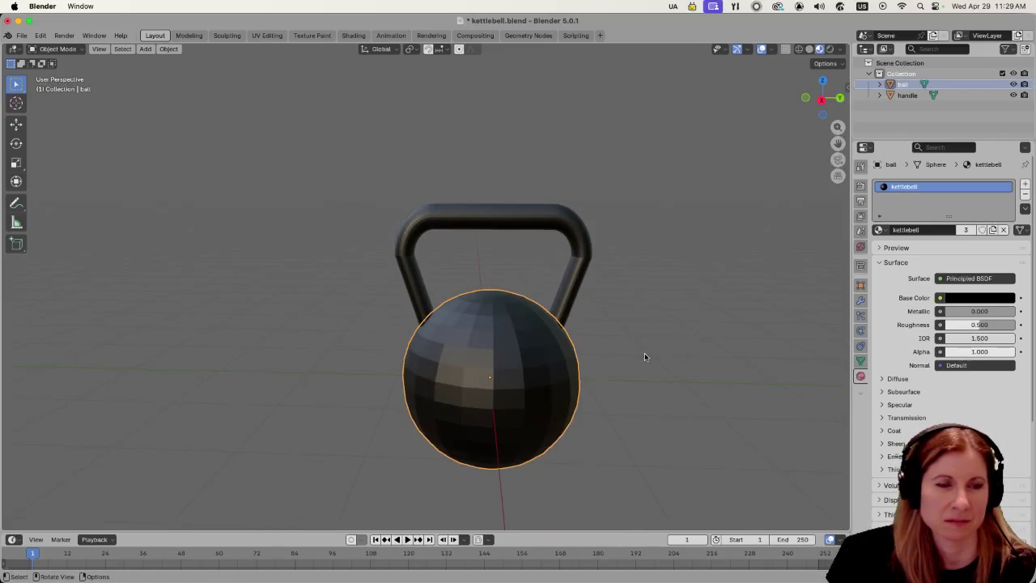
left_click(644, 353)
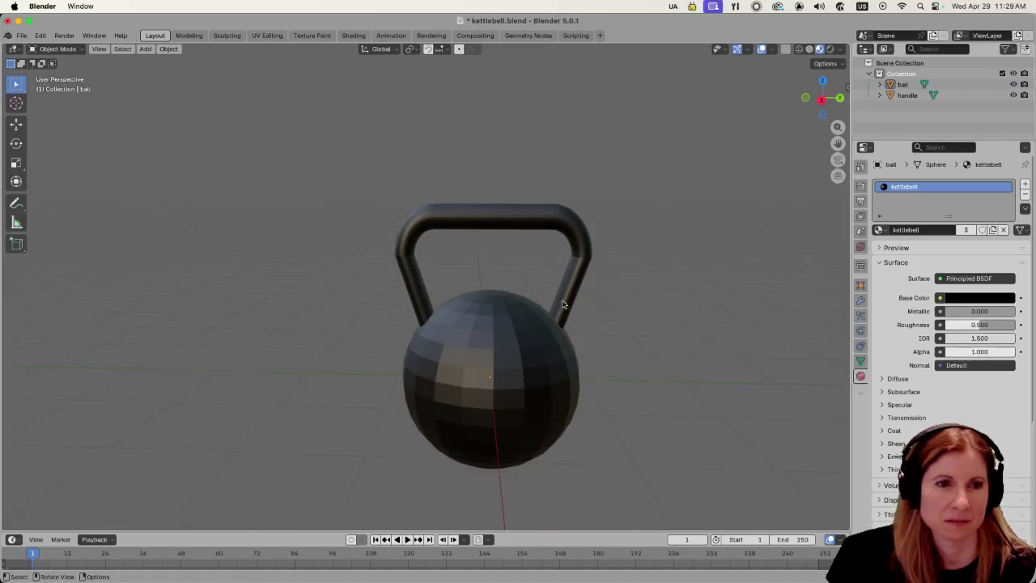
left_click(528, 351)
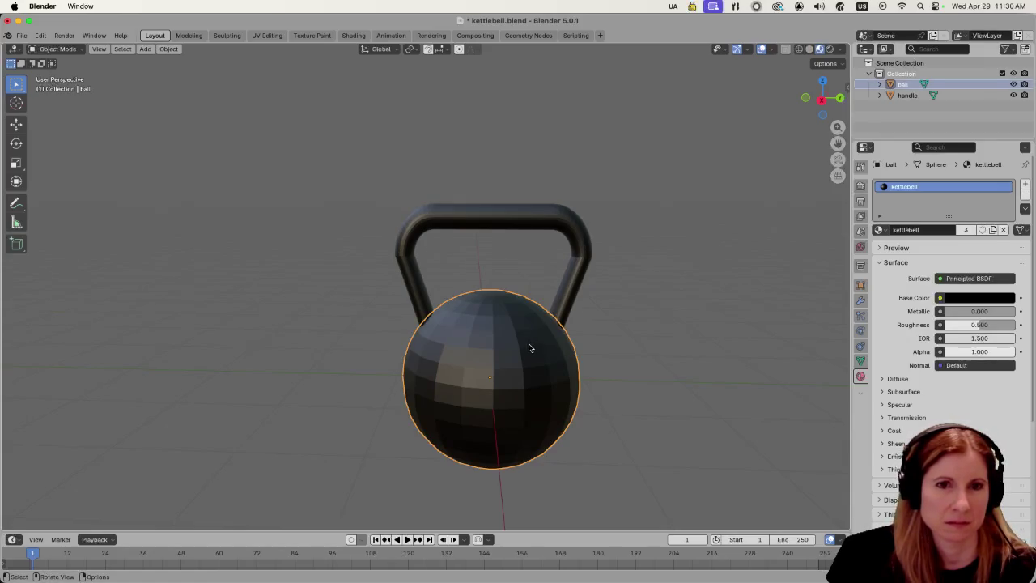
Smooth the ball with a Subdivision Surface, save kettlebell.blend, and orbit to review it.
key("ctrl+1")
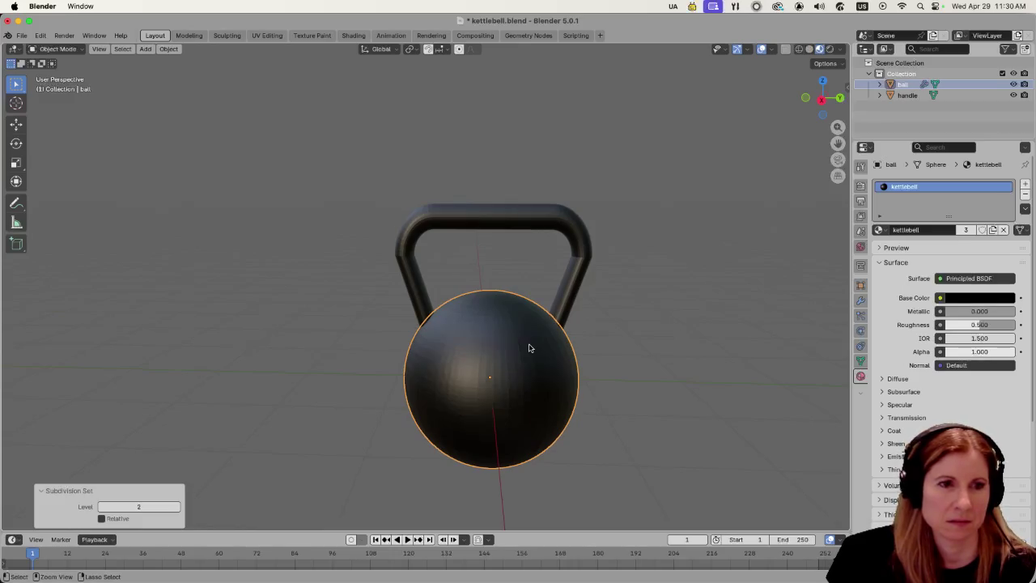
left_click(670, 350)
key("super+s")
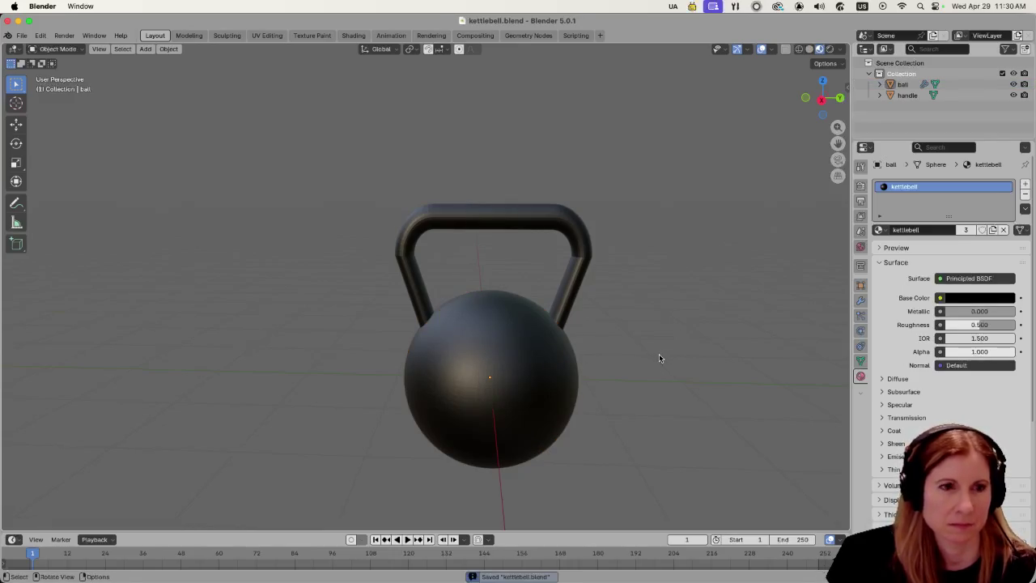
mouse_move(671, 338)
left_mouse_down()
mouse_move(606, 359)
mouse_move(675, 351)
left_mouse_up()
scroll(675, 351, "down", 5)
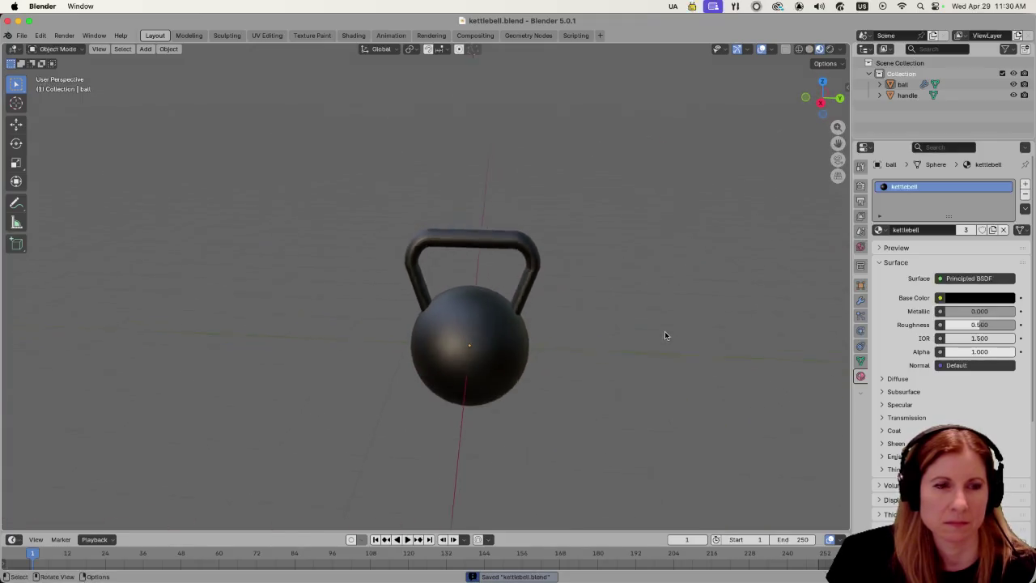
scroll(580, 346, "up", 2)
mouse_move(571, 347)
left_mouse_down()
mouse_move(639, 335)
mouse_move(679, 348)
mouse_move(606, 350)
left_mouse_up()
key("super+s")
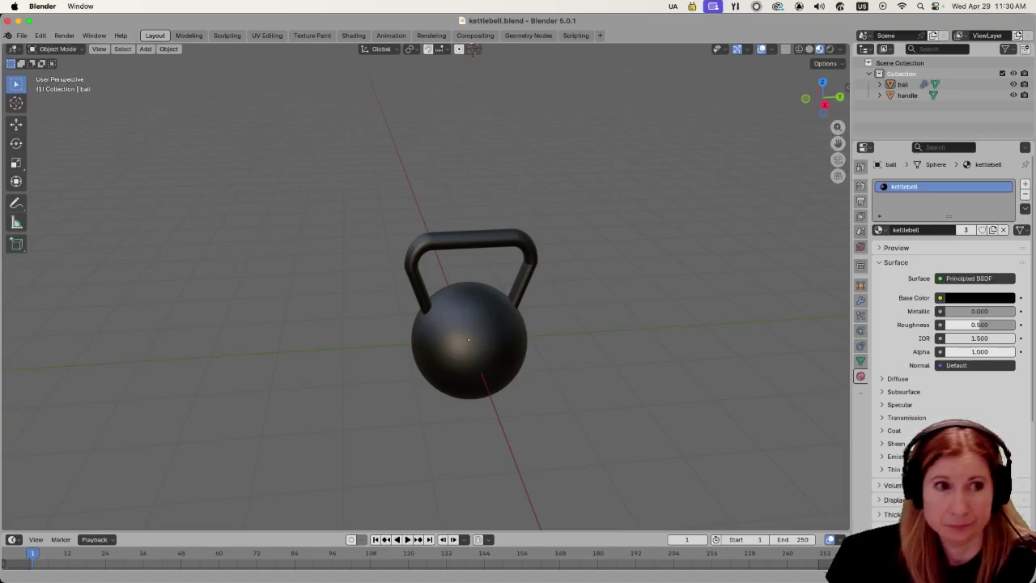
Apply all transforms to the kettlebell ball and handle, and show the N sidebar.
left_click(488, 361)
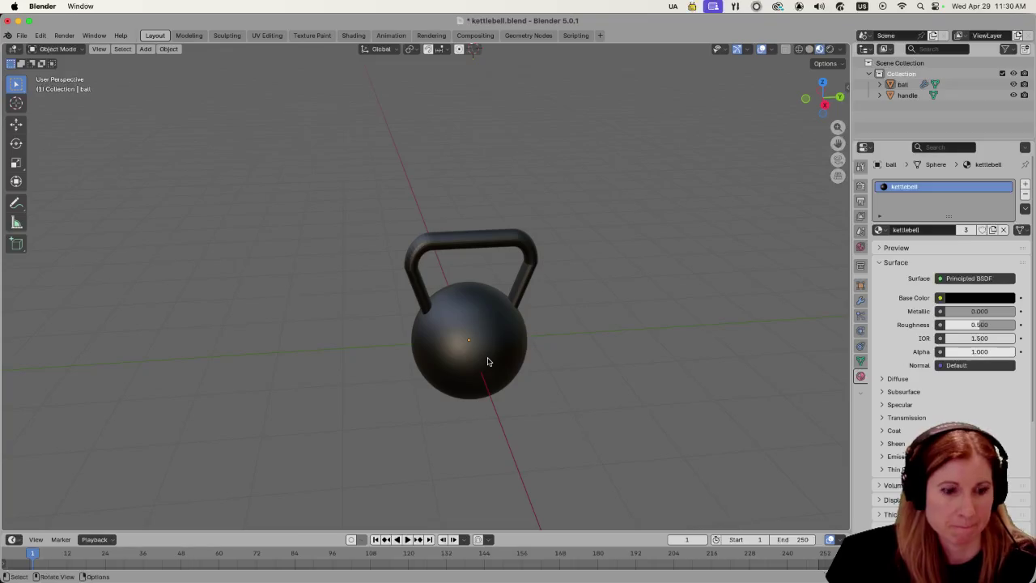
left_click(488, 361)
key("ctrl+a")
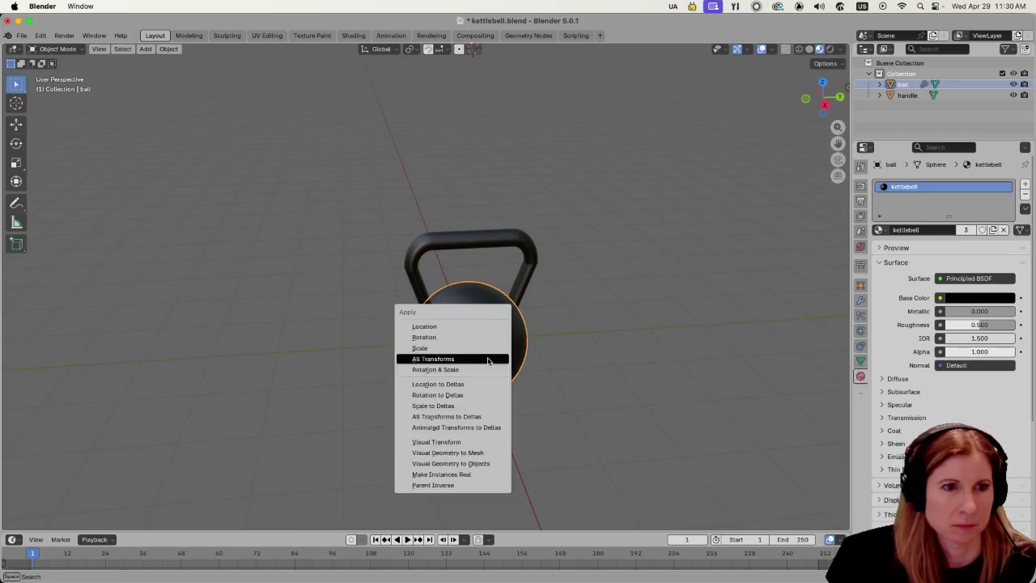
left_click(487, 360)
key("a")
key("ctrl+a")
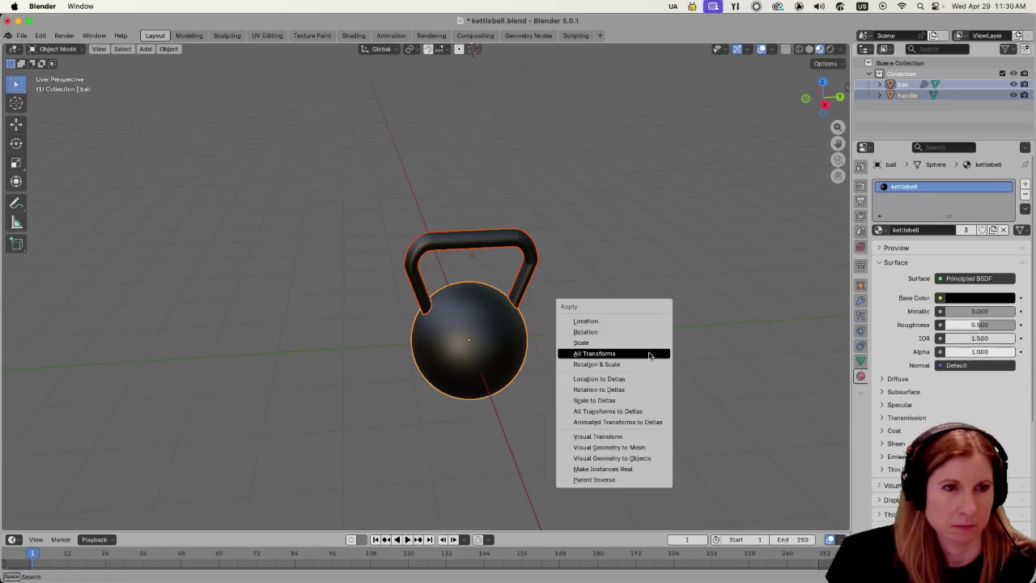
left_click(648, 351)
key("n")
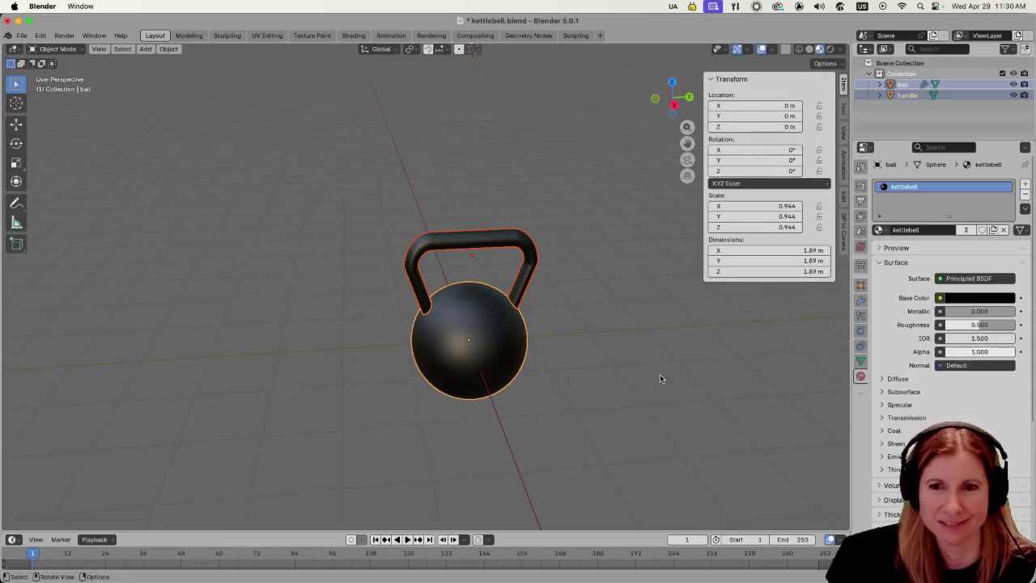
Scale both kettlebell parts down, first to 0.672 then to 0.445.
key("alt+a")
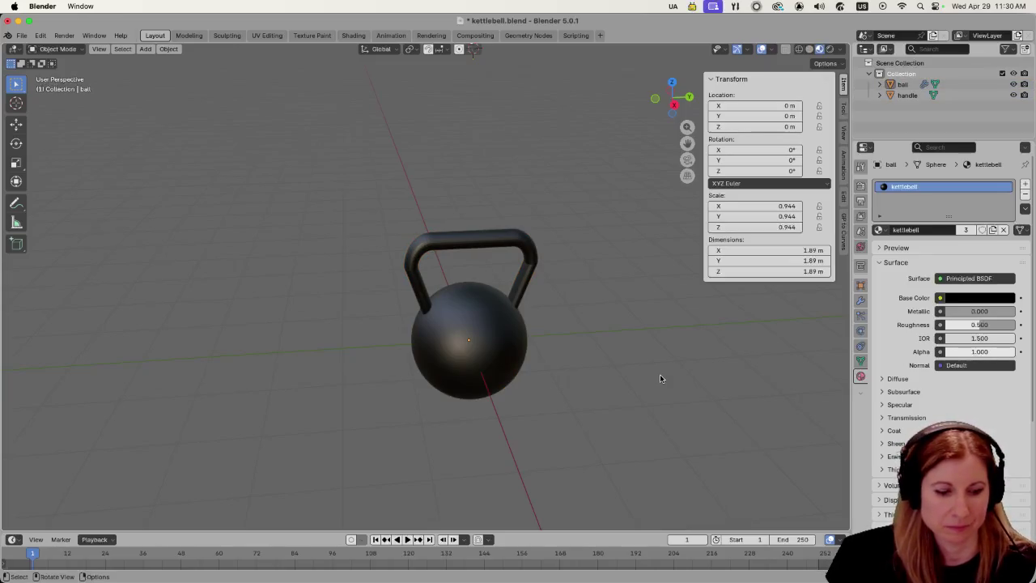
key("a")
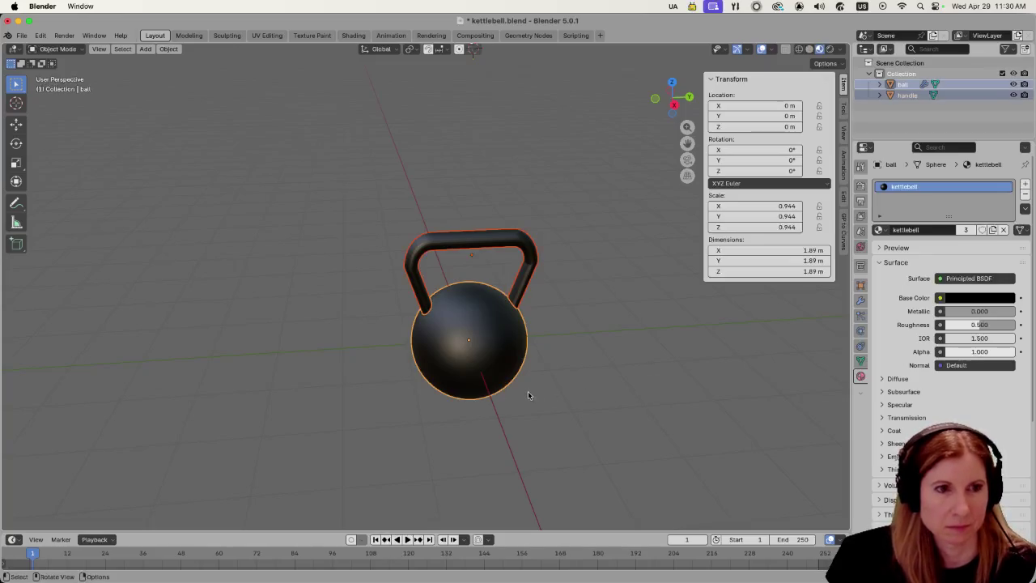
key("s")
left_click(325, 387)
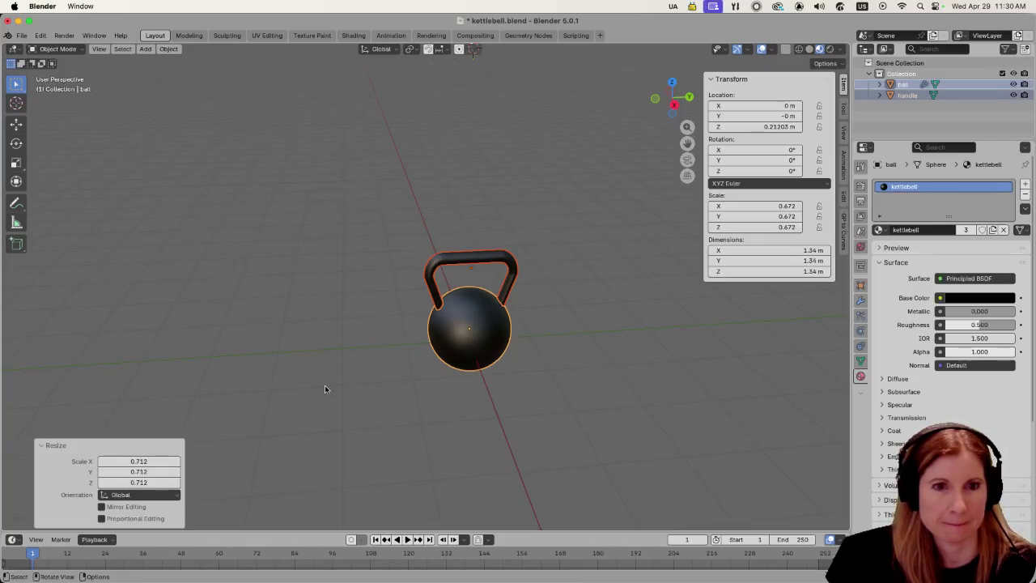
key("s")
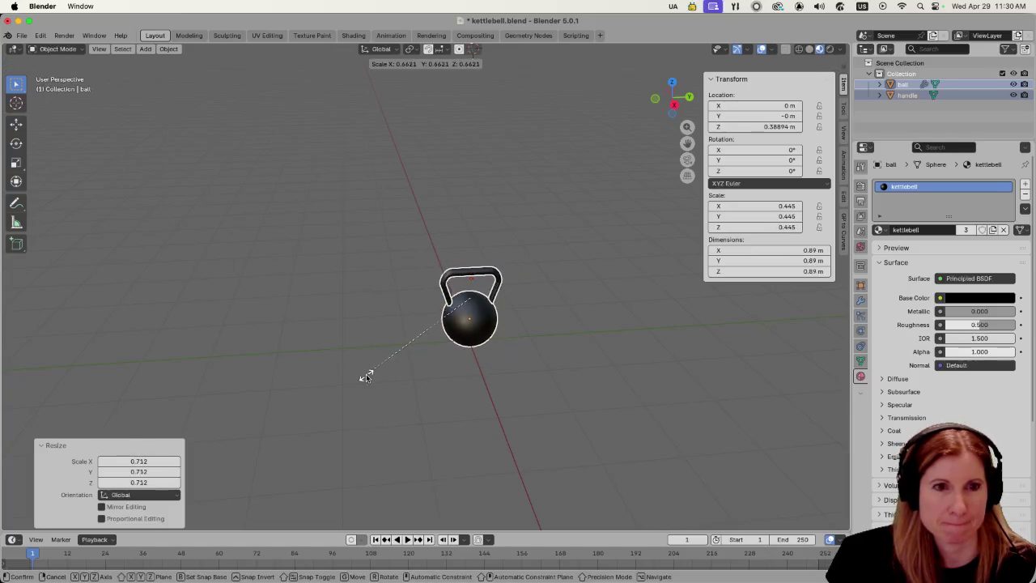
left_click(368, 373)
Deselect the kettlebell, check it from another angle, and save kettlebell.blend.
left_click(604, 396)
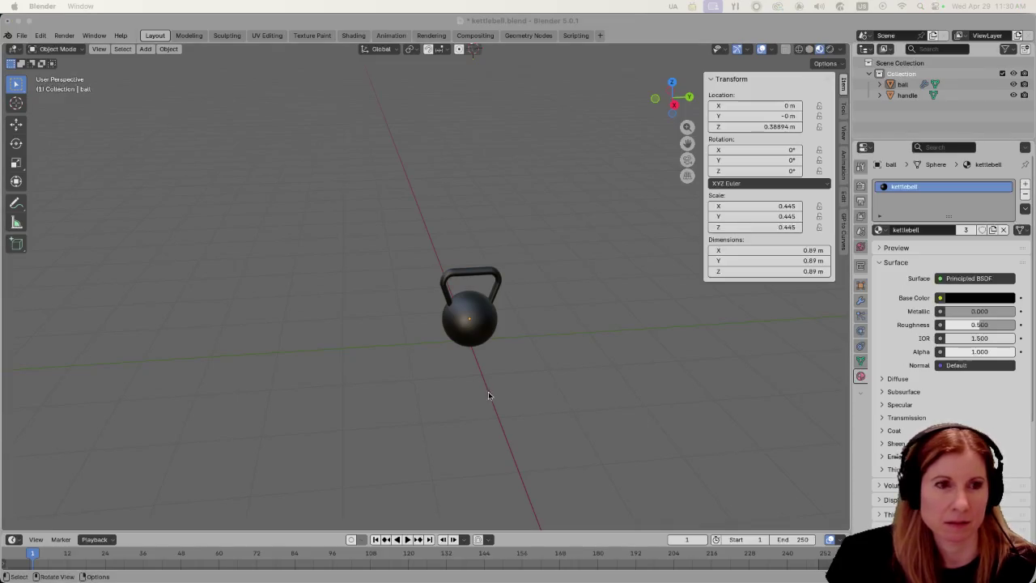
left_click_drag(577, 372, 579, 353)
key("super+s")
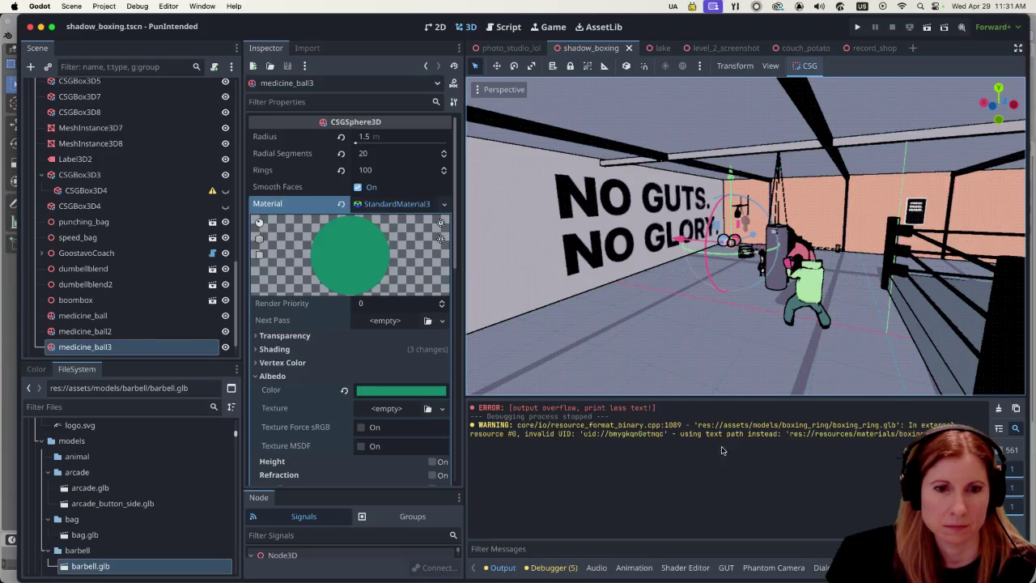
Replace the barbell search with 'bell' in the asset browser and select kettlebell.glb.
left_click(826, 567)
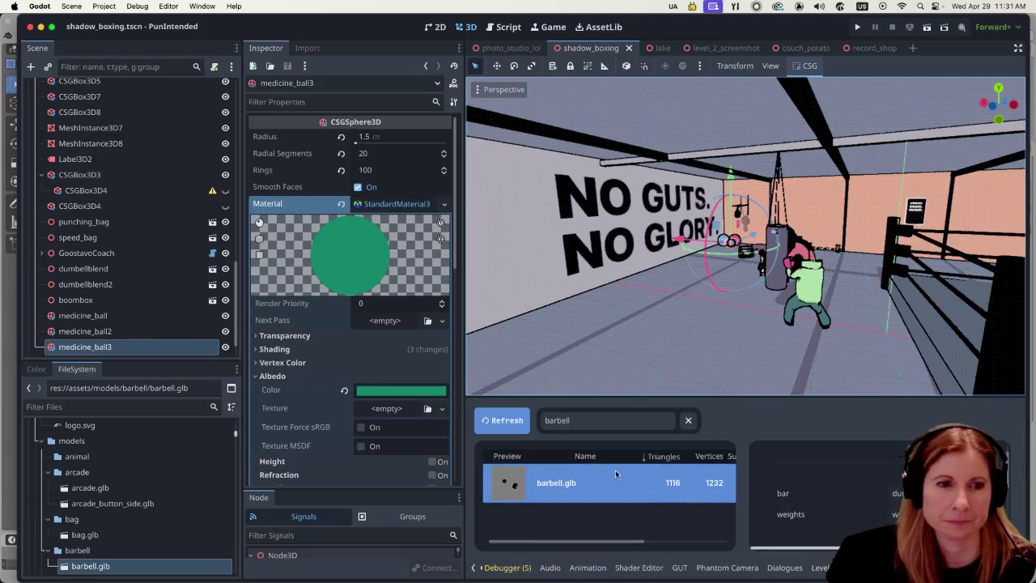
left_click(506, 422)
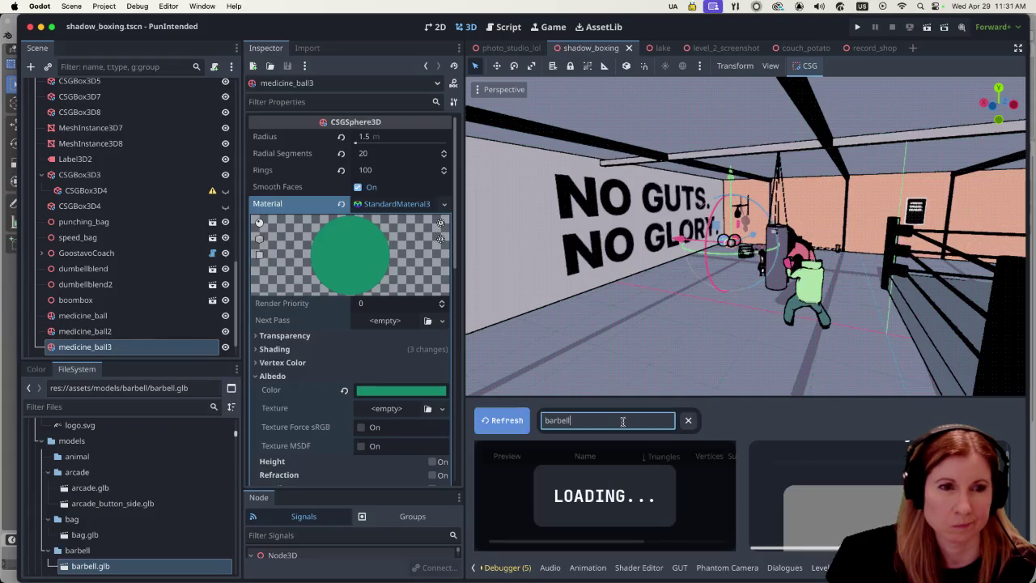
key("BackSpace")
key("BackSpace")
key("BackSpace")
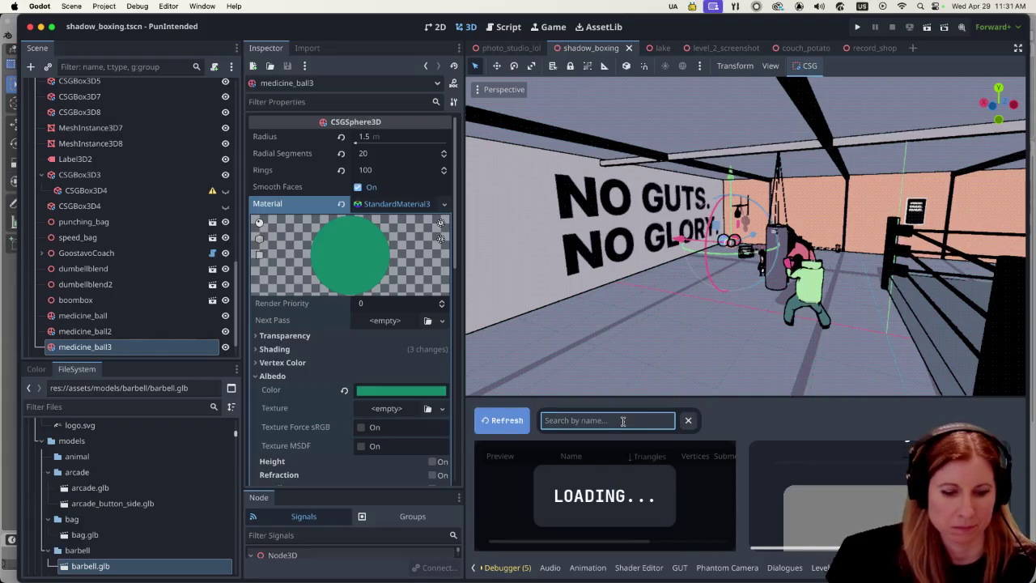
type("bell")
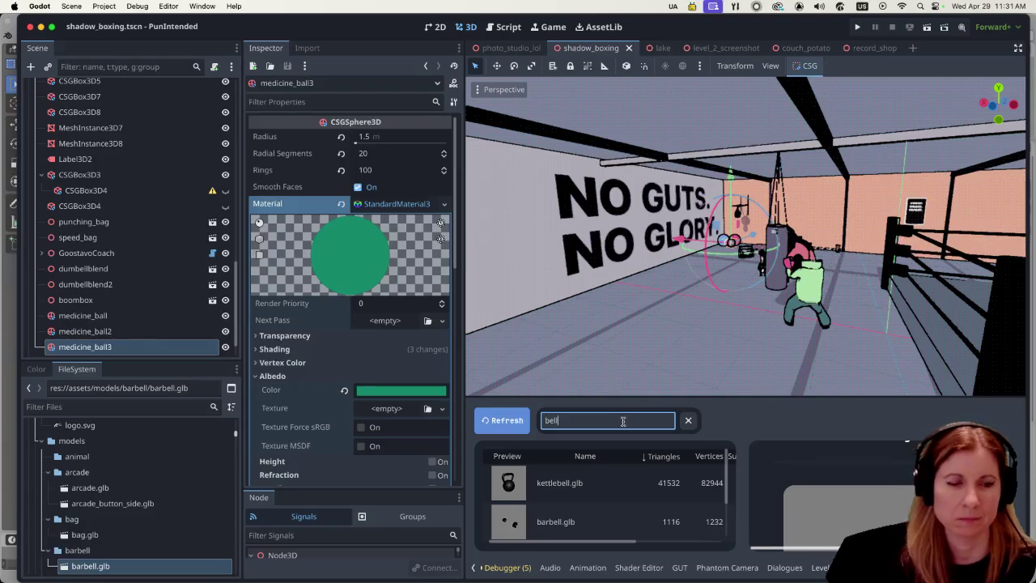
left_click(589, 480)
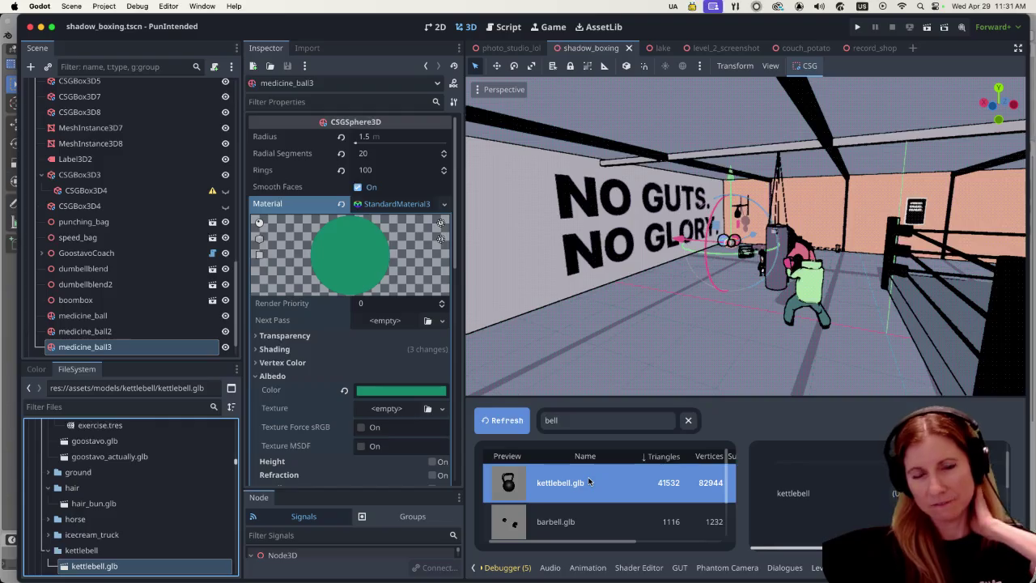
Assign a material from the list to kettlebell.glb's unassigned slot and let it reimport.
left_click(902, 493)
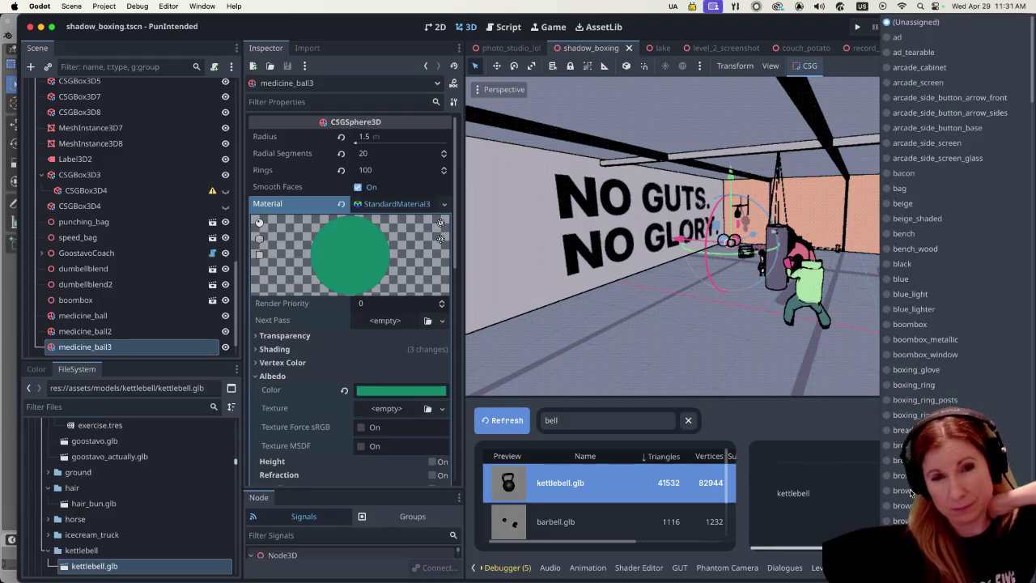
scroll(955, 478, "down", 20)
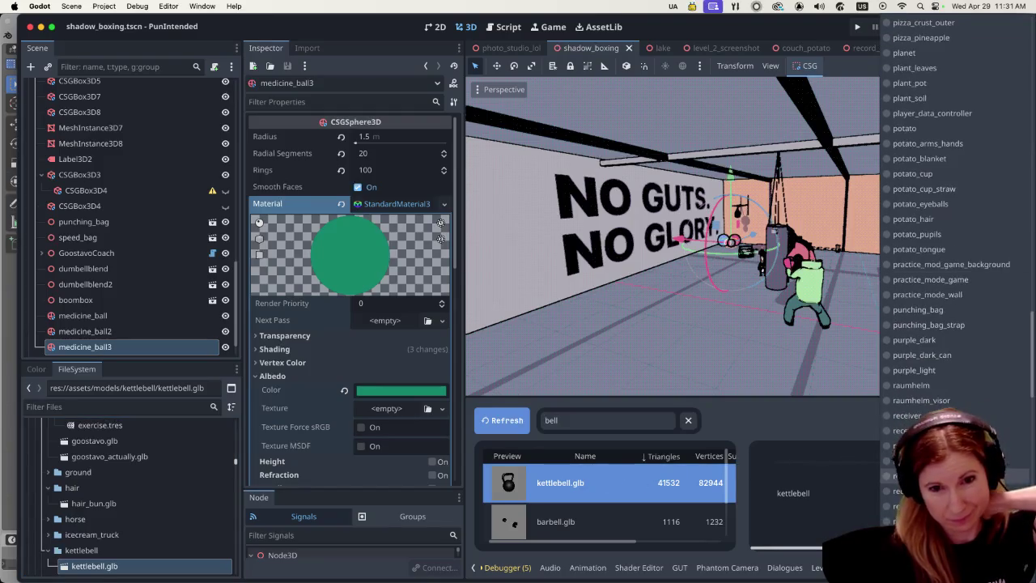
scroll(955, 478, "down", 15)
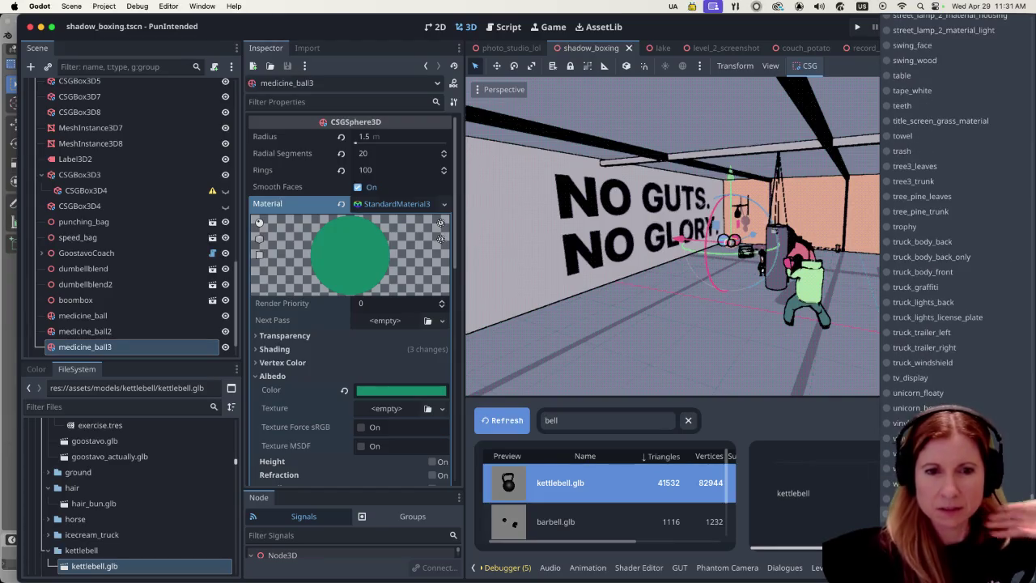
left_click(967, 484)
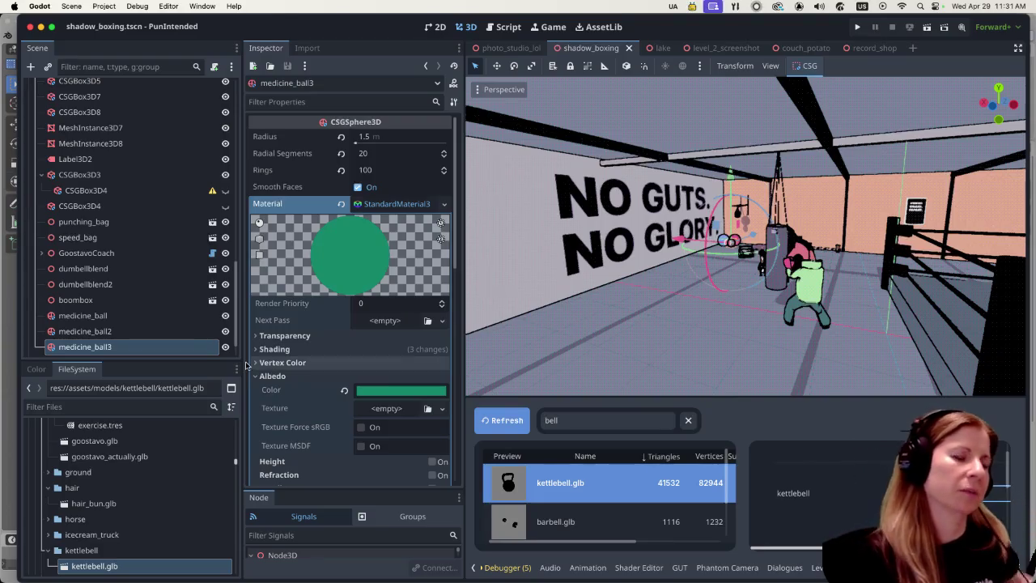
scroll(168, 250, "down", 2)
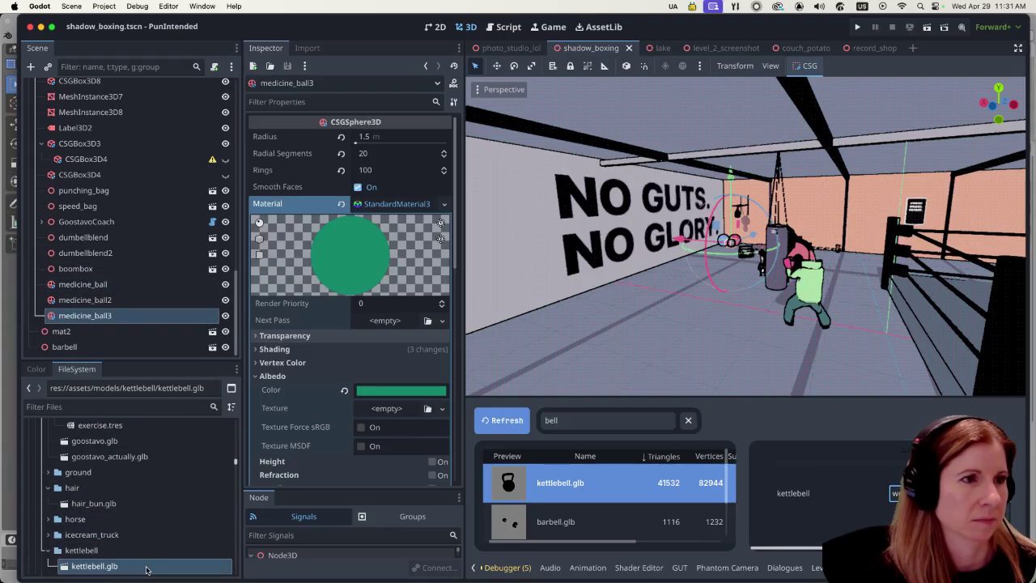
scroll(117, 238, "up", 5)
scroll(117, 238, "up", 10)
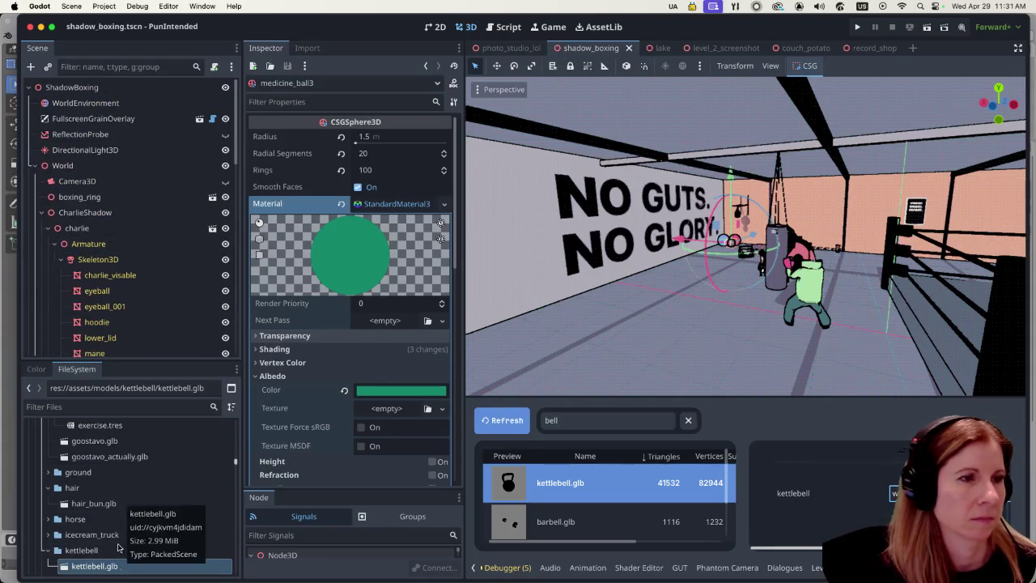
scroll(65, 247, "down", 10)
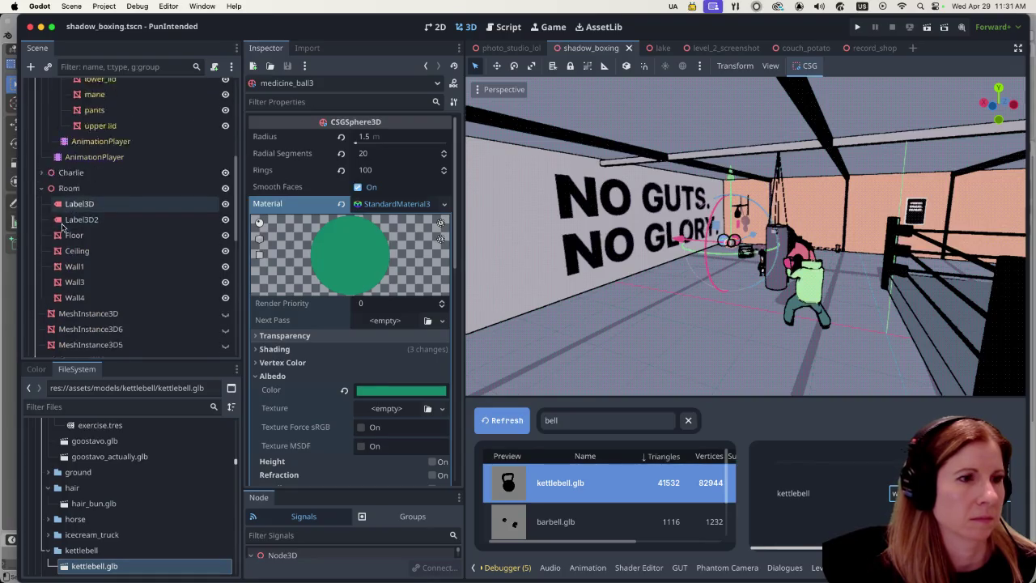
scroll(69, 254, "up", 4)
scroll(71, 253, "up", 5)
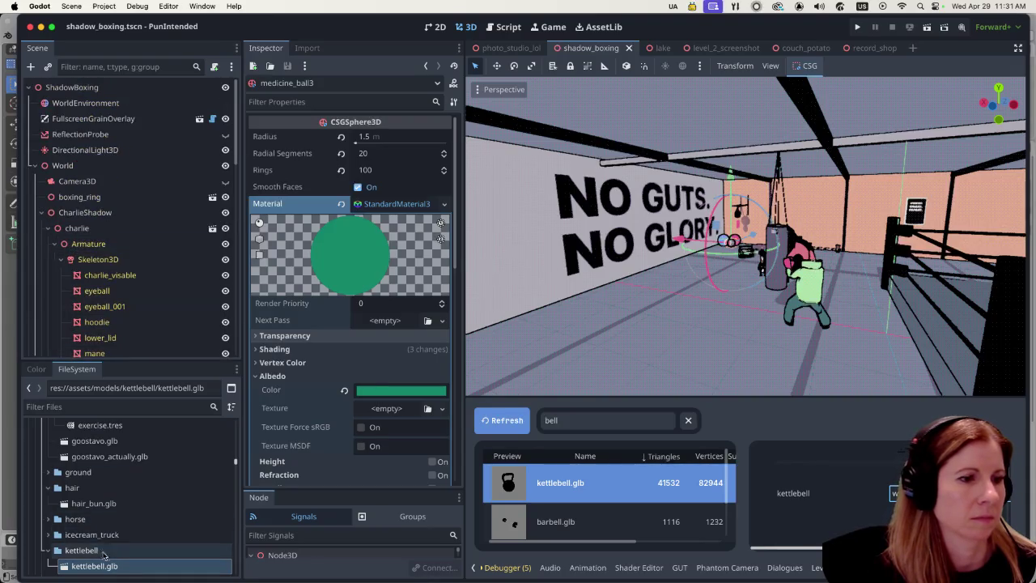
Drop kettlebell.glb into the gym scene and set its scale to 2 (after trying 1.5).
mouse_move(139, 568)
left_mouse_down()
mouse_move(57, 160)
mouse_move(72, 94)
left_mouse_up()
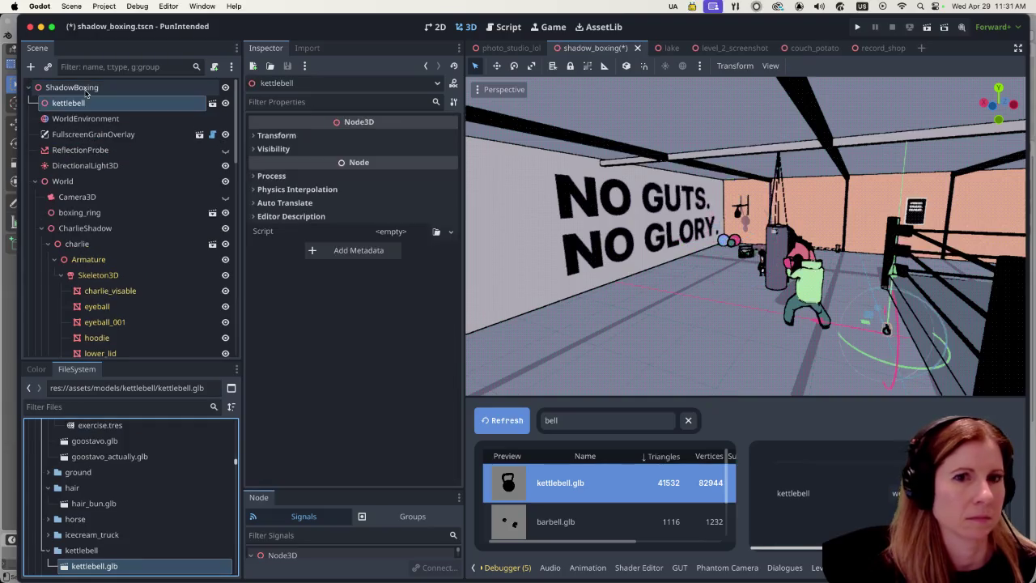
mouse_move(886, 328)
left_mouse_down()
mouse_move(825, 327)
mouse_move(738, 301)
left_mouse_up()
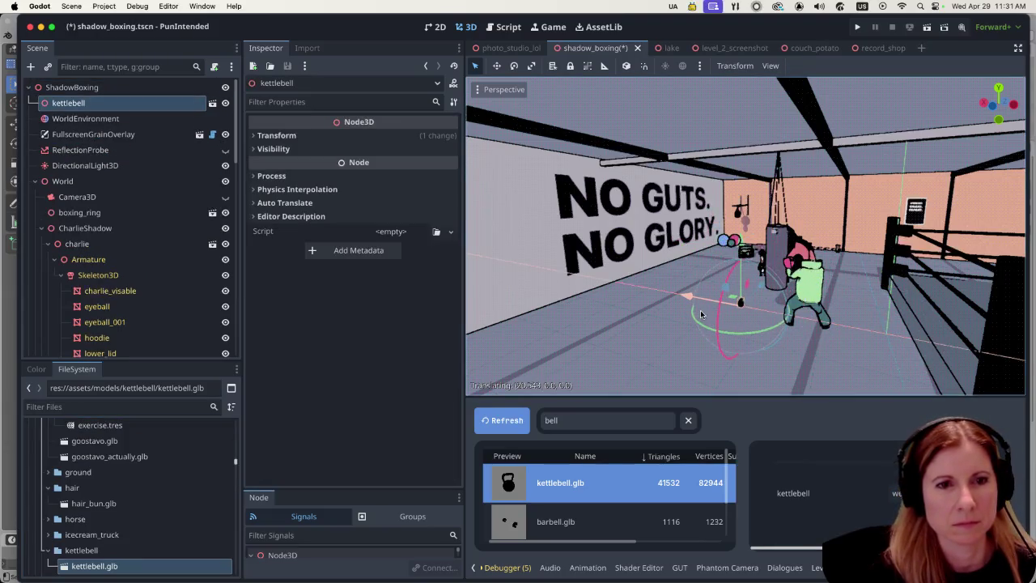
left_click(272, 135)
left_click(275, 235)
type("1.5")
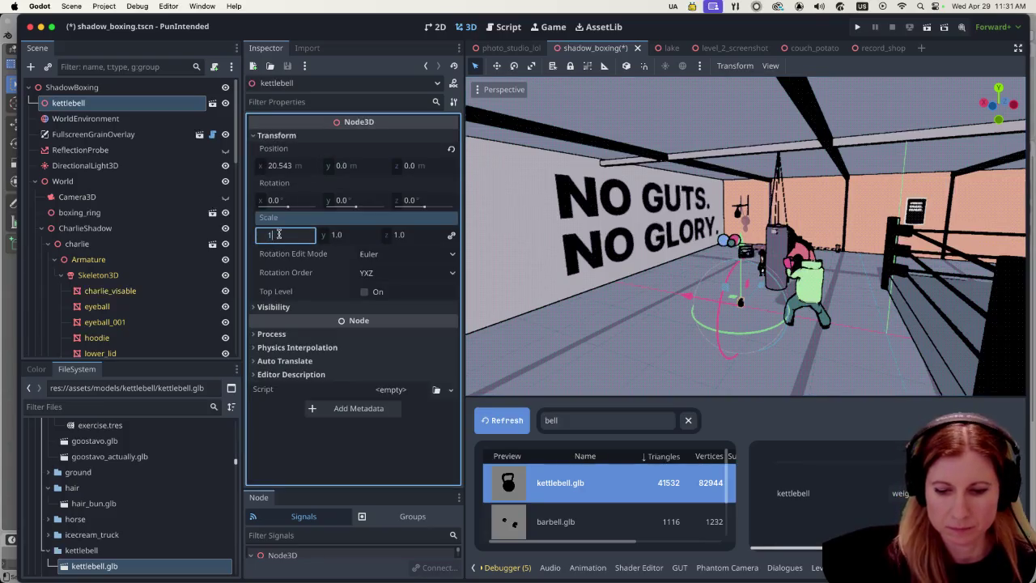
key("Return")
double_click(273, 235)
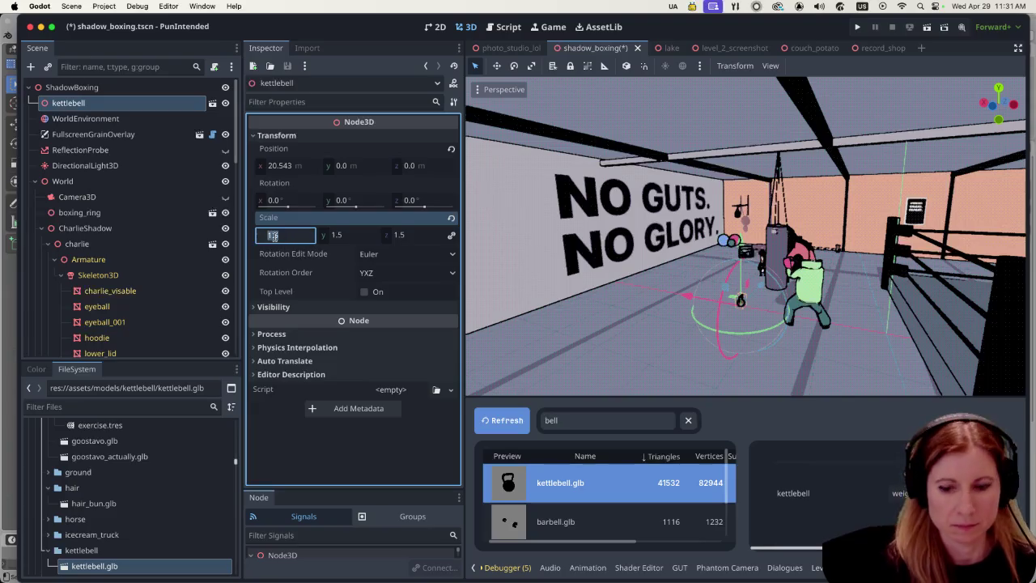
type("2")
key("Return")
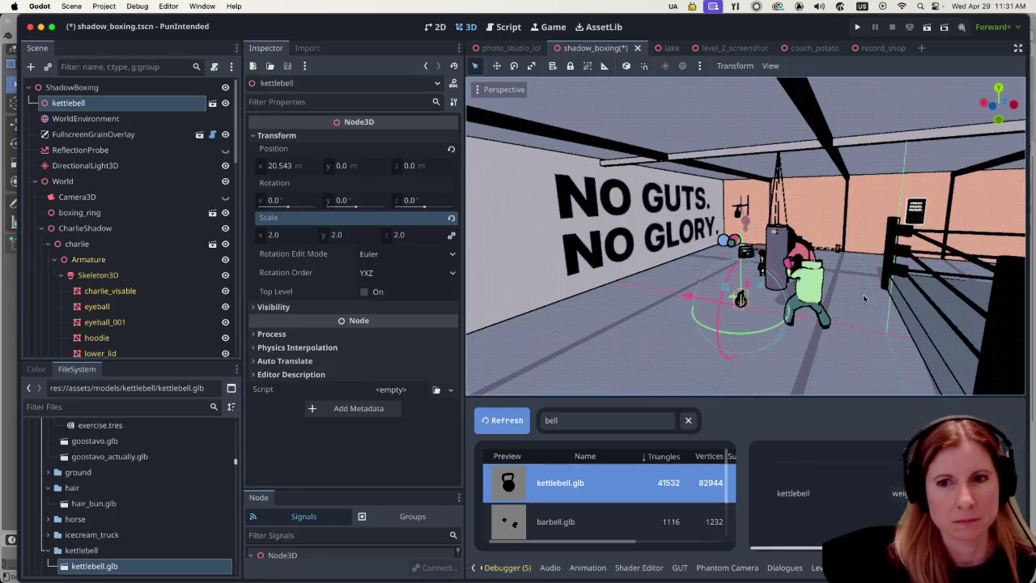
Move the kettlebell along Z toward the ring ropes.
scroll(843, 329, "down", 5)
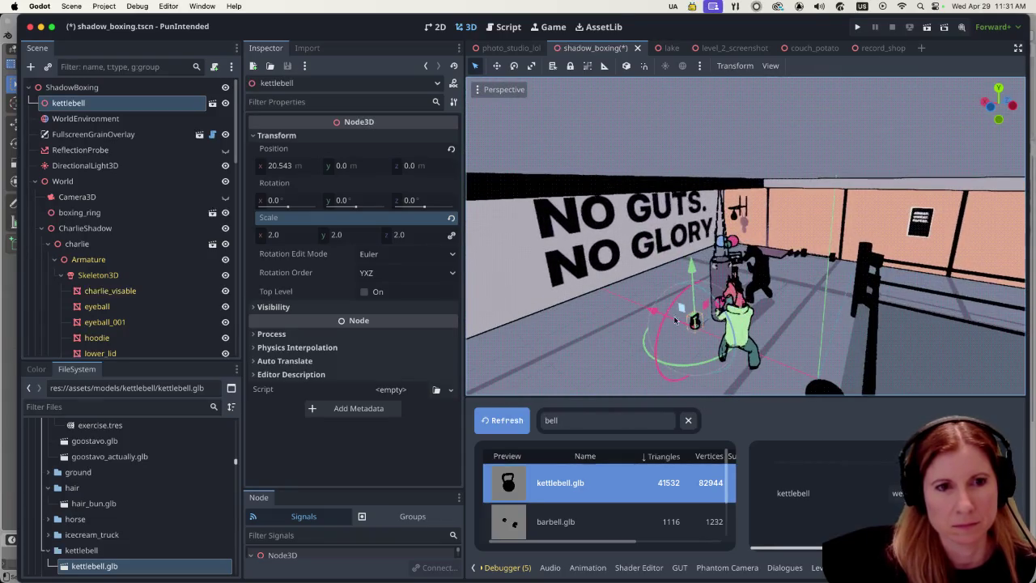
scroll(767, 313, "down", 5)
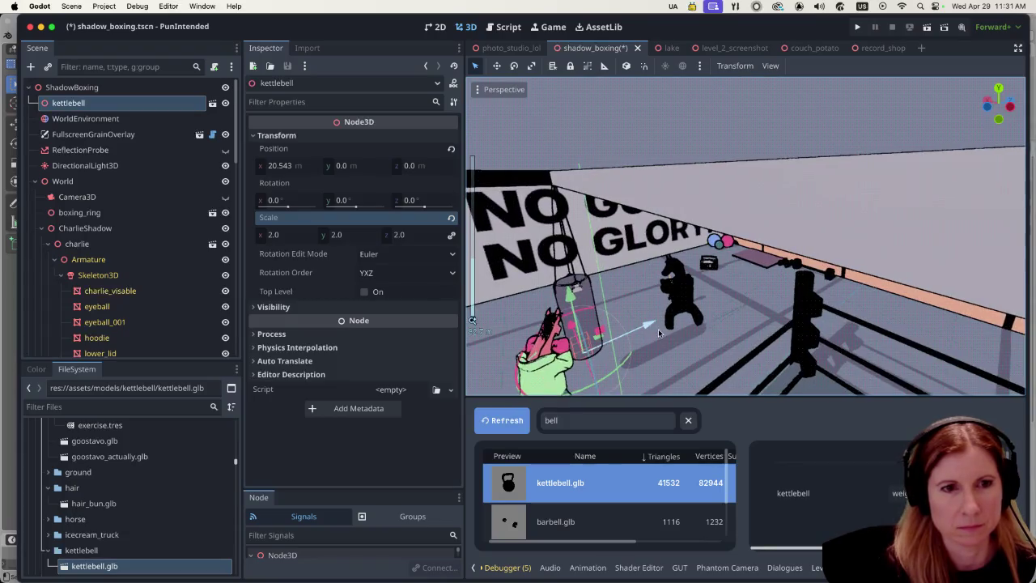
mouse_move(604, 320)
left_mouse_down()
mouse_move(747, 280)
mouse_move(789, 293)
left_mouse_up()
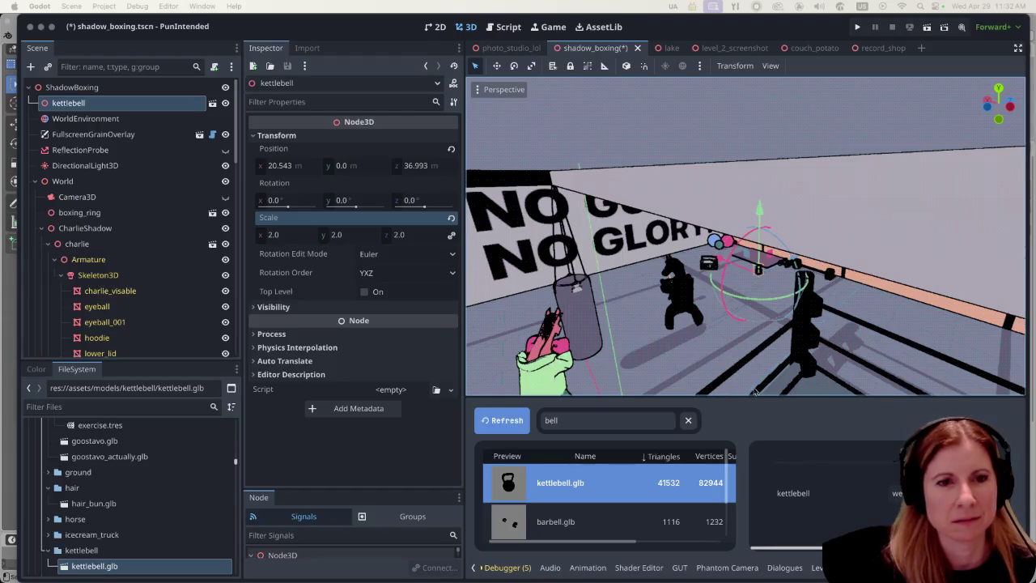
scroll(755, 316, "up", 5)
Slide the kettlebell along X and Z and turn it about -94 degrees.
scroll(755, 315, "up", 5)
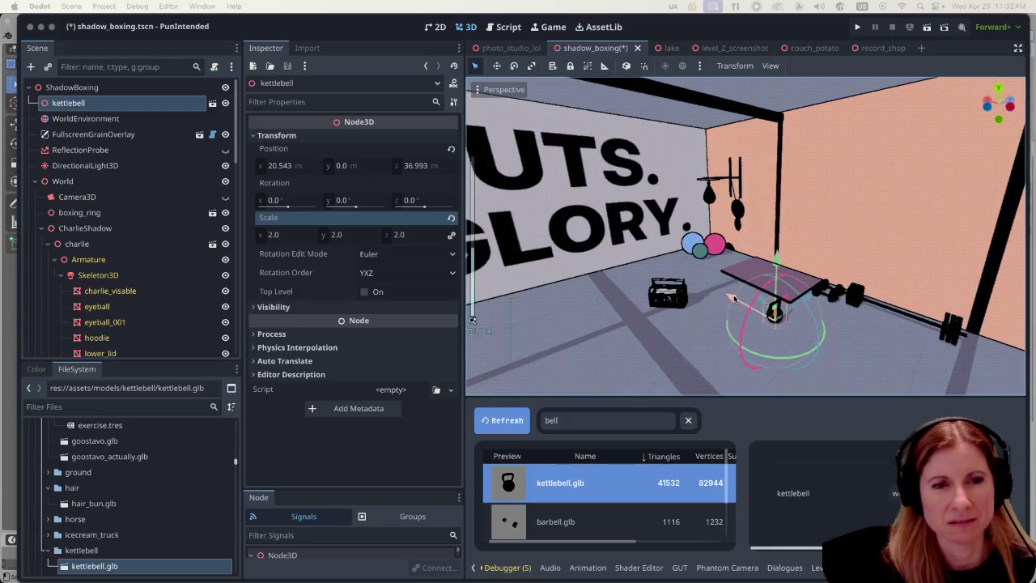
mouse_move(734, 298)
left_mouse_down()
mouse_move(830, 304)
mouse_move(787, 299)
left_mouse_up()
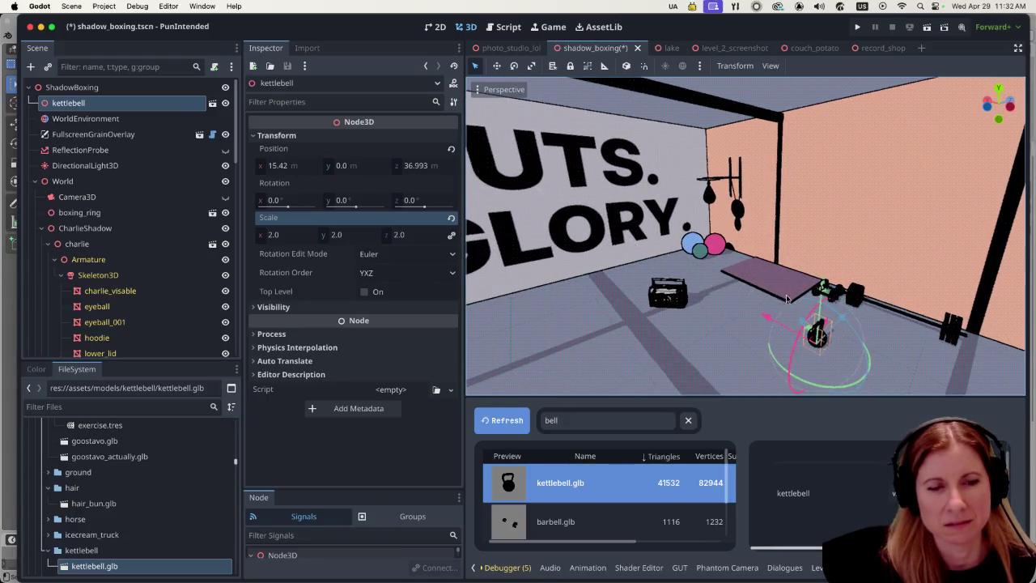
mouse_move(863, 381)
left_mouse_down()
mouse_move(841, 382)
mouse_move(851, 354)
left_mouse_up()
scroll(852, 350, "down", 5)
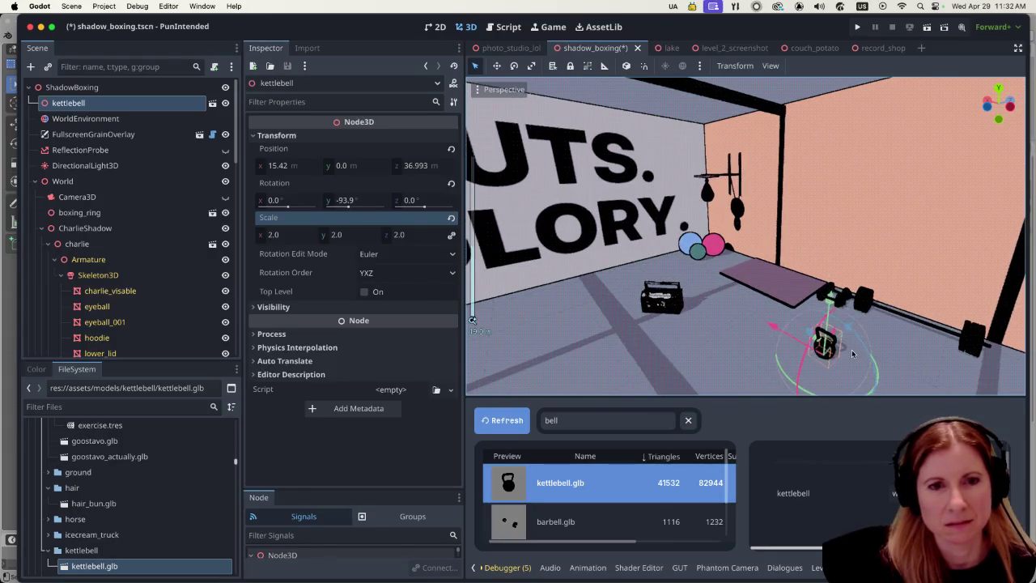
scroll(852, 266, "down", 10)
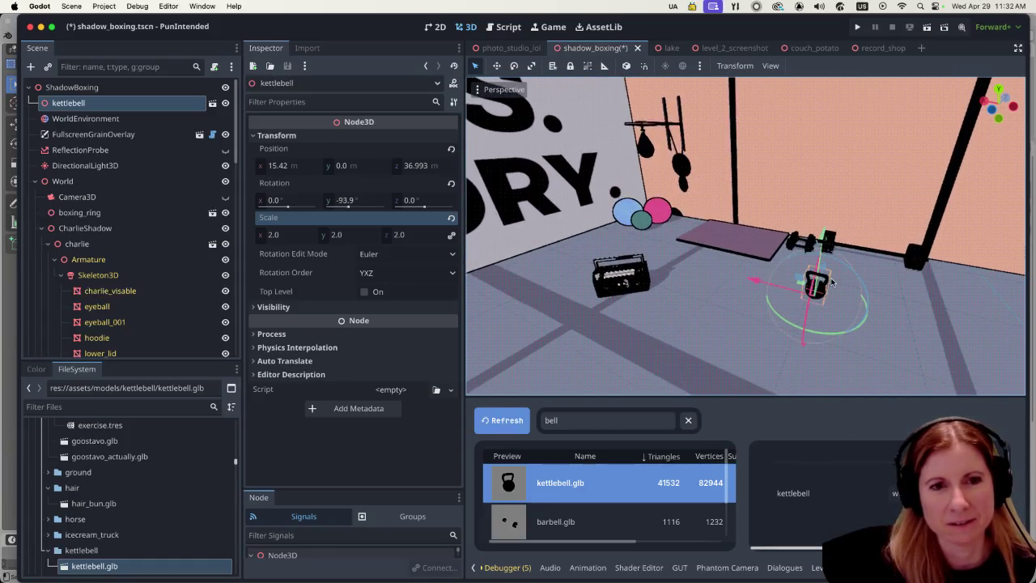
left_click_drag(827, 275, 833, 236)
scroll(749, 320, "up", 5)
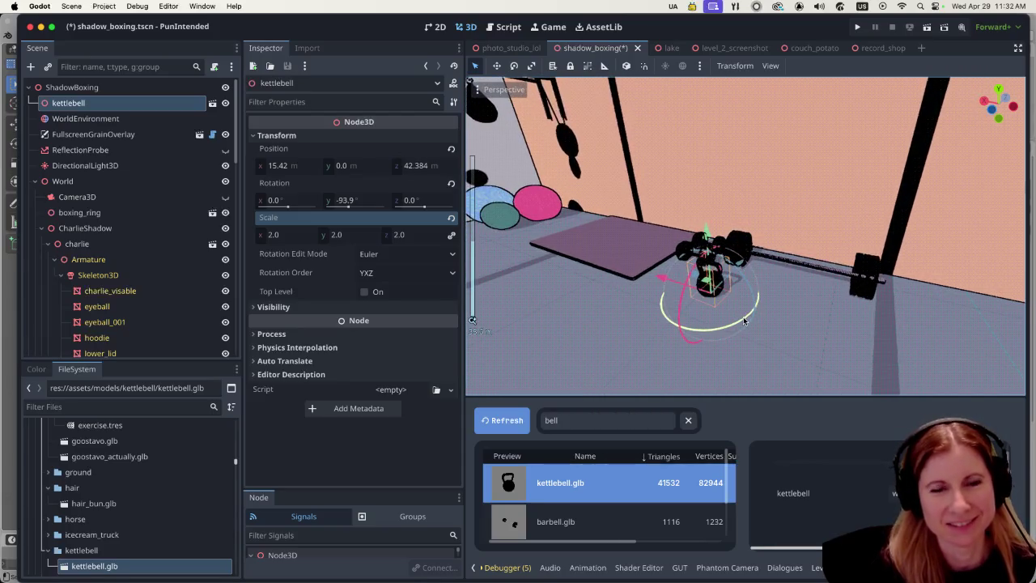
scroll(728, 317, "up", 5)
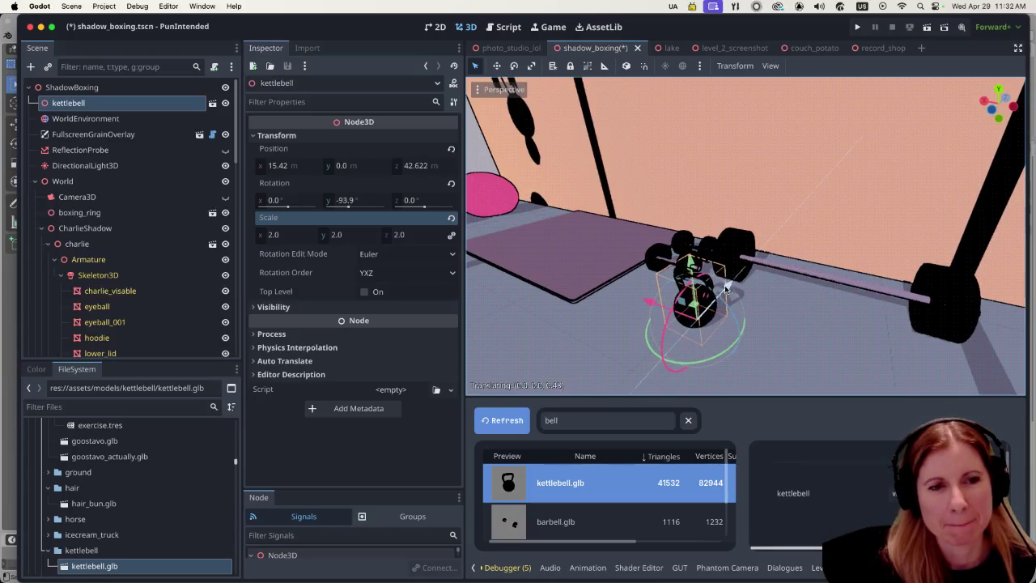
Place the kettlebell beside the medicine balls at x 37.13, z 44.965, turned -69.1° on Y.
mouse_move(652, 297)
left_mouse_down()
mouse_move(716, 327)
mouse_move(811, 299)
left_mouse_up()
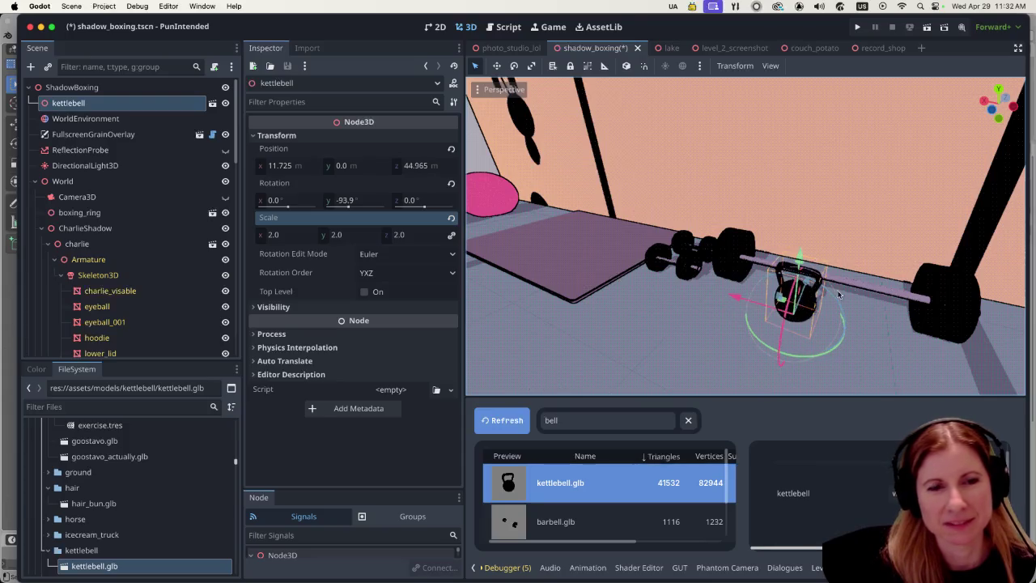
scroll(722, 284, "left", 10)
scroll(722, 284, "down", 5)
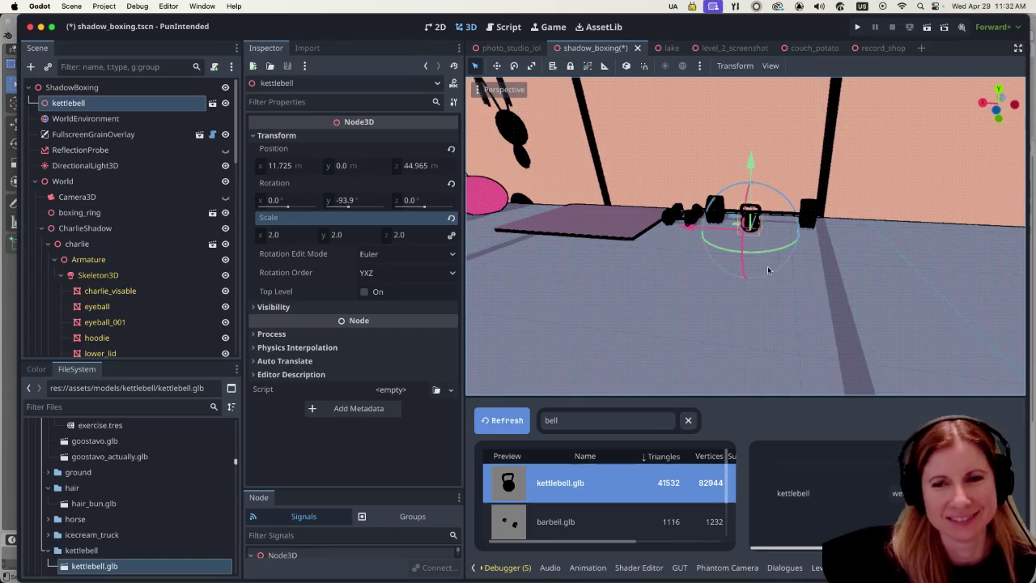
scroll(790, 264, "left", 10)
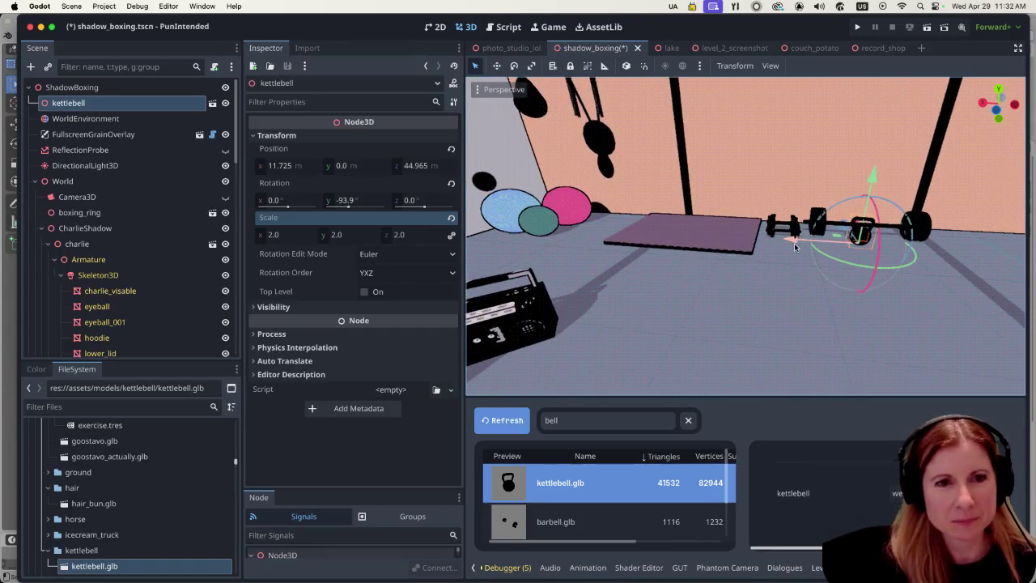
mouse_move(793, 247)
left_mouse_down()
mouse_move(554, 223)
mouse_move(571, 234)
left_mouse_up()
mouse_move(566, 235)
left_mouse_down()
mouse_move(612, 249)
mouse_move(585, 265)
mouse_move(761, 235)
mouse_move(703, 243)
left_mouse_up()
scroll(584, 265, "up", 2)
scroll(703, 239, "up", 2)
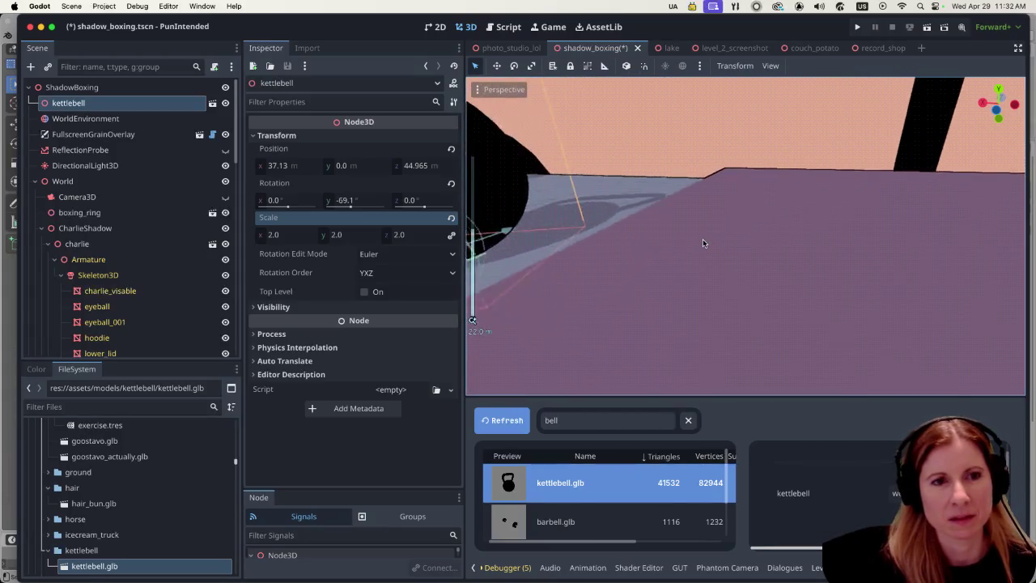
Check the barbell's transform, then select the kettlebell near the exercise balls.
scroll(694, 248, "down", 2)
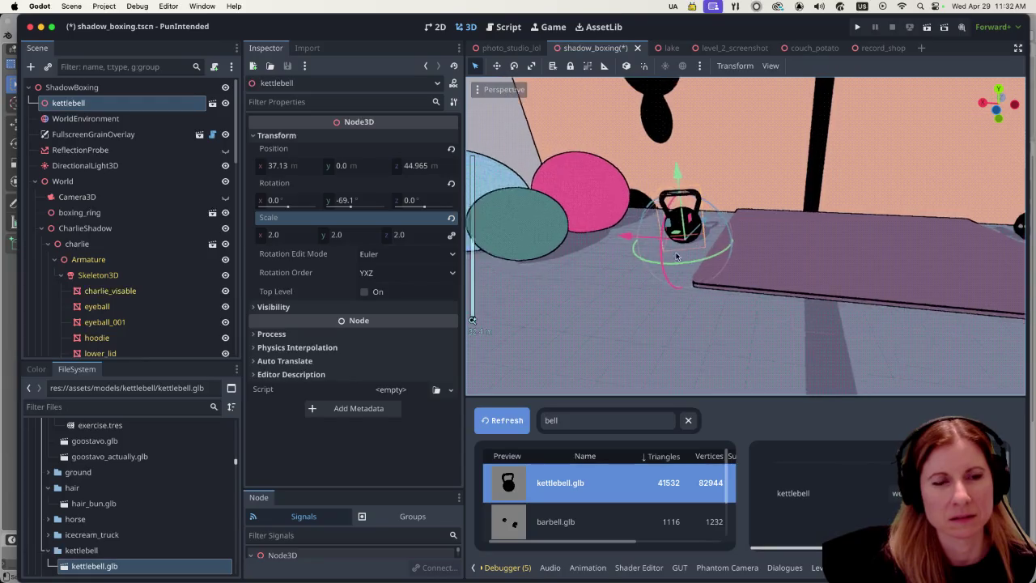
left_click(599, 294)
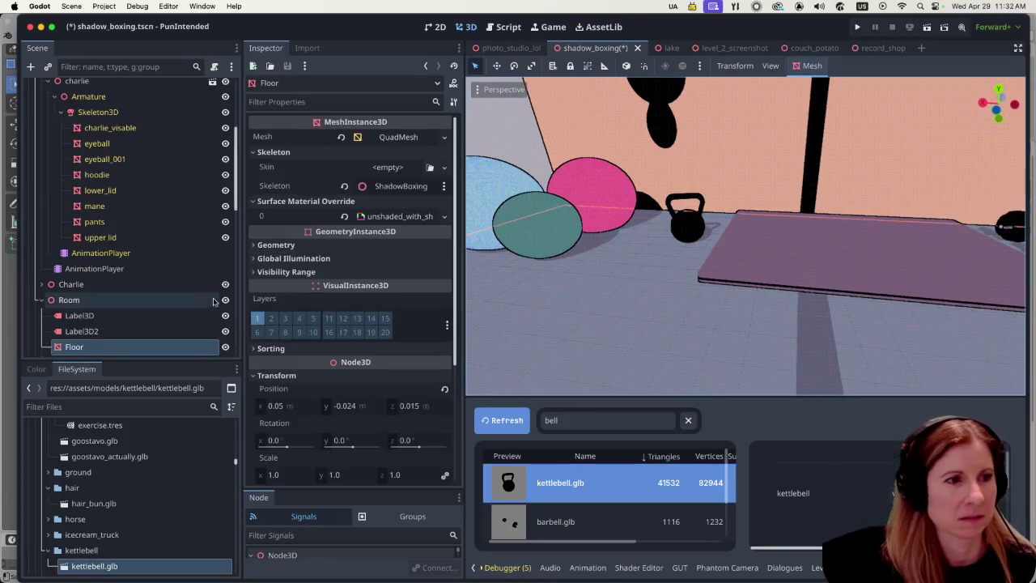
scroll(156, 297, "down", 5)
scroll(156, 298, "down", 5)
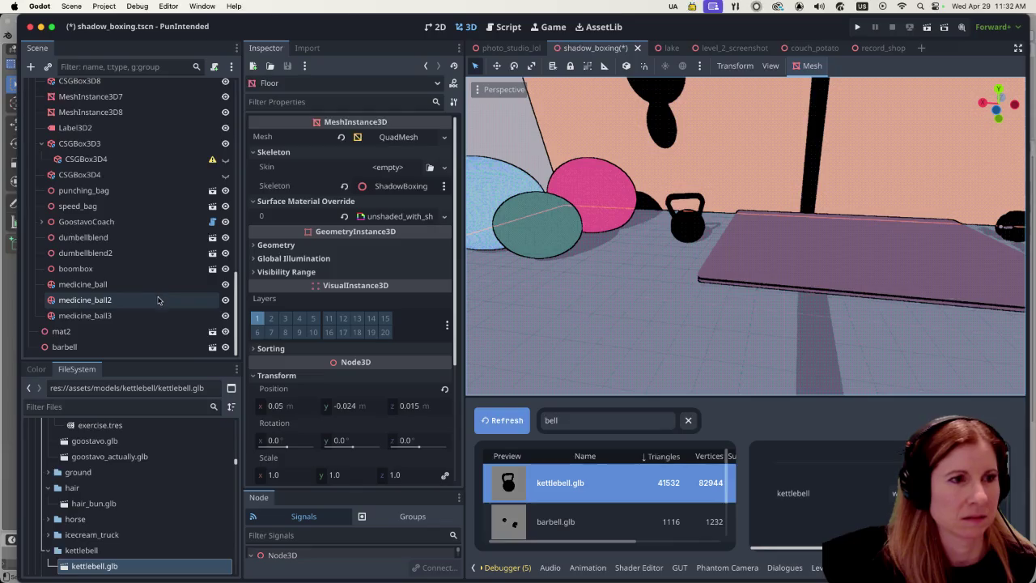
left_click(130, 346)
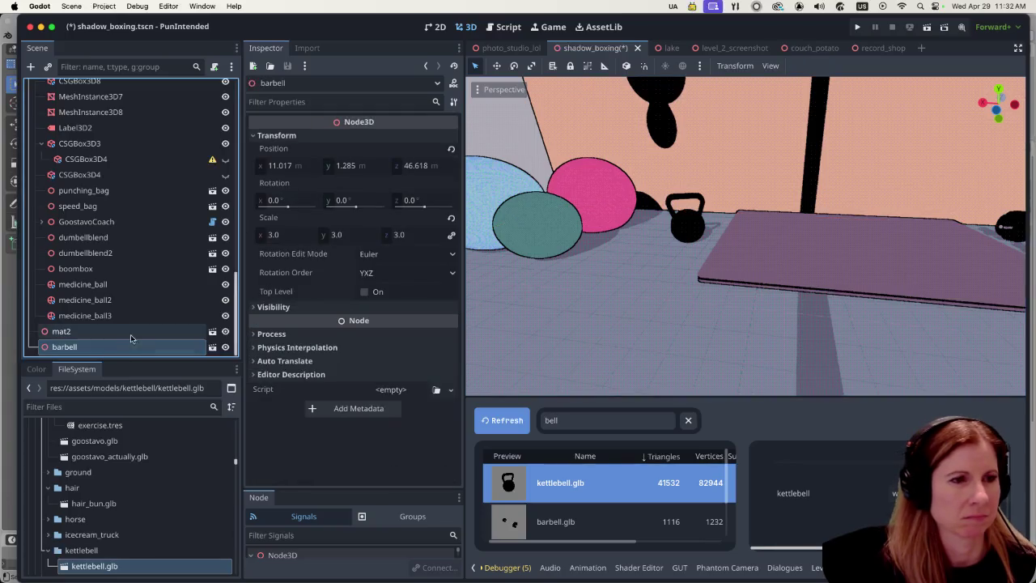
left_click(693, 230)
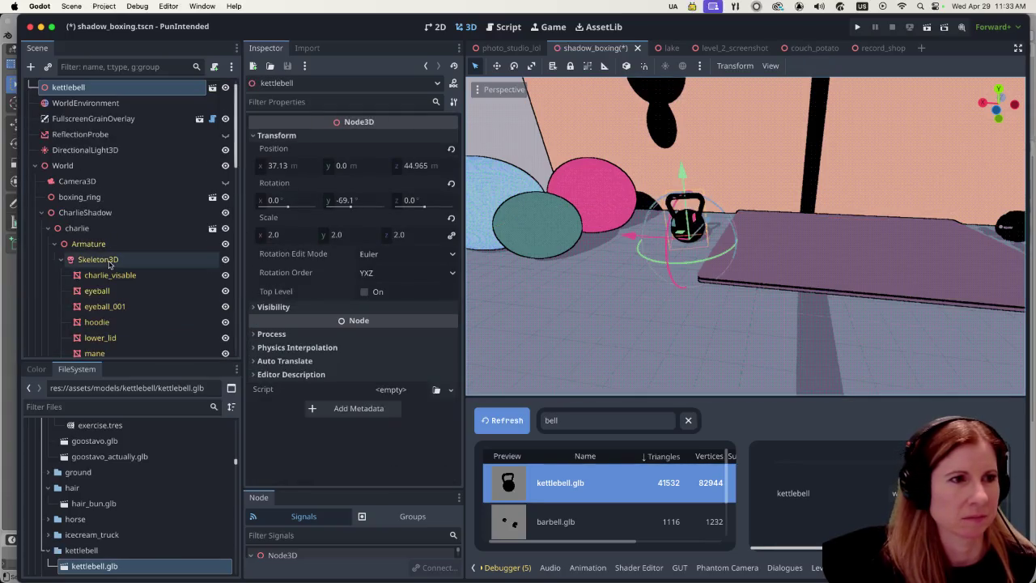
scroll(133, 203, "up", 1)
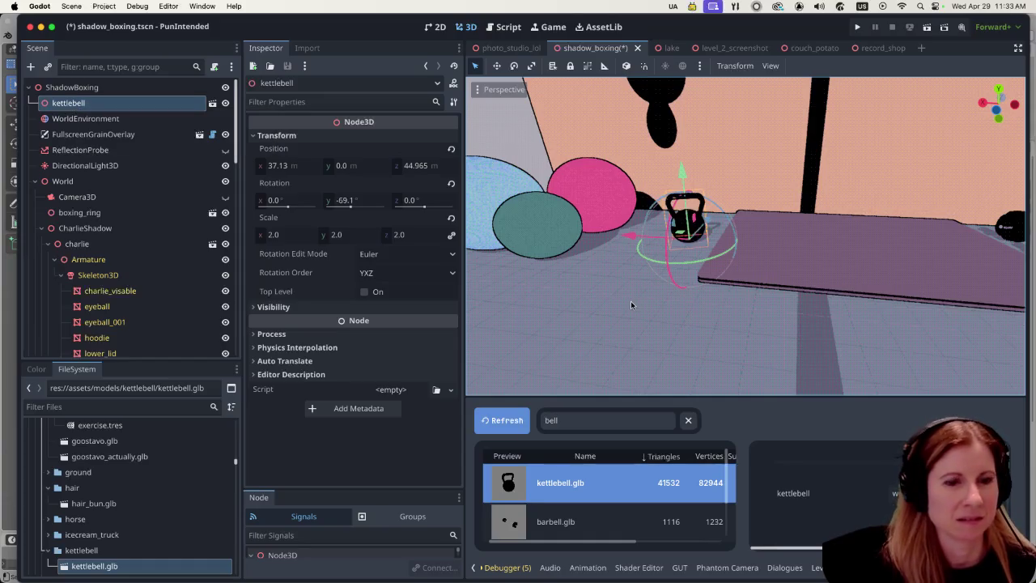
Duplicate the kettlebell, place the copy to its left, and set the copy's scale to 2.5.
key("shift+d")
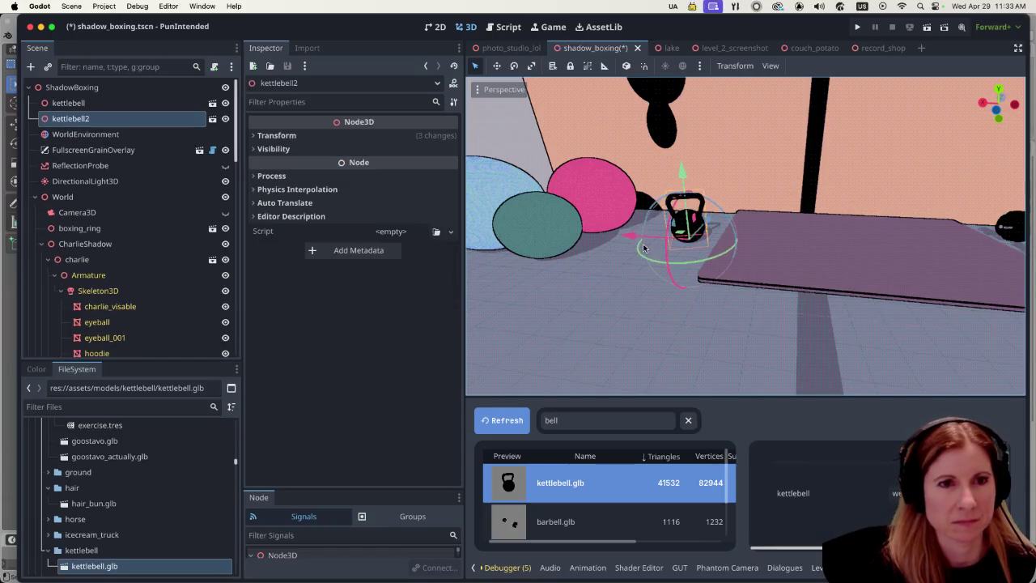
left_click(591, 237)
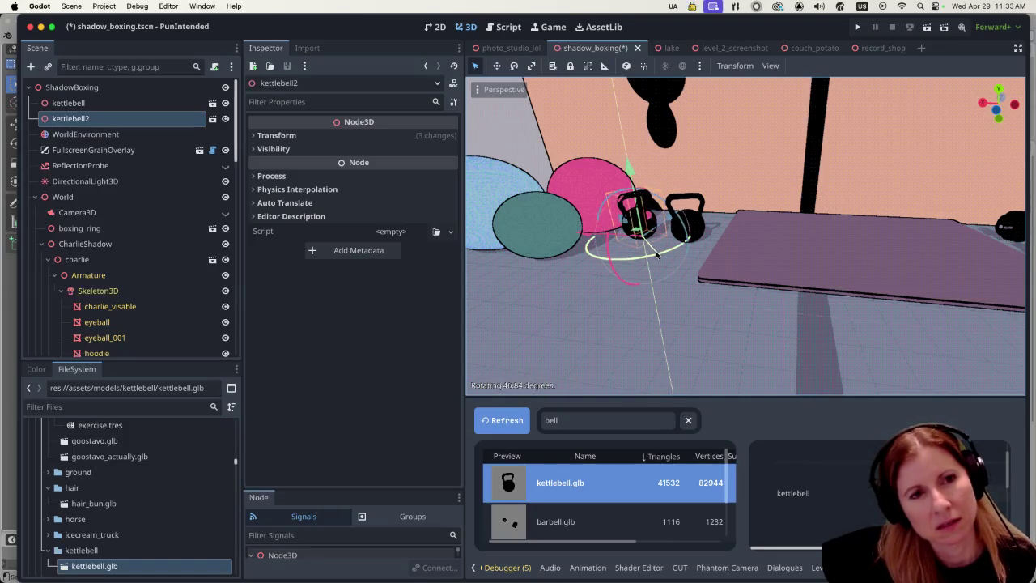
left_click(259, 136)
left_click(284, 236)
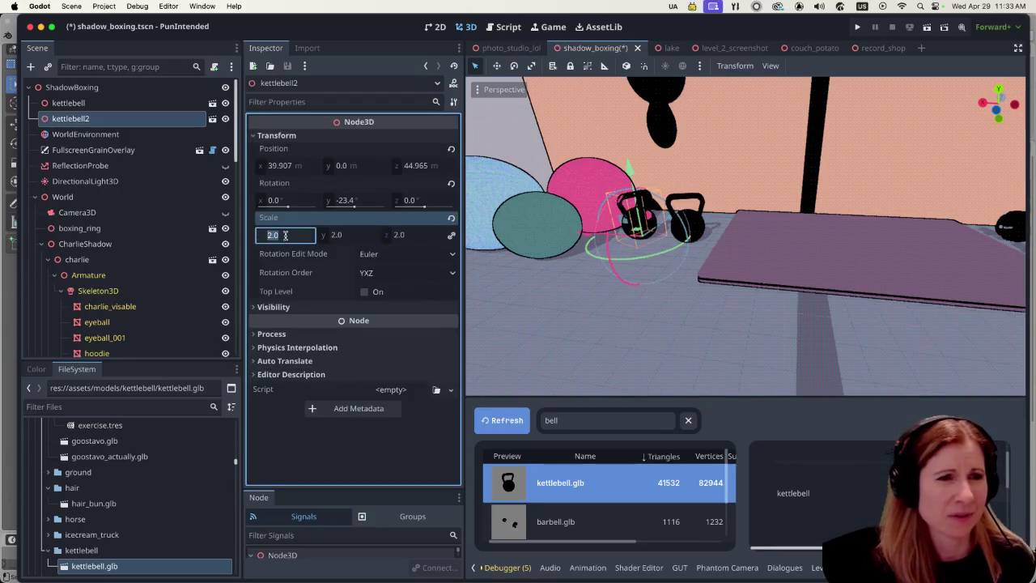
type("3")
key("Return")
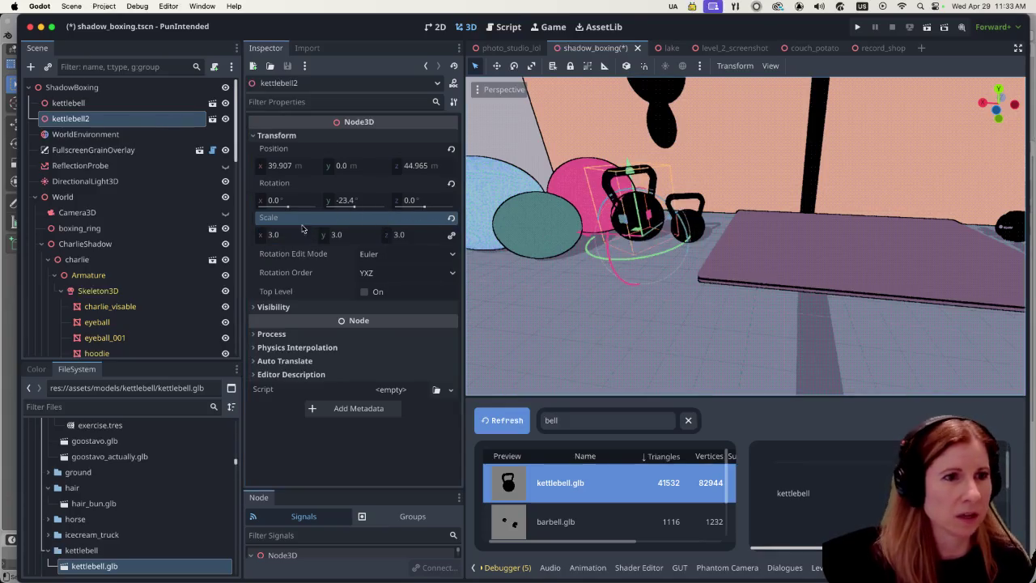
left_click(272, 236)
type("2.5")
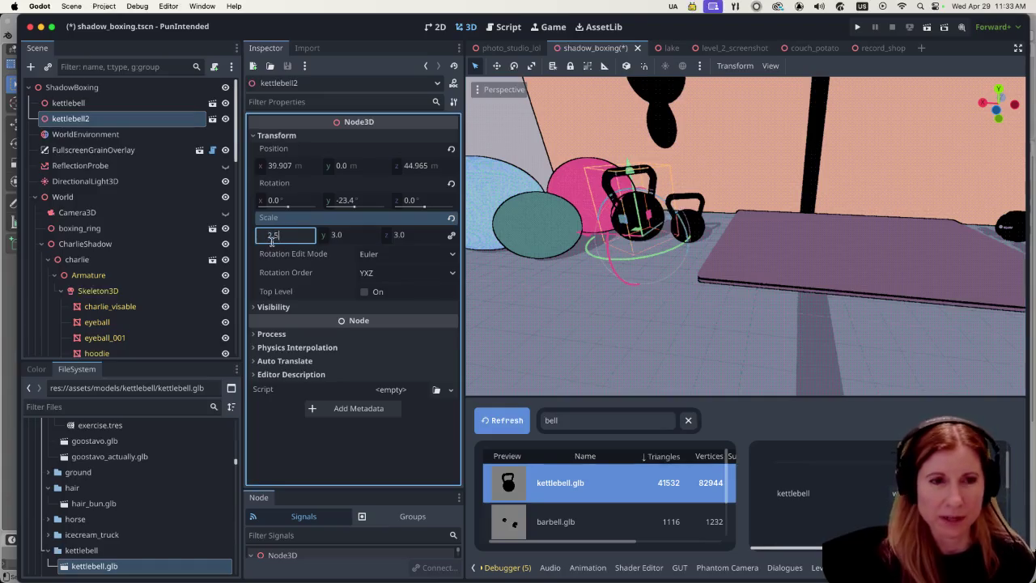
key("Return")
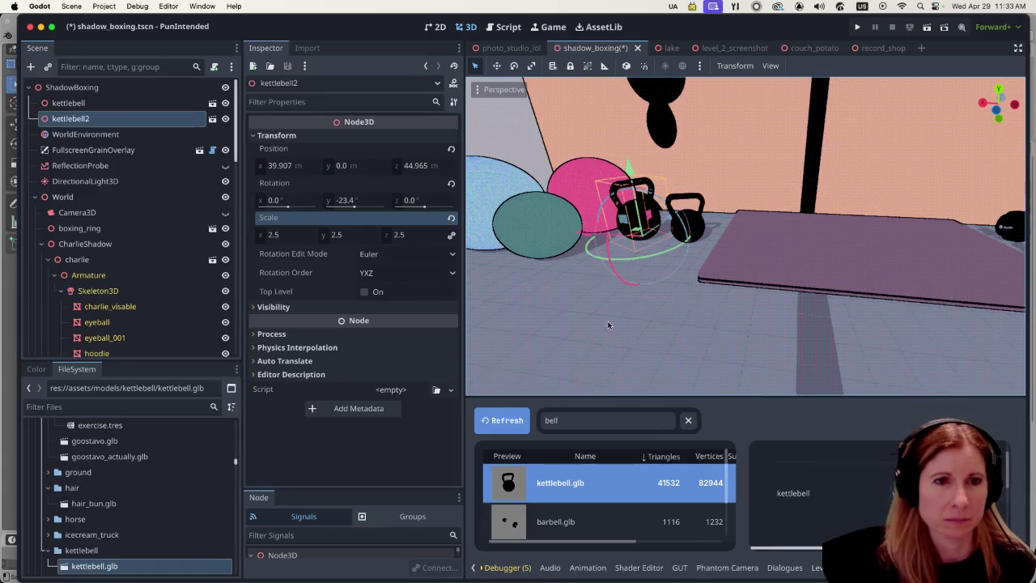
Nudge the original kettlebell slightly sideways, then deselect it.
left_click(644, 284)
scroll(657, 225, "down", 8)
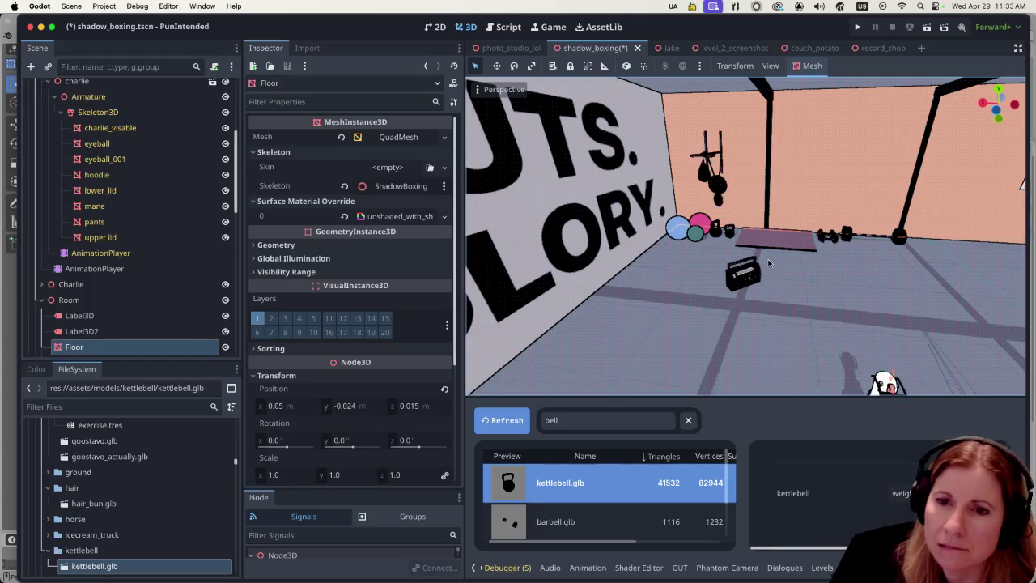
scroll(771, 263, "up", 5)
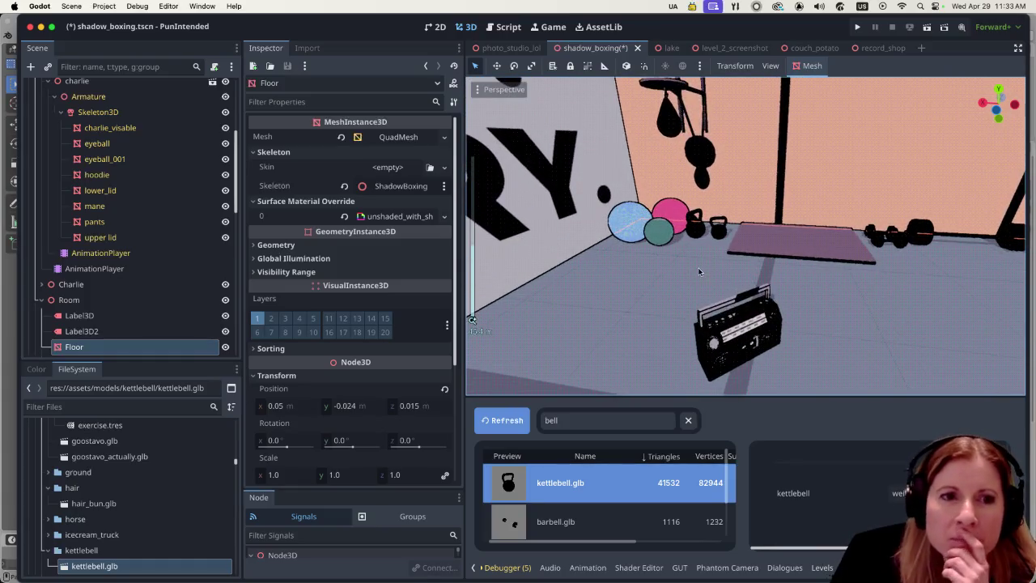
scroll(702, 270, "up", 4)
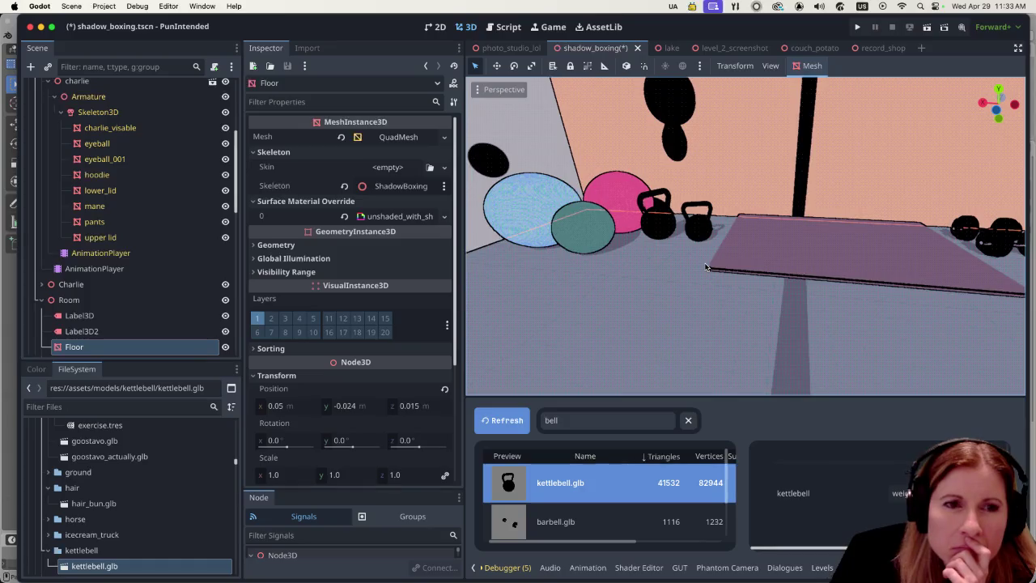
left_click(700, 237)
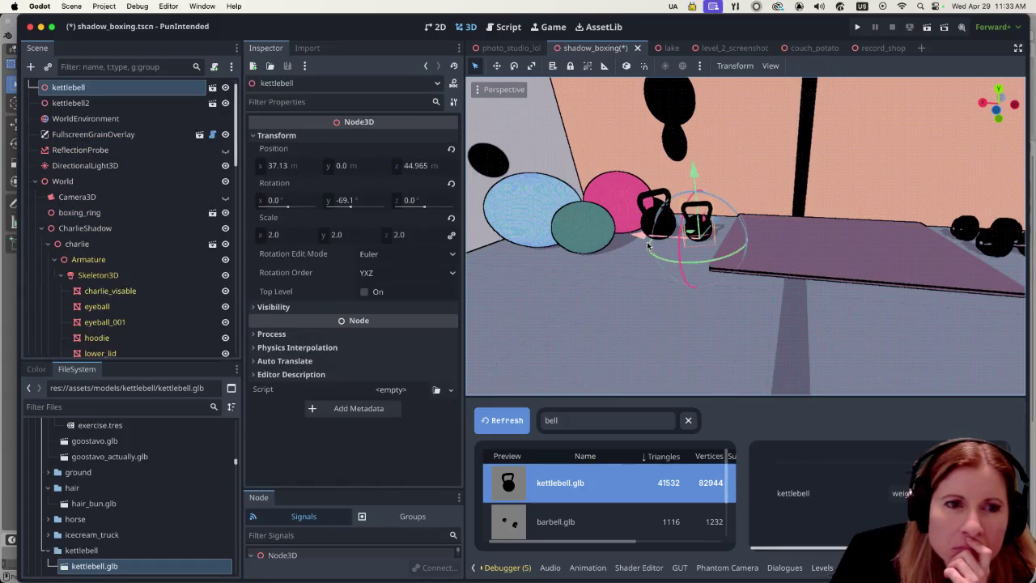
left_click_drag(639, 237, 635, 236)
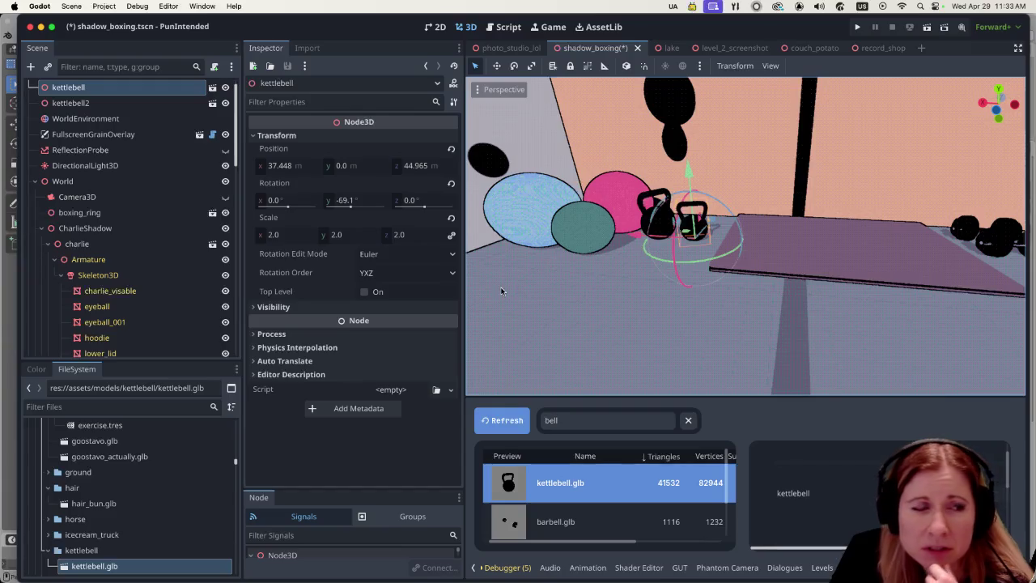
scroll(170, 299, "down", 10)
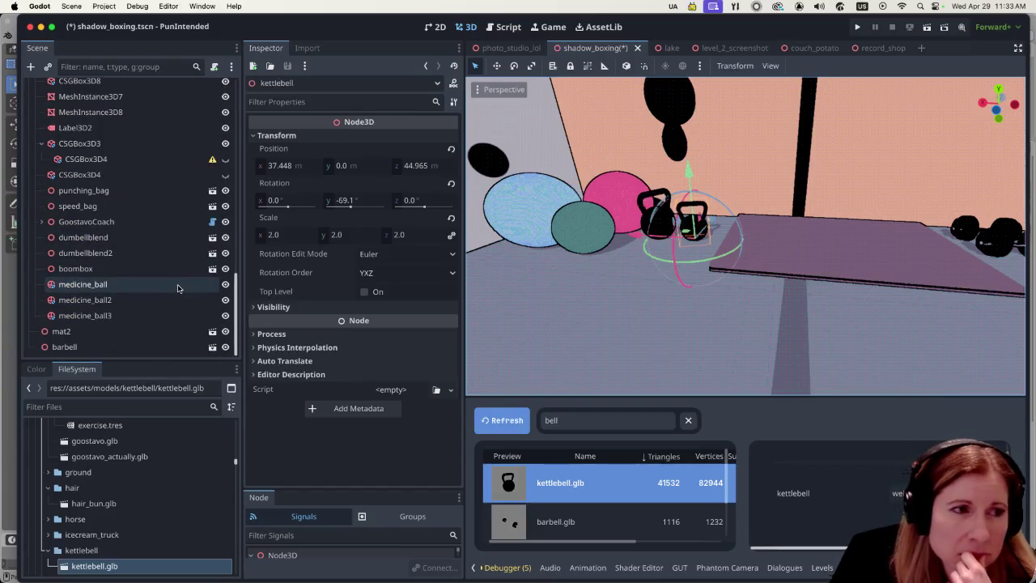
left_click(697, 342)
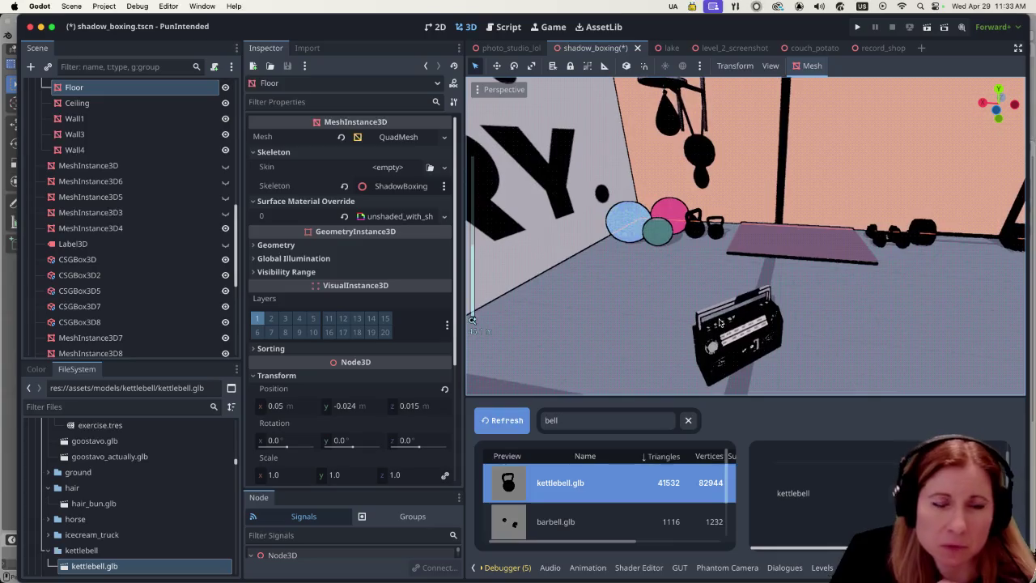
Save the shadow_boxing scene, run PunIntended, and turn on the in-game free camera.
left_click(927, 27)
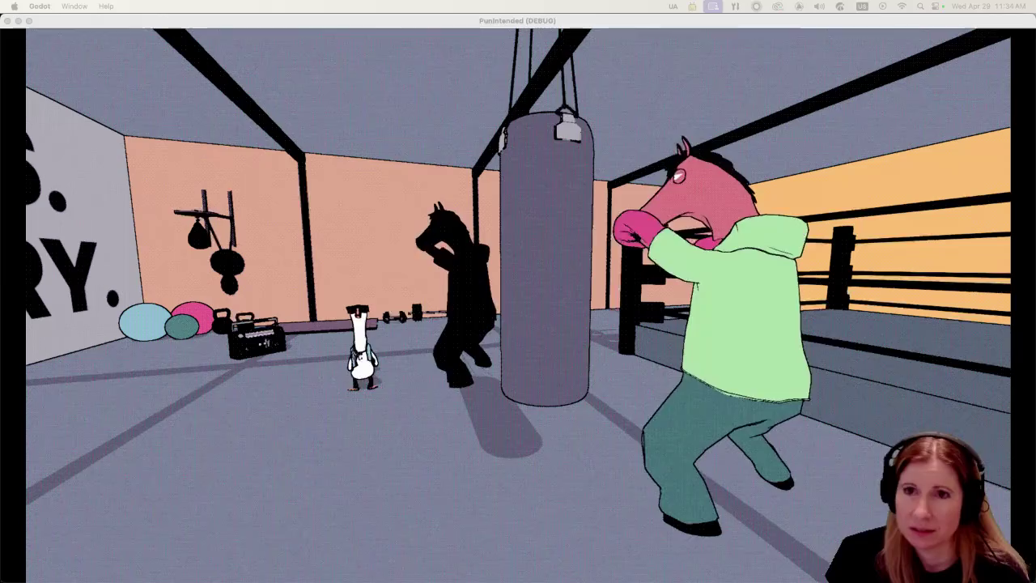
left_click(371, 28)
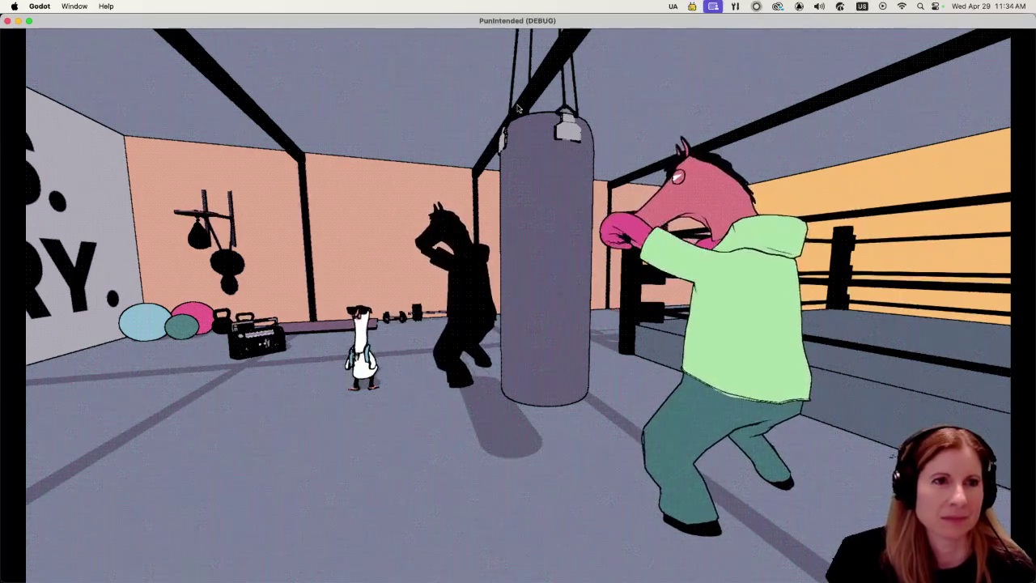
key("space")
Fly the free camera around the gym with W, A and D to check the kettlebells, then stop the game.
left_click(441, 368)
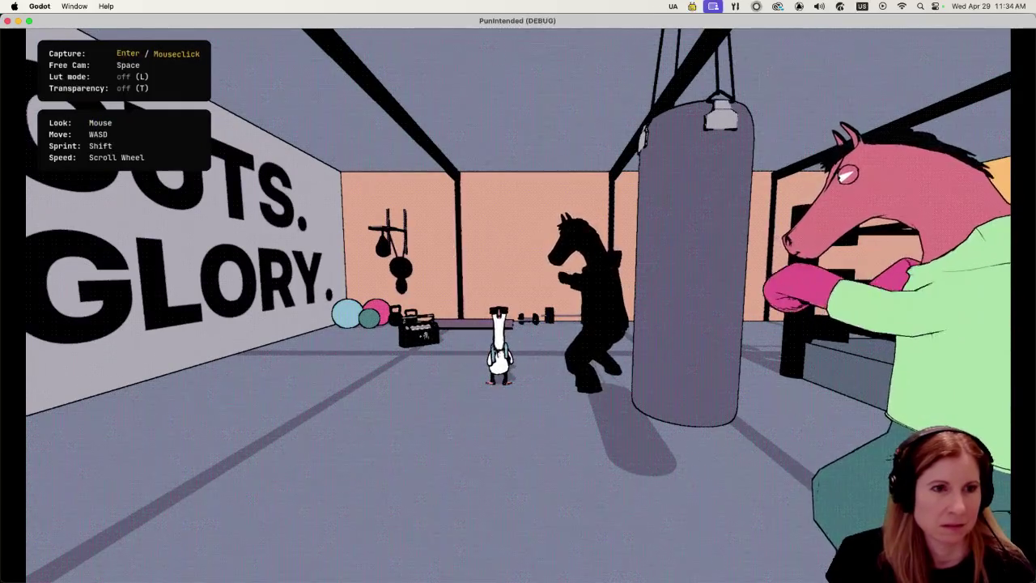
key("w")
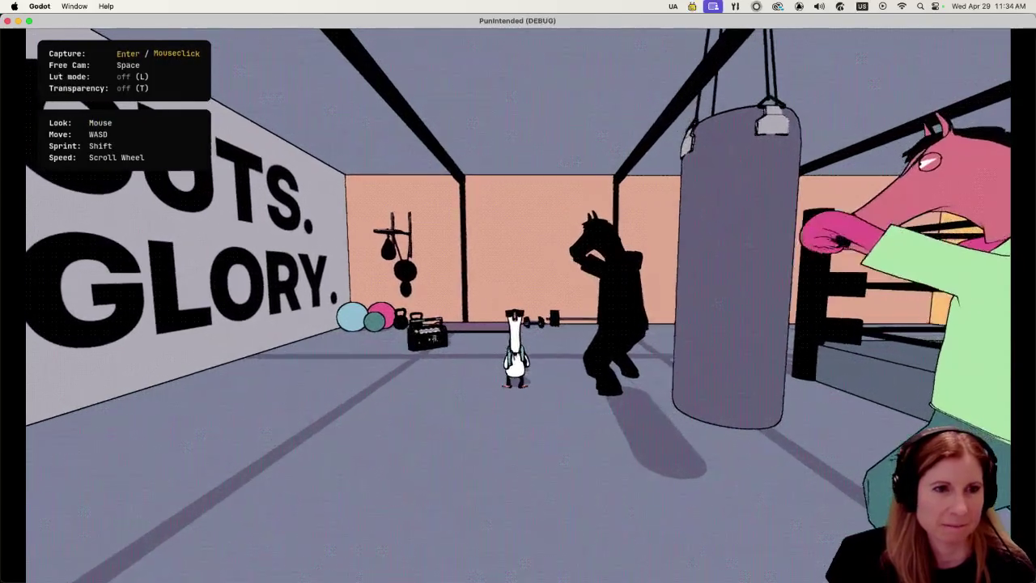
key("w")
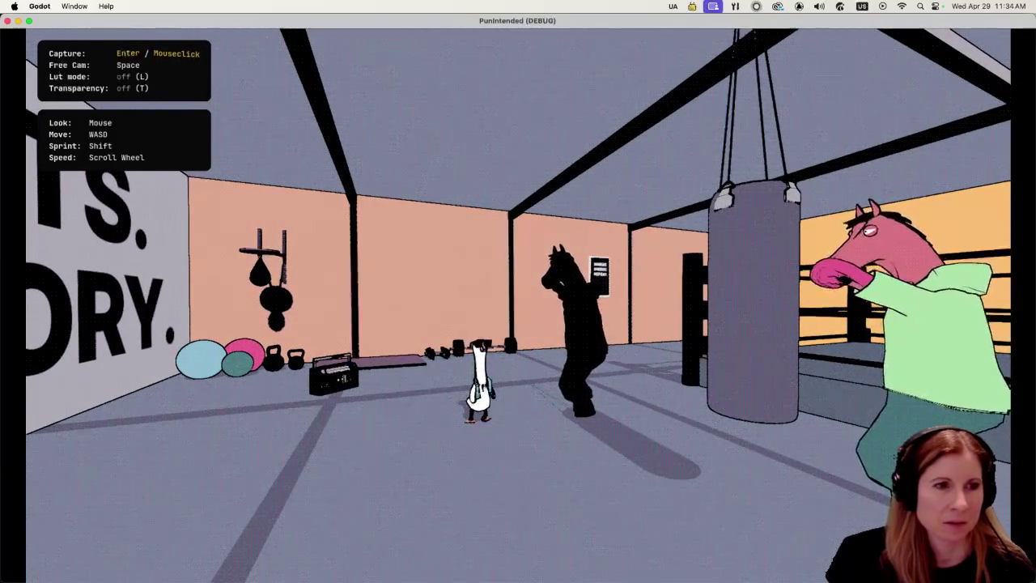
key("d")
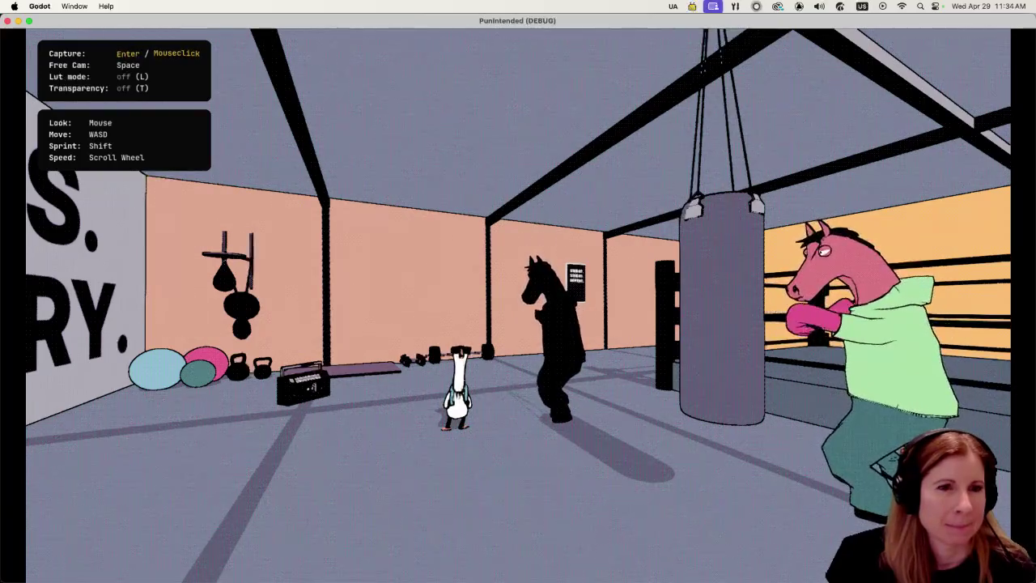
key("a")
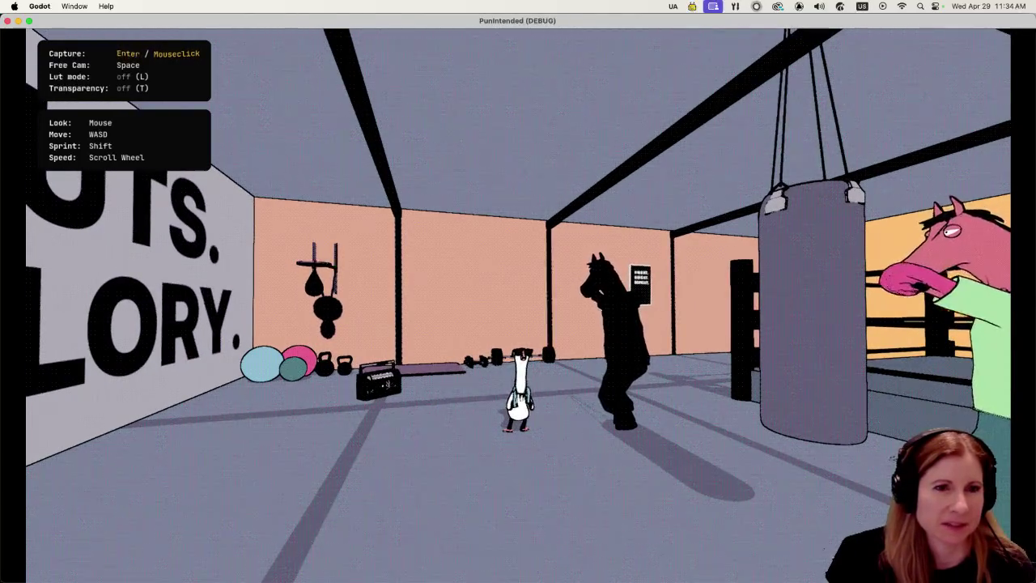
key("d")
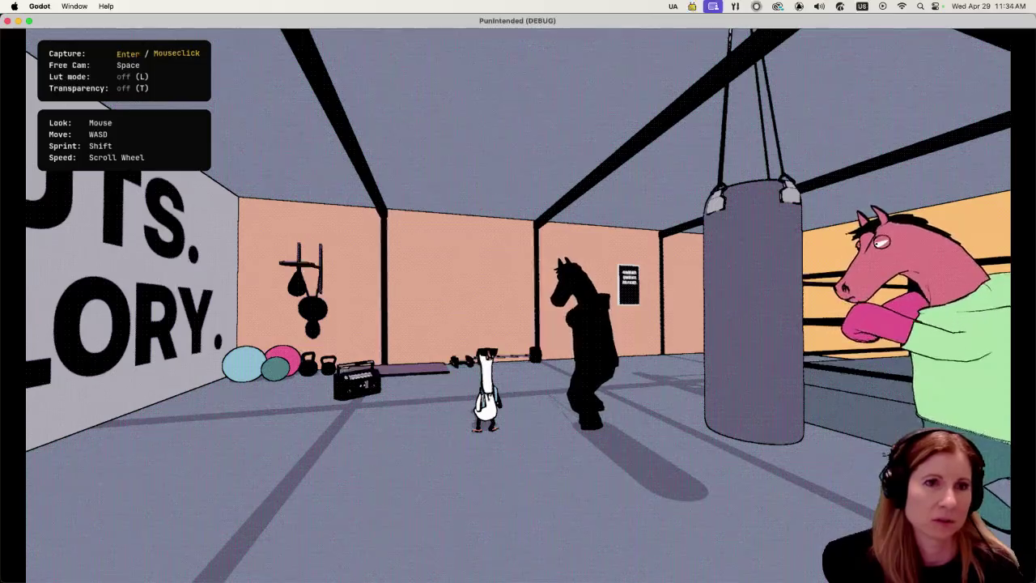
key("d")
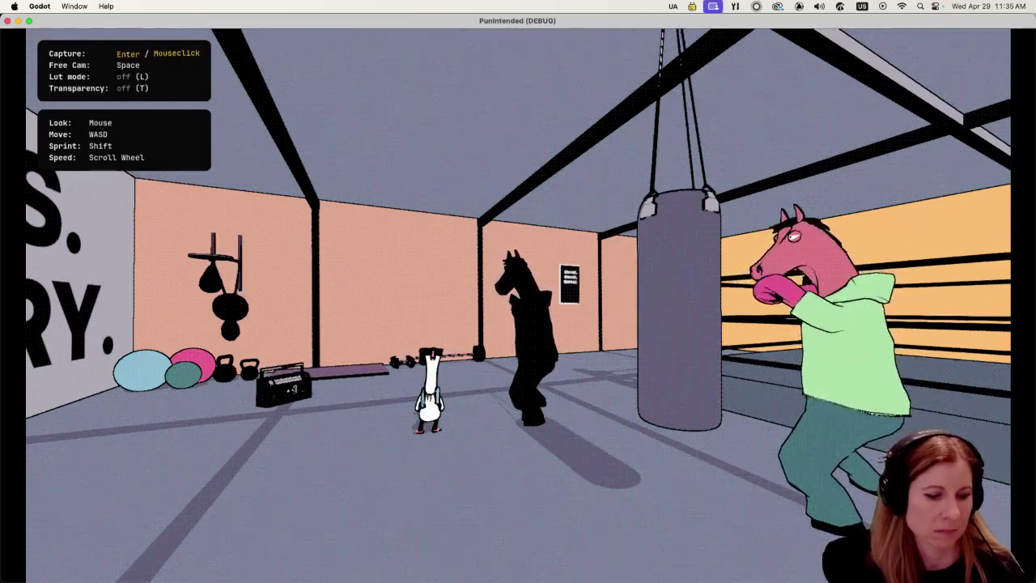
key("super+q")
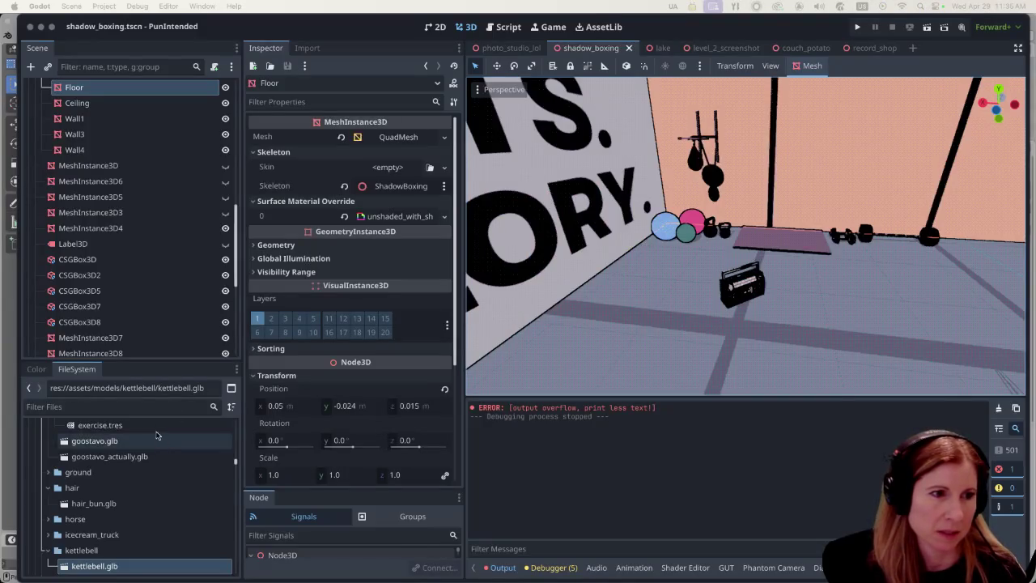
Search the project files for 'speed' and open the speed_bag.tres material.
left_click(86, 405)
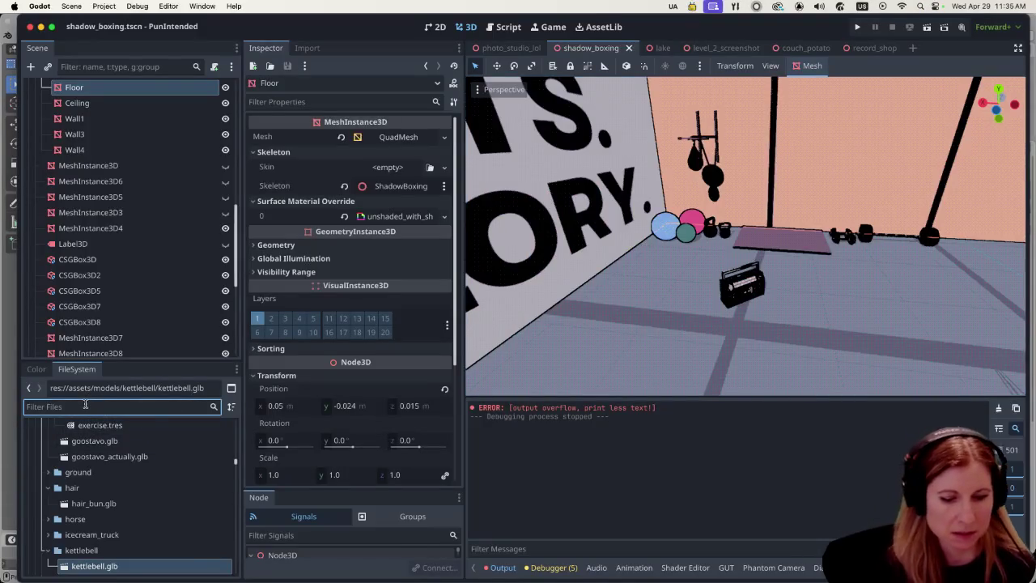
type("speed")
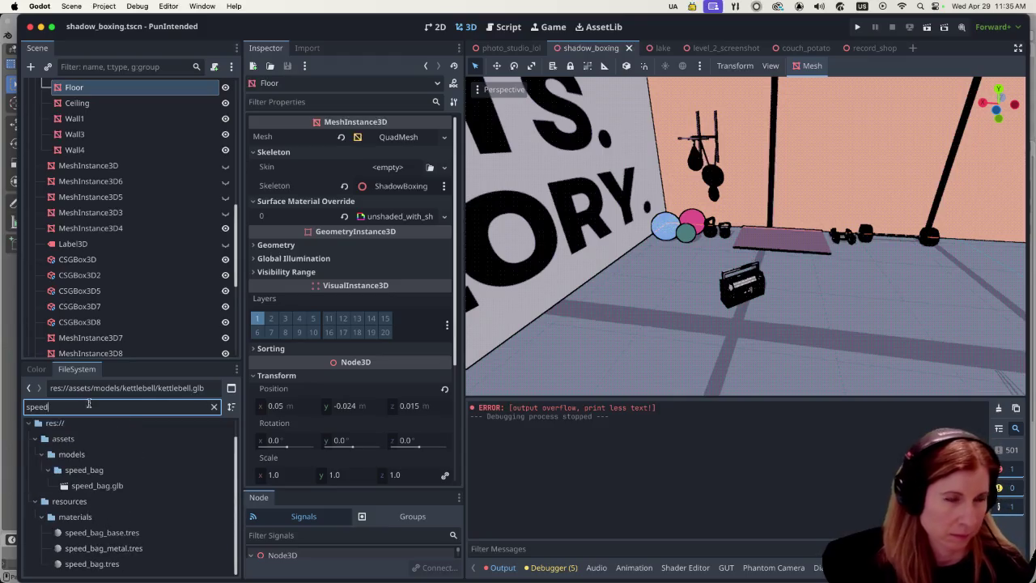
left_click(135, 484)
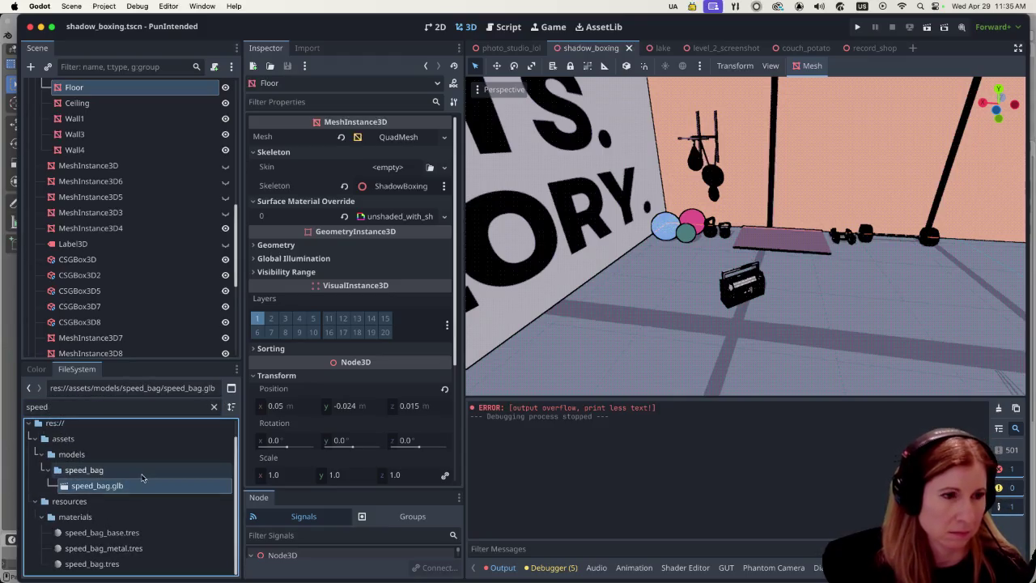
left_click(145, 563)
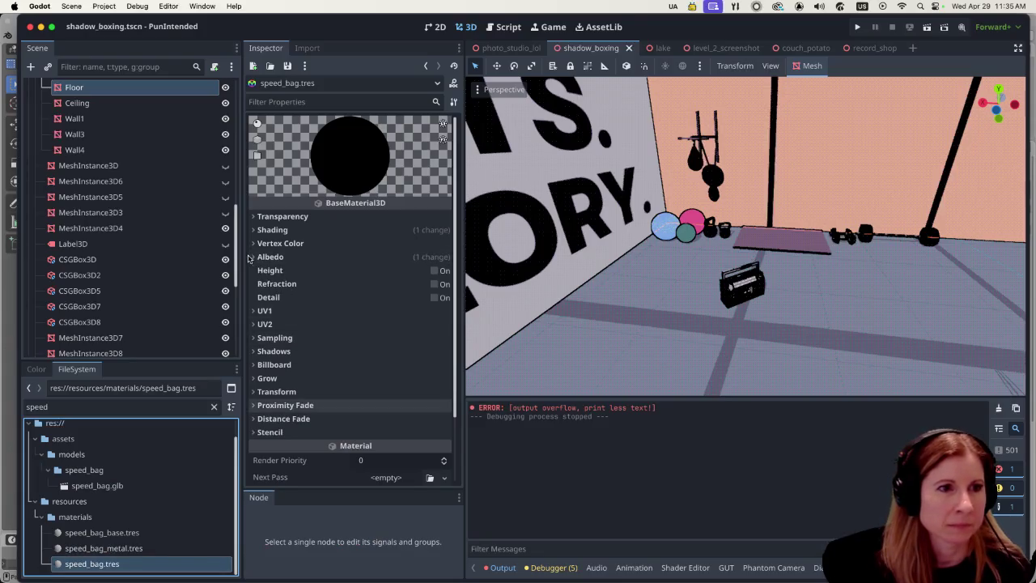
Open the albedo colour swatches and try several grey, purple and slate presets.
left_click(252, 257)
left_click(376, 271)
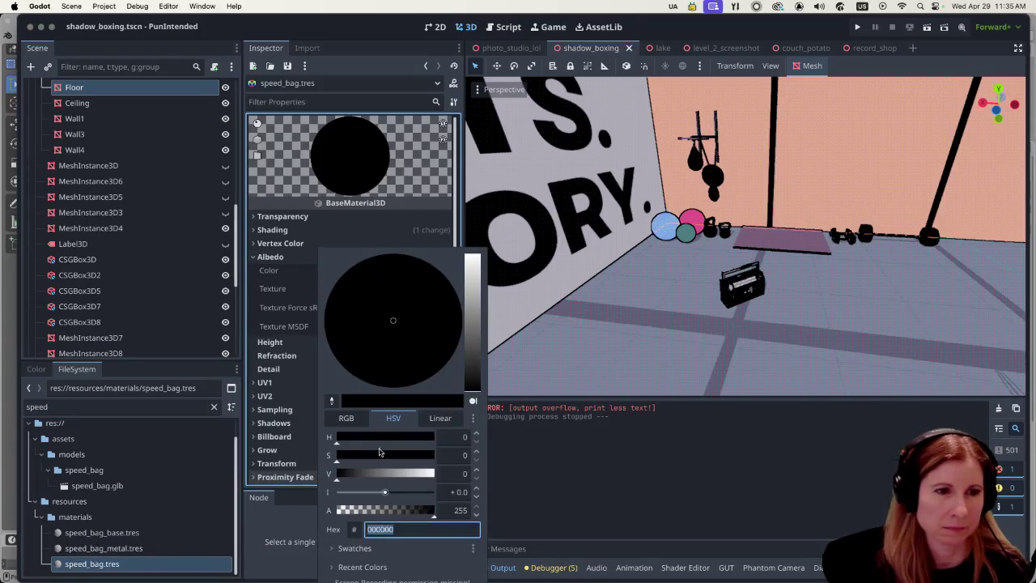
left_click(364, 548)
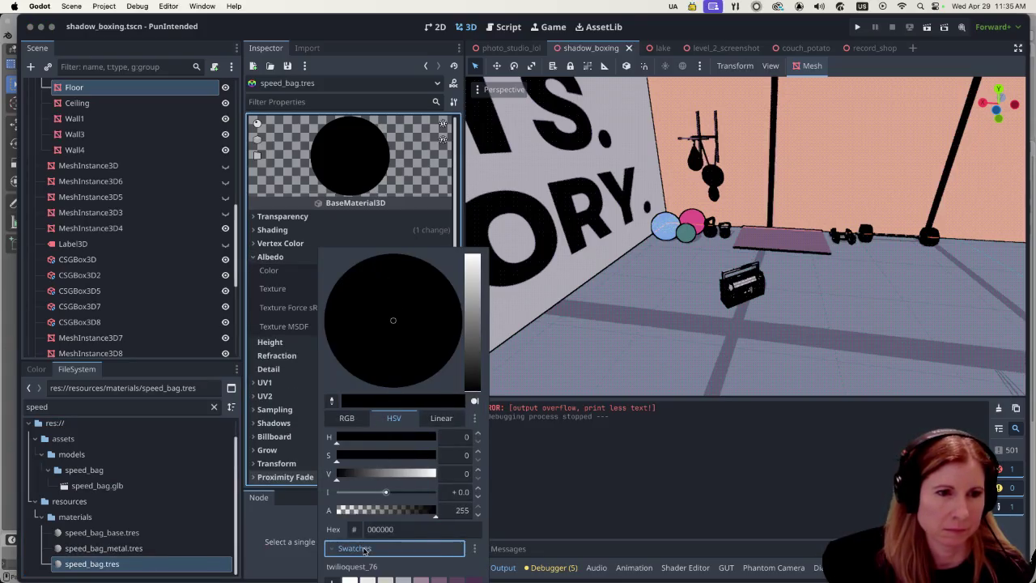
left_click(291, 520)
left_click(393, 271)
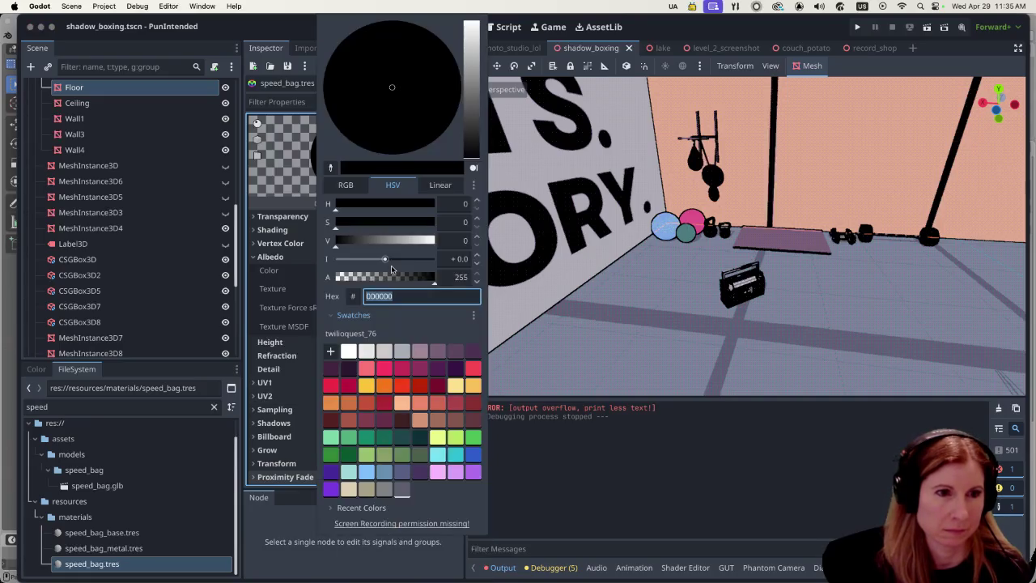
left_click(399, 351)
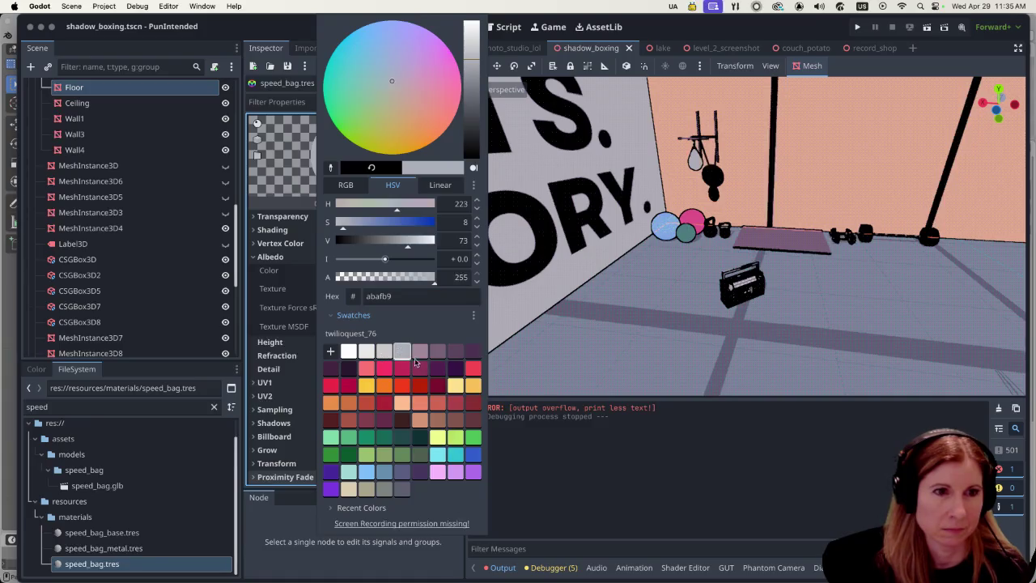
left_click(420, 353)
left_click(437, 350)
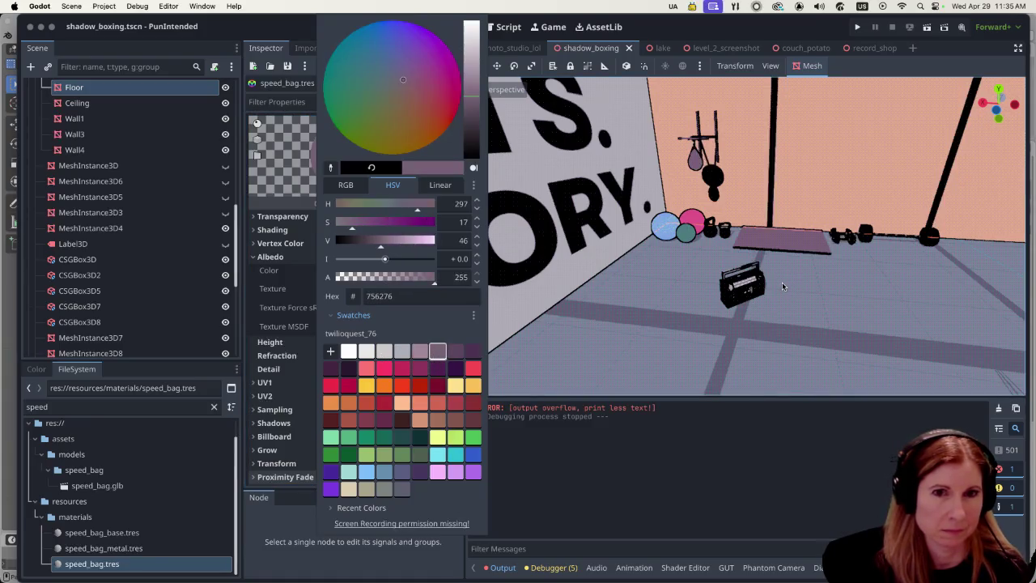
left_click(384, 489)
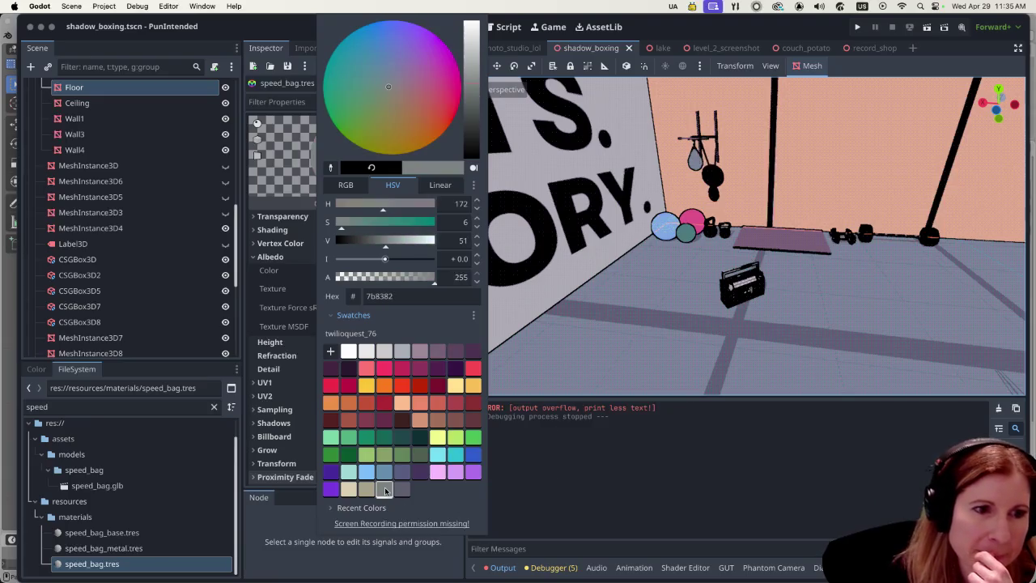
left_click(406, 488)
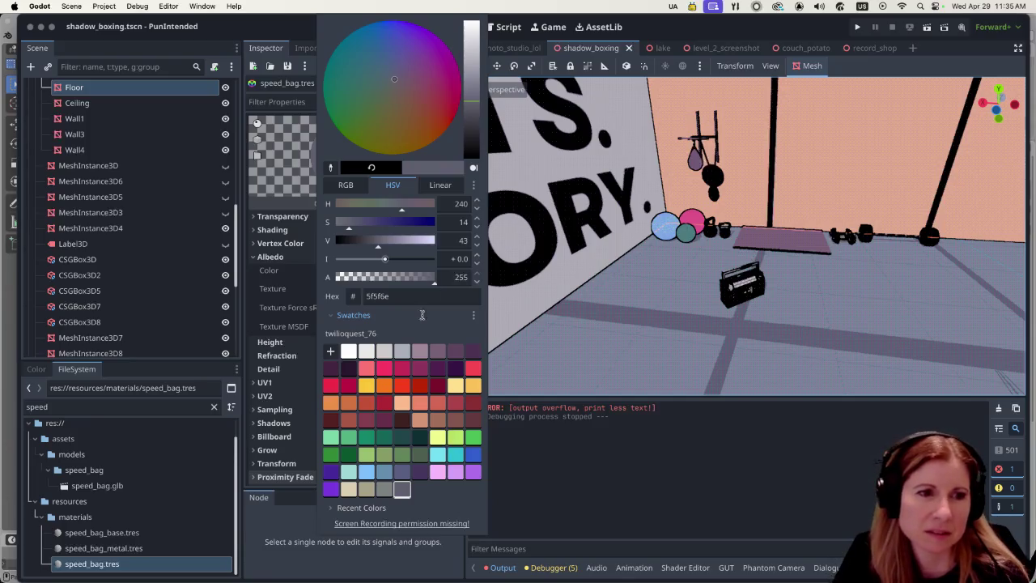
Set the albedo colour to the red f22f46 after comparing nearby red-orange presets.
left_click(349, 385)
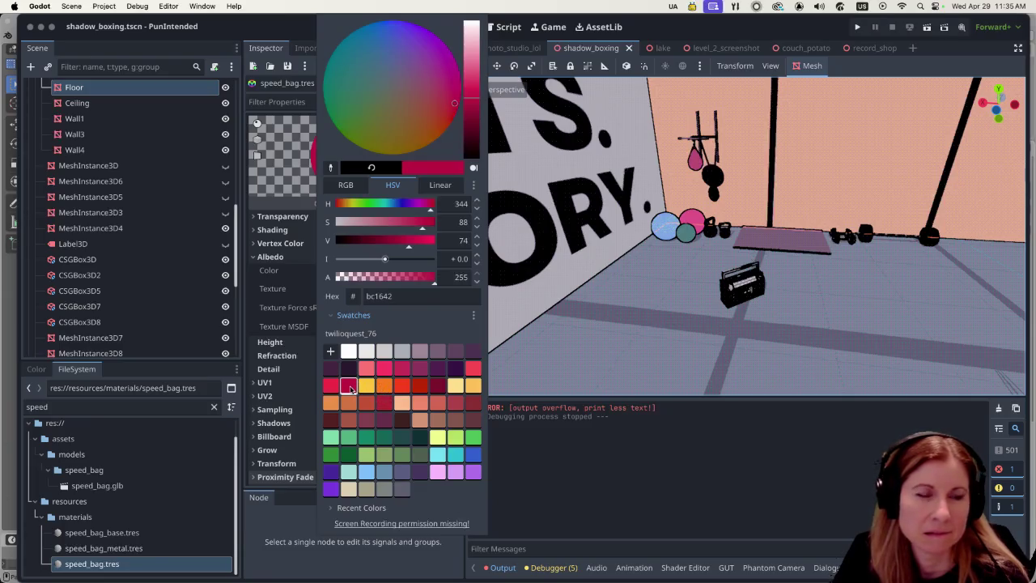
left_click(332, 386)
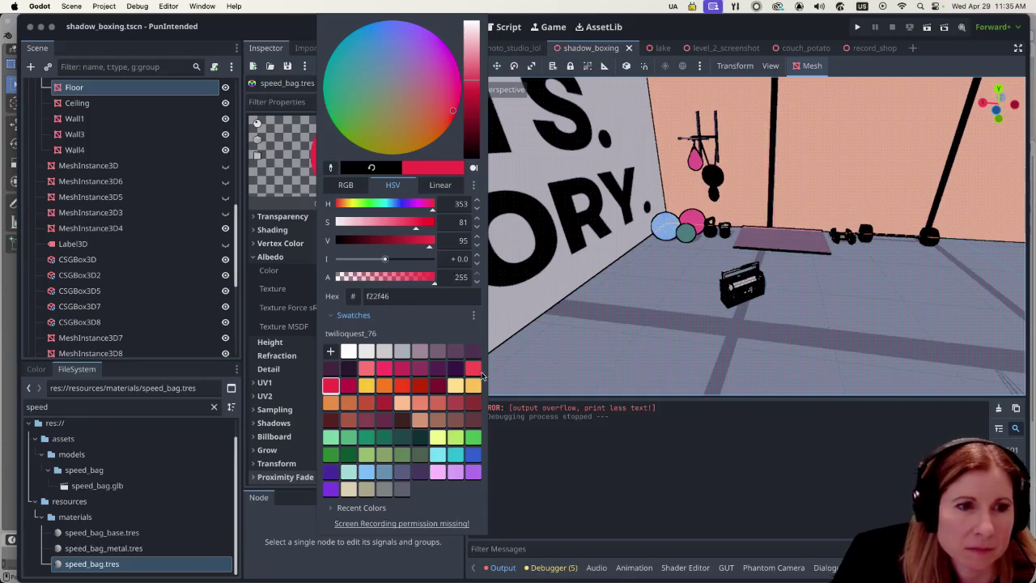
left_click(426, 390)
left_click(409, 390)
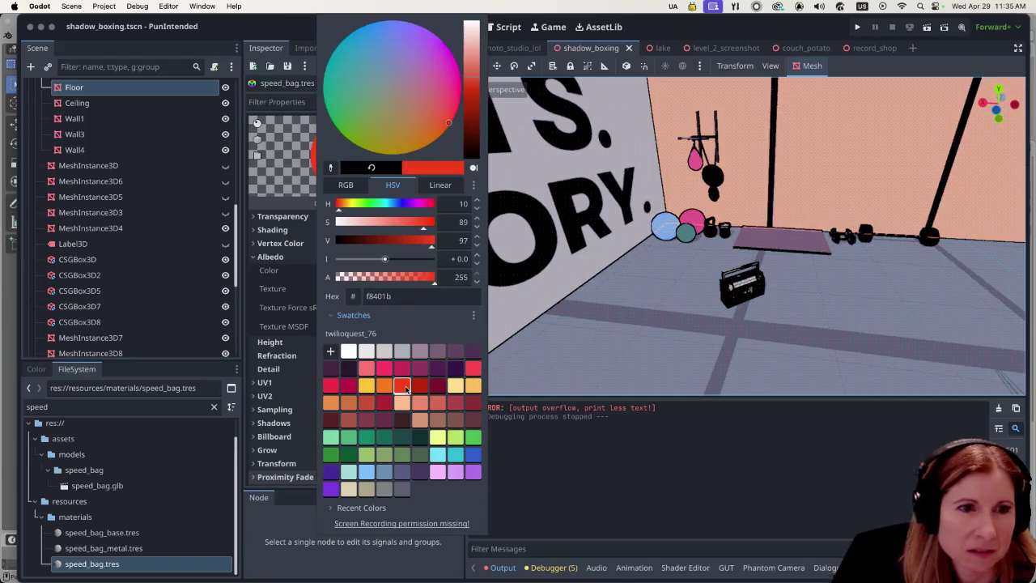
left_click(474, 370)
left_click(331, 385)
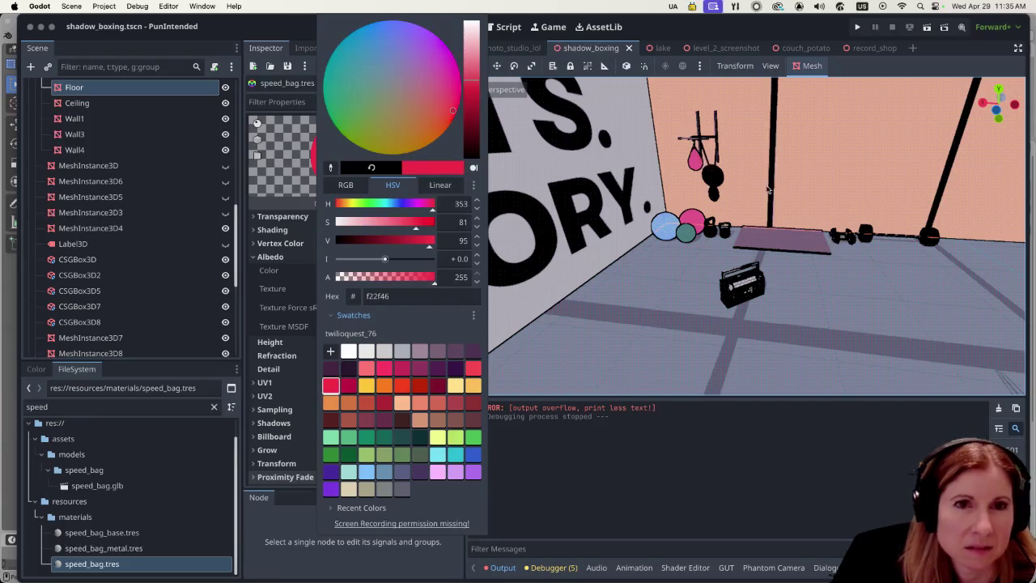
left_click(536, 466)
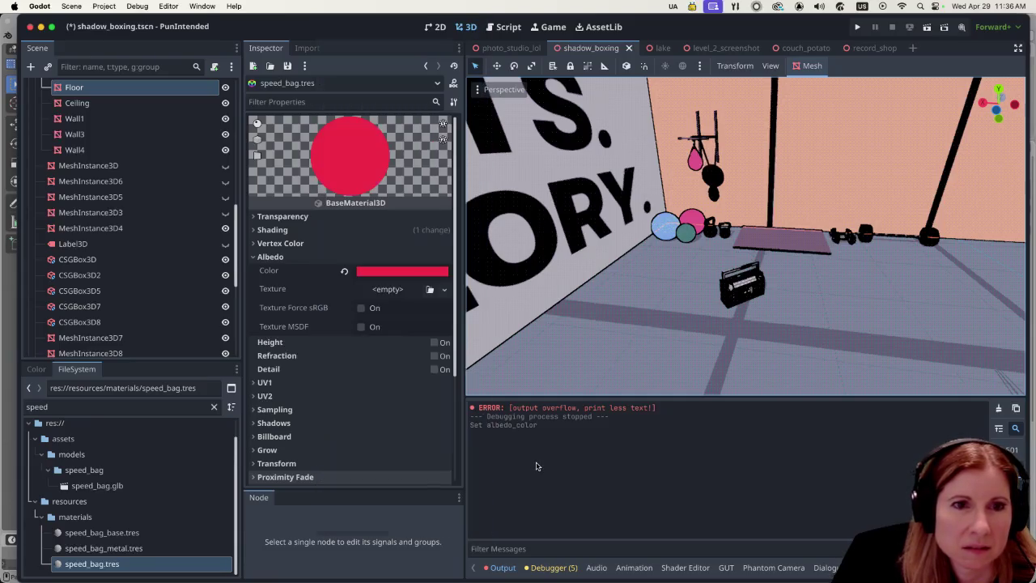
Run PunIntended to view the red speed bag in game, then close the game window.
left_click(925, 29)
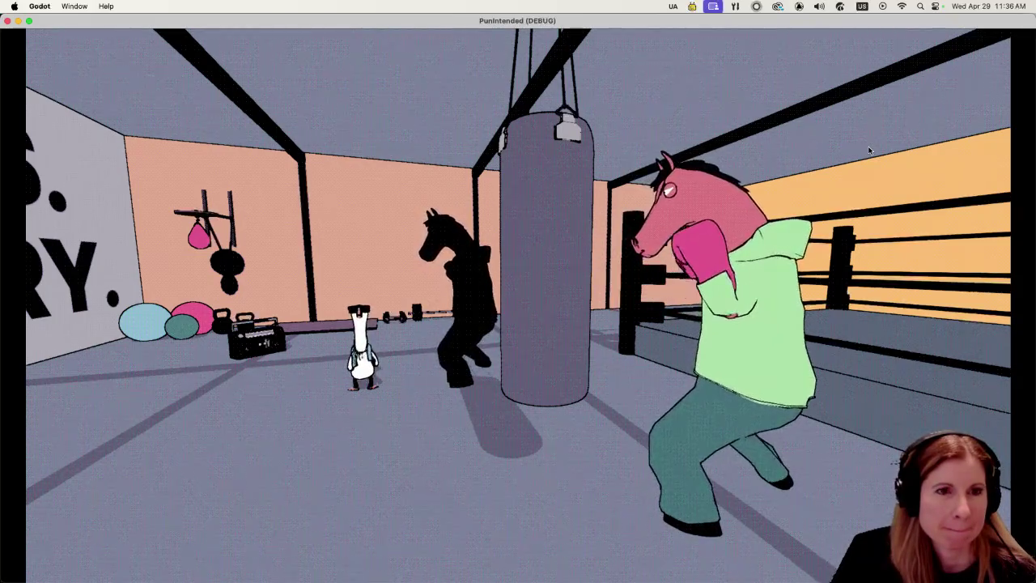
key("super+q")
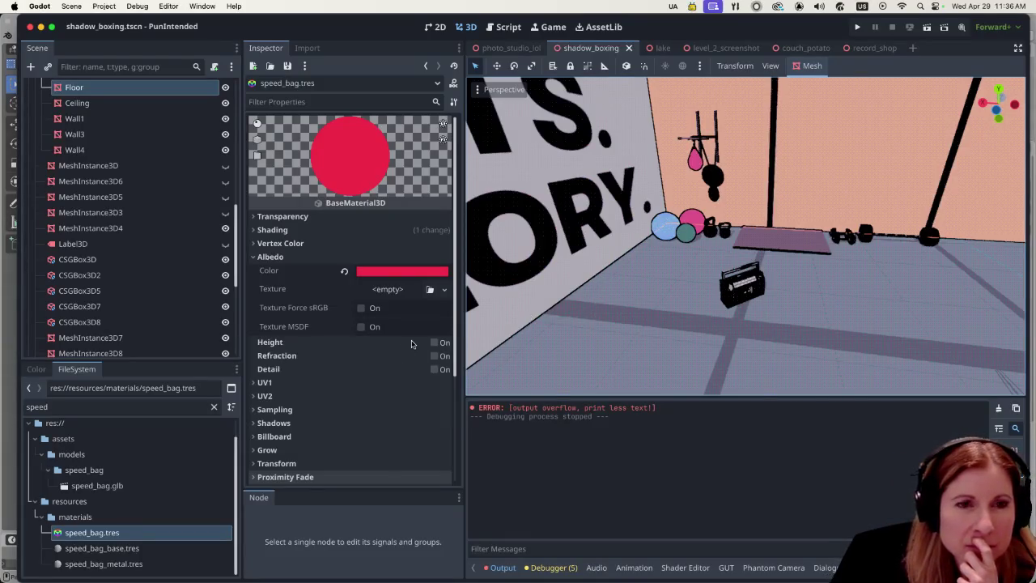
scroll(749, 295, "down", 10)
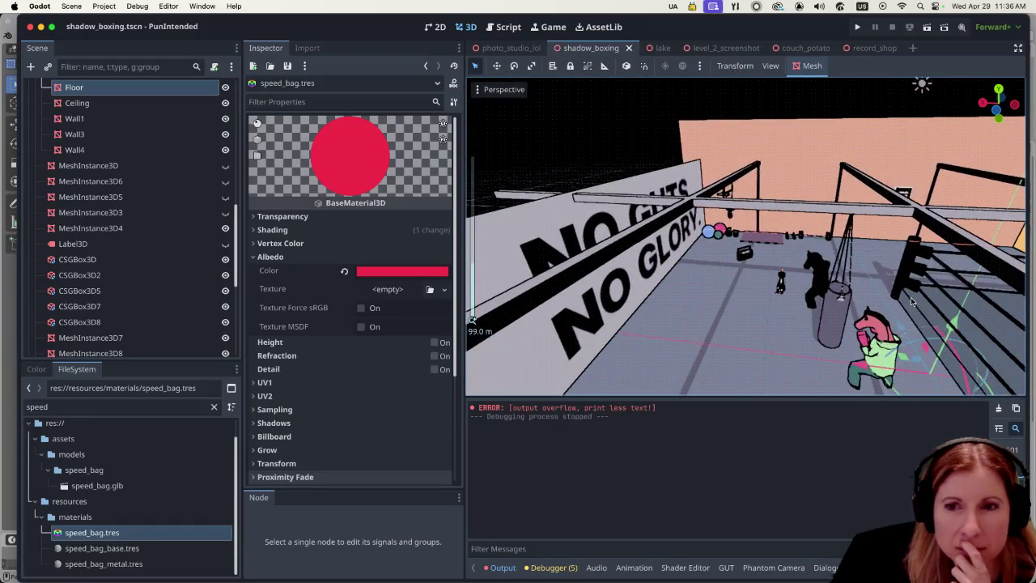
scroll(878, 294, "right", 3)
scroll(866, 289, "up", 4)
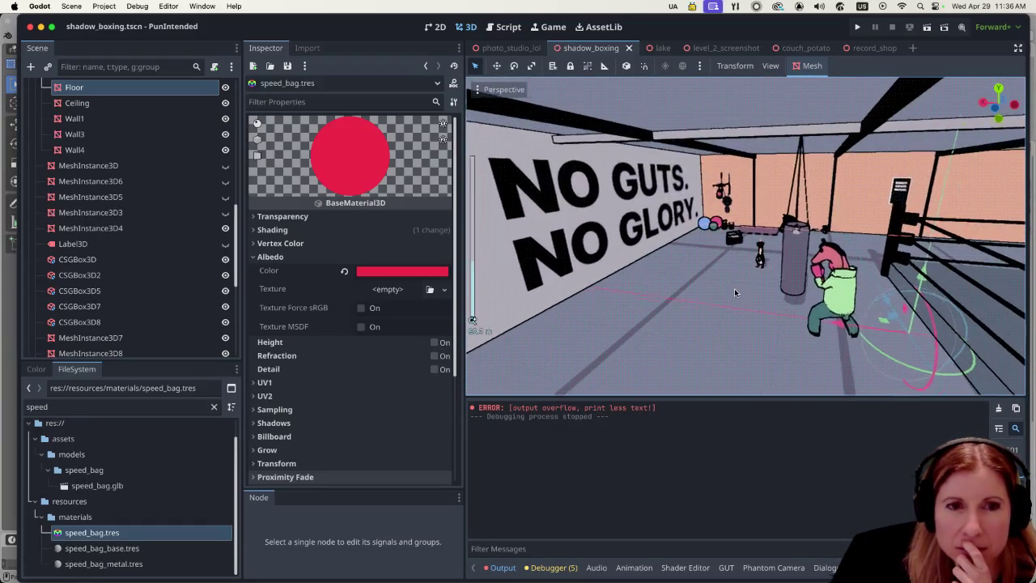
scroll(734, 291, "up", 5)
scroll(734, 291, "up", 5)
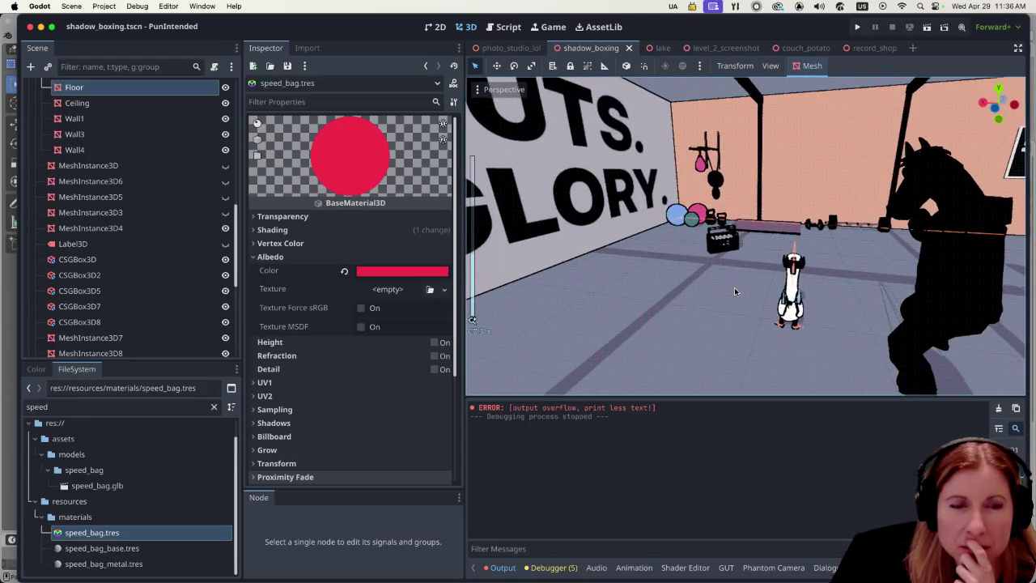
scroll(733, 288, "down", 5)
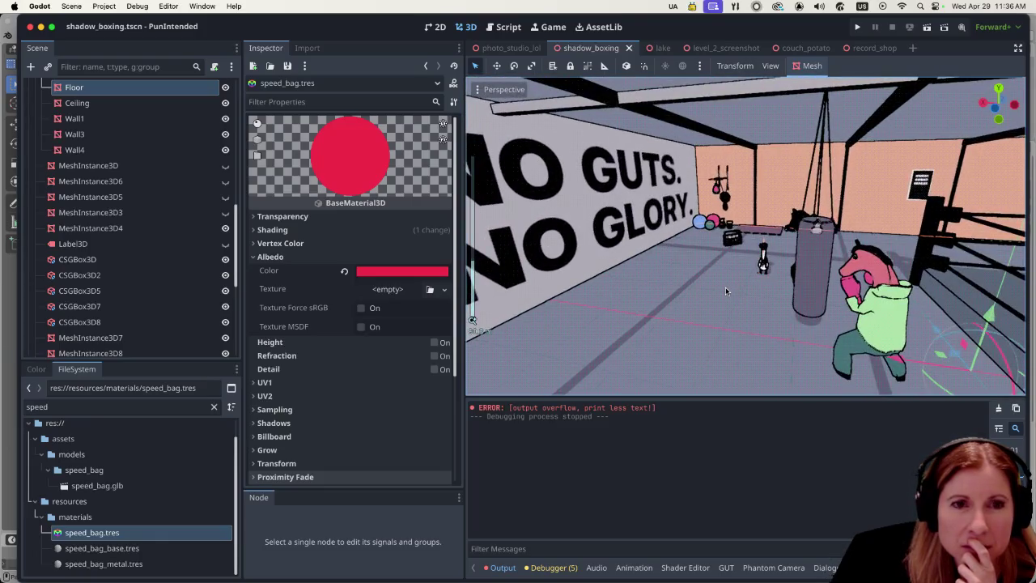
scroll(725, 290, "up", 2)
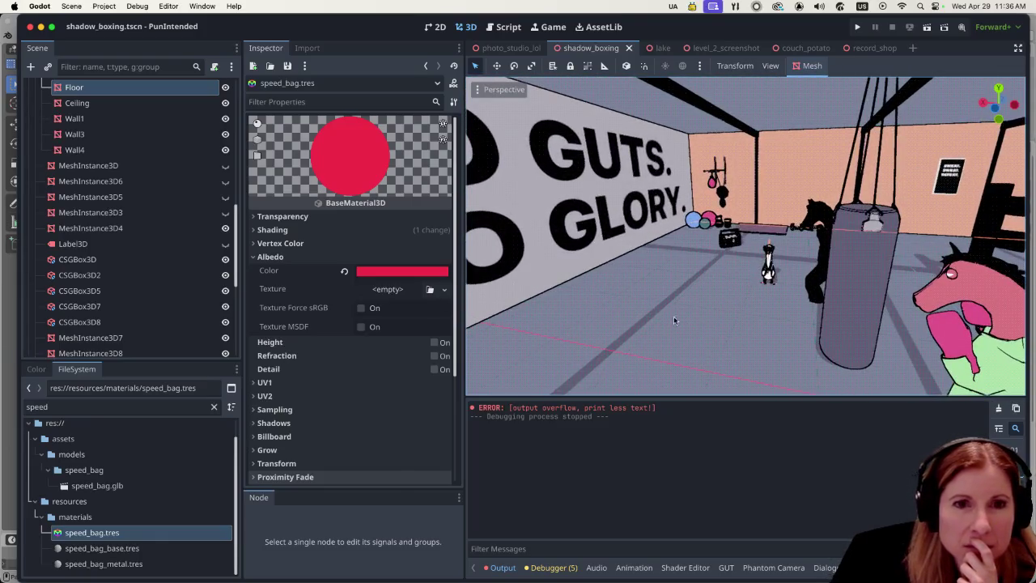
scroll(743, 293, "down", 3)
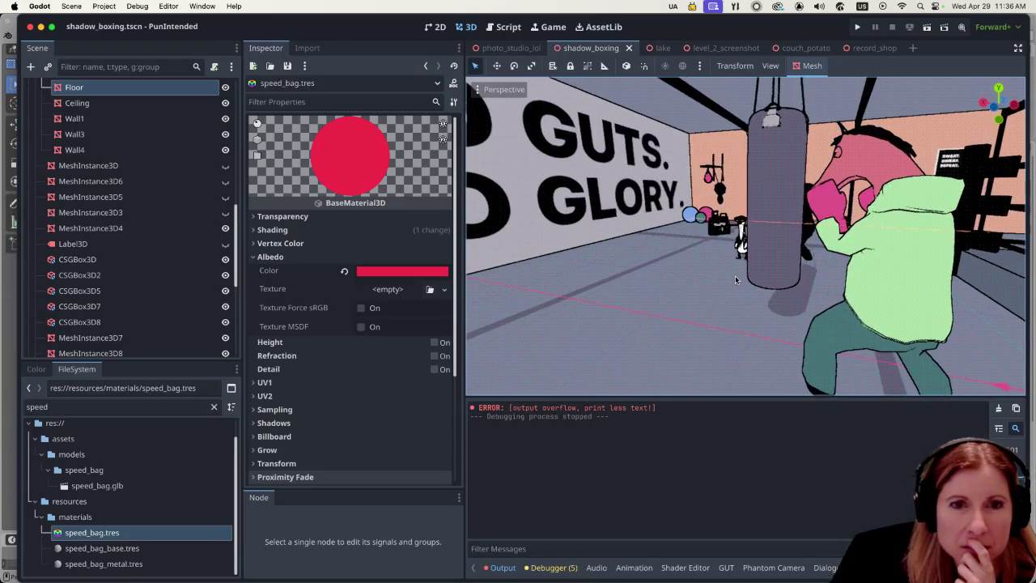
scroll(736, 279, "up", 2)
scroll(742, 277, "down", 1)
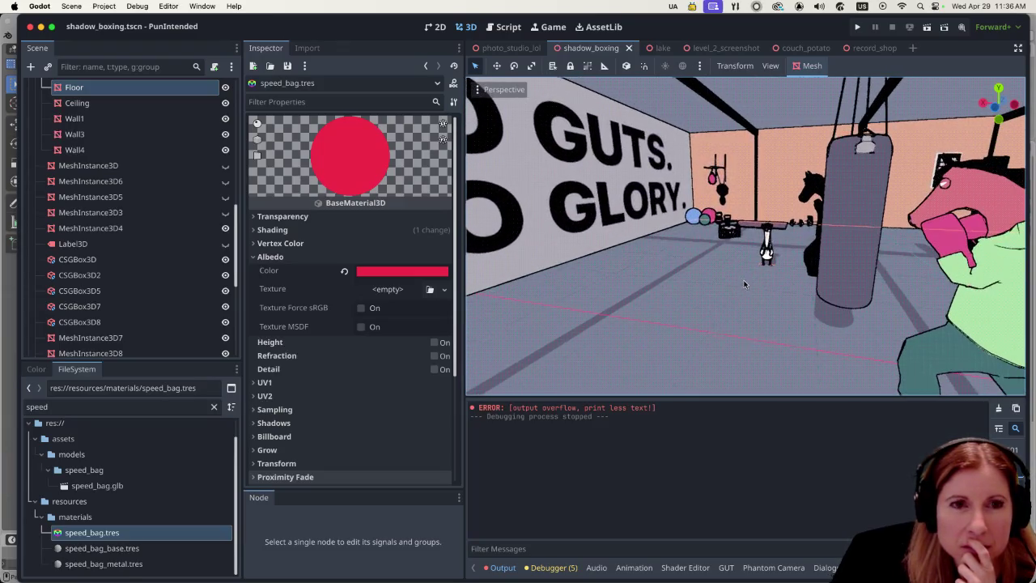
scroll(742, 291, "up", 5)
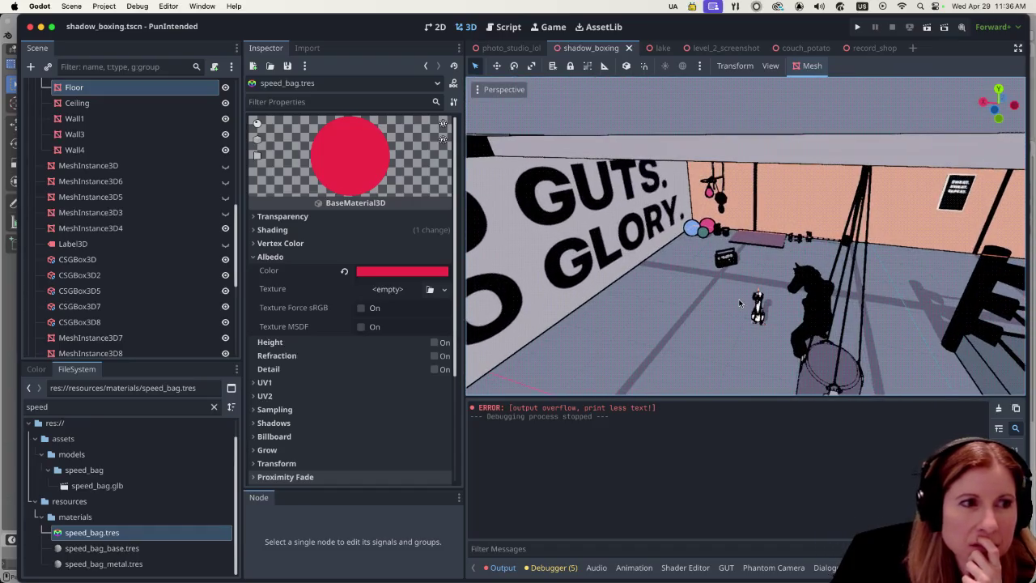
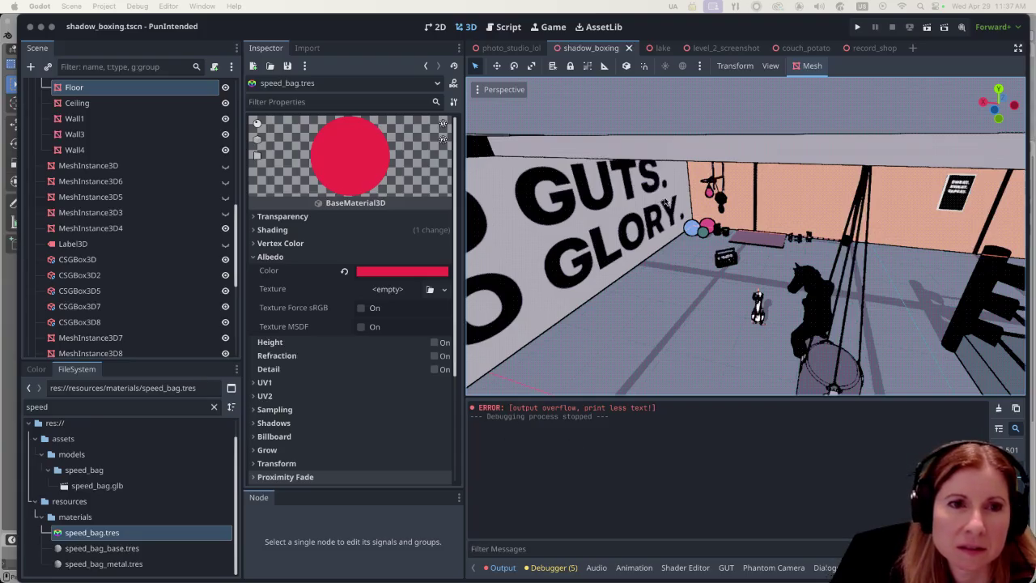
Zoom and orbit down onto the hanging speed bag and its shadow, then select the speed_bag node.
scroll(665, 202, "up", 5)
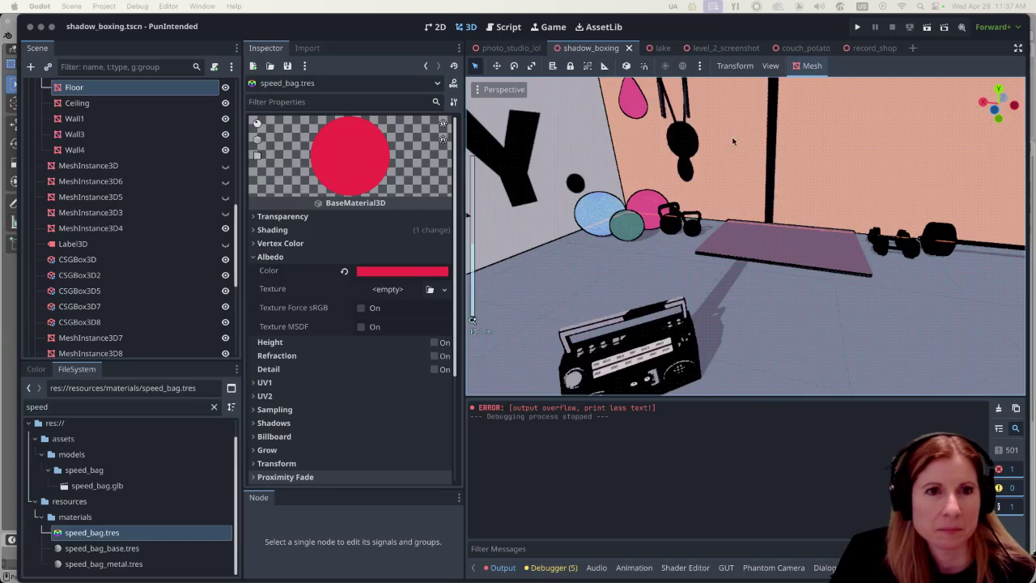
mouse_move(672, 194)
left_mouse_down()
mouse_move(801, 237)
mouse_move(760, 163)
mouse_move(750, 170)
left_mouse_up()
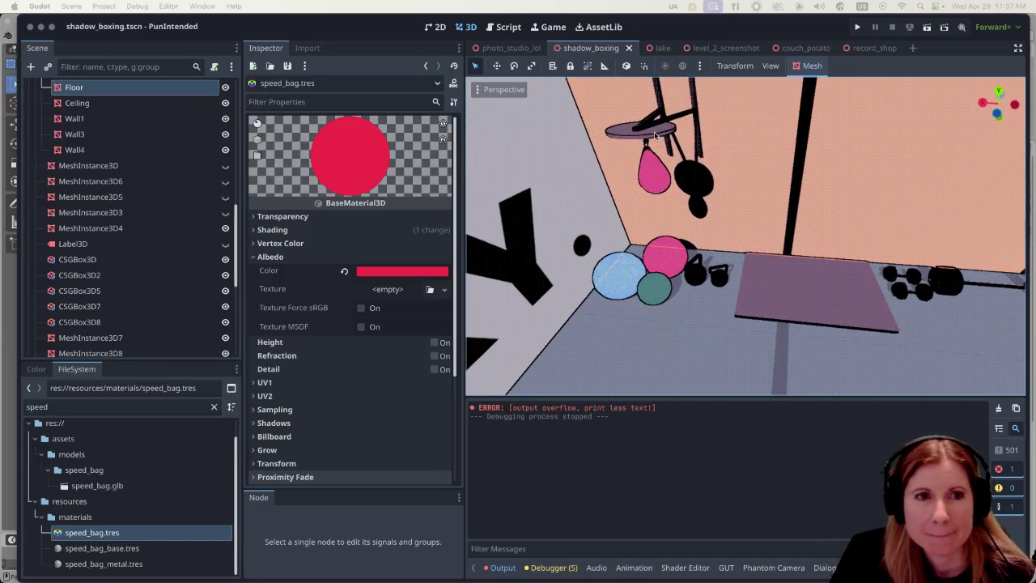
scroll(659, 135, "up", 4)
left_click_drag(659, 136, 751, 123)
scroll(751, 126, "up", 3)
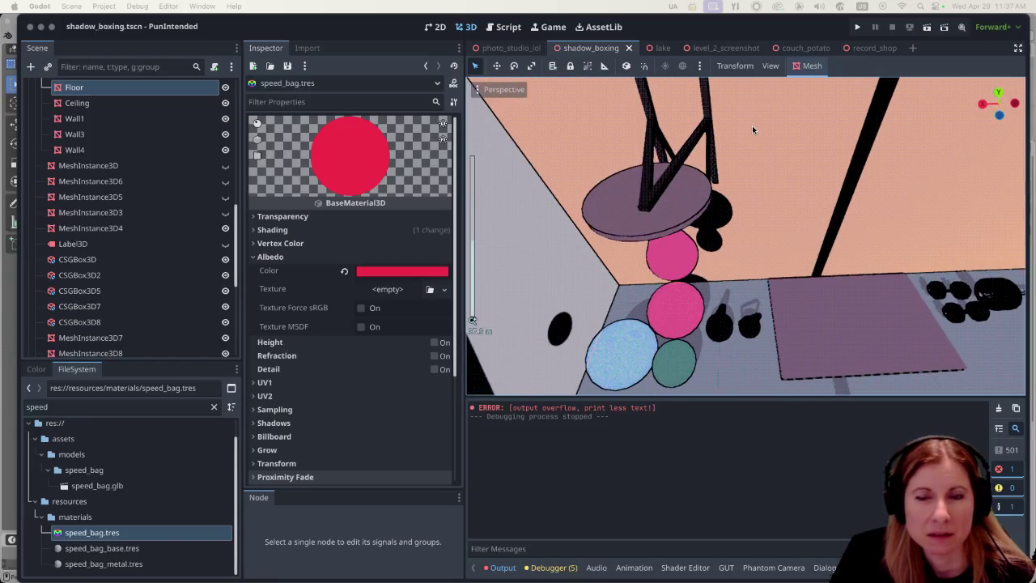
left_click_drag(762, 189, 687, 213)
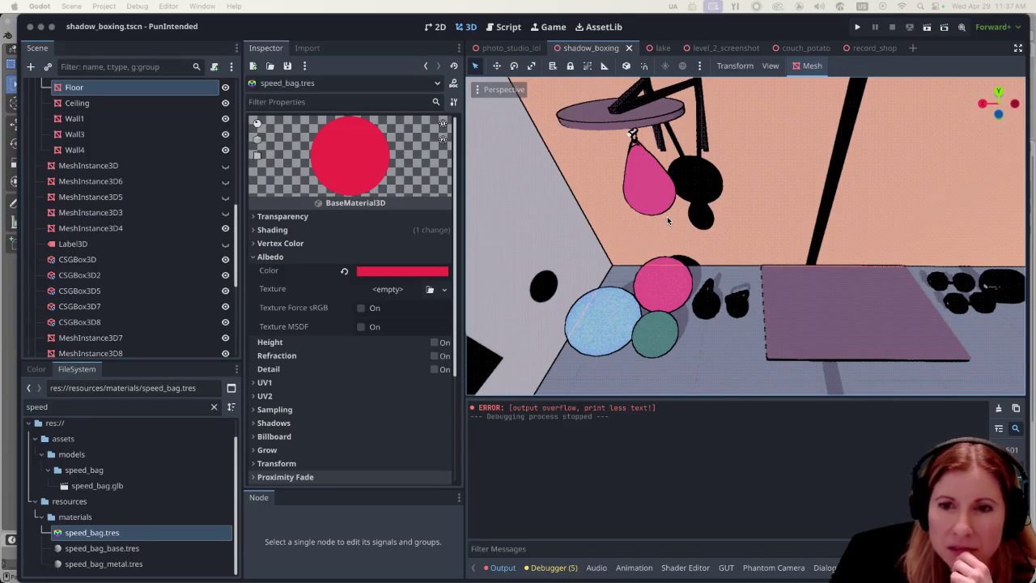
left_click(627, 129)
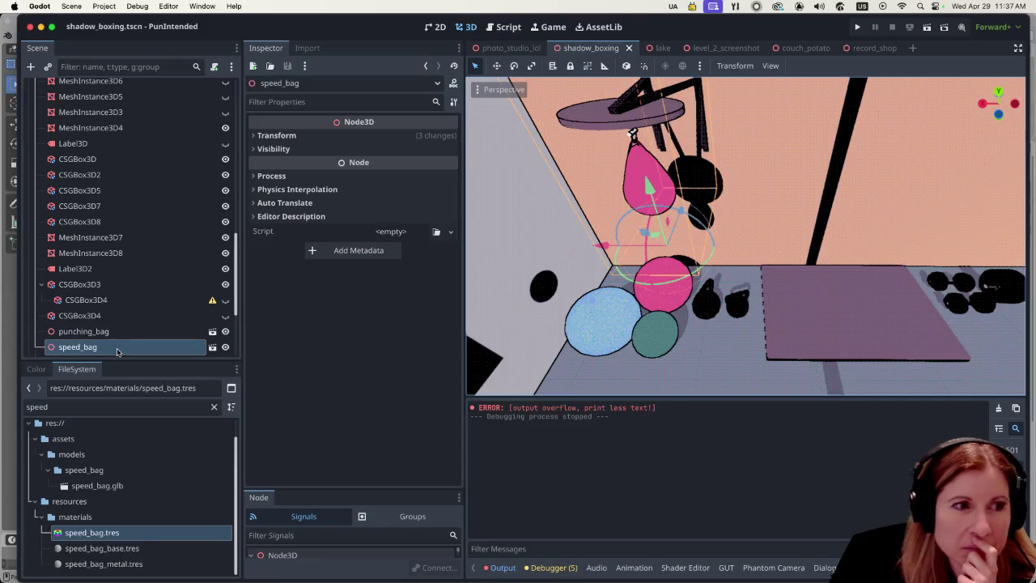
scroll(146, 308, "down", 5)
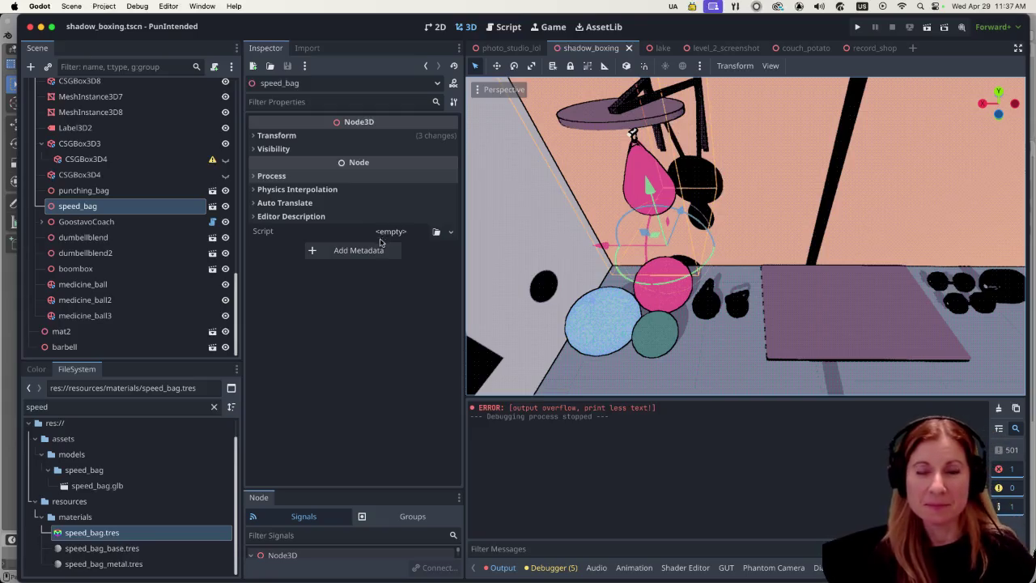
Turn on Editable Children for the speed_bag instance to list its parts.
right_click(122, 212)
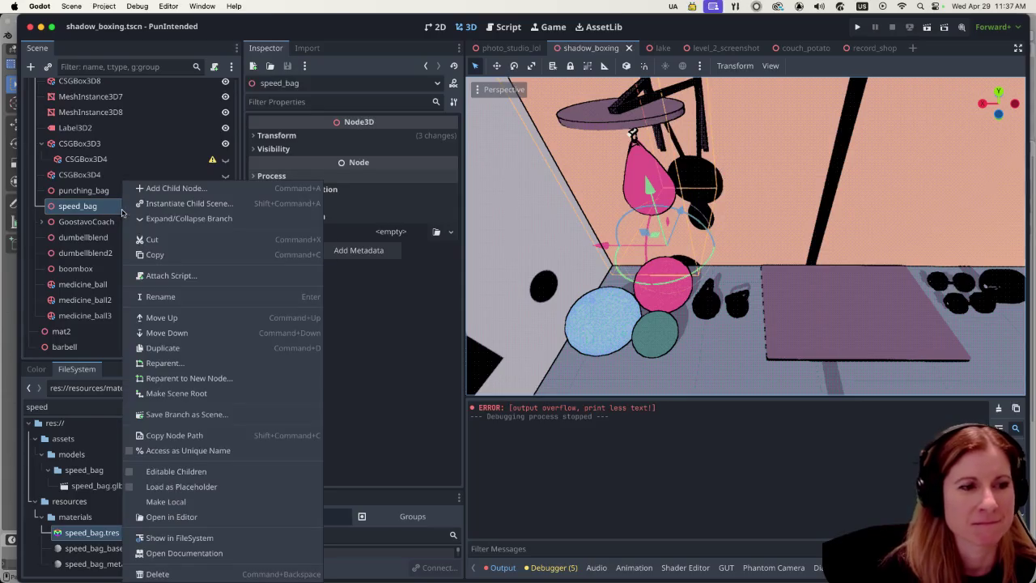
left_click(193, 471)
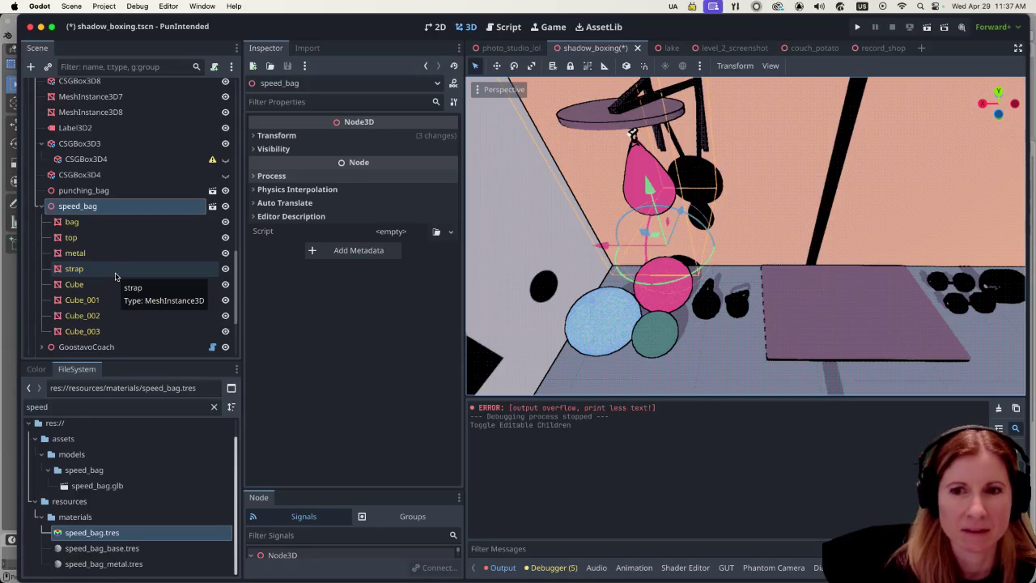
scroll(119, 254, "down", 1)
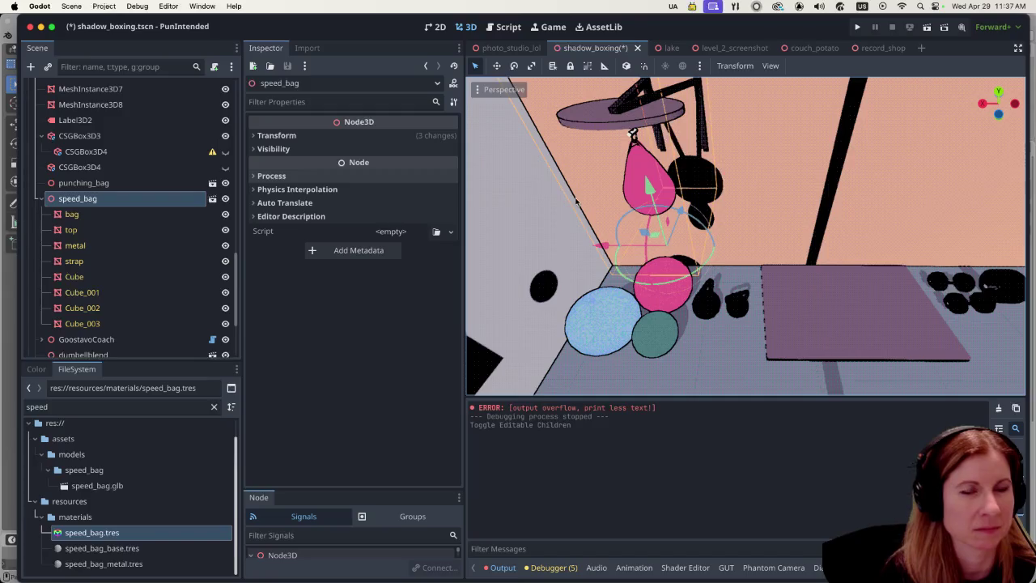
scroll(744, 142, "up", 5)
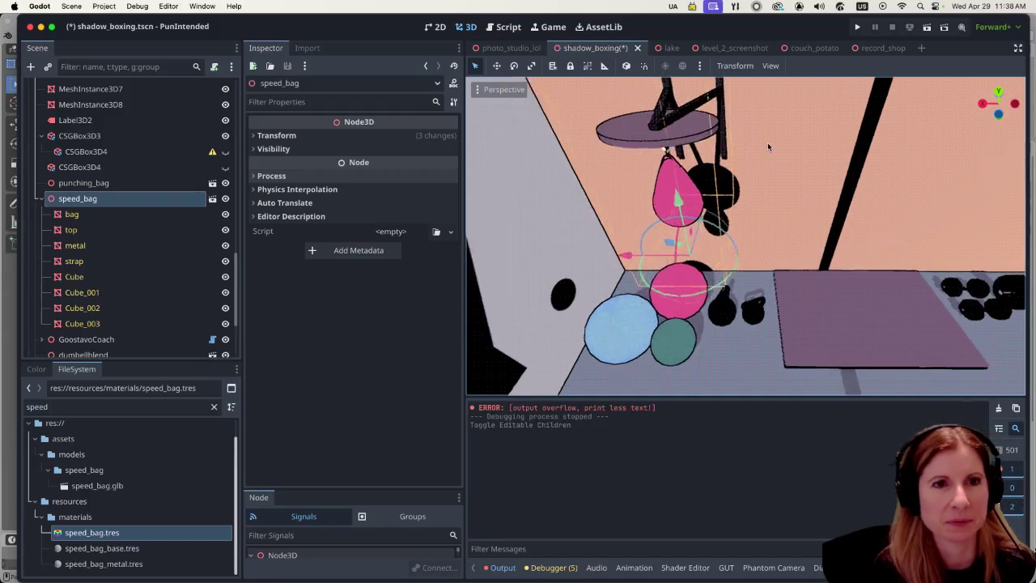
scroll(766, 199, "down", 5)
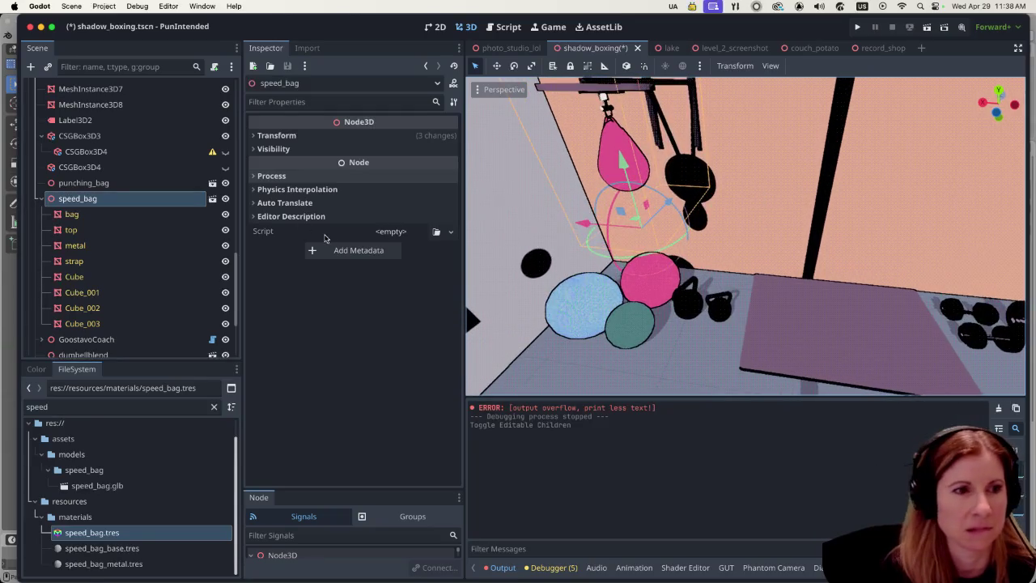
scroll(122, 283, "down", 2)
Select the Cube_003, Cube_002 and Cube_001 parts, then switch to speed_bag.blend in Blender.
left_click(125, 271)
left_click(127, 247)
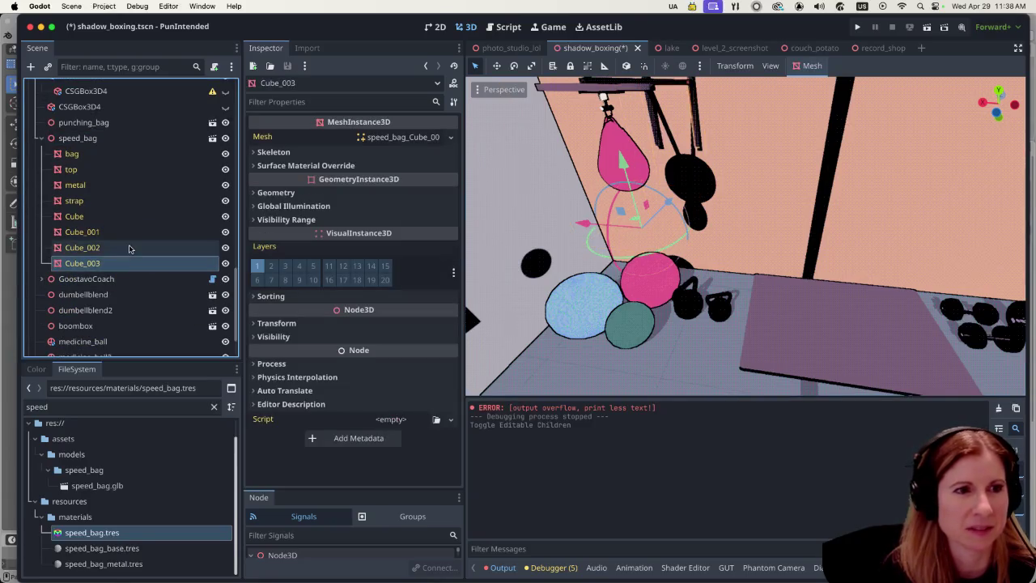
left_click(121, 232)
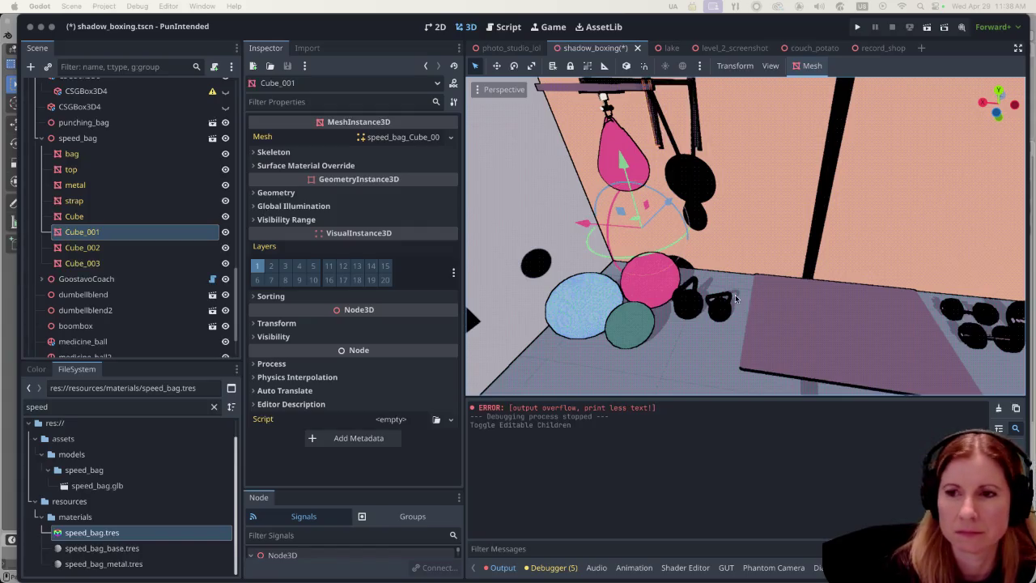
key("super+Tab")
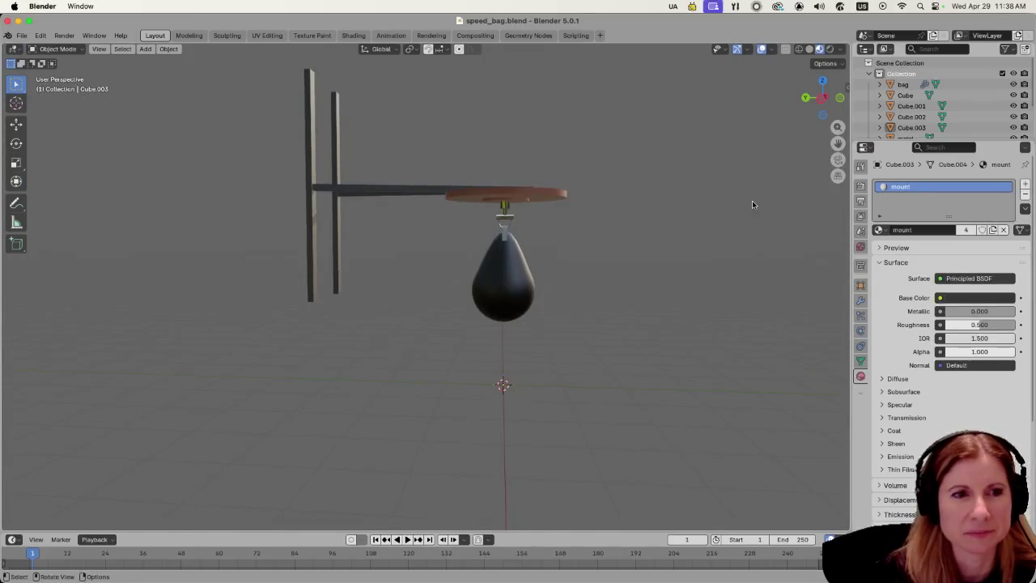
Select the round top board and enlarge the Outliner to show every object.
scroll(695, 183, "up", 3)
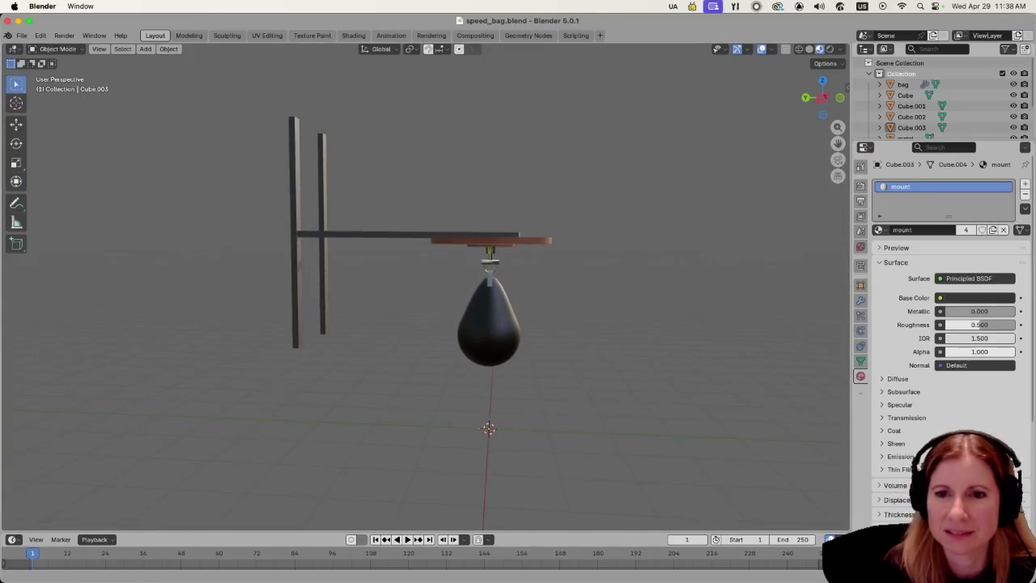
left_click(535, 245)
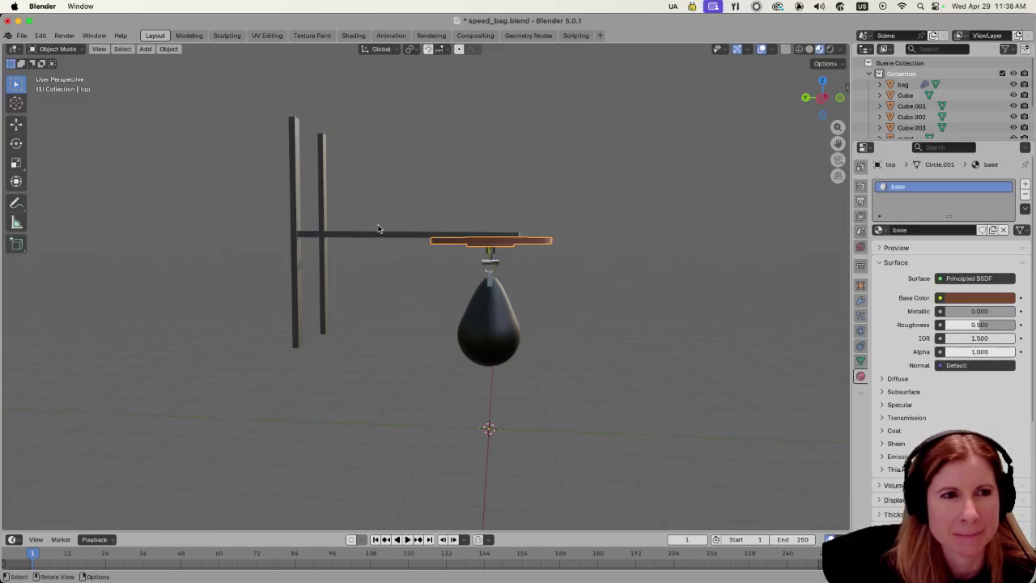
scroll(933, 100, "down", 3)
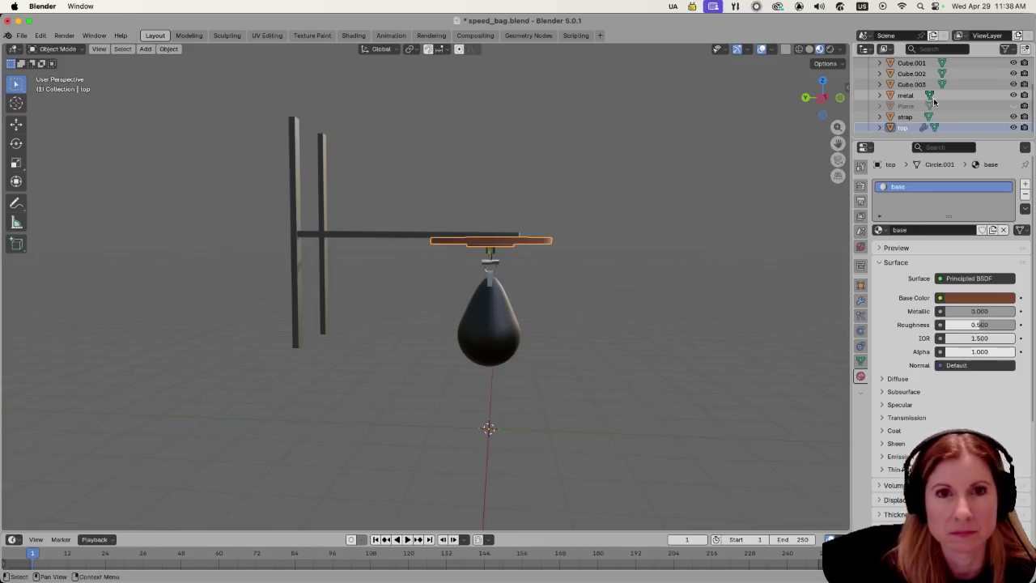
left_click_drag(942, 138, 930, 238)
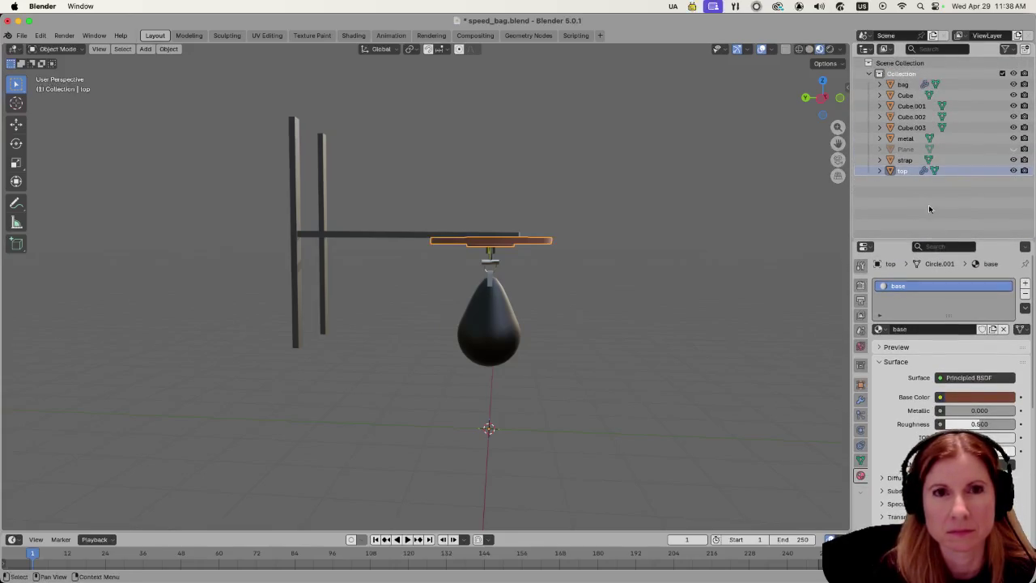
left_click(563, 263)
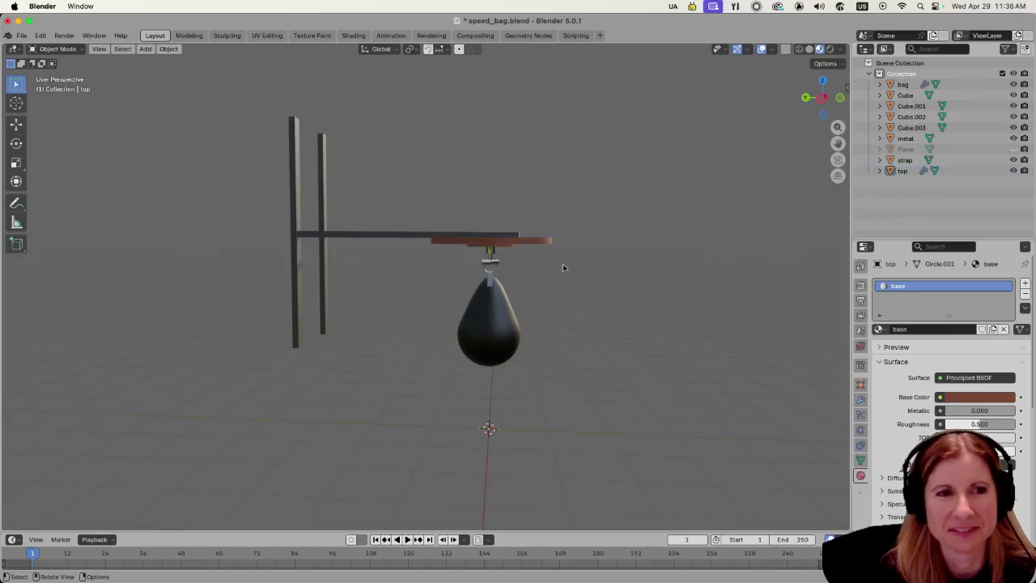
left_click(489, 247)
Select the mount bar Cube, add both vertical posts and the diagonal brace Cube.002.
left_click(393, 239)
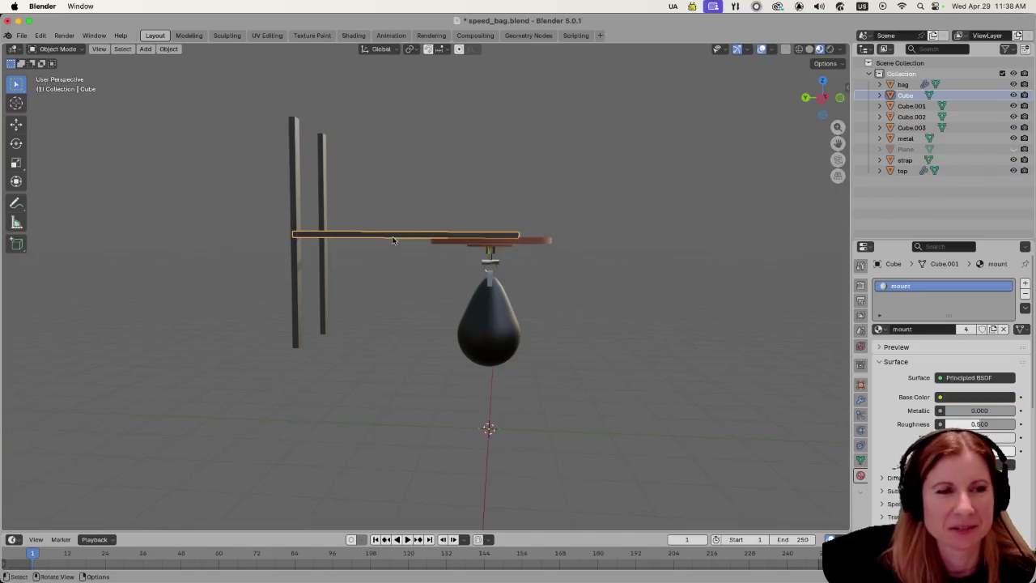
left_click(306, 191, "shift")
left_click(321, 189, "shift")
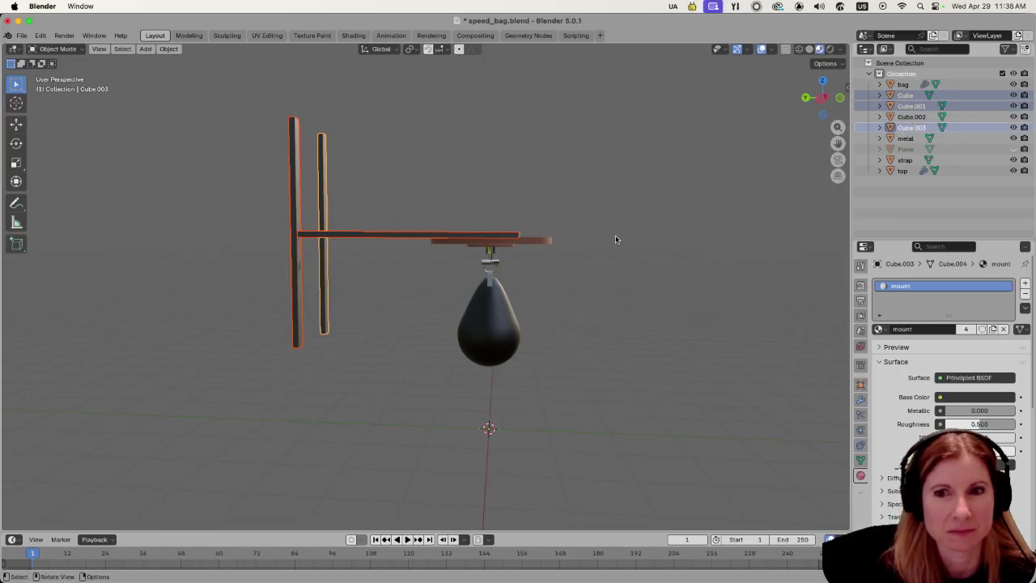
scroll(614, 237, "down", 5)
scroll(608, 233, "up", 5)
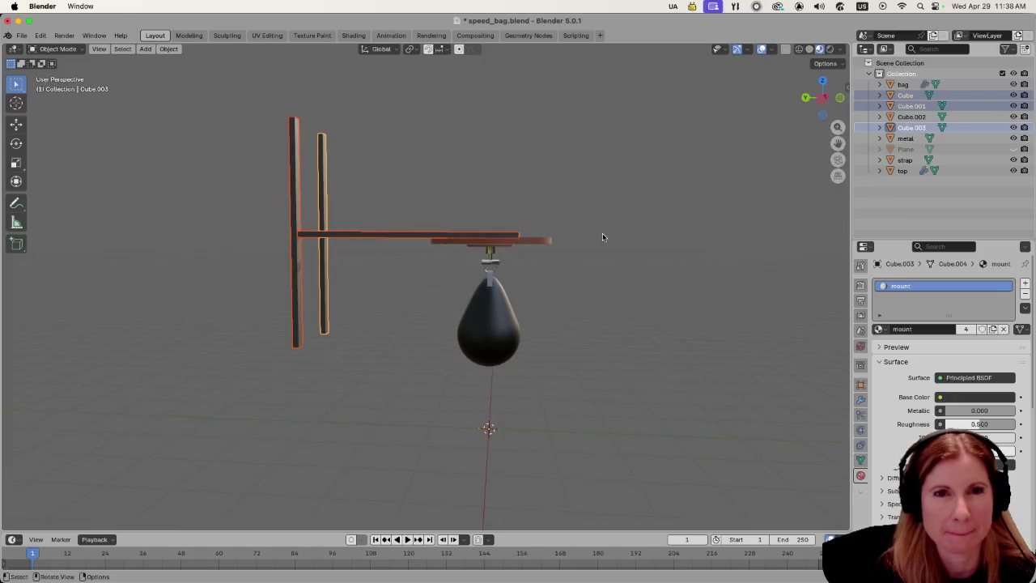
mouse_move(604, 233)
left_mouse_down()
mouse_move(632, 257)
mouse_move(608, 308)
left_mouse_up()
left_click(357, 299, "shift")
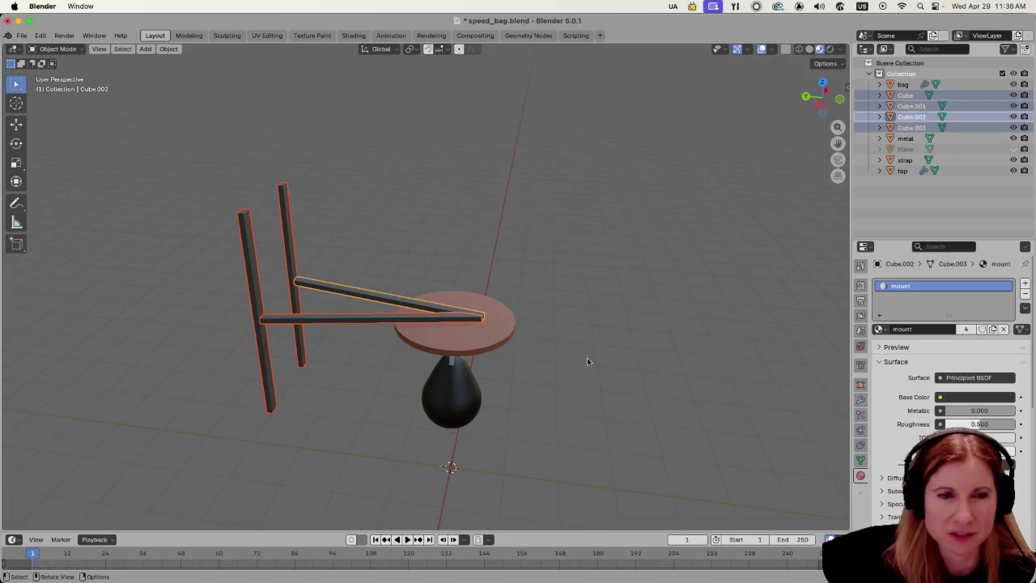
left_click_drag(587, 362, 584, 329)
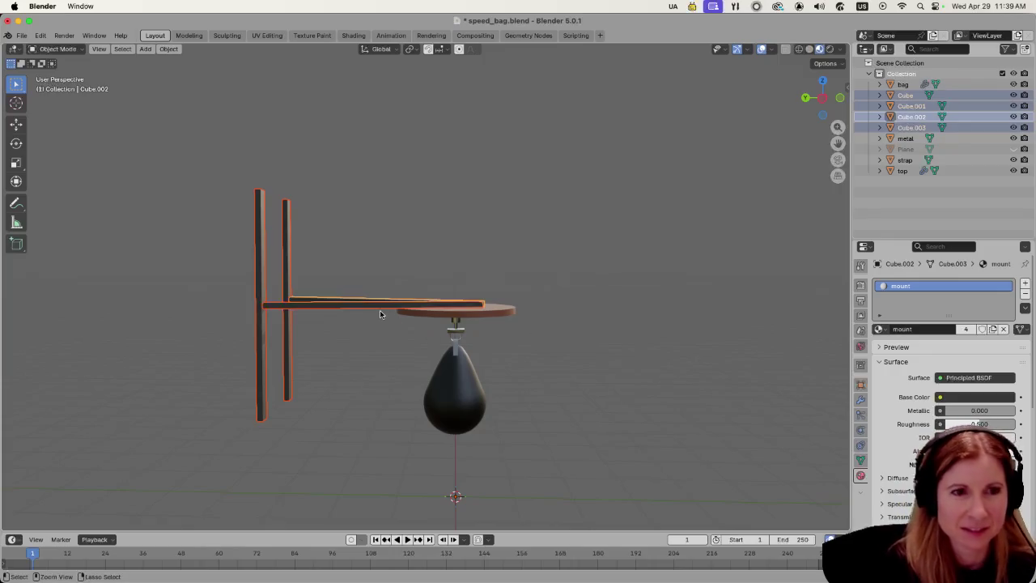
Join the selected stand pieces into one object named metal_bar, then select the top disc.
key("ctrl+j")
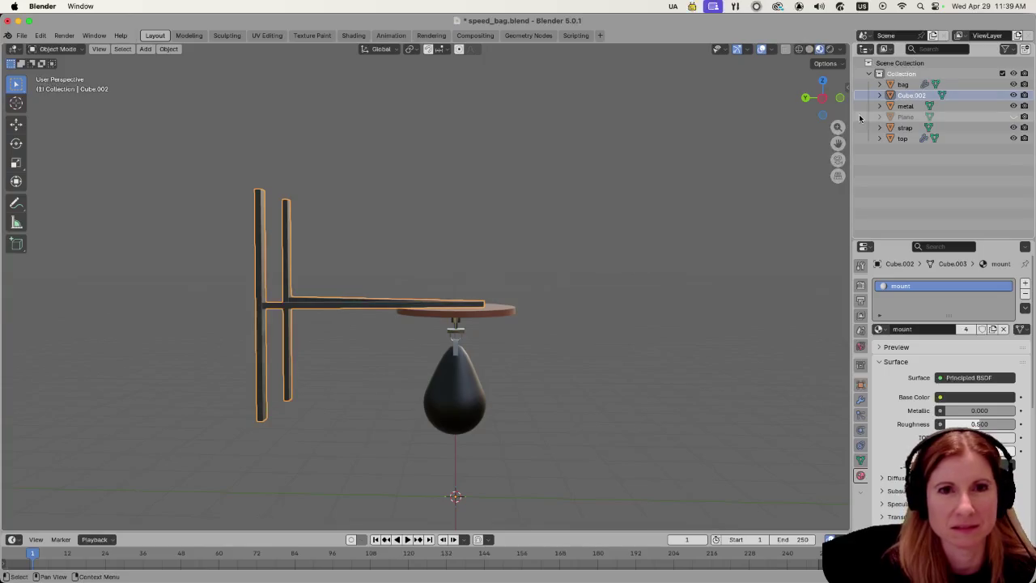
double_click(914, 94)
type("met")
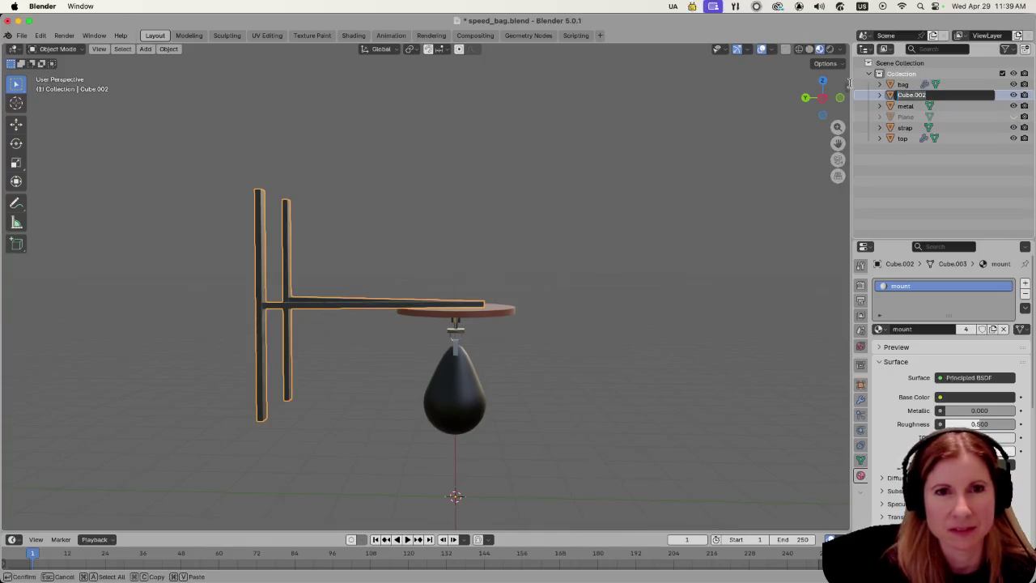
type("al_bar")
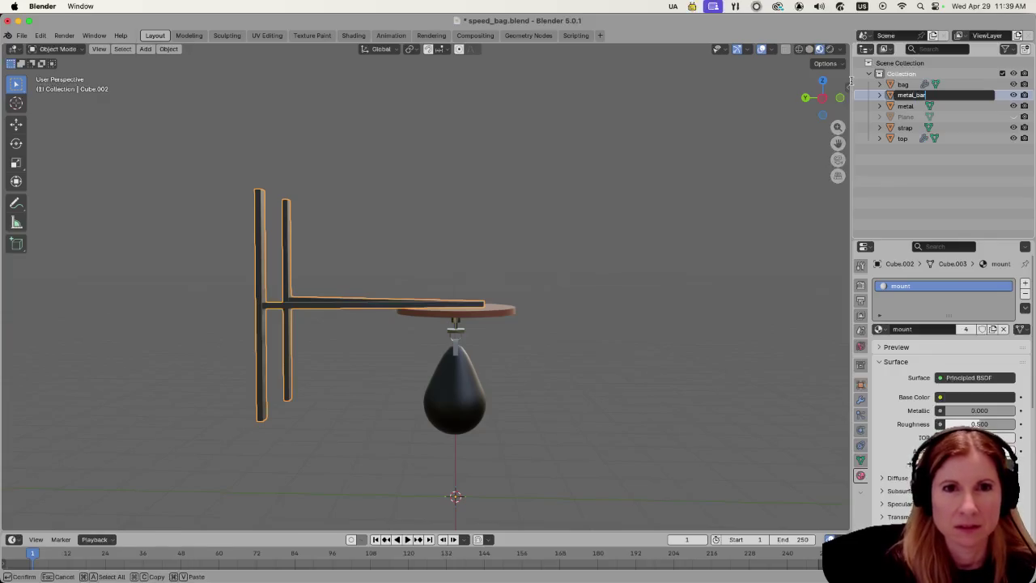
key("Return")
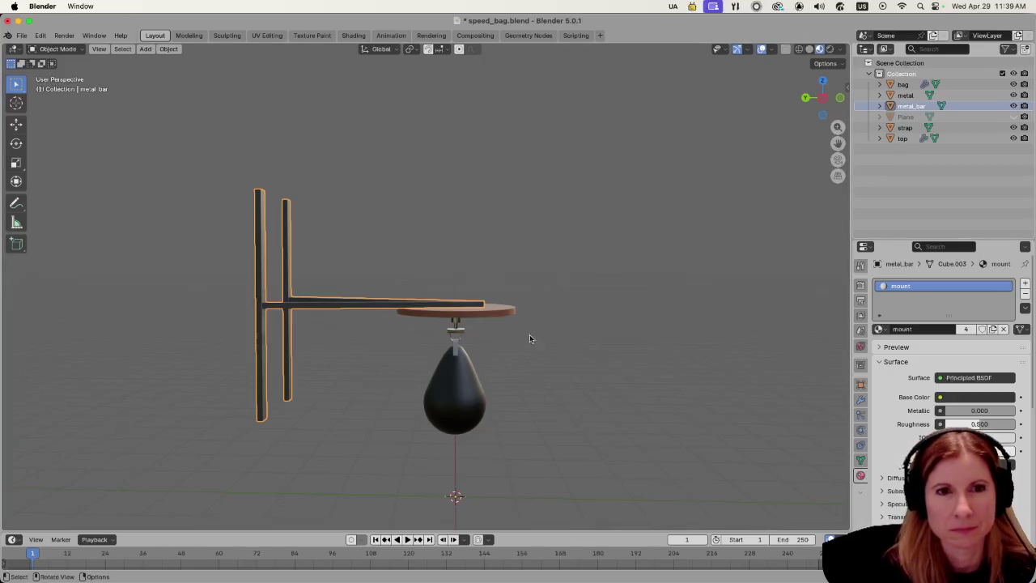
left_click(513, 307)
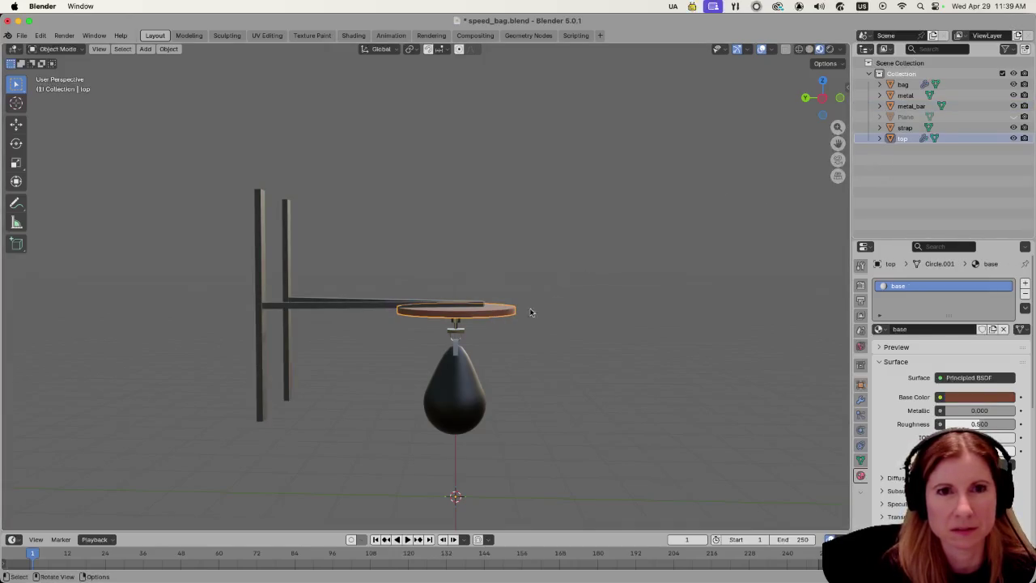
left_click_drag(625, 315, 530, 336)
In Godot, select the speed_bag's top node and review its material, mesh, visibility and transform settings.
left_click(341, 567)
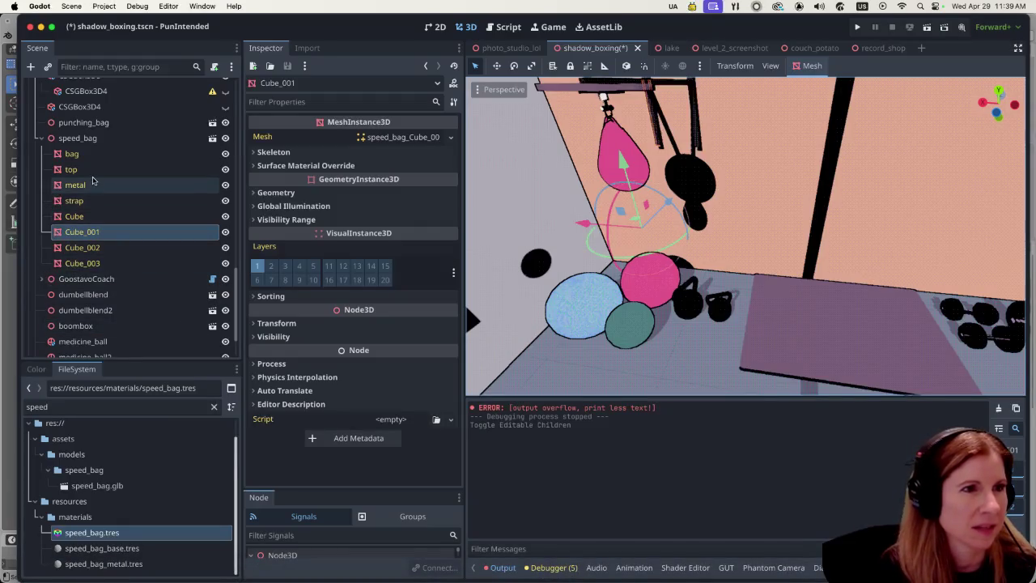
left_click(93, 185)
left_click(95, 170)
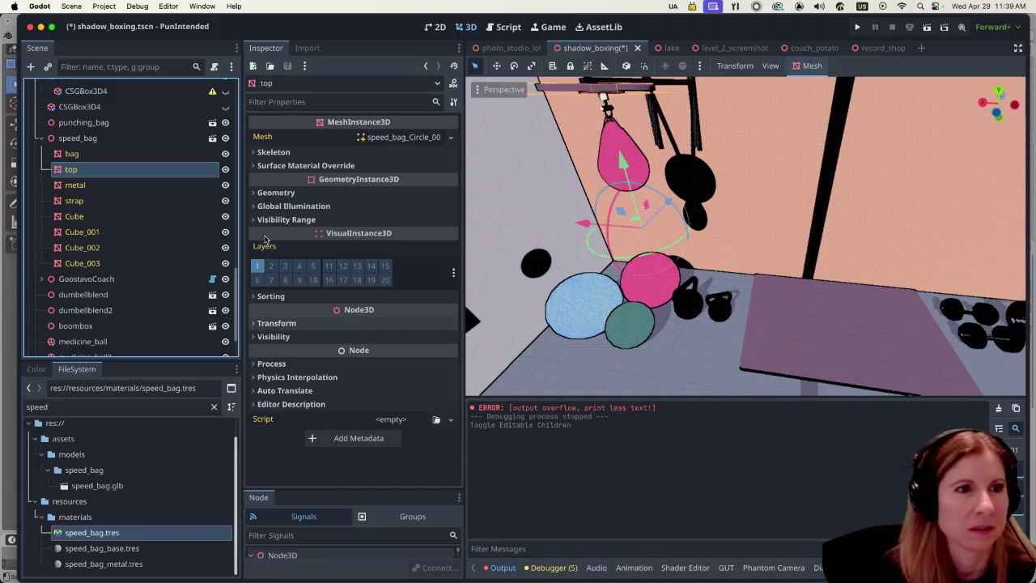
left_click(254, 165)
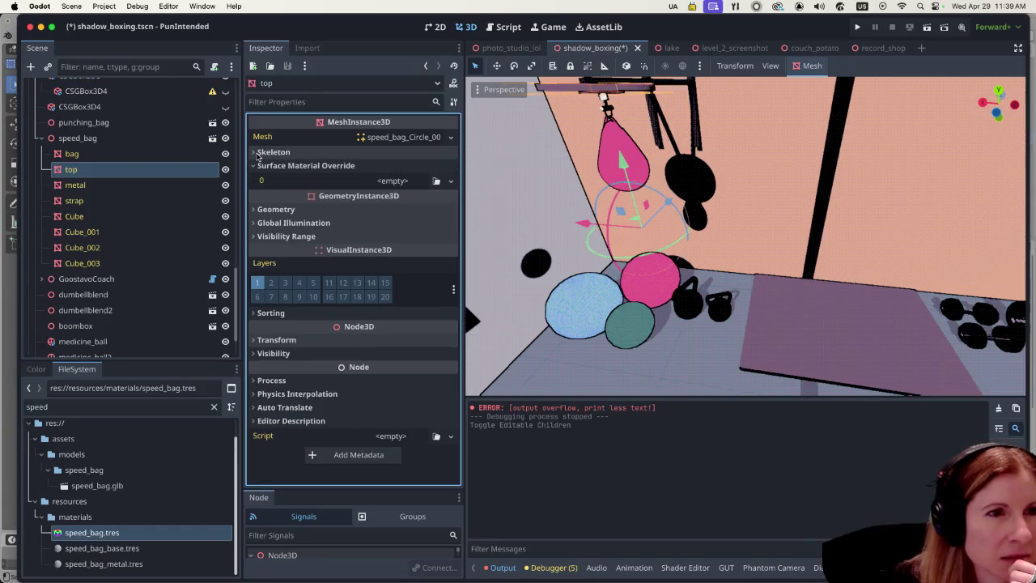
left_click(398, 138)
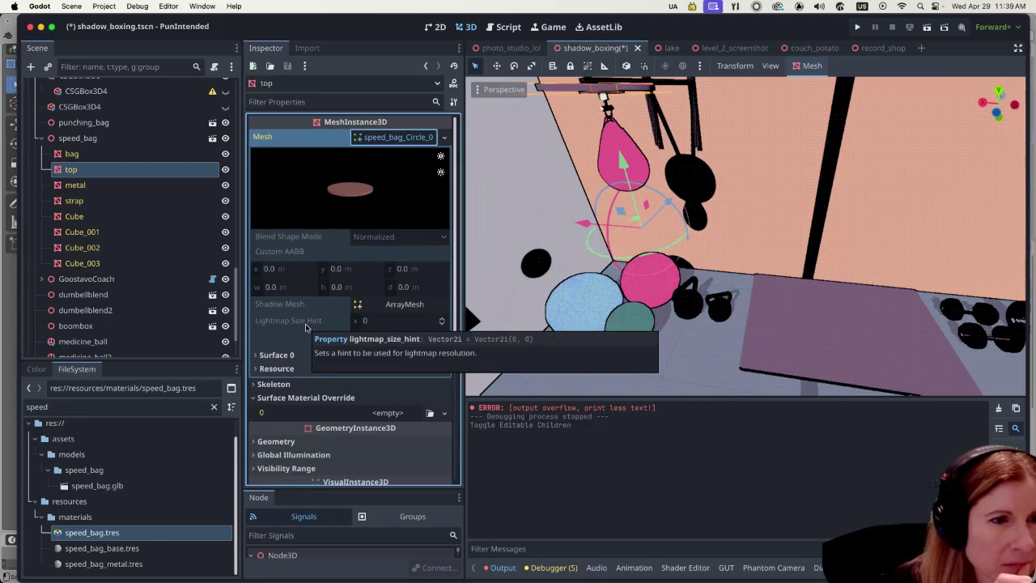
scroll(301, 329, "down", 4)
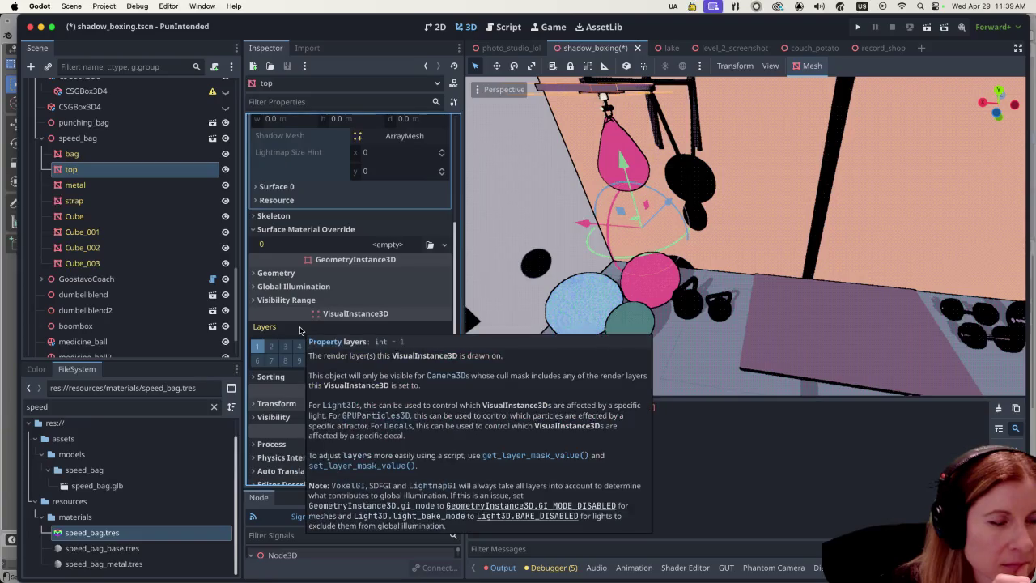
scroll(301, 329, "down", 1)
left_click(256, 374)
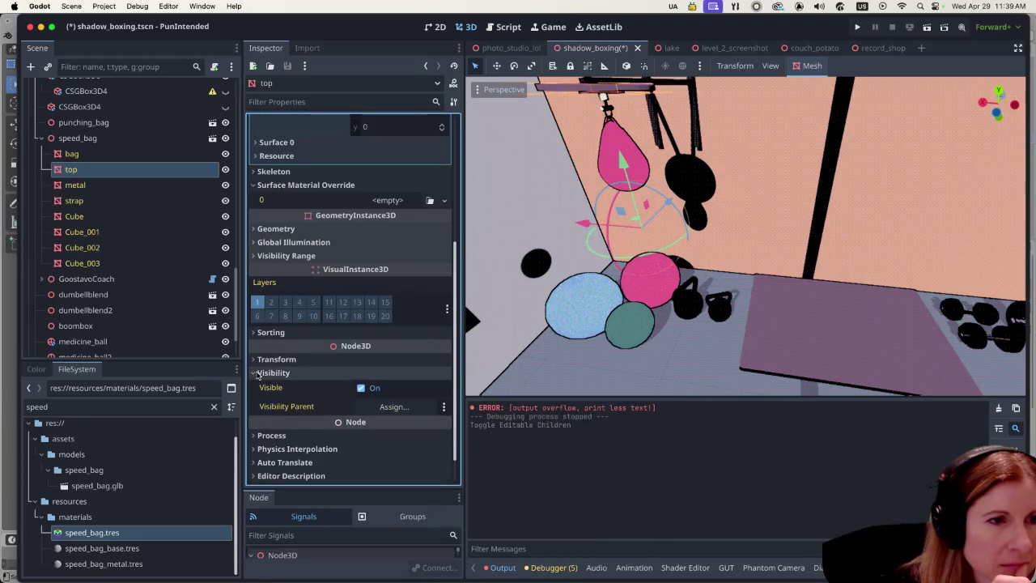
left_click(255, 374)
left_click(274, 358)
left_click(274, 358)
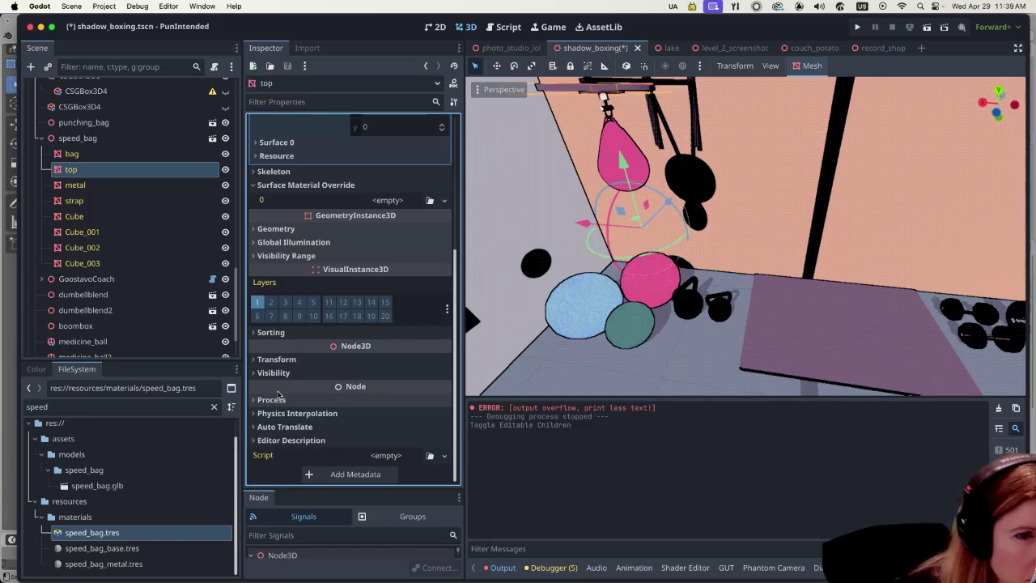
mouse_move(277, 394)
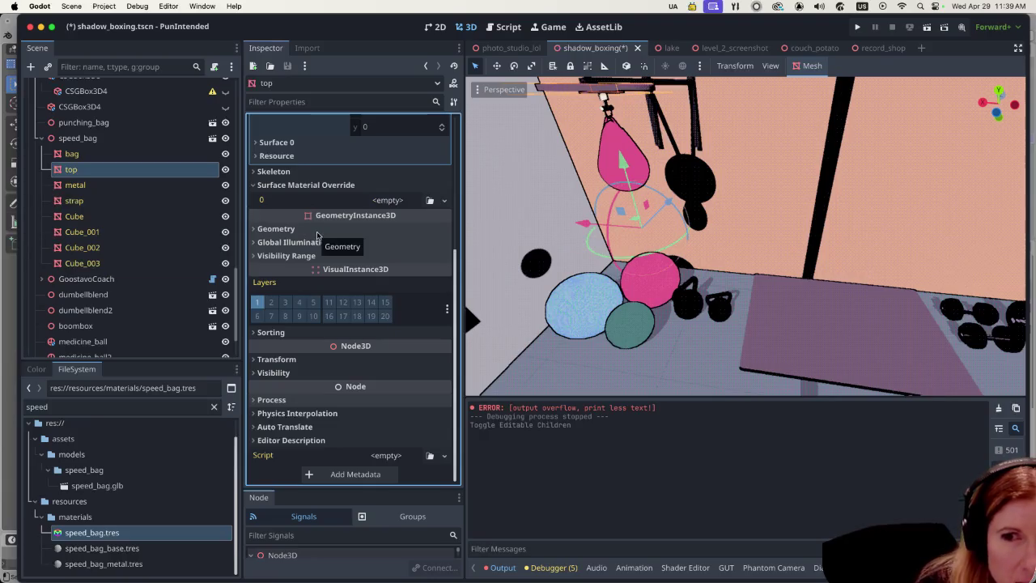
scroll(348, 203, "up", 5)
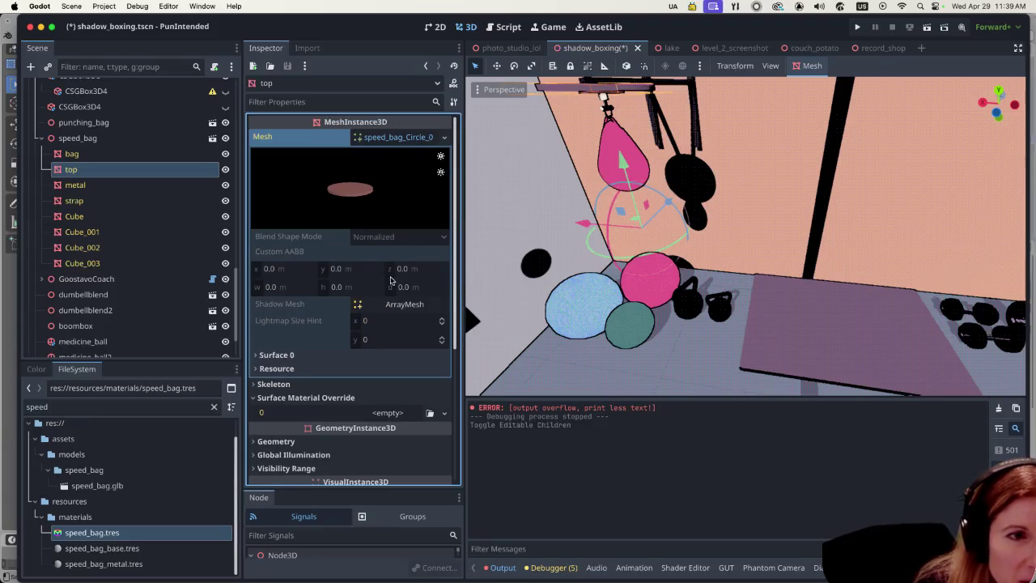
Inspect the top node's shadow mesh, second surface material and mesh resource path.
left_click(398, 308)
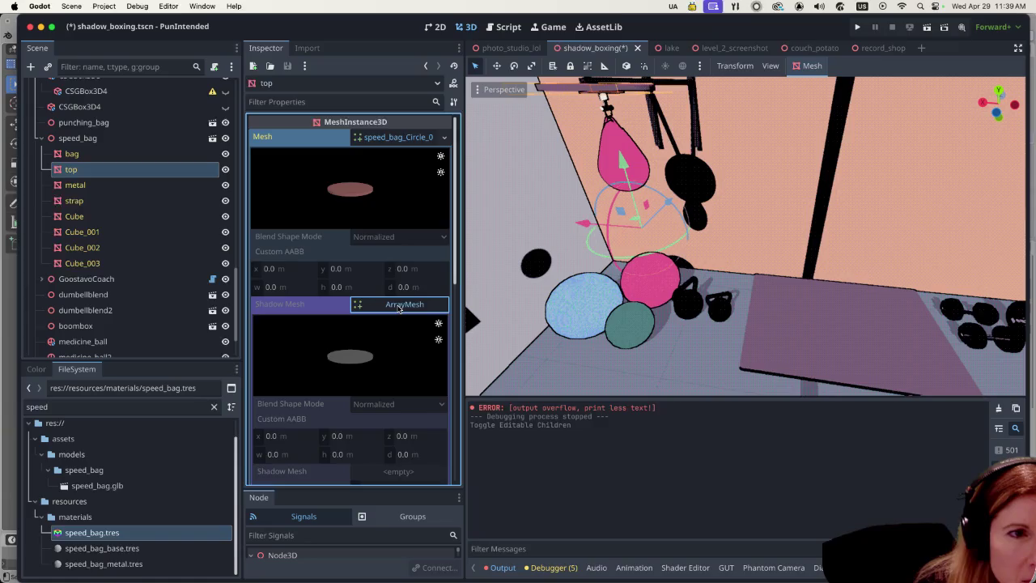
scroll(356, 342, "down", 5)
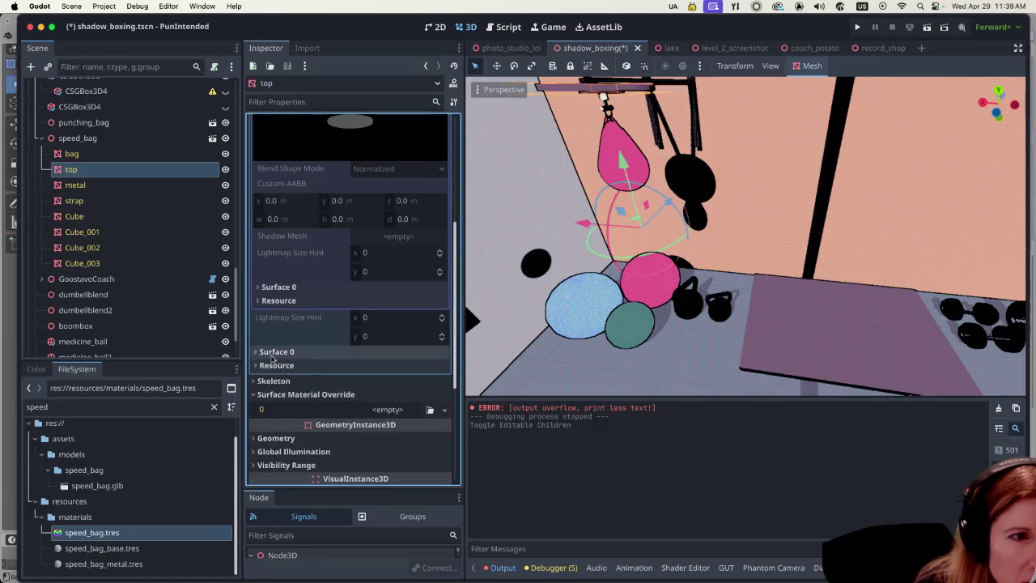
left_click(256, 352)
left_click(255, 352)
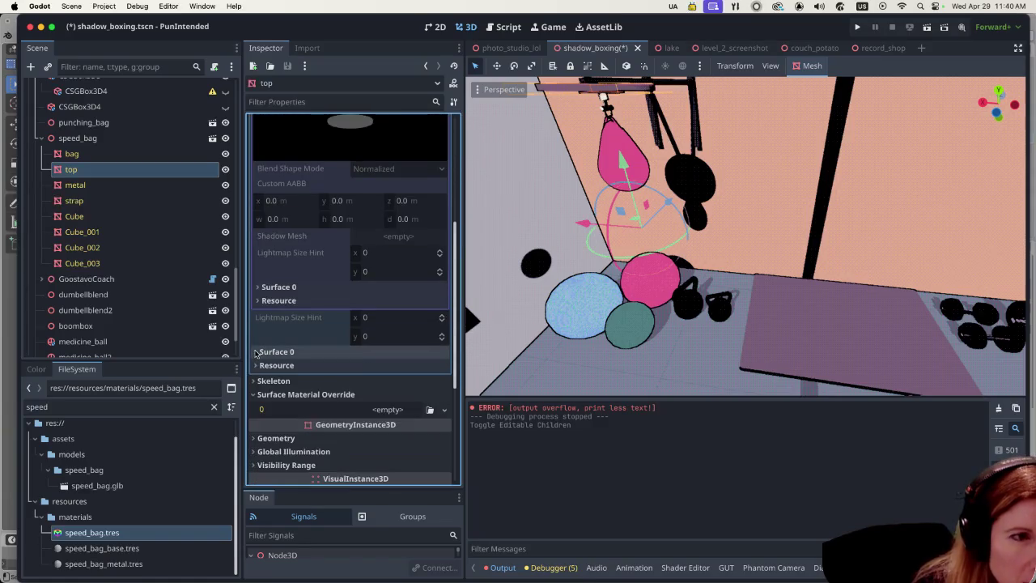
left_click(256, 365)
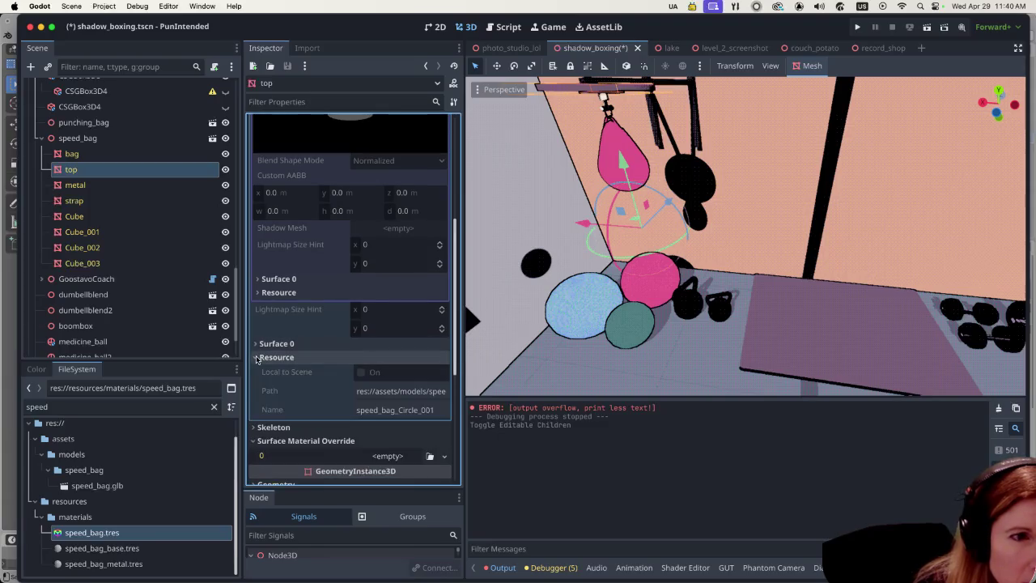
left_click(256, 358)
scroll(304, 374, "down", 5)
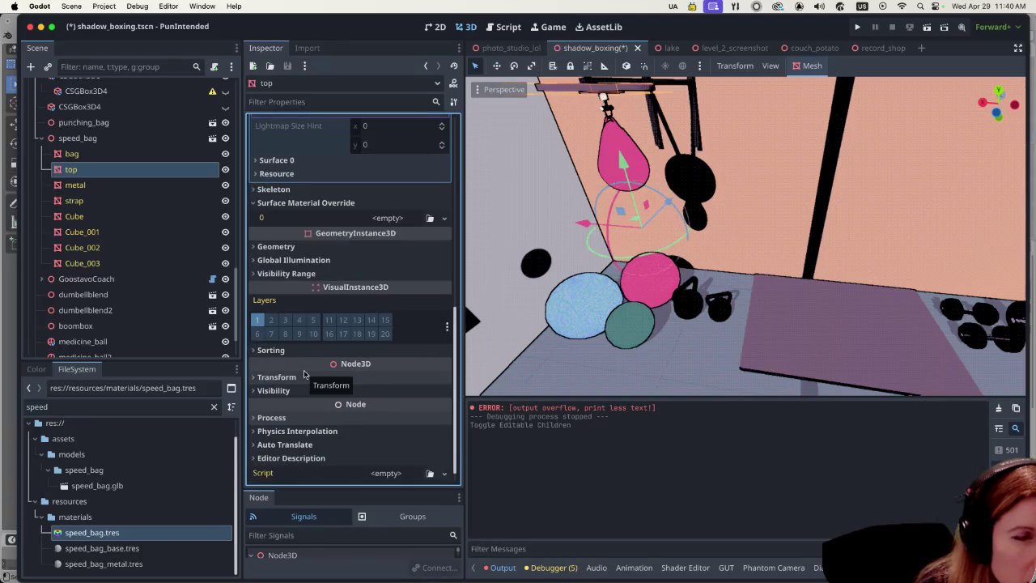
scroll(304, 373, "down", 1)
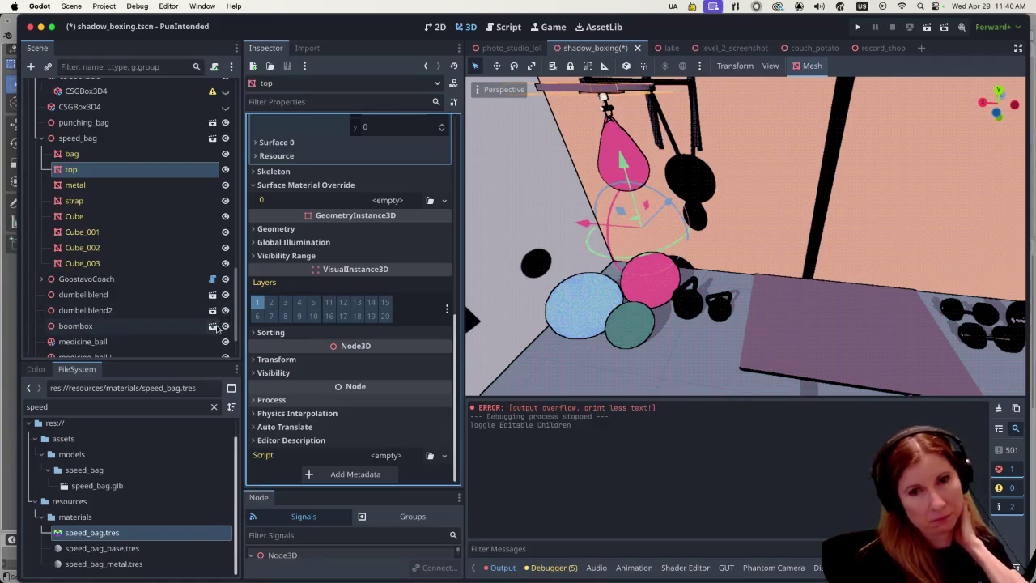
Set the top node's Geometry > Cast Shadow to Off.
left_click(254, 228)
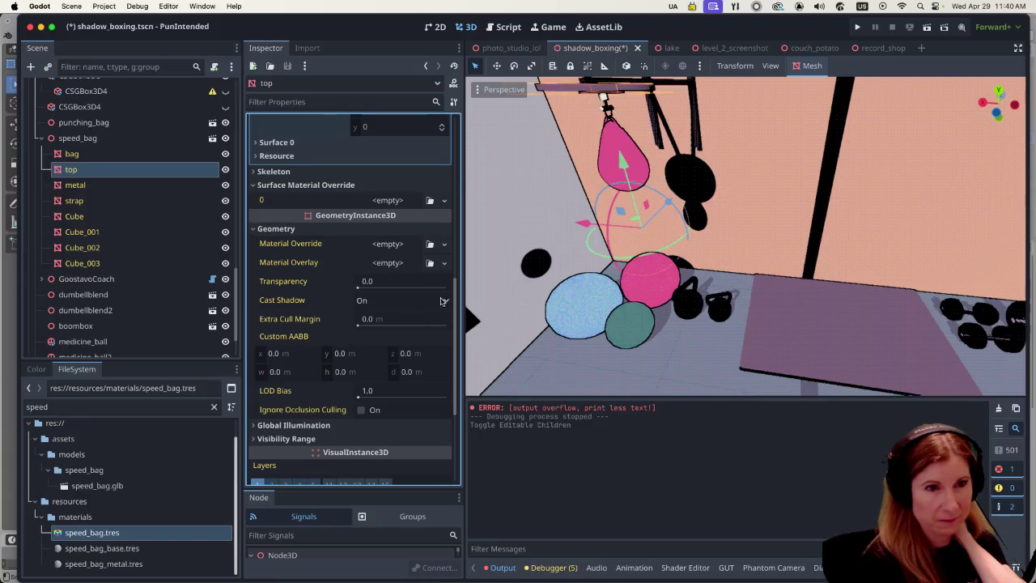
left_click(443, 300)
left_click(392, 319)
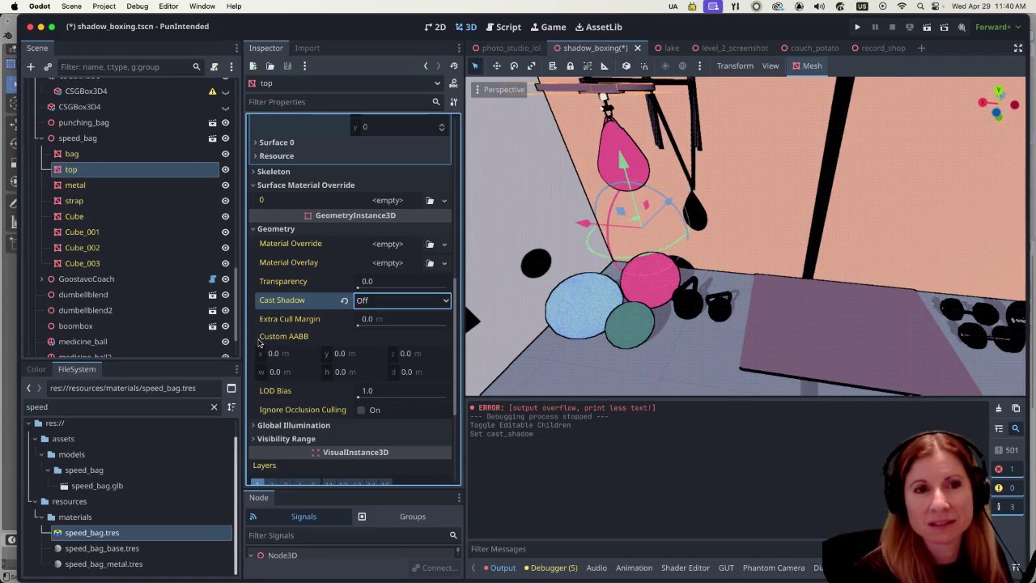
scroll(789, 239, "left", 5)
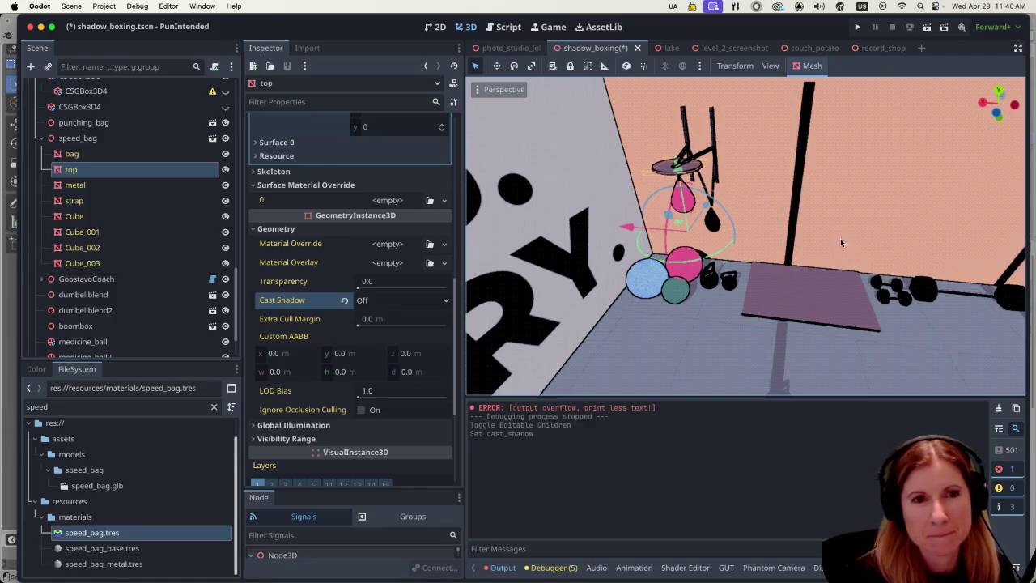
scroll(839, 236, "up", 3)
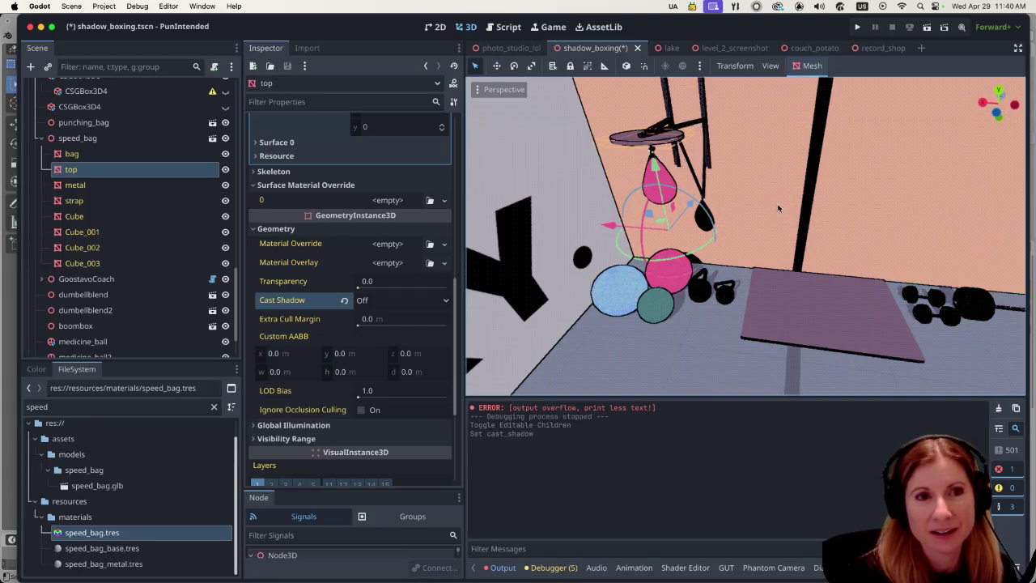
scroll(776, 203, "up", 3)
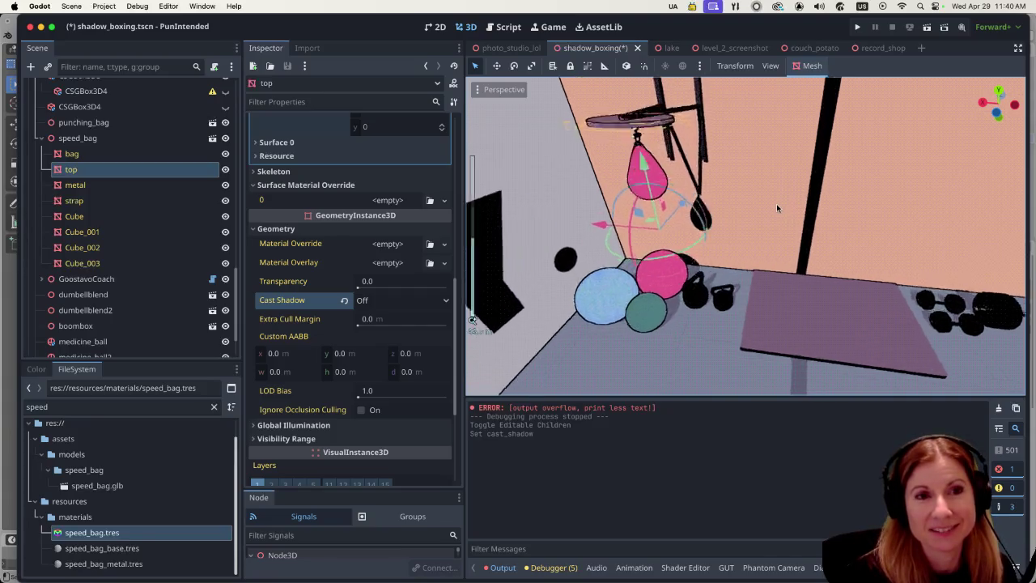
scroll(776, 203, "up", 5)
scroll(774, 203, "down", 6)
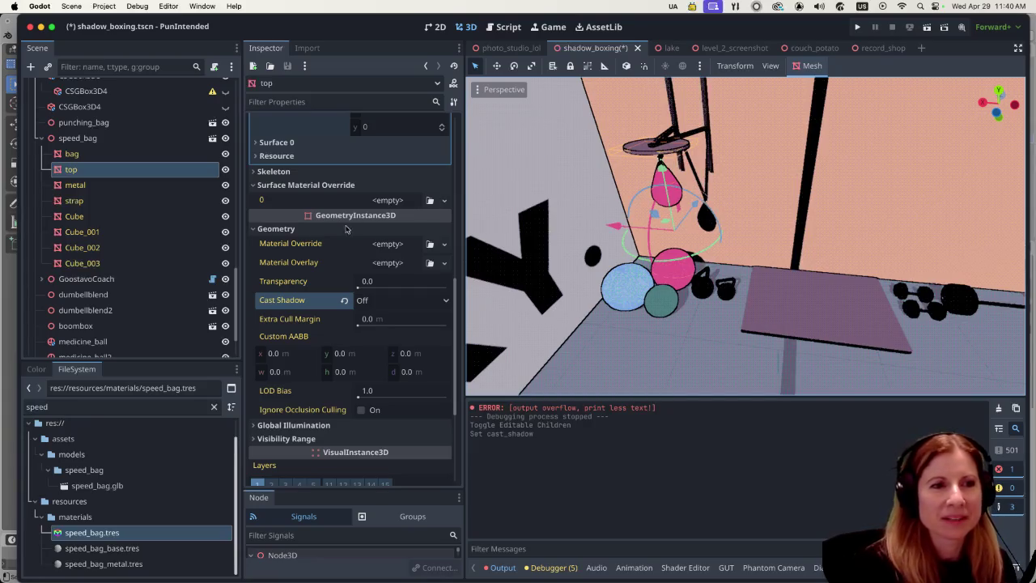
Compare by switching Cast Shadow back On, then Off again, and save the shadow_boxing scene.
left_click(414, 301)
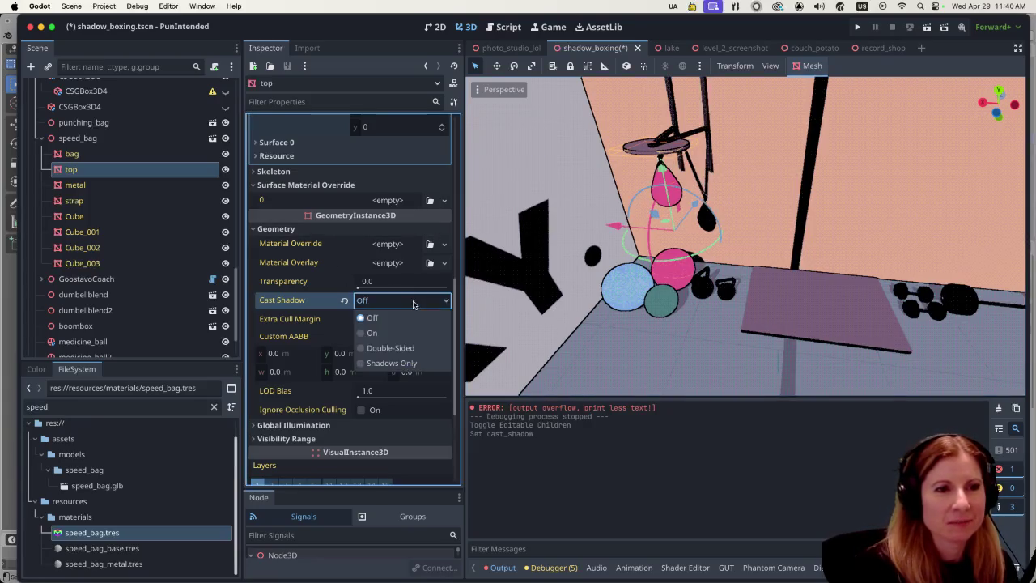
left_click(373, 332)
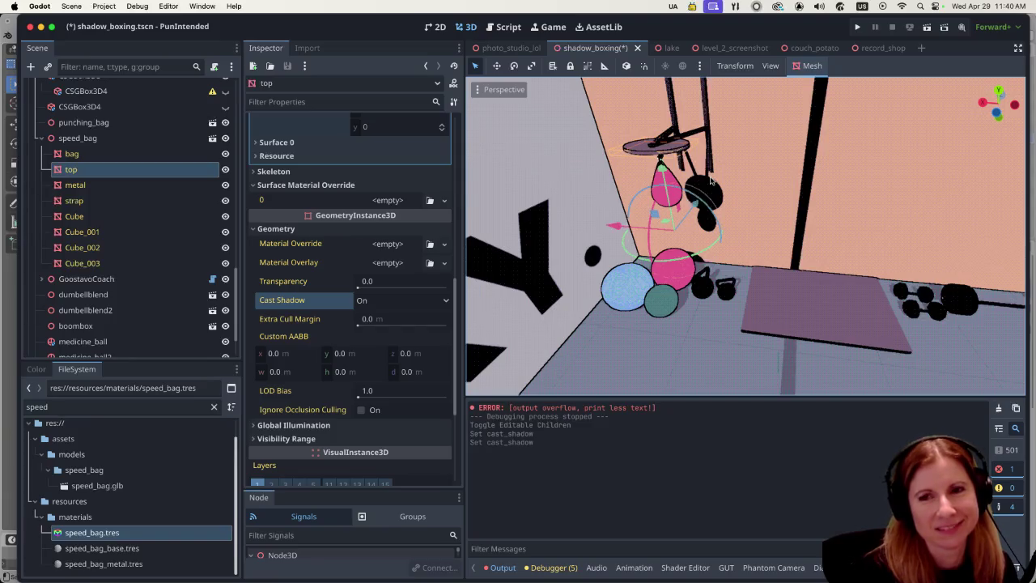
left_click(402, 306)
left_click(376, 319)
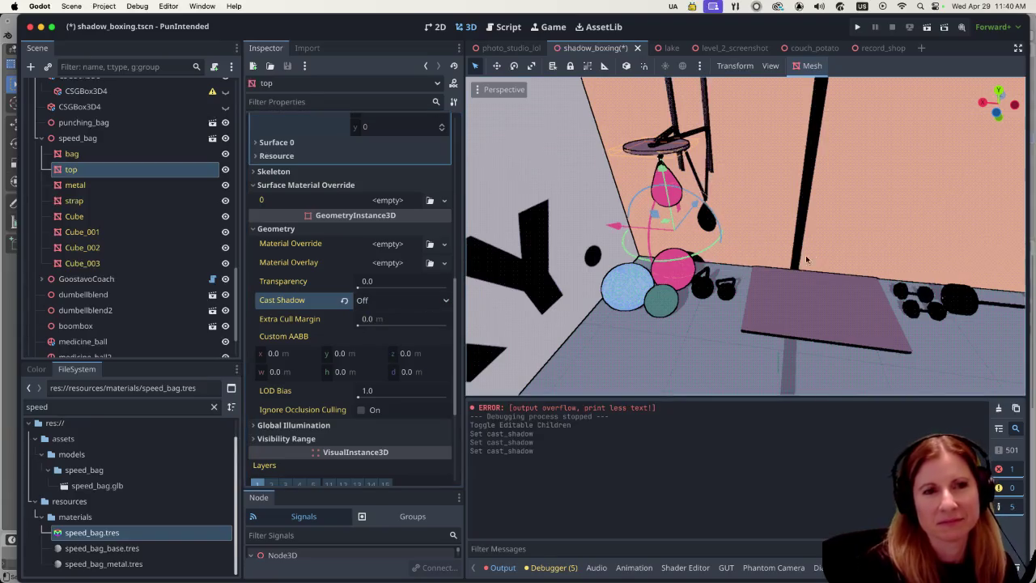
scroll(806, 259, "down", 5)
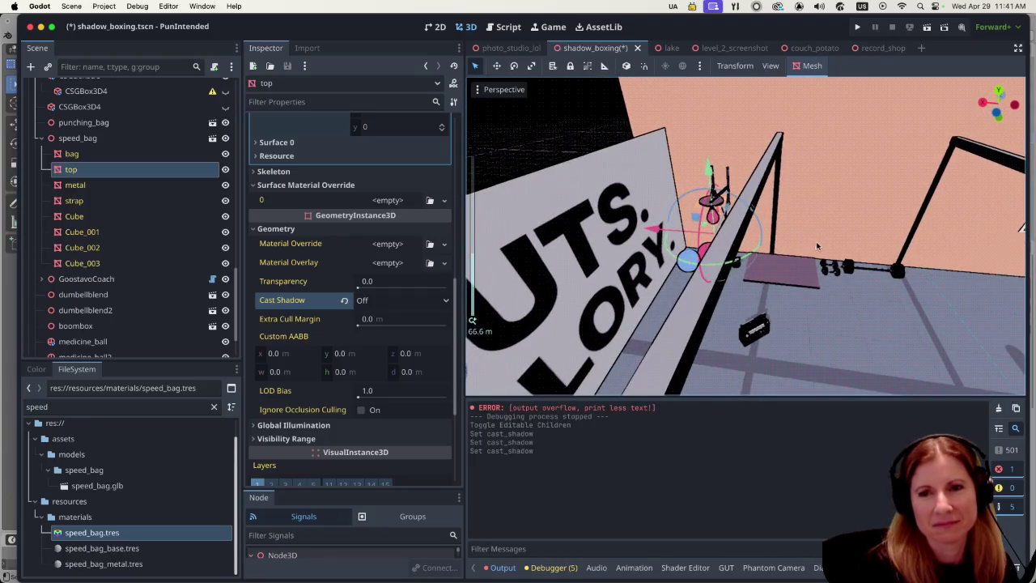
scroll(819, 195, "left", 5)
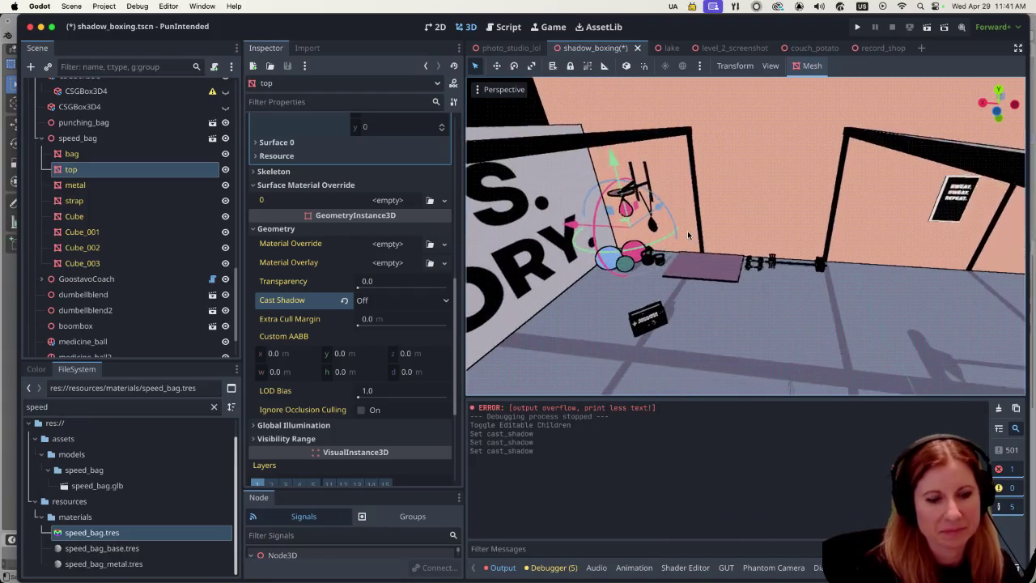
key("super+s")
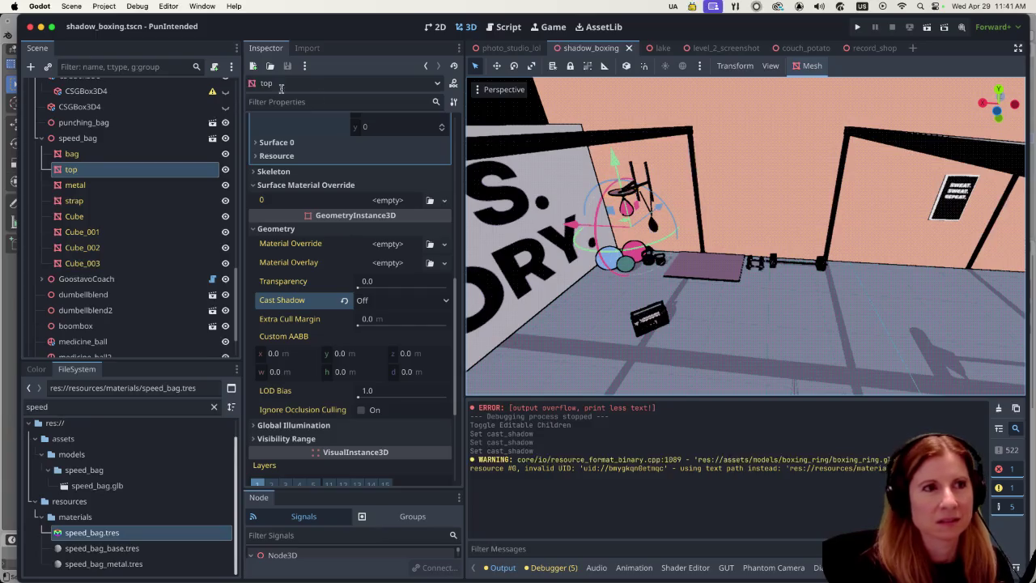
Select and frame DirectionalLight3D, then rotate it about -34° with the gizmo ring.
scroll(144, 146, "up", 15)
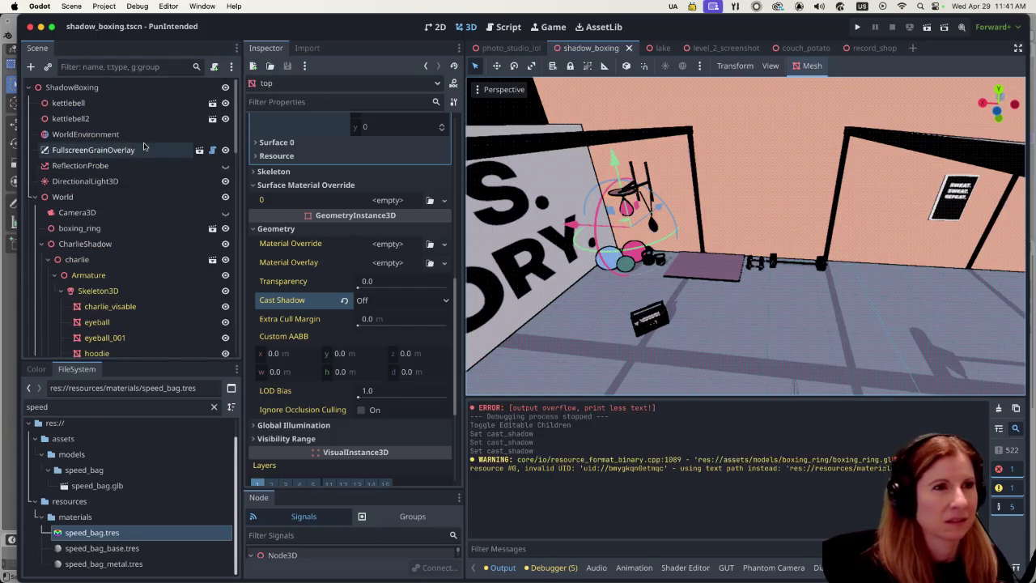
left_click(141, 183)
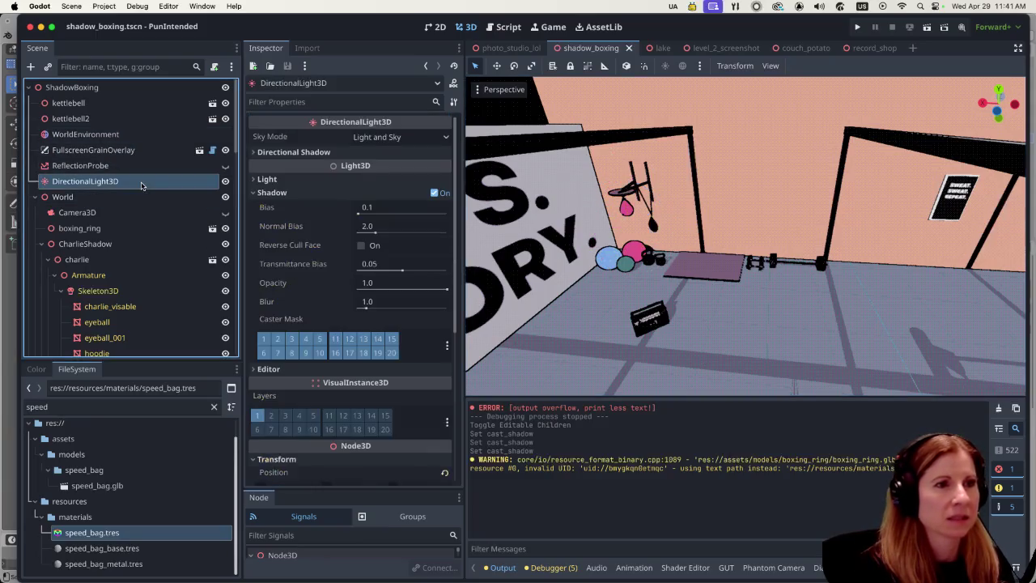
key("f")
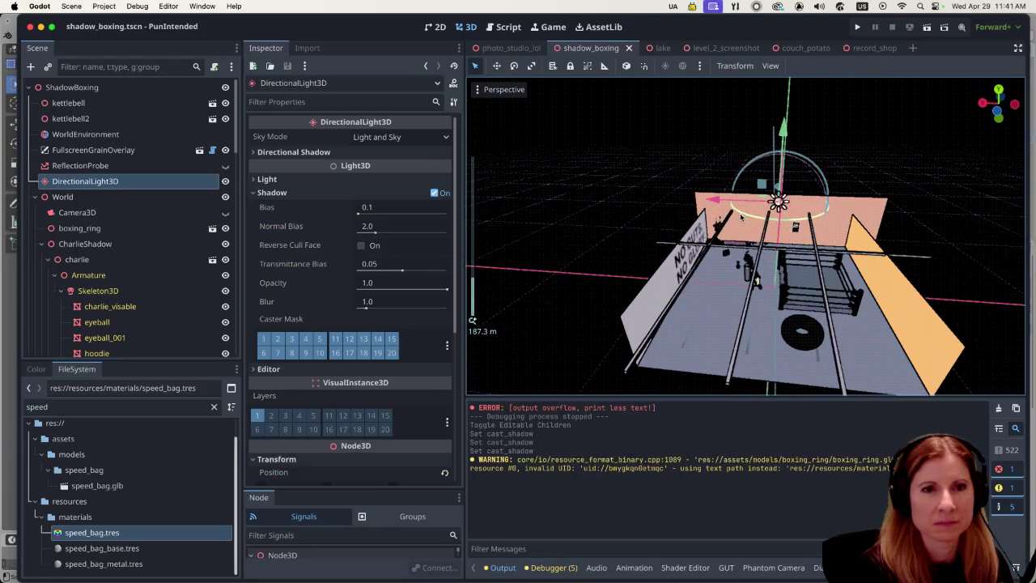
scroll(741, 216, "up", 5)
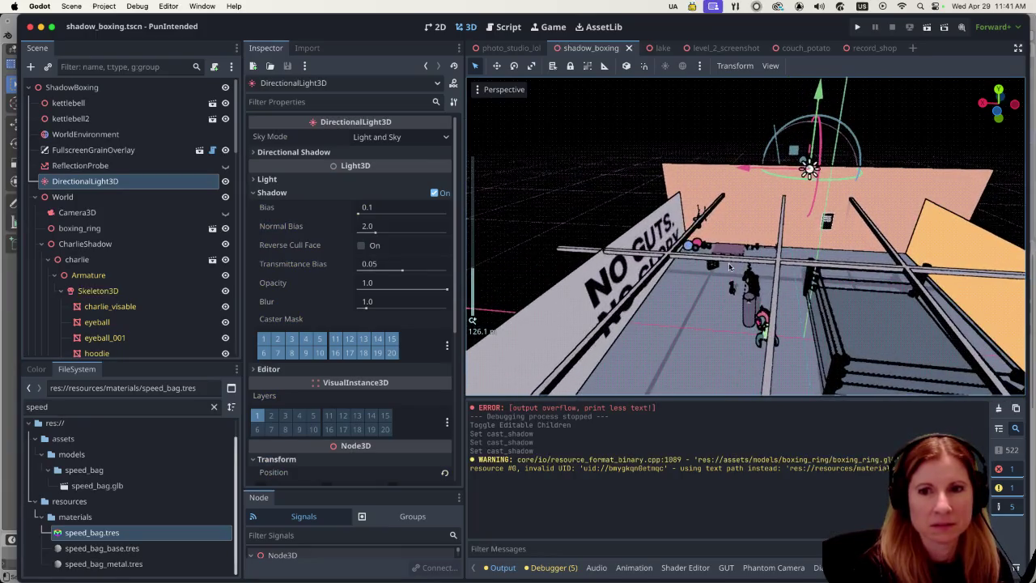
scroll(729, 266, "up", 3)
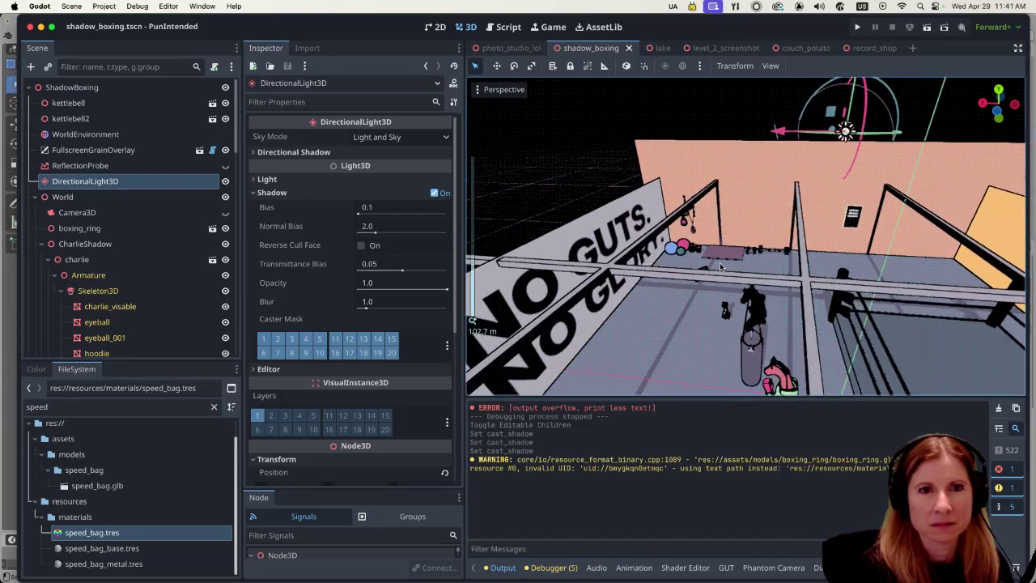
mouse_move(815, 103)
left_mouse_down()
mouse_move(807, 109)
mouse_move(814, 101)
left_mouse_up()
key("ctrl+z")
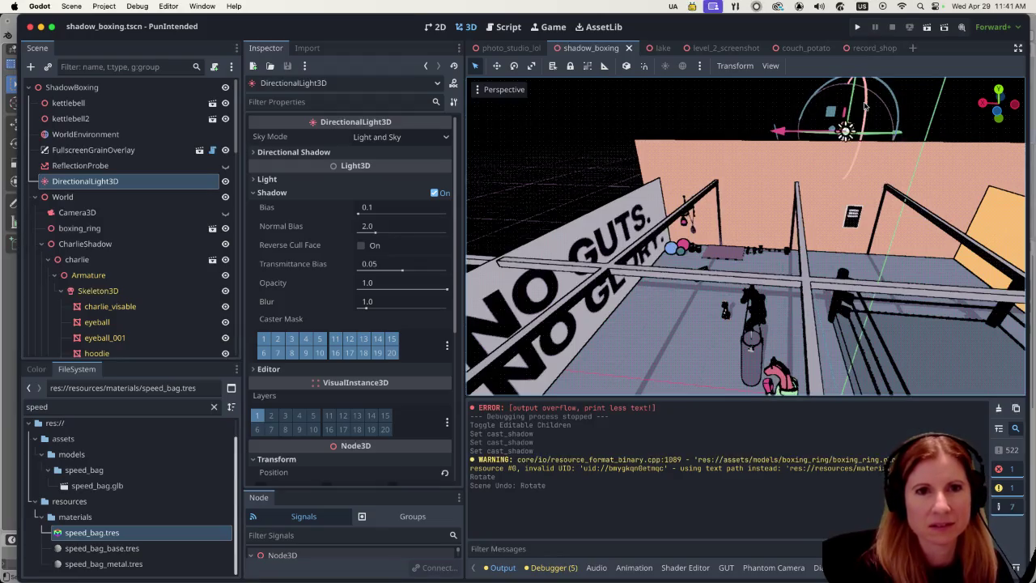
left_click_drag(864, 105, 845, 130)
scroll(722, 258, "up", 2)
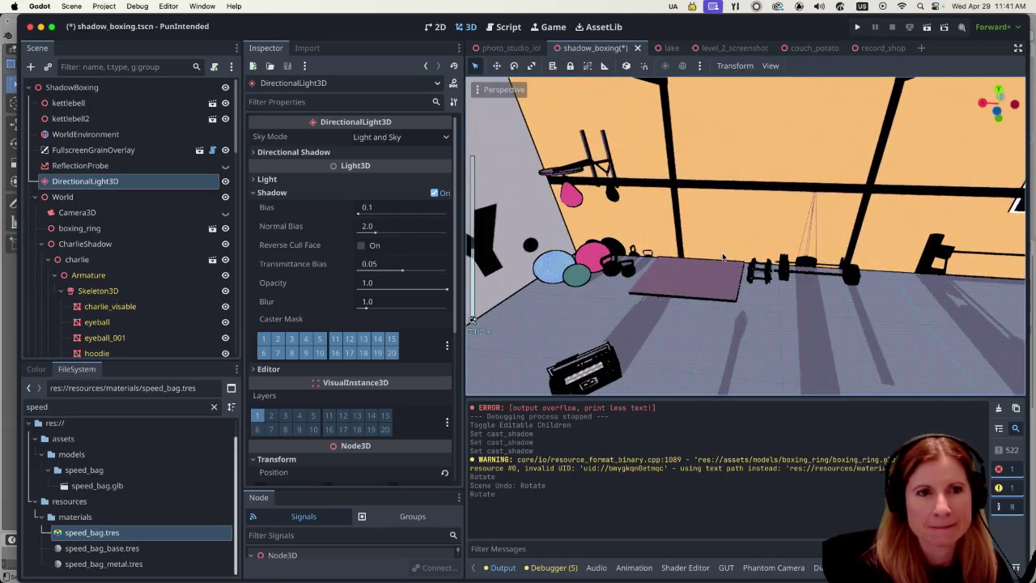
Fly through the gym with freelook to check the new shadow directions.
key("s")
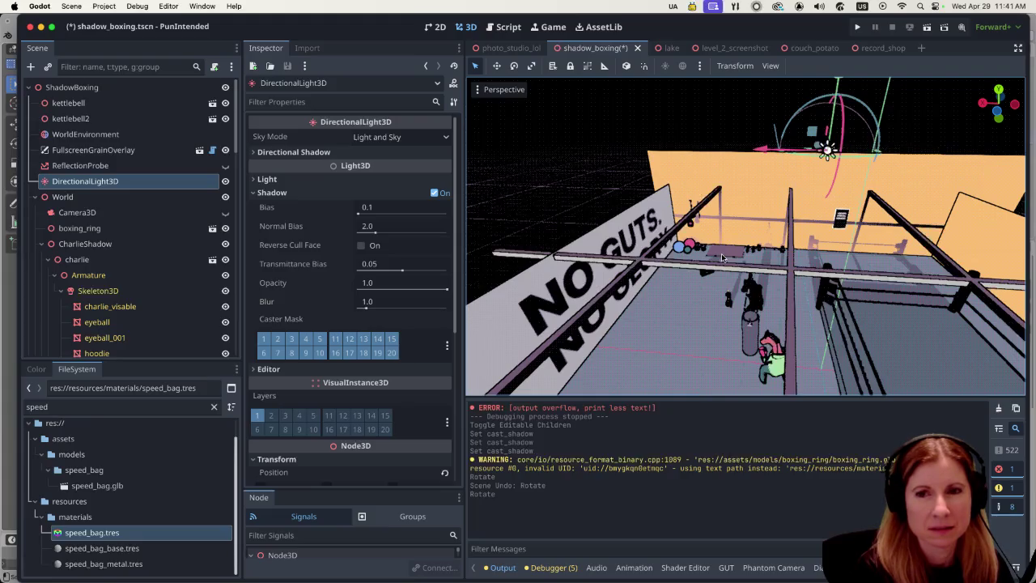
key("w")
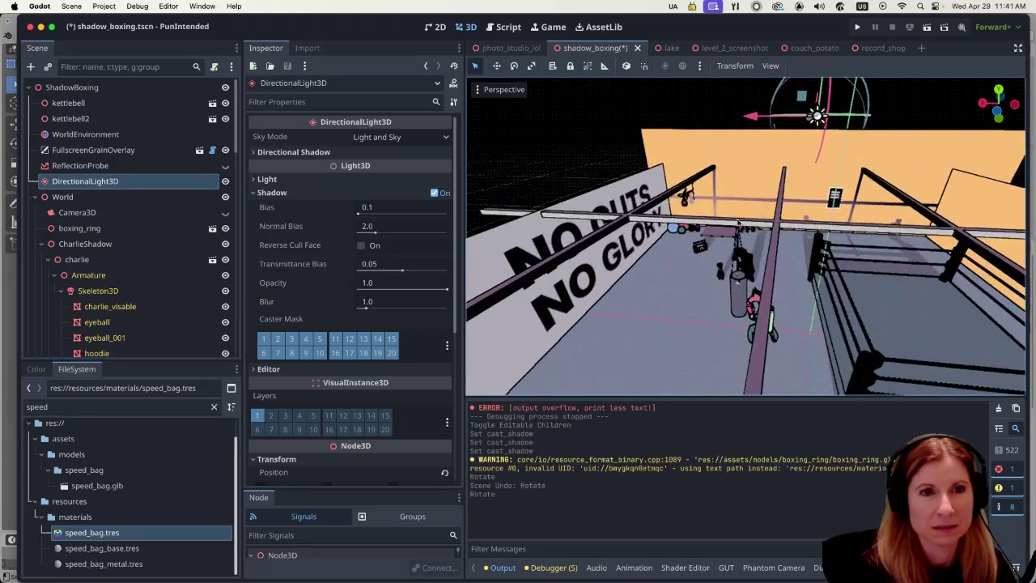
key("w")
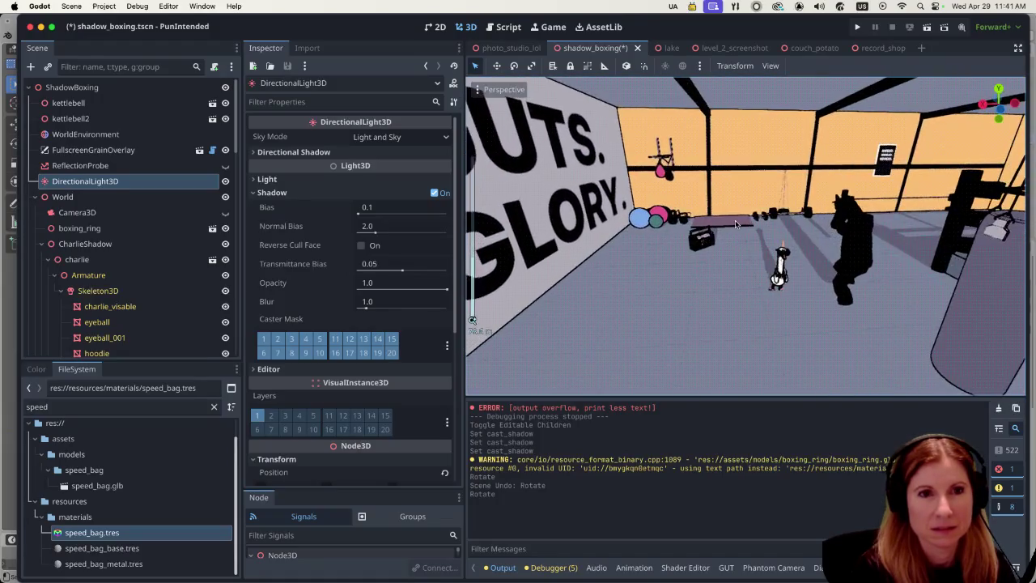
key("s")
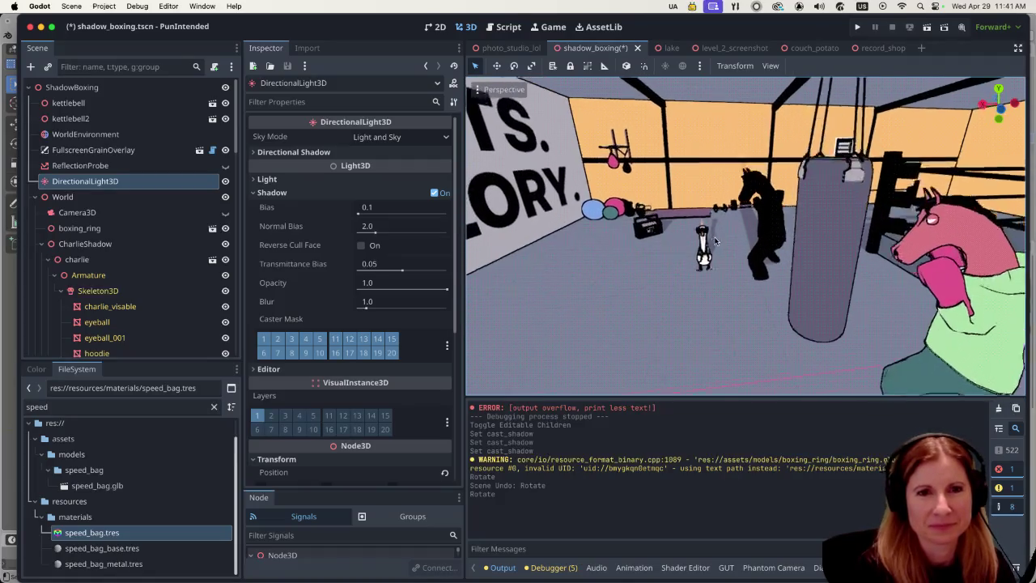
key("s")
key("s")
key("w")
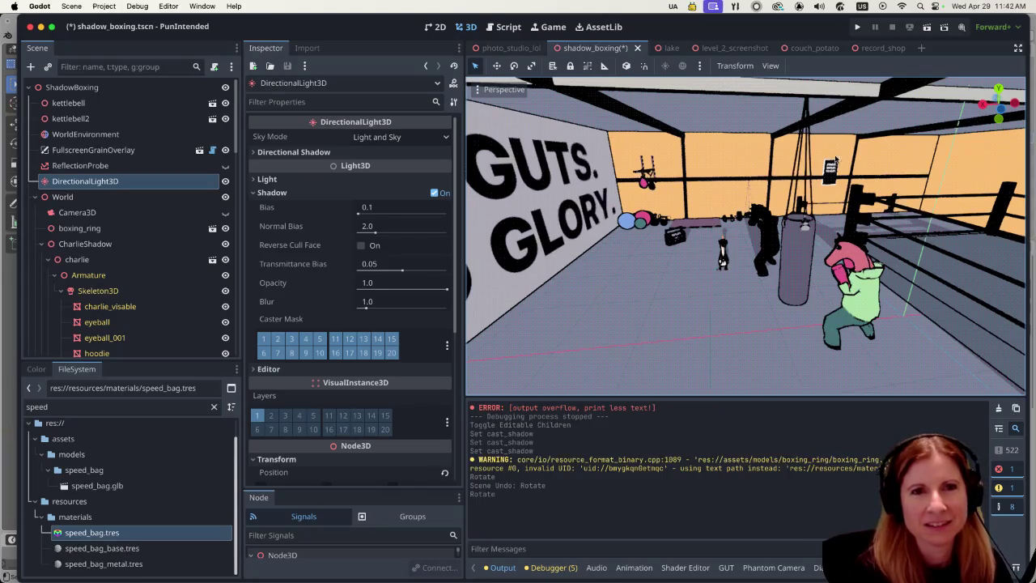
Save the shadow_boxing scene and run it to view the shadows in the debug window.
key("ctrl+s")
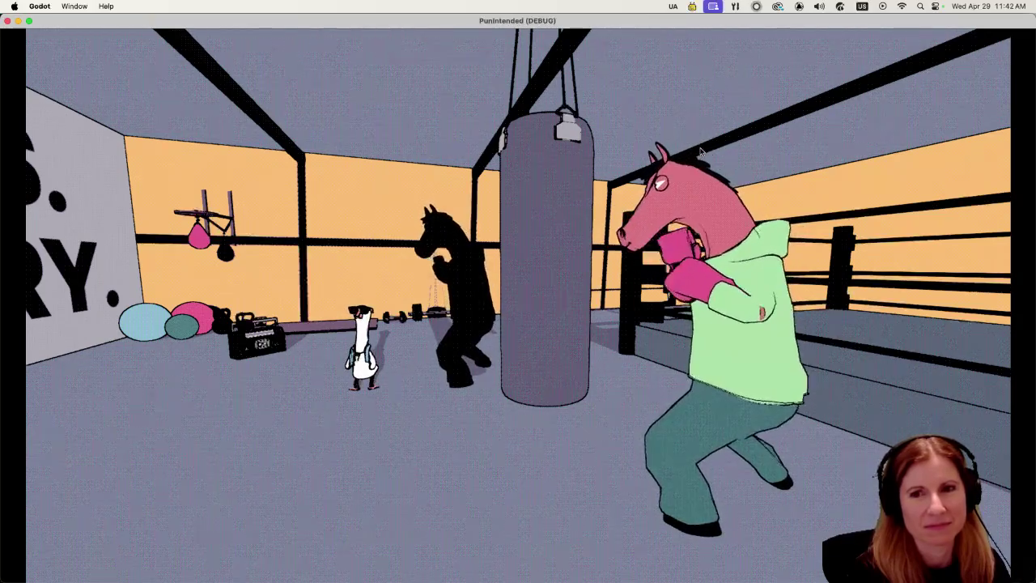
Stop the game, try rotating the directional light about 15–18 degrees, then undo the rotation.
key("super+q")
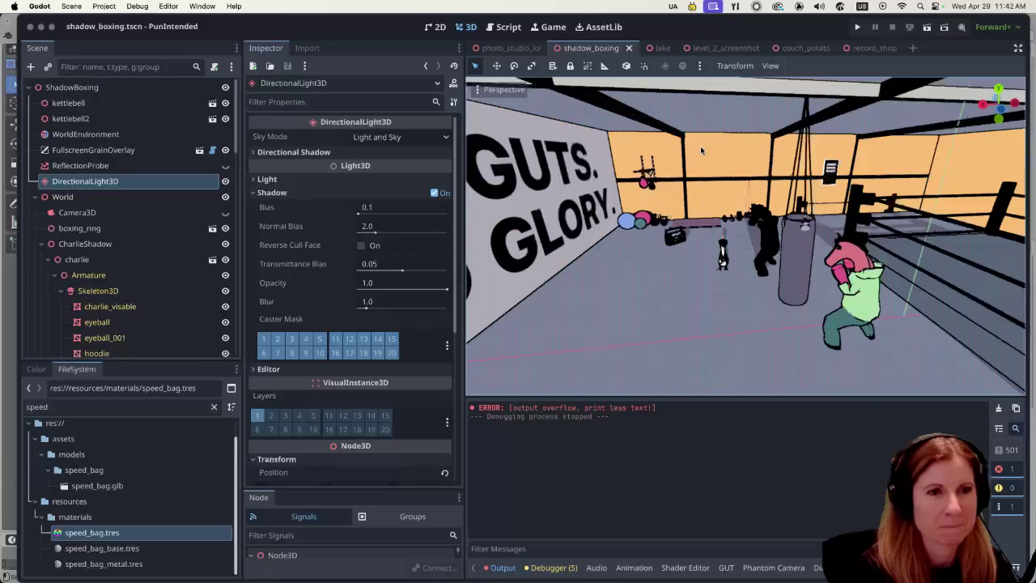
scroll(817, 168, "up", 10)
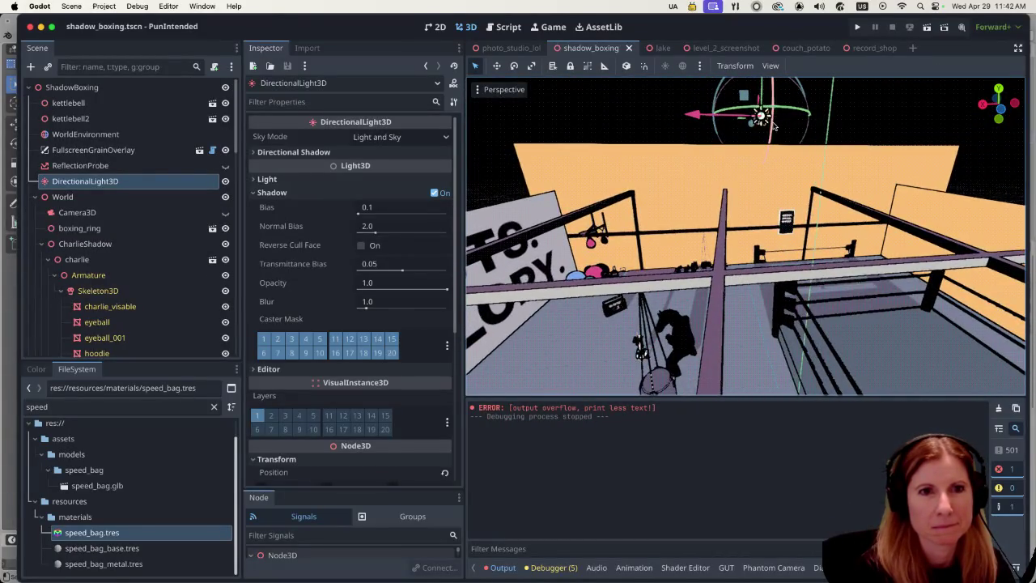
left_click_drag(773, 126, 772, 118)
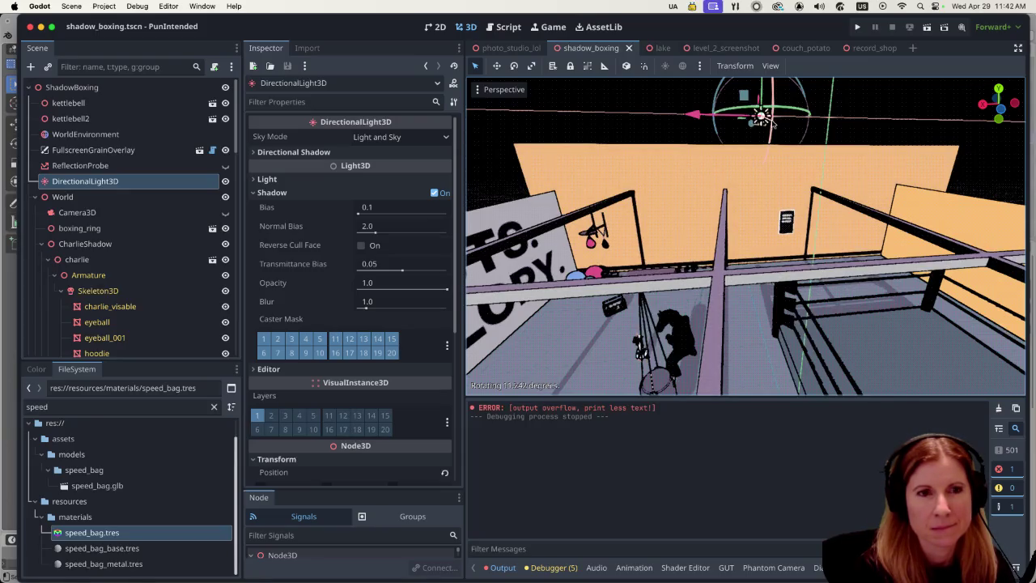
left_click_drag(772, 120, 772, 120)
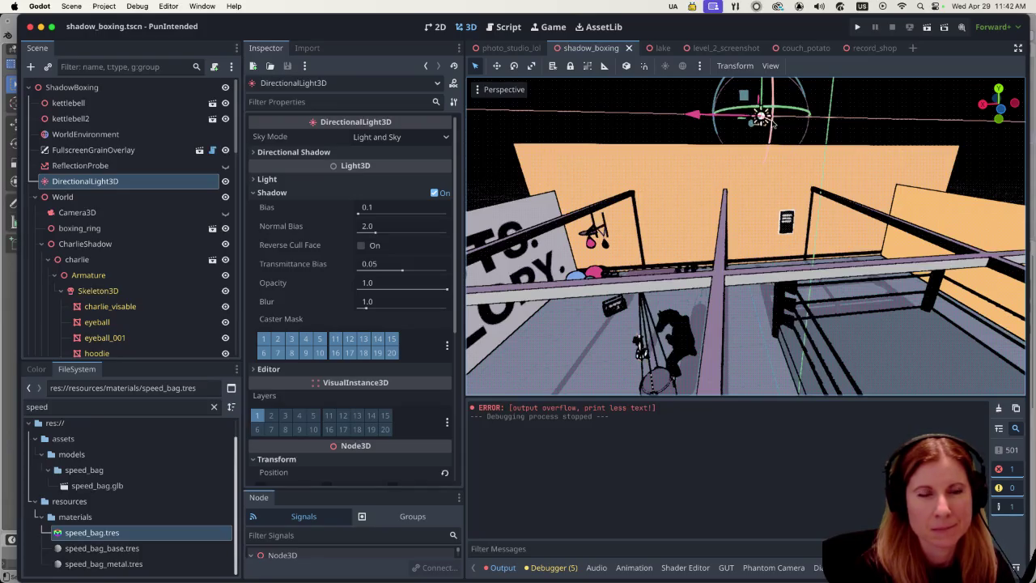
left_click(772, 121)
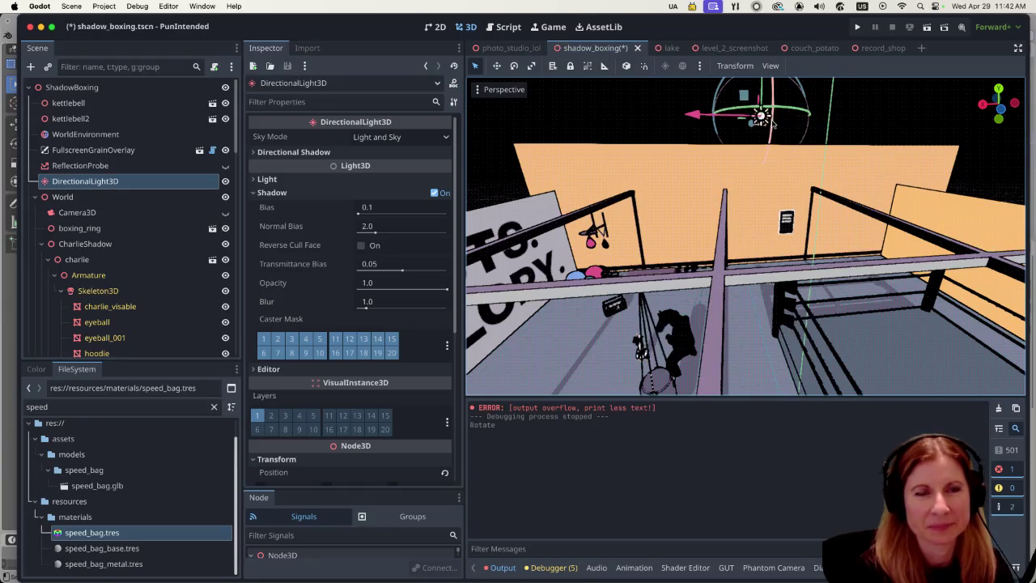
mouse_move(723, 112)
left_mouse_down()
mouse_move(598, 126)
mouse_move(696, 120)
mouse_move(826, 142)
mouse_move(486, 146)
left_mouse_up()
key("ctrl+z")
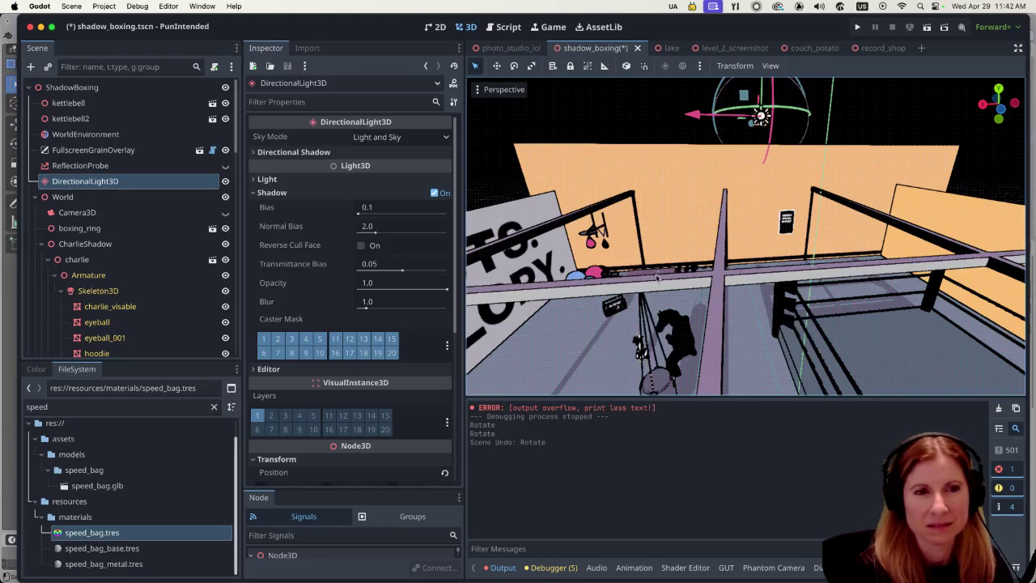
Orbit and zoom the viewport to an oblique view of the gym.
left_click_drag(657, 278, 687, 259)
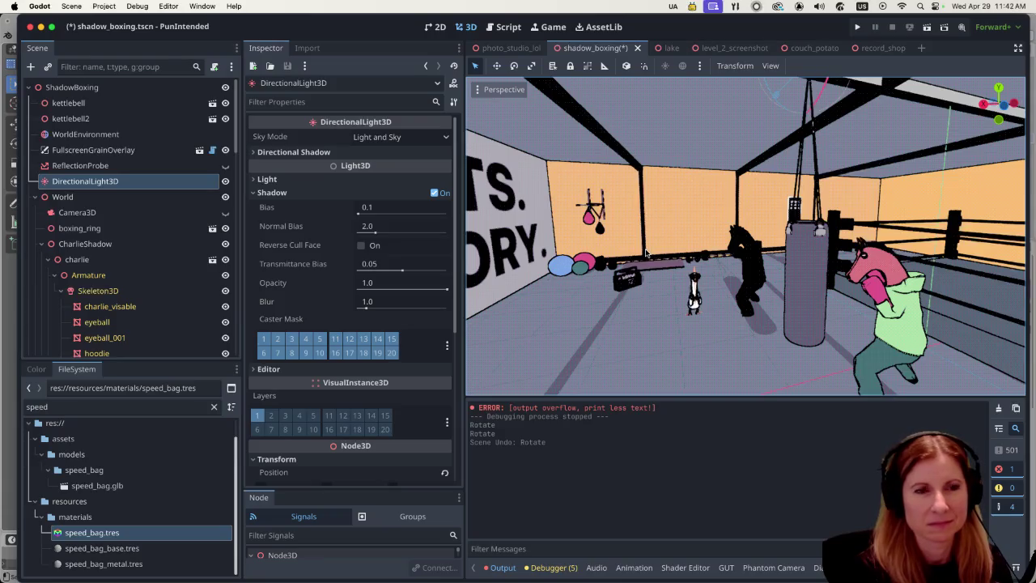
scroll(683, 243, "up", 4)
scroll(683, 243, "up", 2)
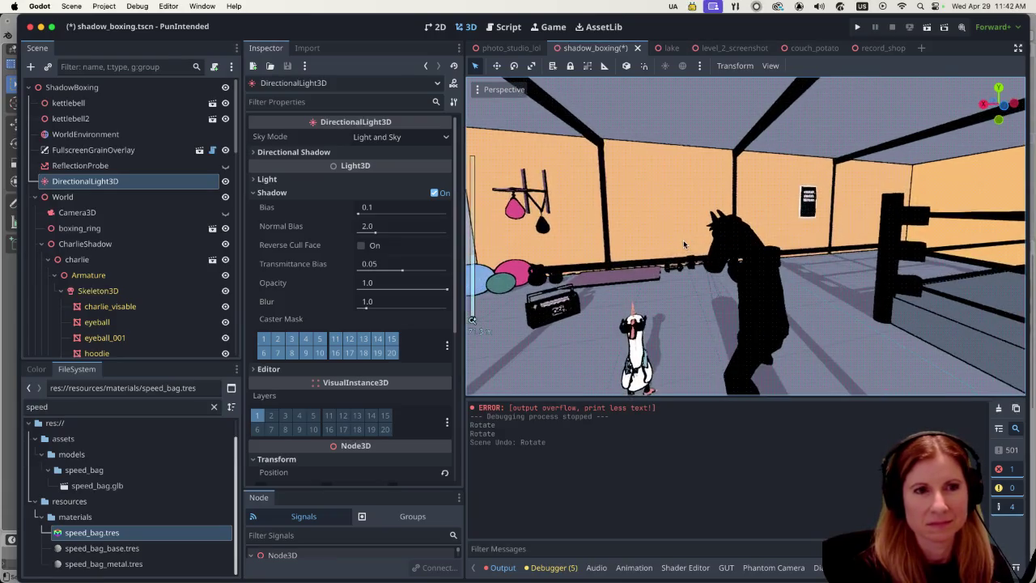
scroll(682, 241, "down", 5)
scroll(591, 228, "up", 4)
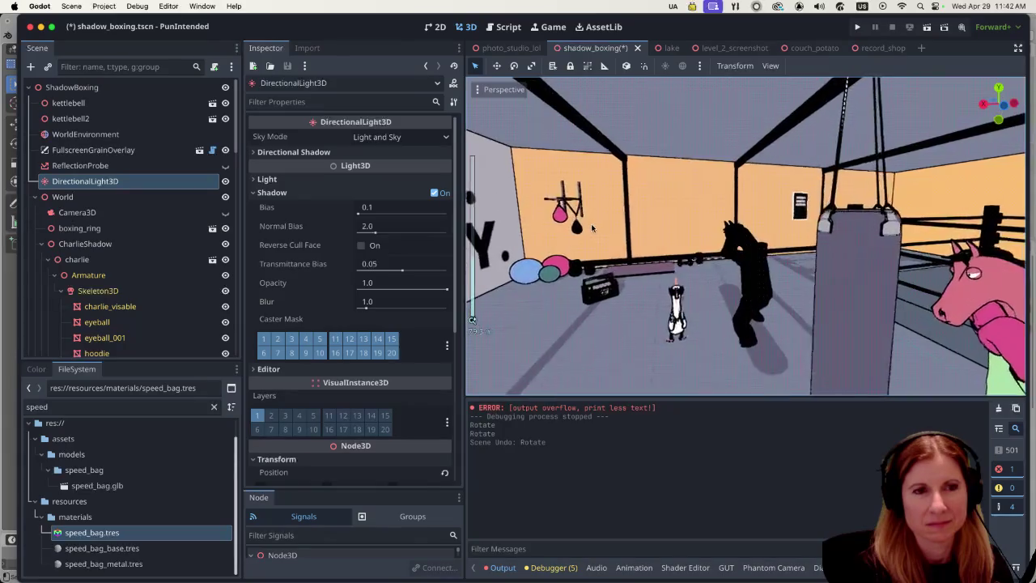
scroll(591, 228, "up", 4)
scroll(681, 213, "down", 3)
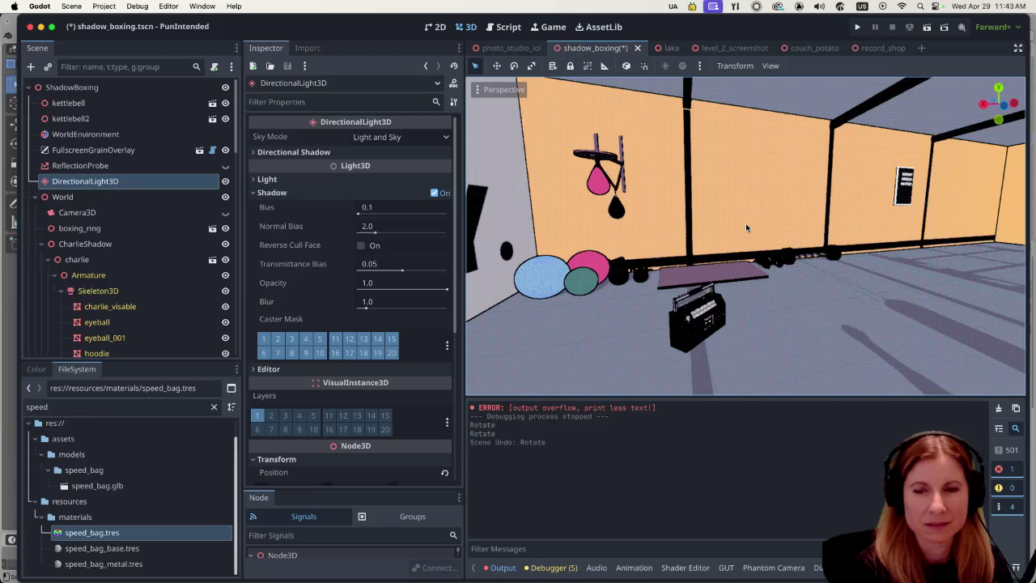
scroll(746, 223, "left", 10)
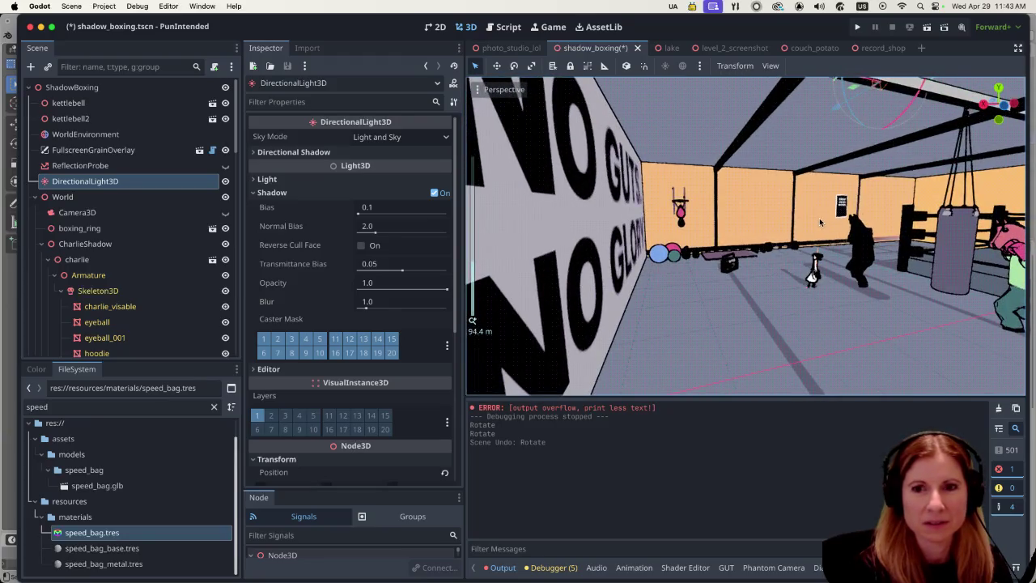
scroll(819, 222, "down", 10)
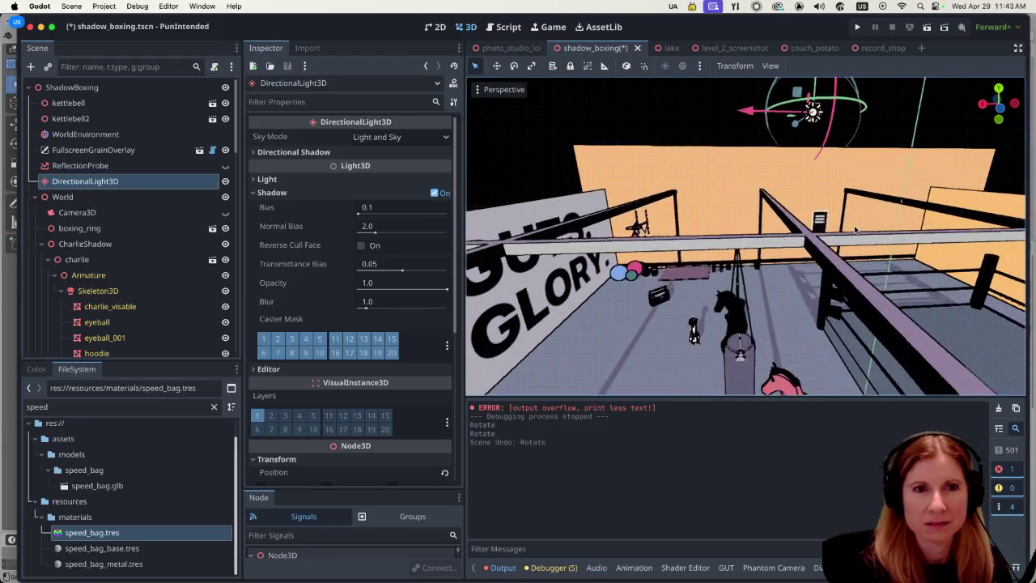
scroll(854, 232, "down", 3)
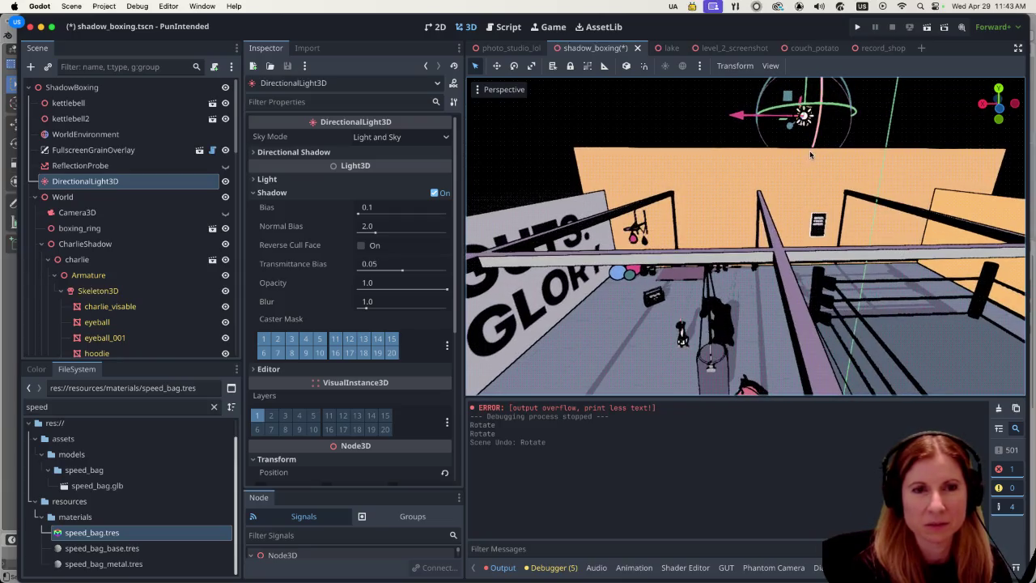
Try a small rotation and a 171° swing of the directional light, undoing both.
left_click_drag(812, 160, 814, 155)
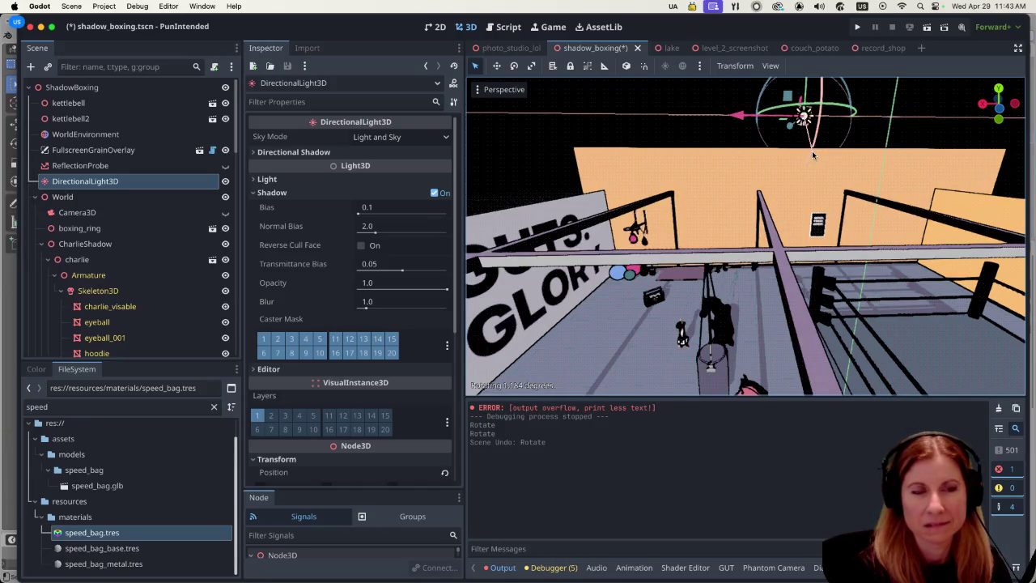
left_click_drag(814, 156, 811, 150)
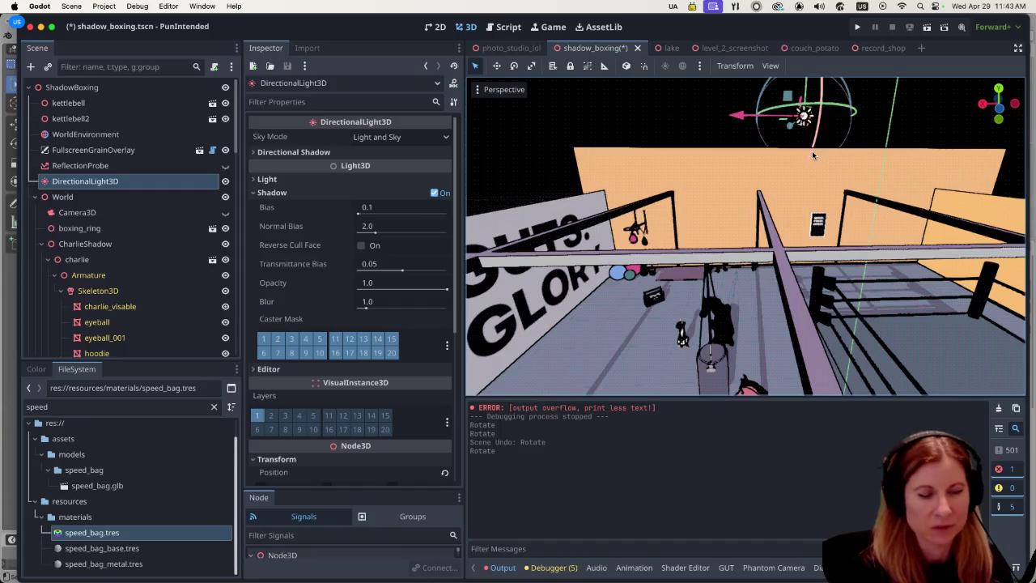
key("super+z")
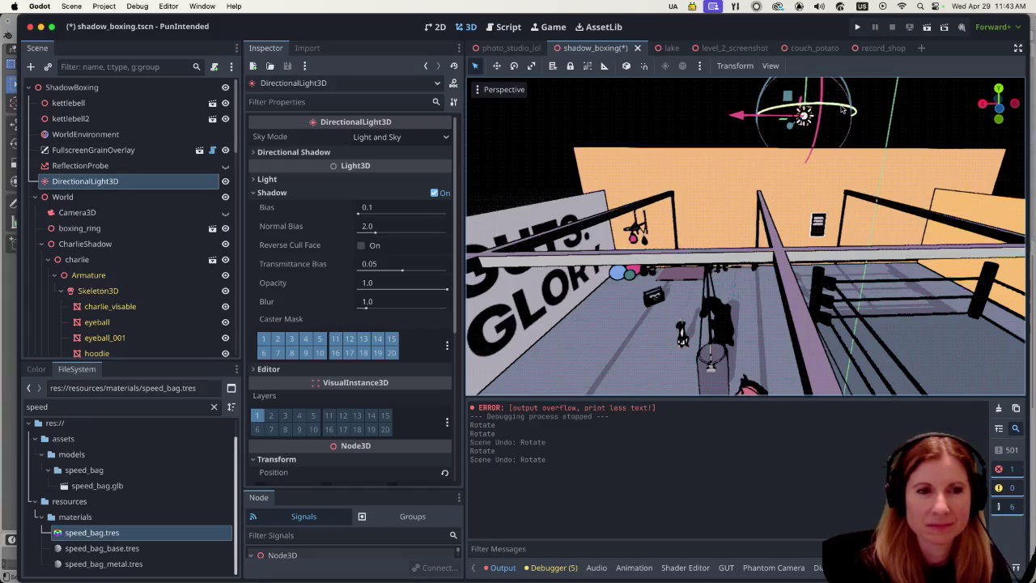
mouse_move(842, 109)
left_mouse_down()
mouse_move(799, 121)
mouse_move(808, 119)
left_mouse_up()
key("ctrl+z")
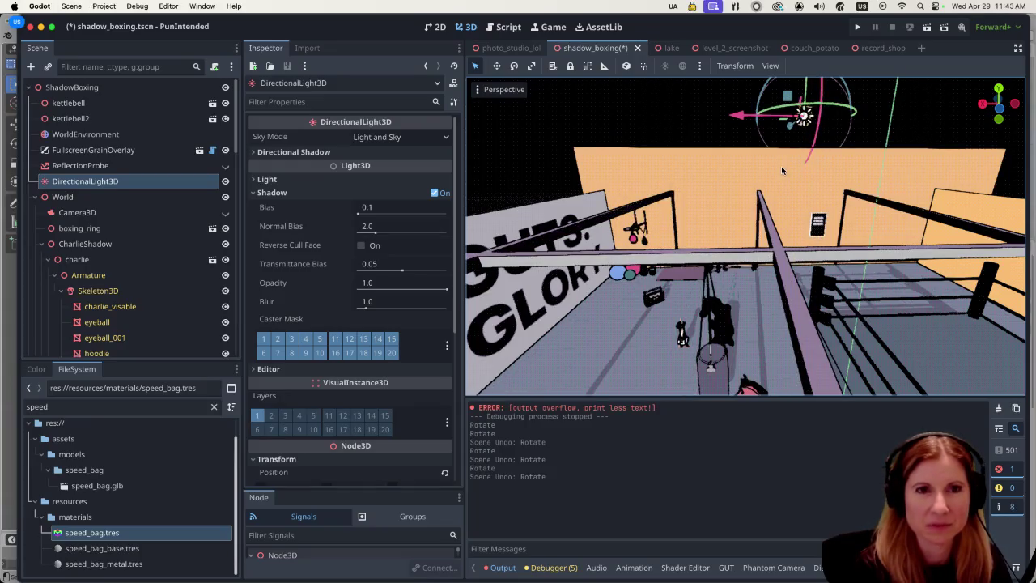
Re-angle the directional light again and frame it with F to zoom in on its gizmo.
left_click_drag(777, 109, 783, 112)
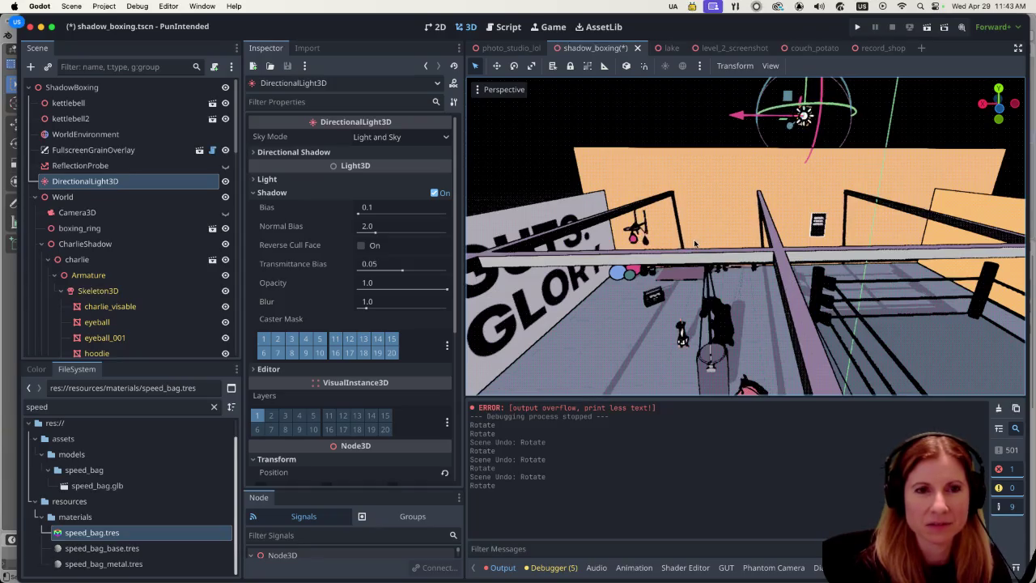
scroll(712, 211, "up", 5)
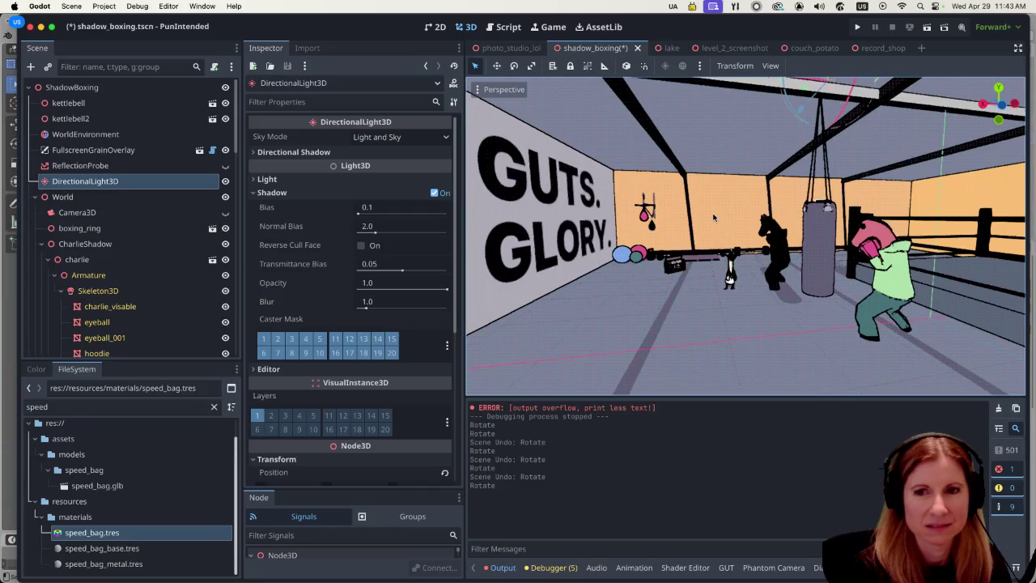
key("f")
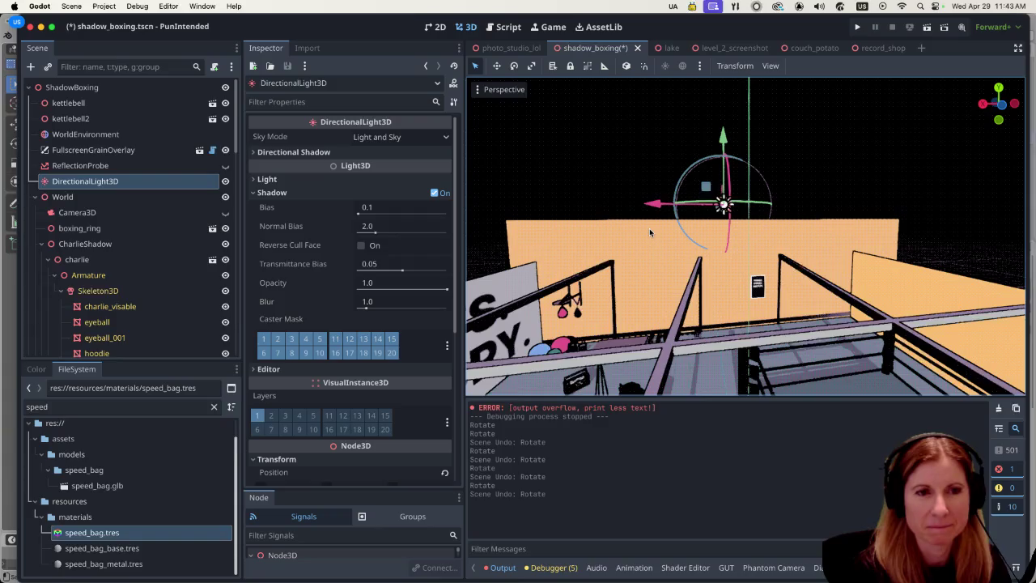
scroll(700, 234, "up", 5)
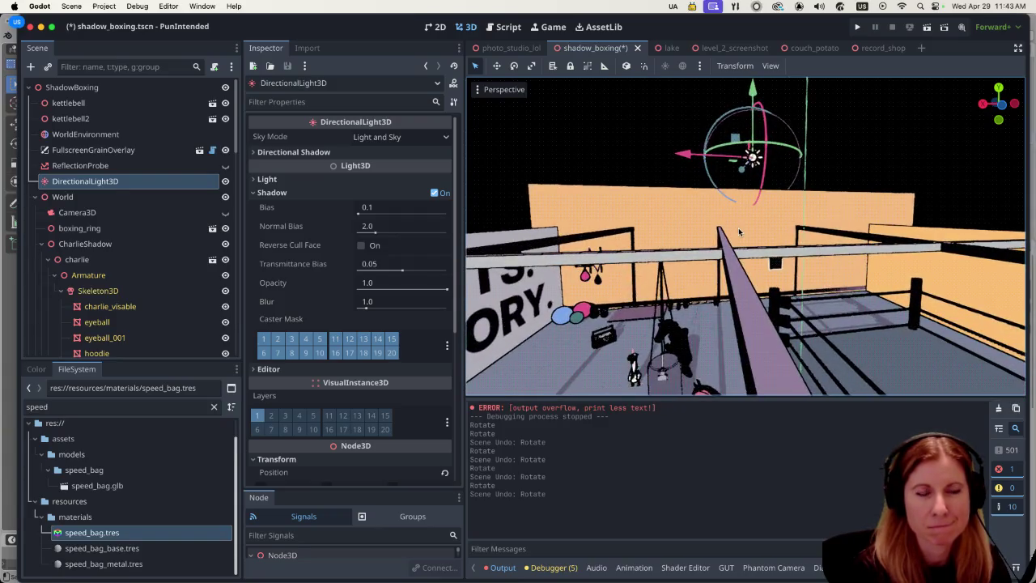
scroll(746, 212, "down", 5)
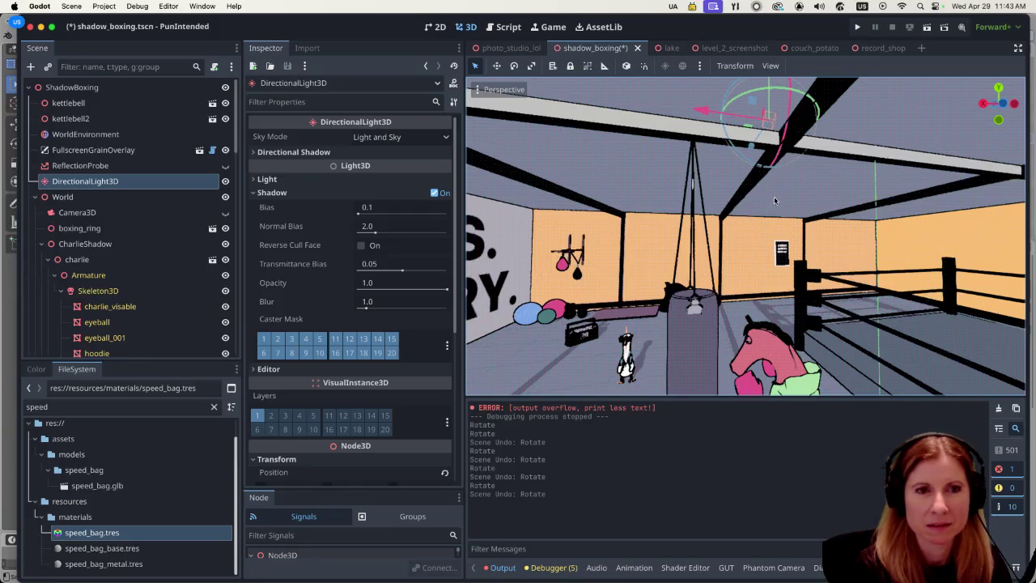
scroll(774, 196, "up", 3)
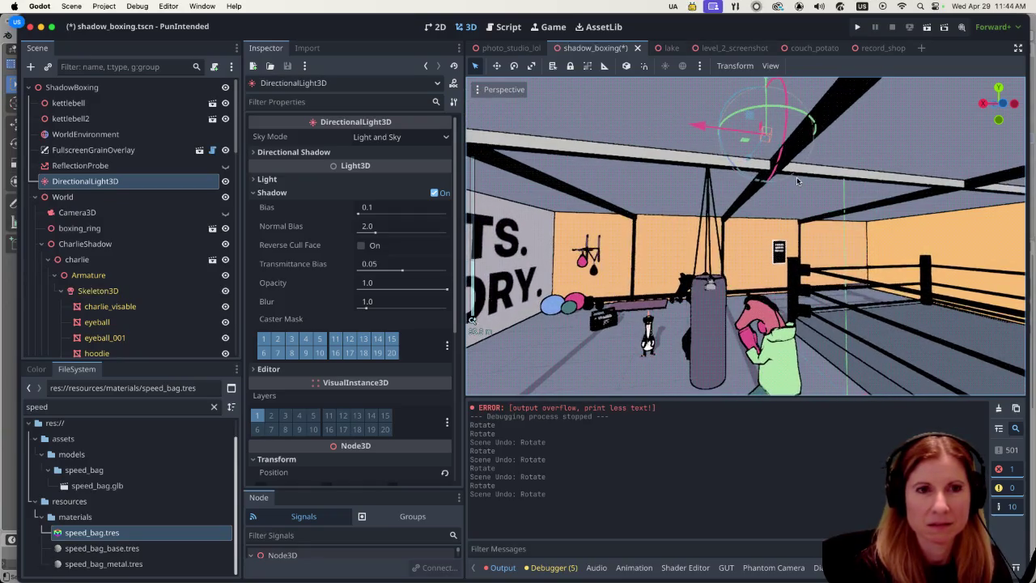
scroll(796, 183, "down", 5)
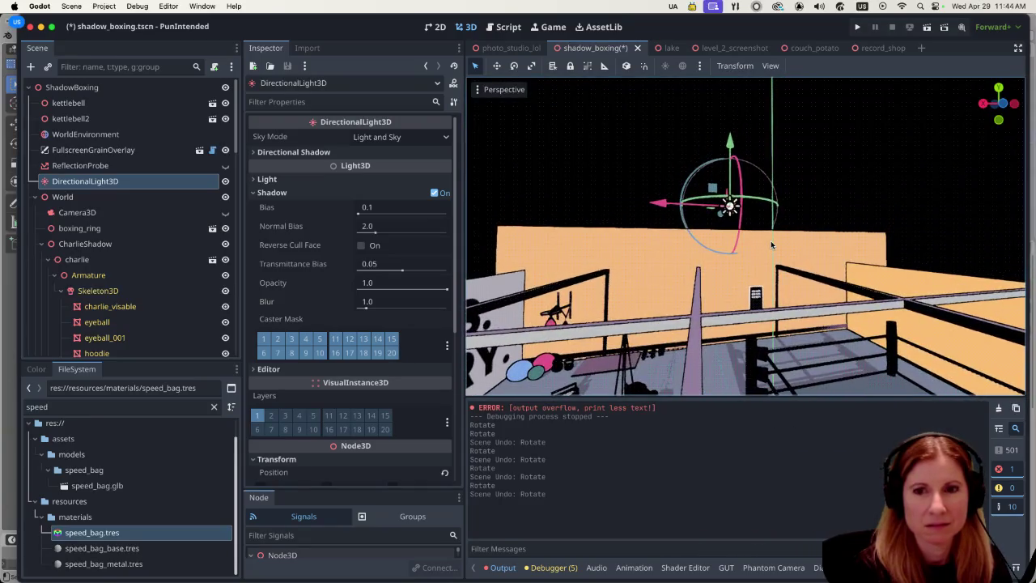
scroll(768, 202, "down", 3)
scroll(767, 168, "down", 3)
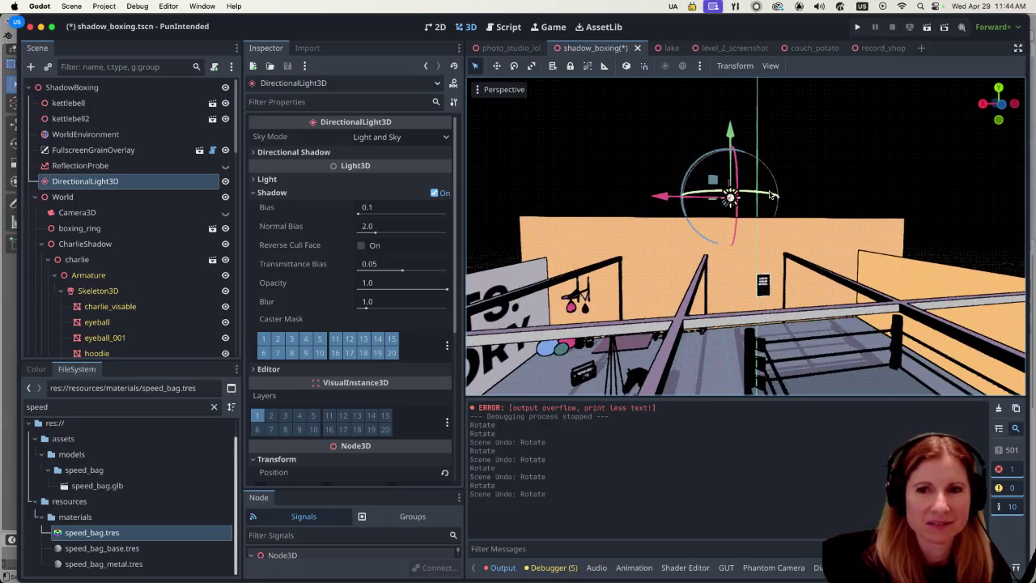
After undoing a small tilt, tilt the light about 10 degrees and zoom back out.
left_click_drag(770, 195, 715, 194)
key("ctrl+z")
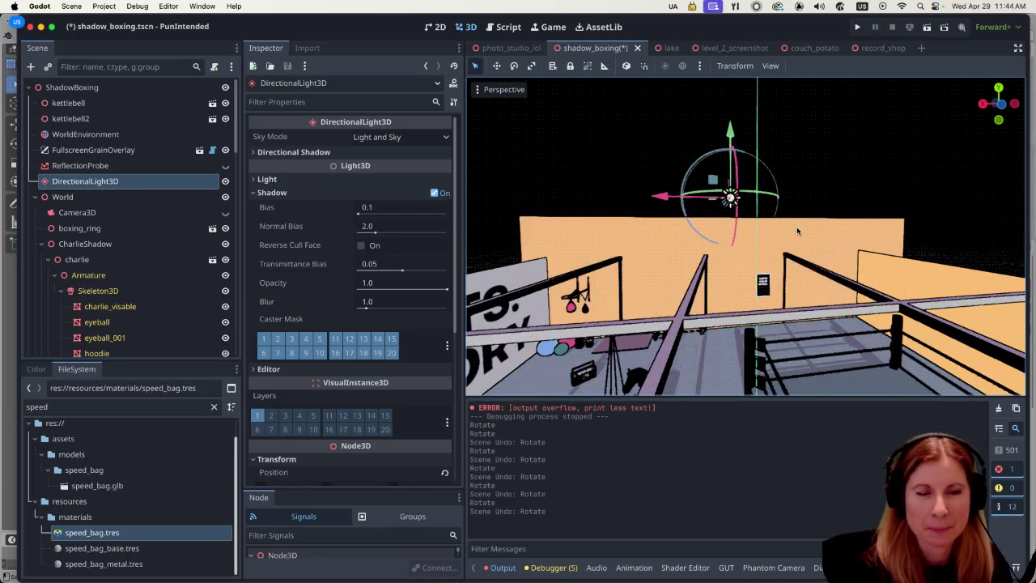
scroll(796, 231, "down", 2)
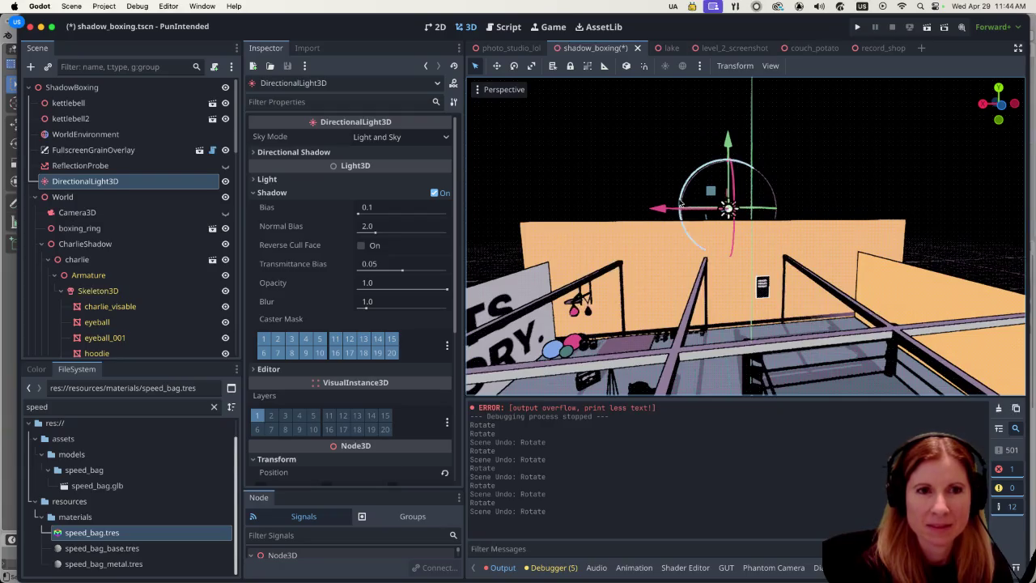
left_click_drag(761, 212, 756, 212)
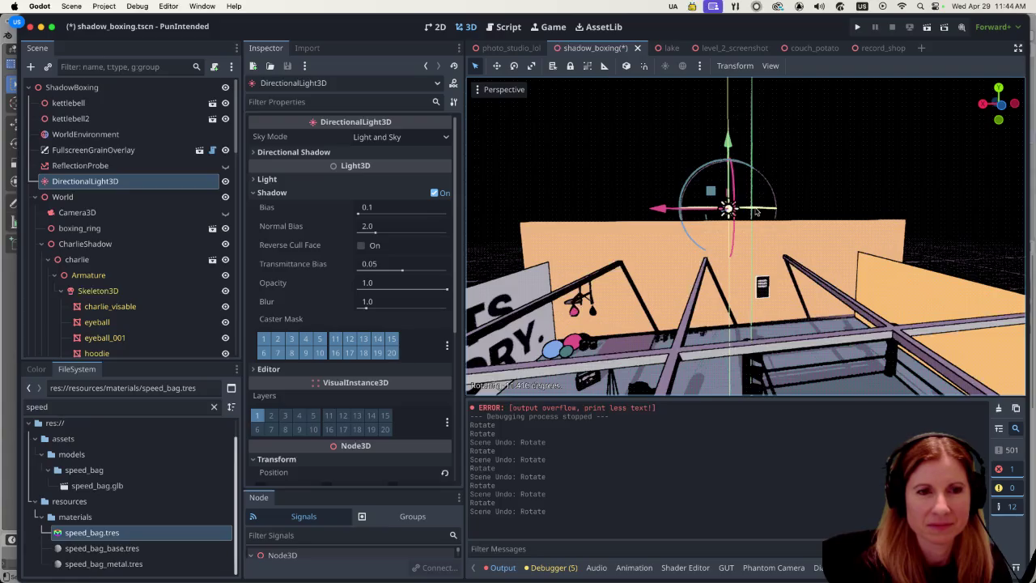
left_click_drag(756, 212, 755, 212)
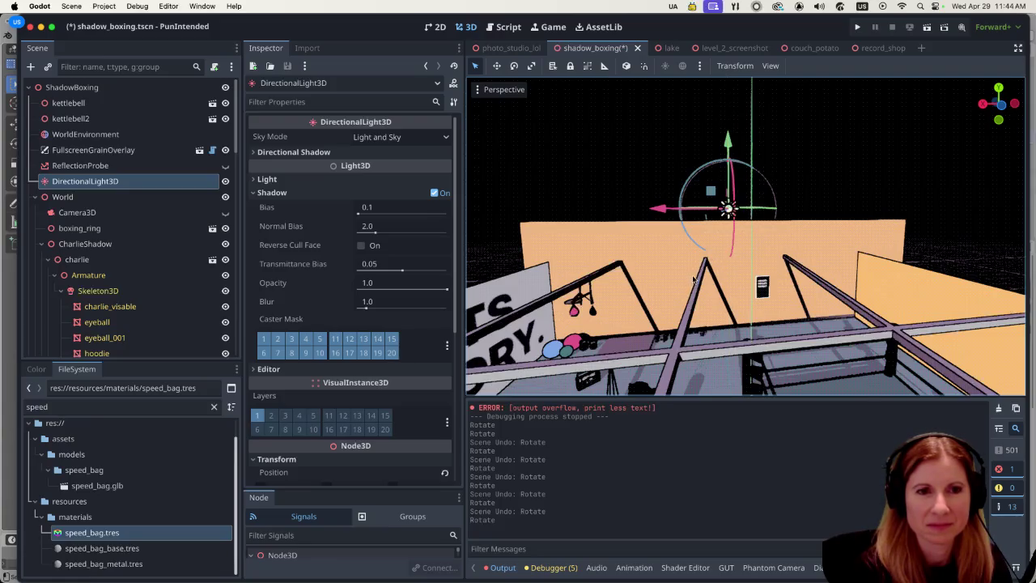
scroll(756, 212, "up", 5)
scroll(736, 212, "up", 4)
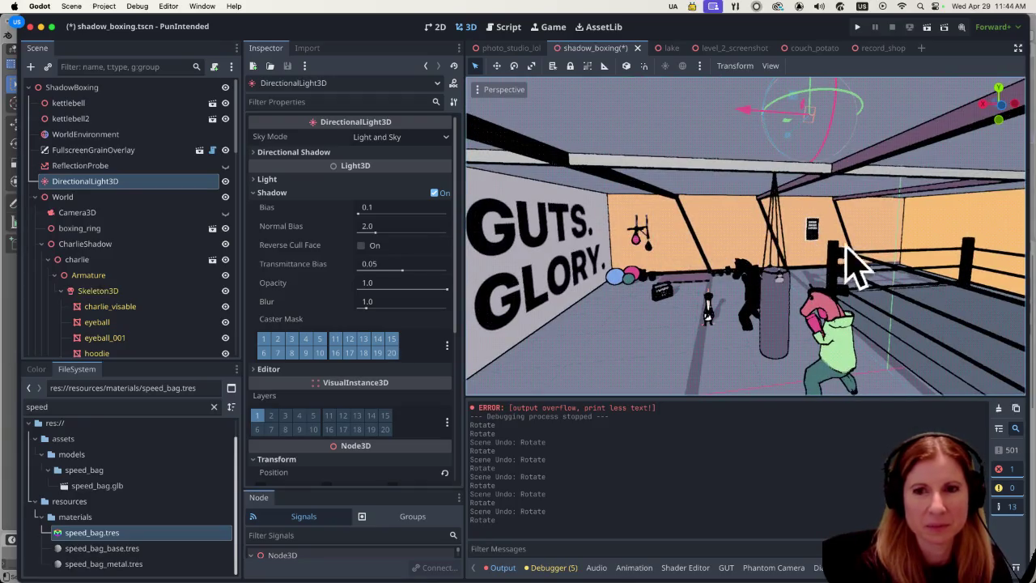
scroll(803, 234, "up", 6)
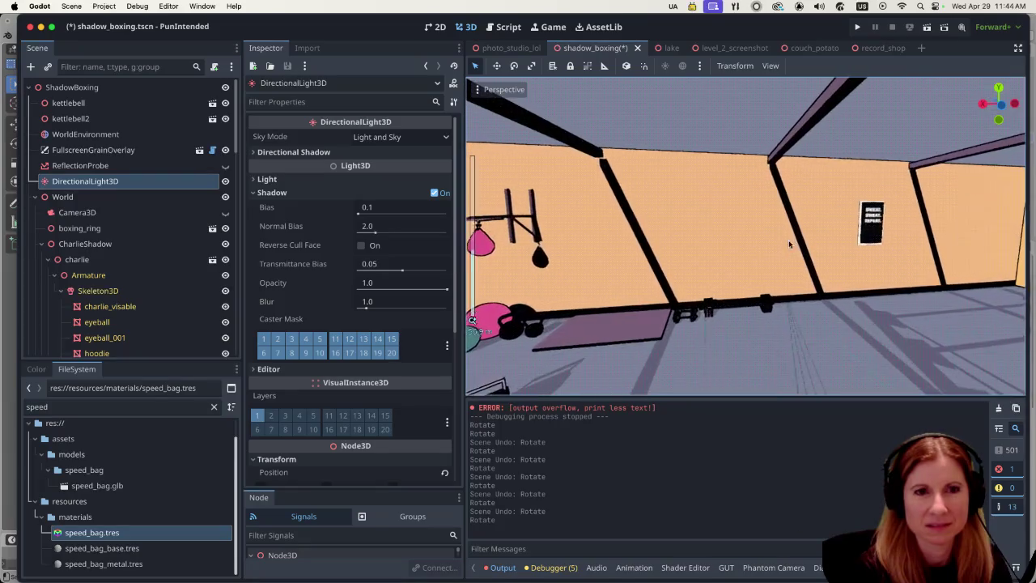
scroll(803, 234, "down", 7)
Save and run the gym scene, then switch the game to its debug free camera.
left_click(926, 27)
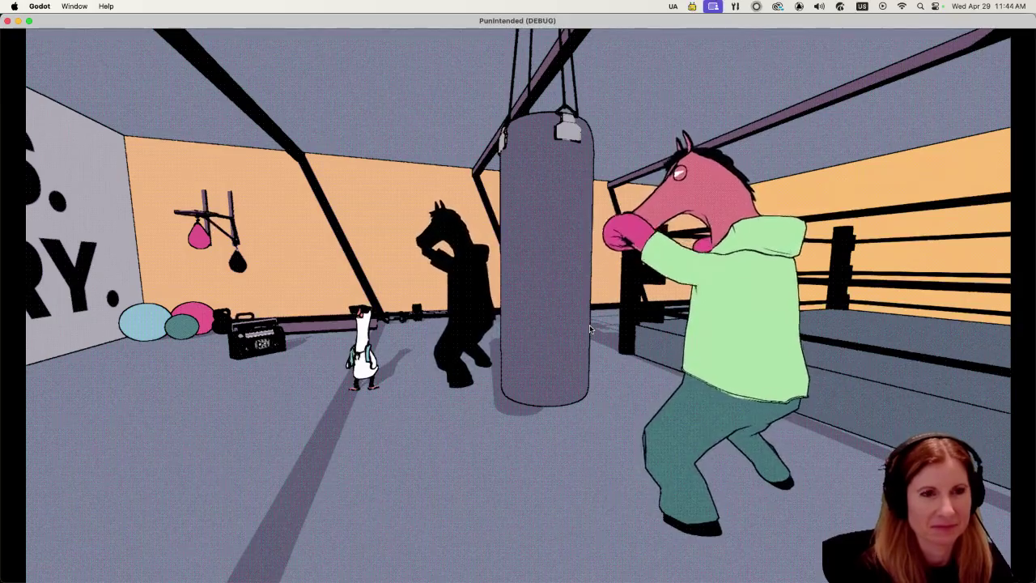
key("F1")
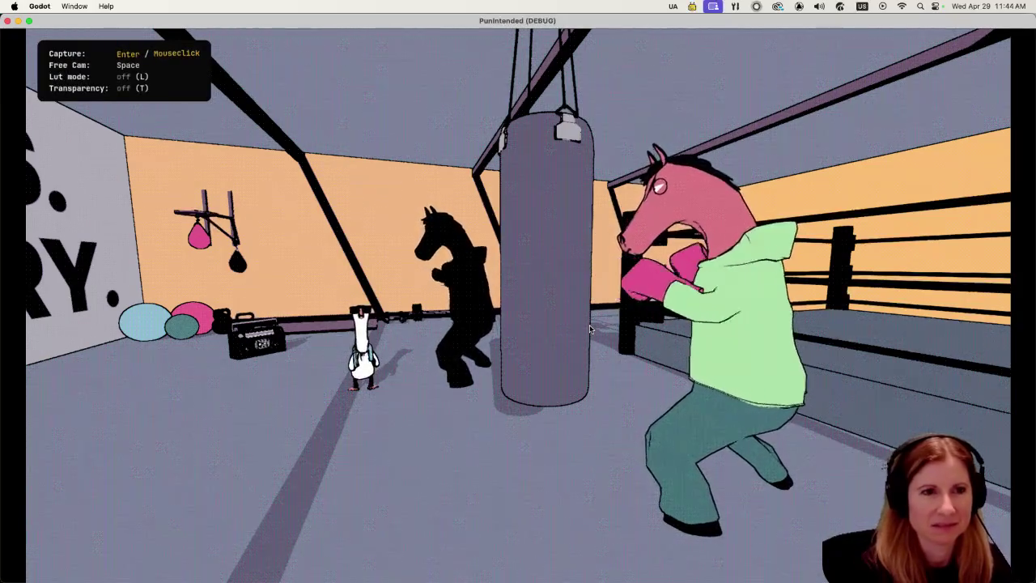
key("space")
Fly the free camera around the gym with WASD, then quit back to the editor.
key("w")
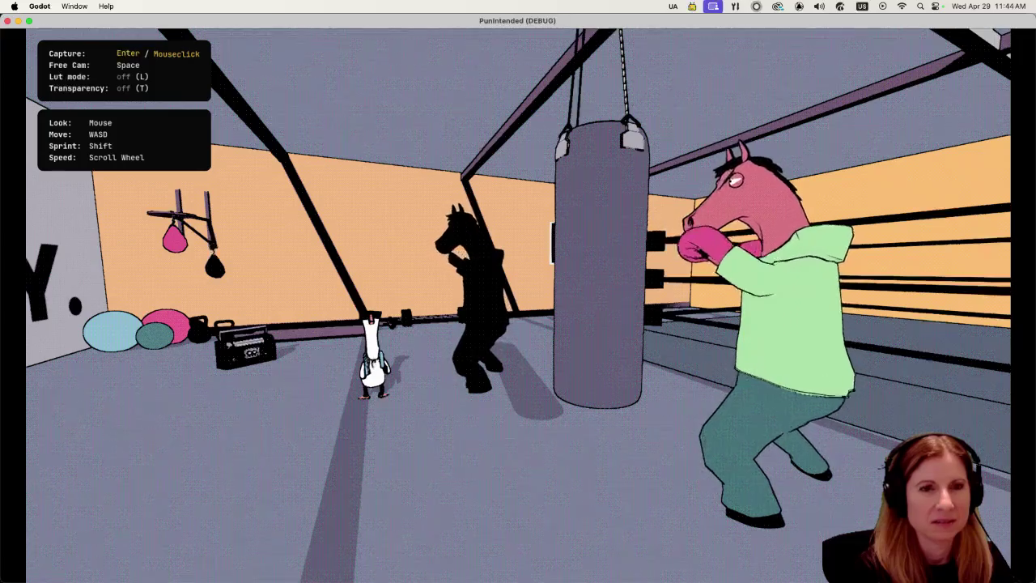
mouse_move(518, 291)
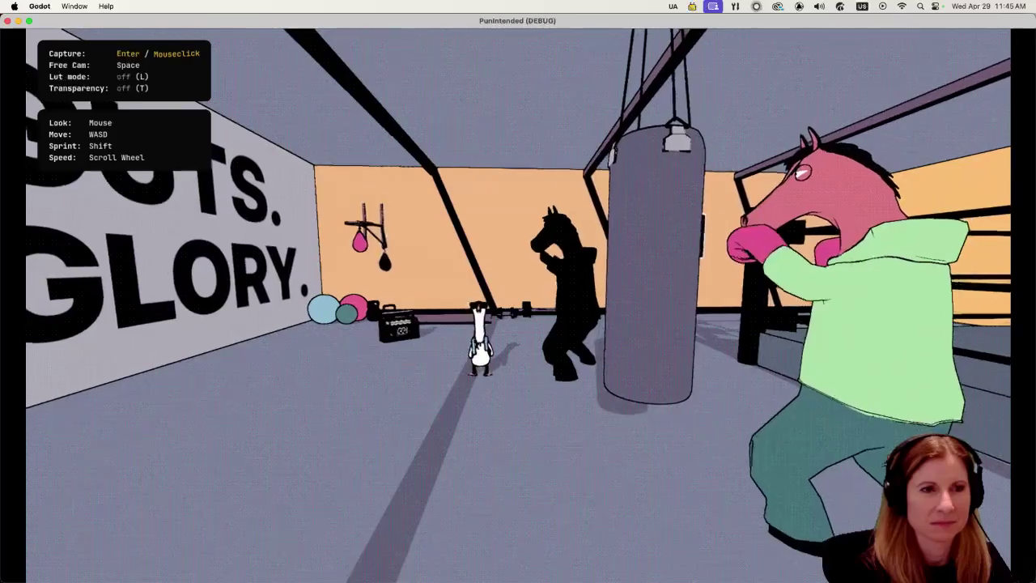
key("a")
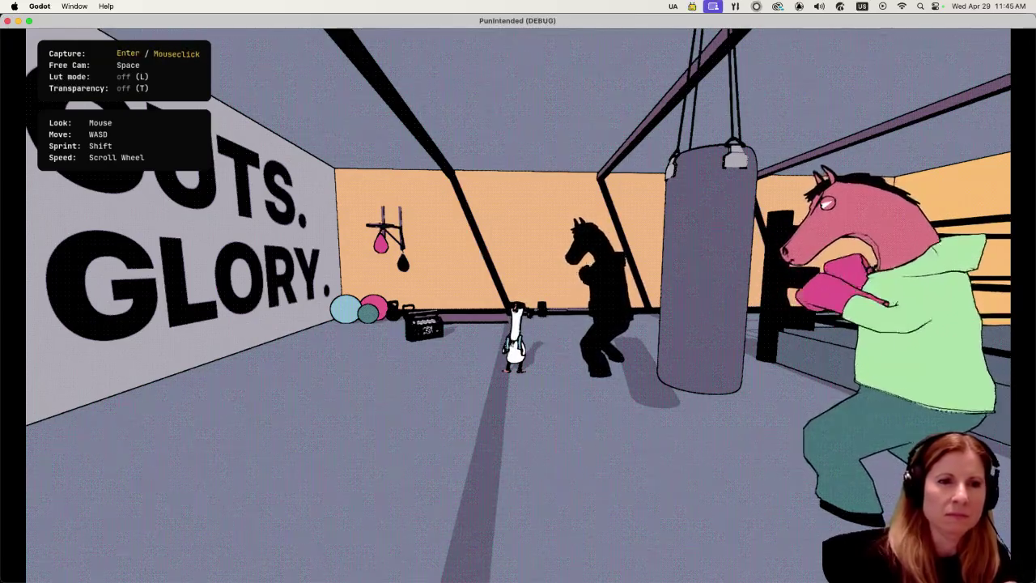
key("w")
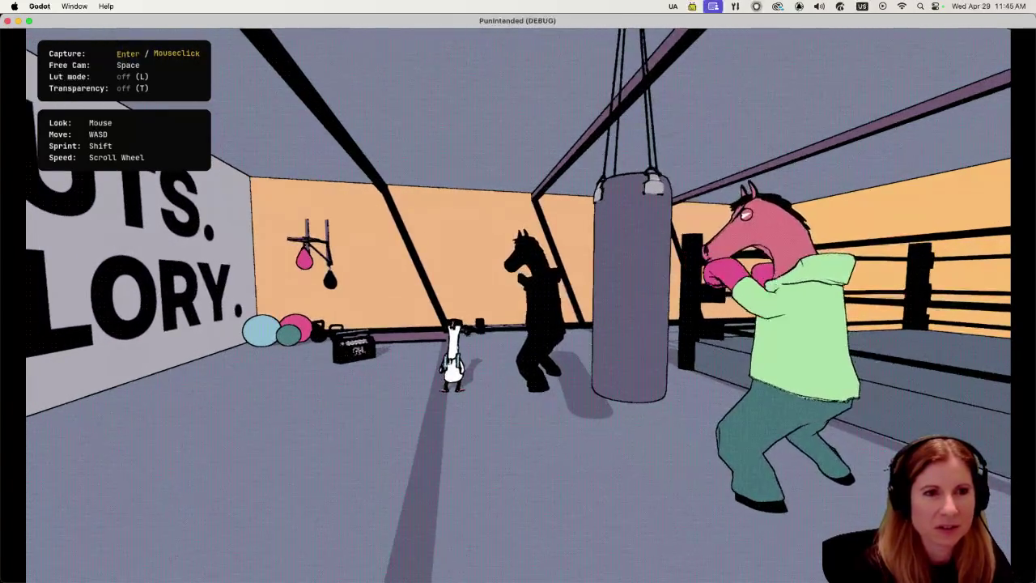
key("a")
key("s")
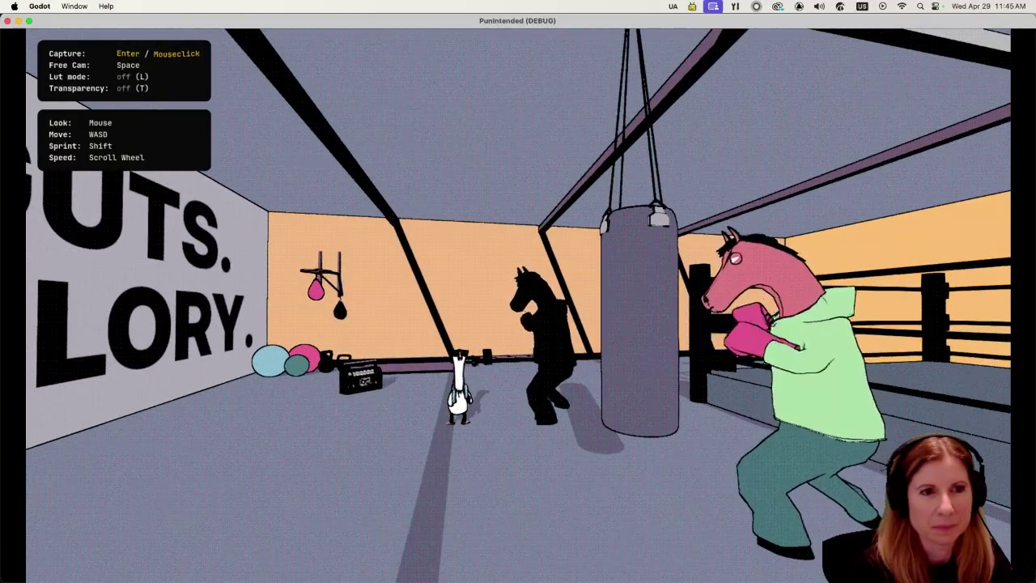
key("super+q")
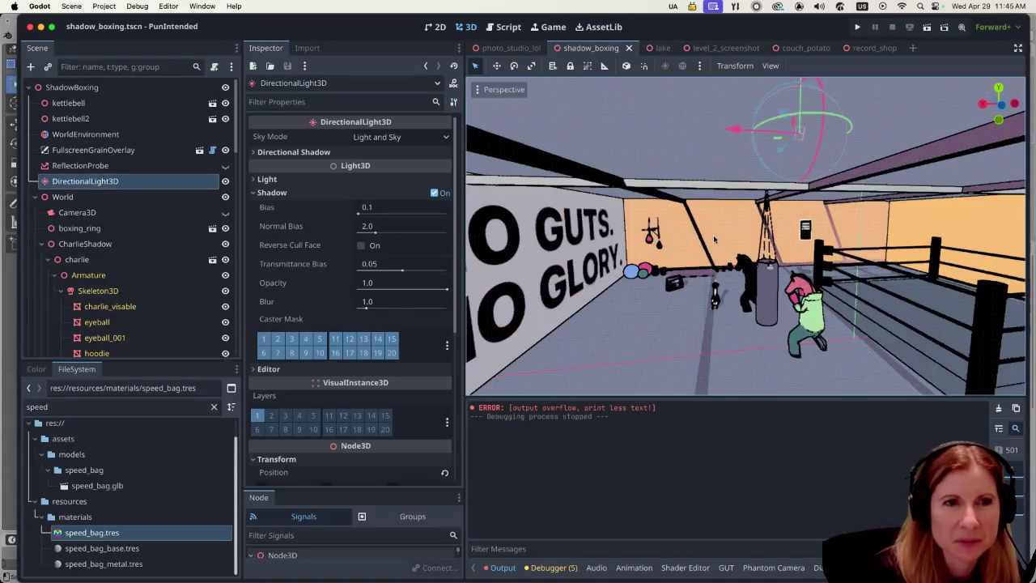
Select the CSGBox3D3 wall, then the punching_bag node, then the Floor mesh.
scroll(713, 238, "up", 3)
left_click(675, 237)
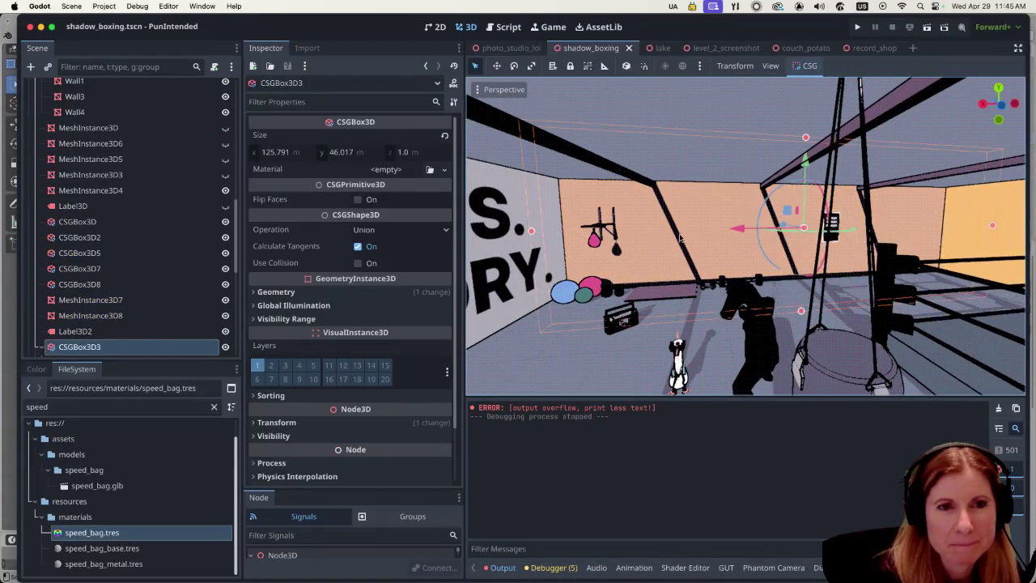
left_click(836, 373)
left_click(686, 381)
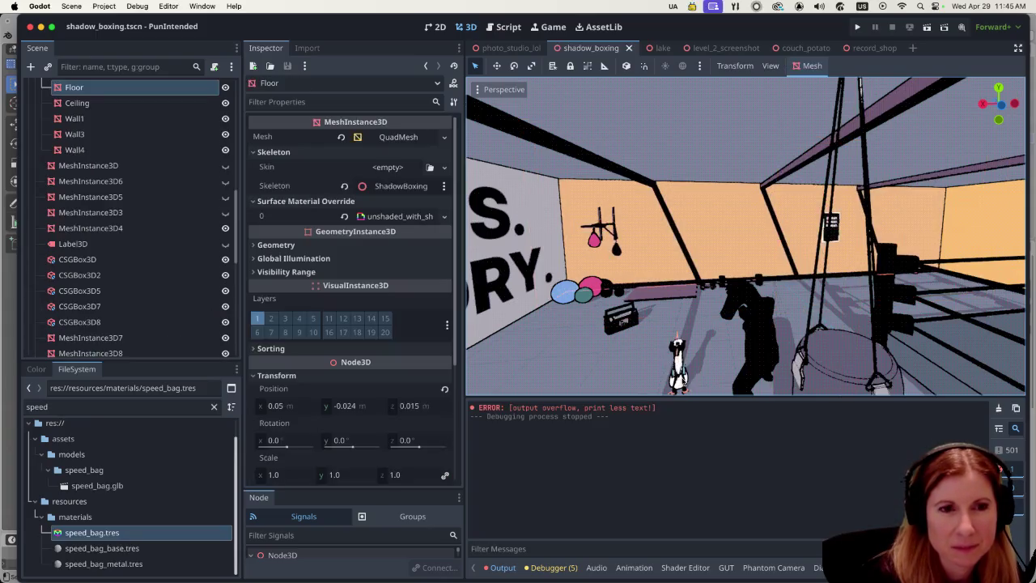
Zoom in and out around the room to see how shadows fall on the walls.
scroll(729, 293, "down", 5)
scroll(782, 328, "up", 8)
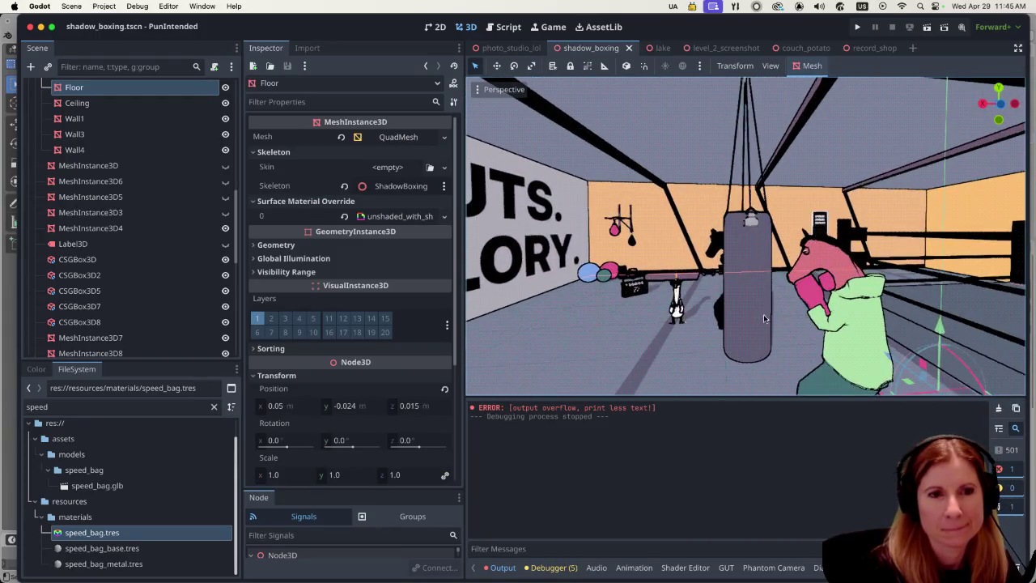
scroll(763, 314, "up", 10)
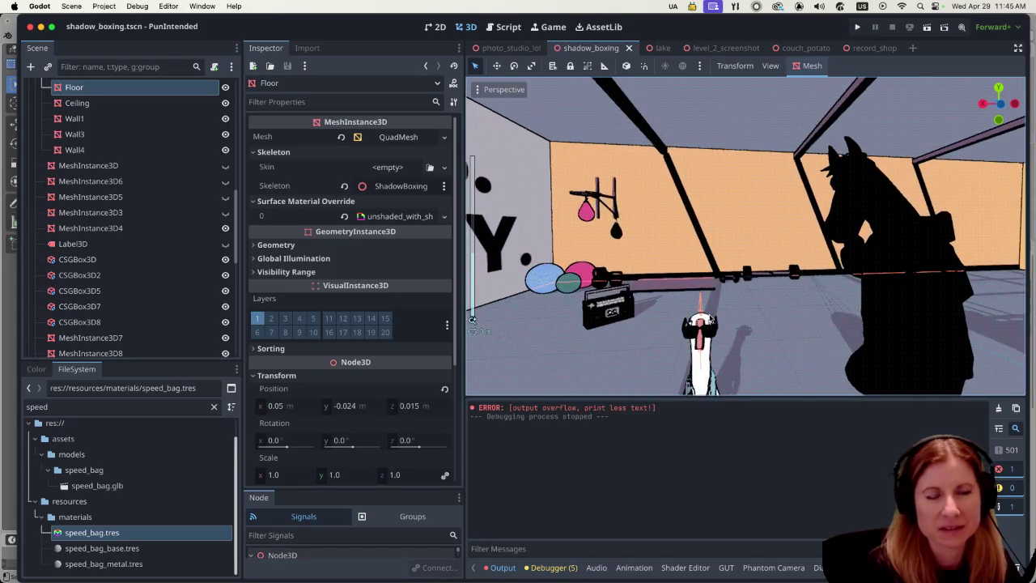
scroll(704, 283, "up", 3)
scroll(709, 328, "down", 3)
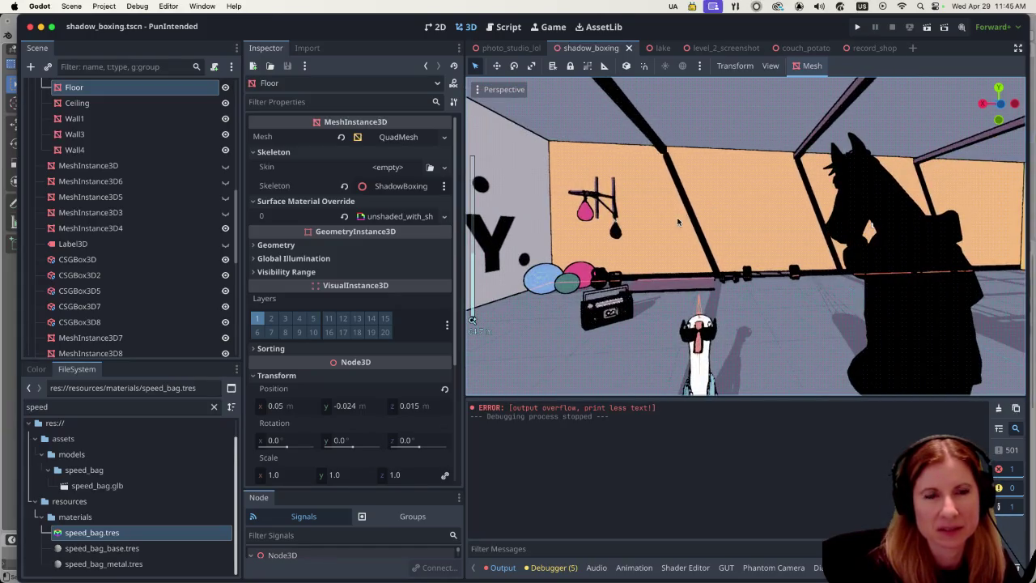
scroll(680, 217, "down", 2)
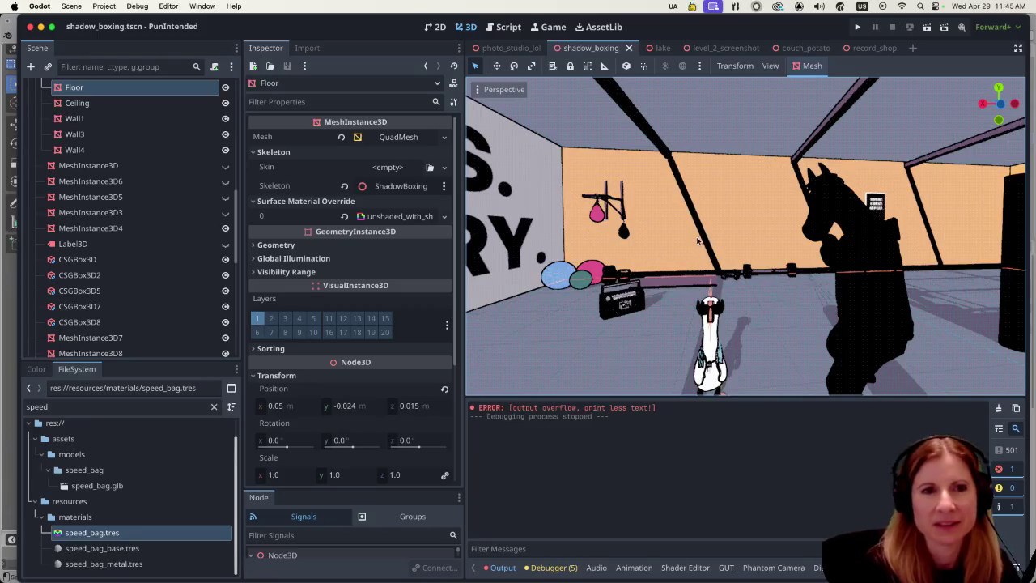
scroll(700, 242, "down", 3)
scroll(775, 264, "down", 3)
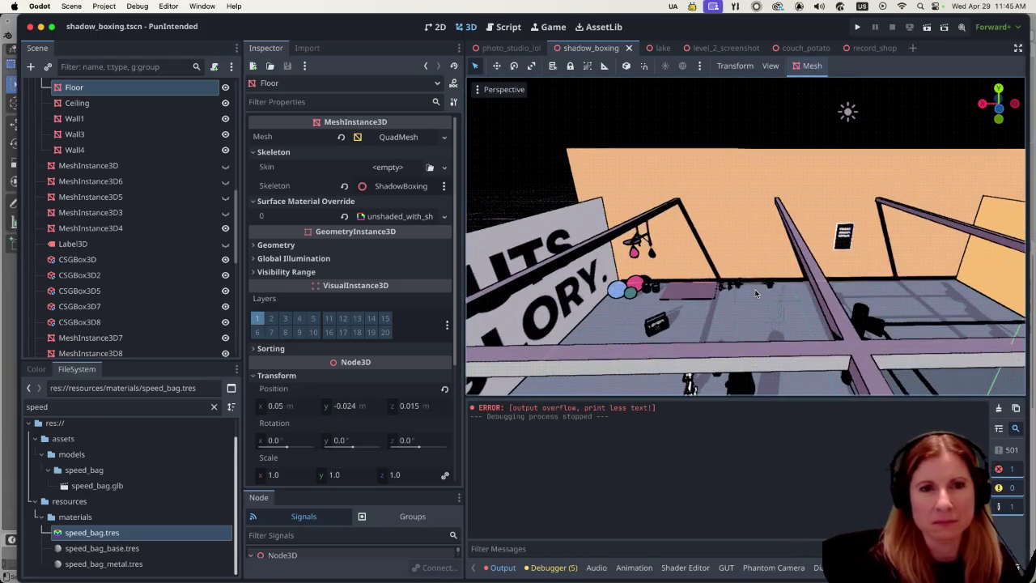
scroll(736, 279, "up", 5)
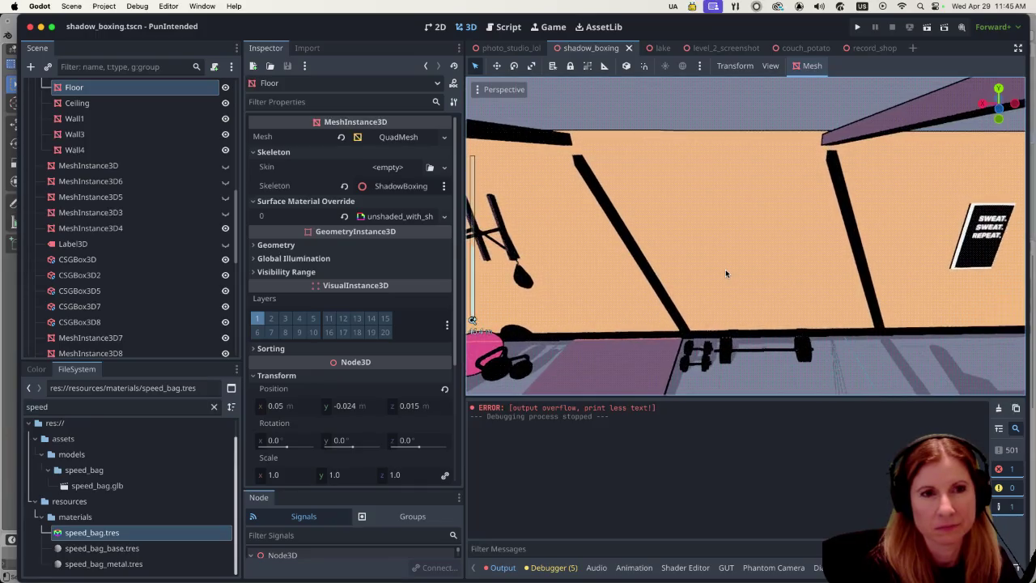
scroll(724, 271, "down", 8)
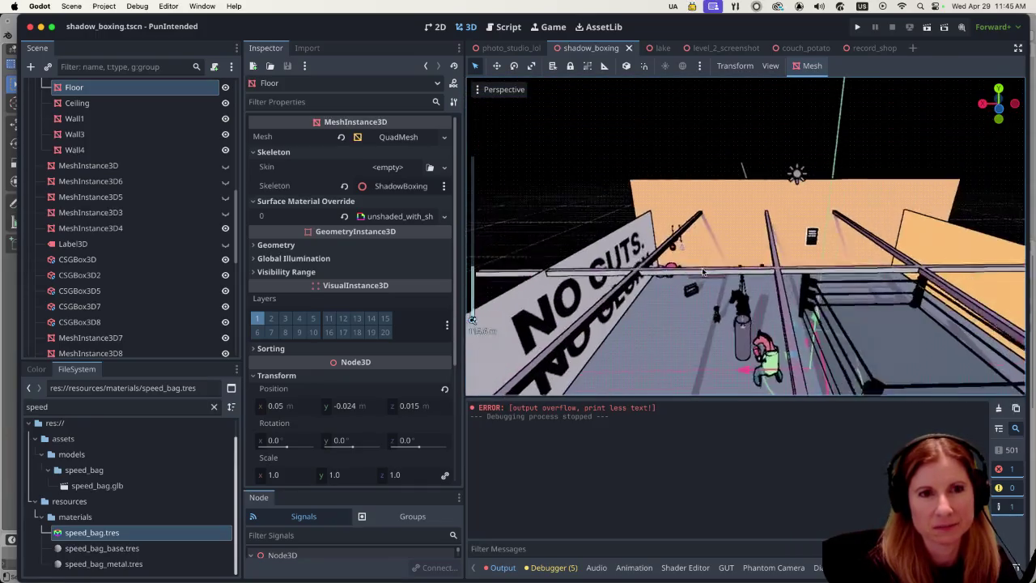
scroll(703, 272, "up", 3)
Select the Ceiling mesh and zoom the view to inspect it.
left_click(739, 244)
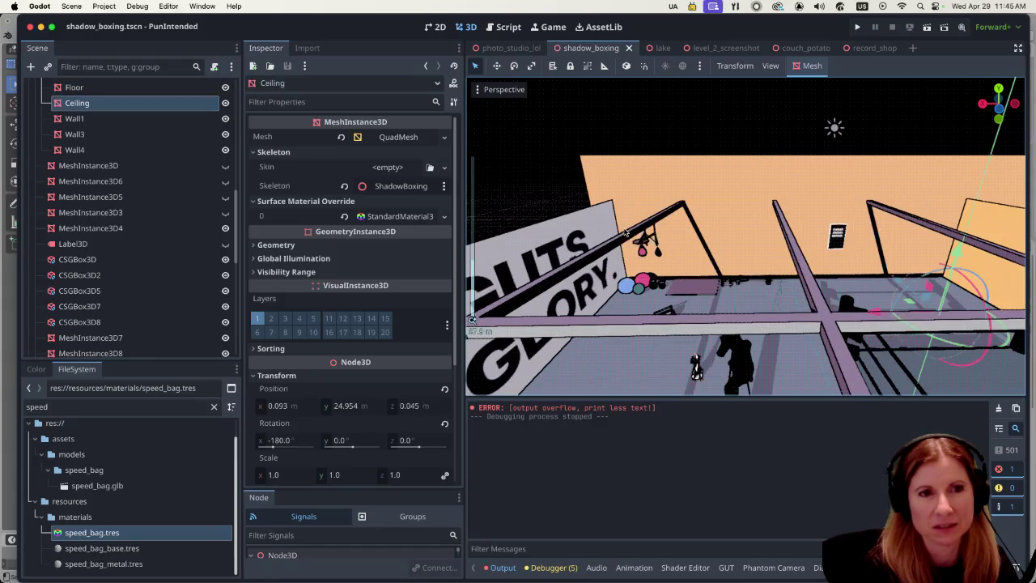
scroll(739, 244, "up", 5)
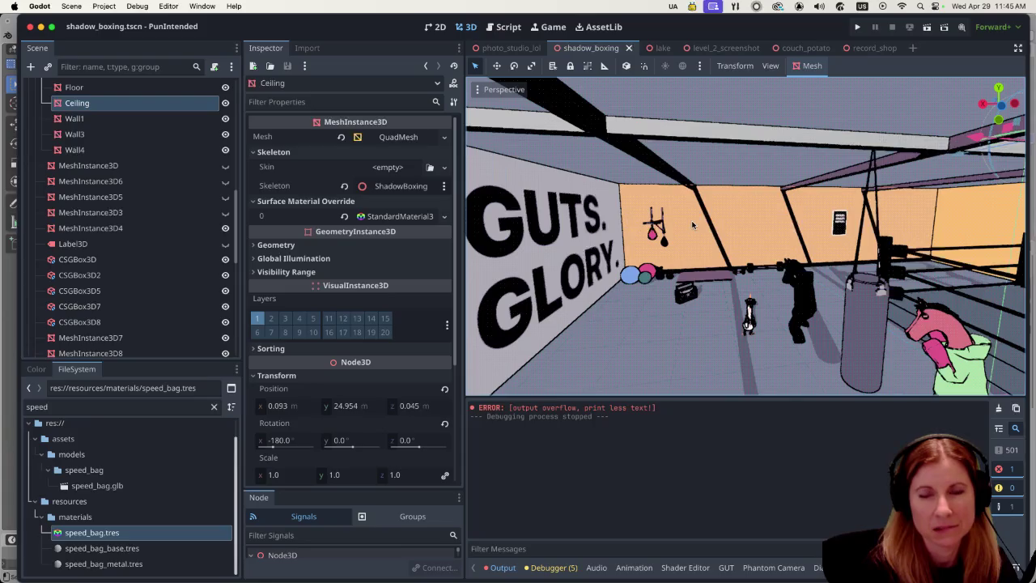
scroll(681, 212, "up", 5)
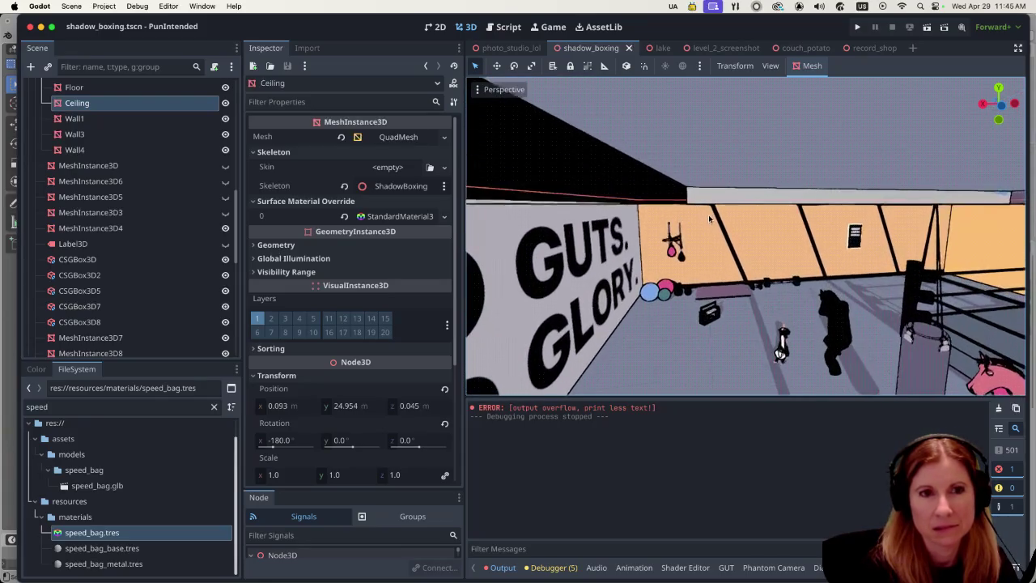
scroll(744, 226, "up", 1)
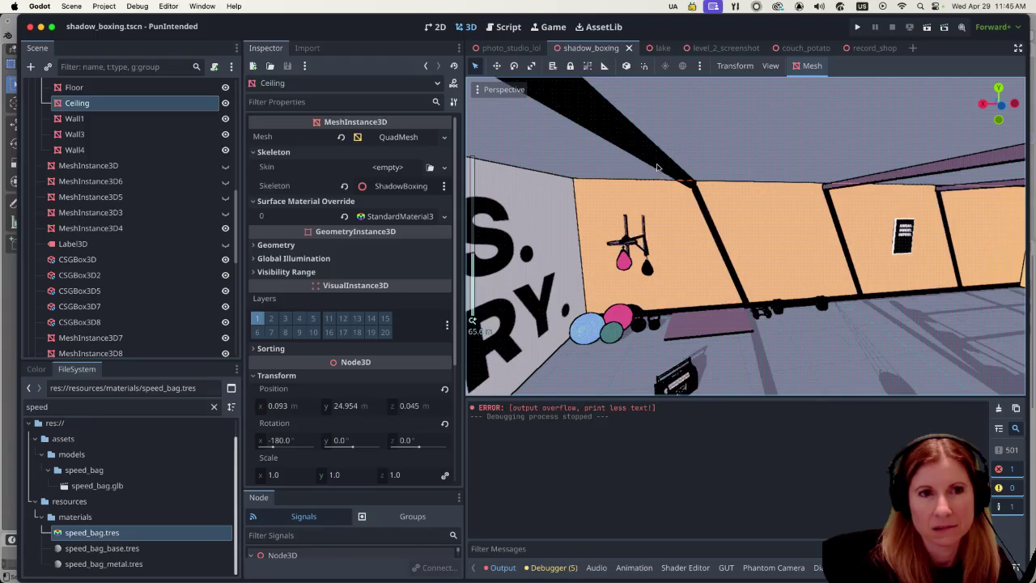
Select the CSGBox3D3 wall and review its 125.791 × 46.017 × 1.0 size and empty material.
left_click(754, 243)
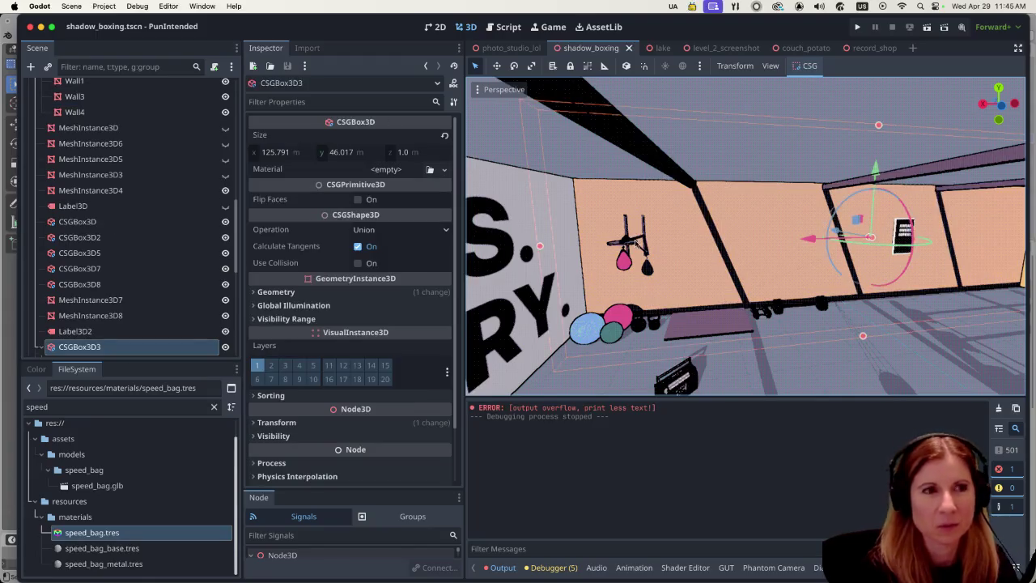
mouse_move(277, 247)
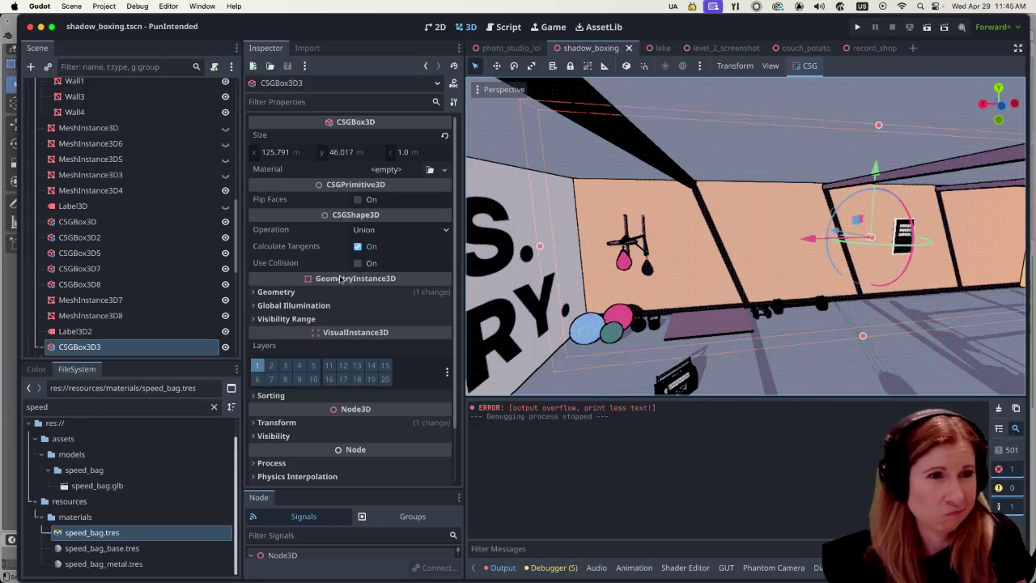
mouse_move(346, 279)
mouse_move(398, 184)
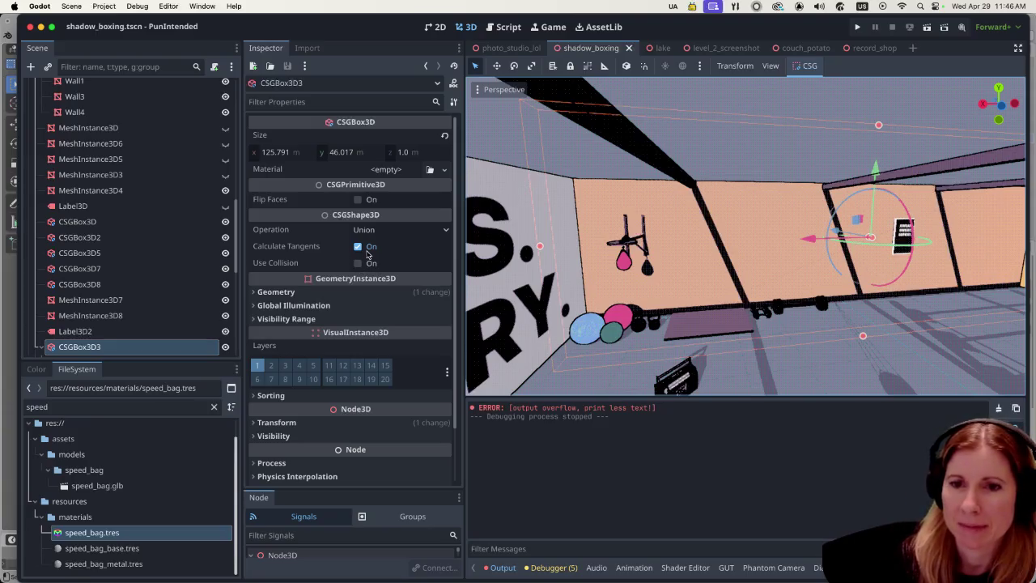
scroll(637, 281, "down", 10)
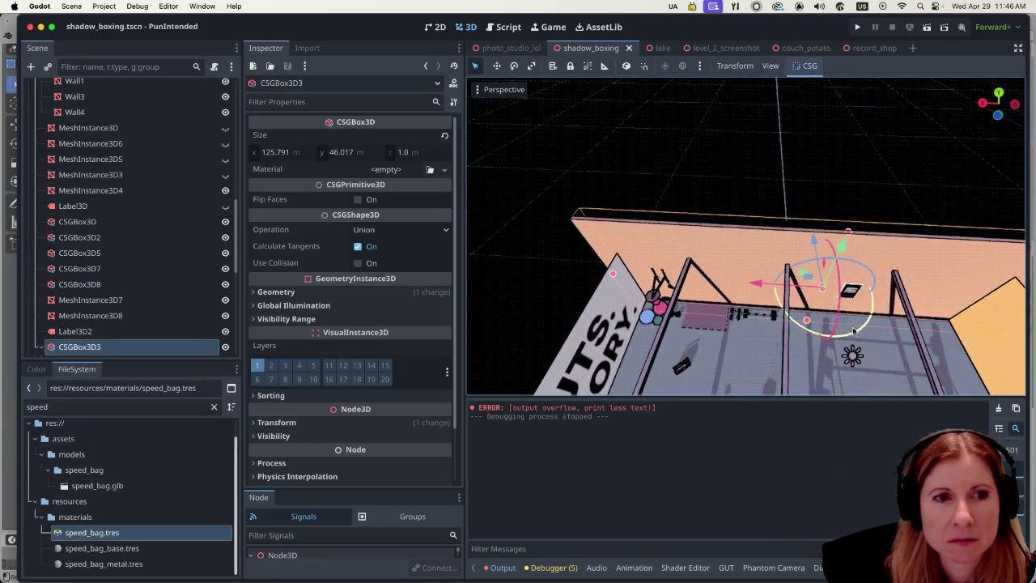
scroll(851, 332, "up", 10)
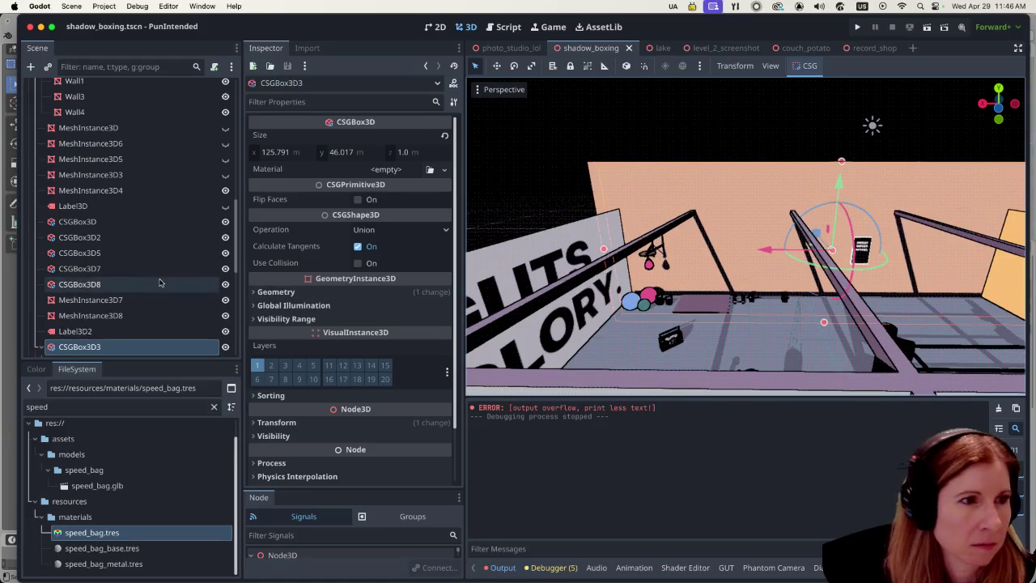
left_click(153, 253)
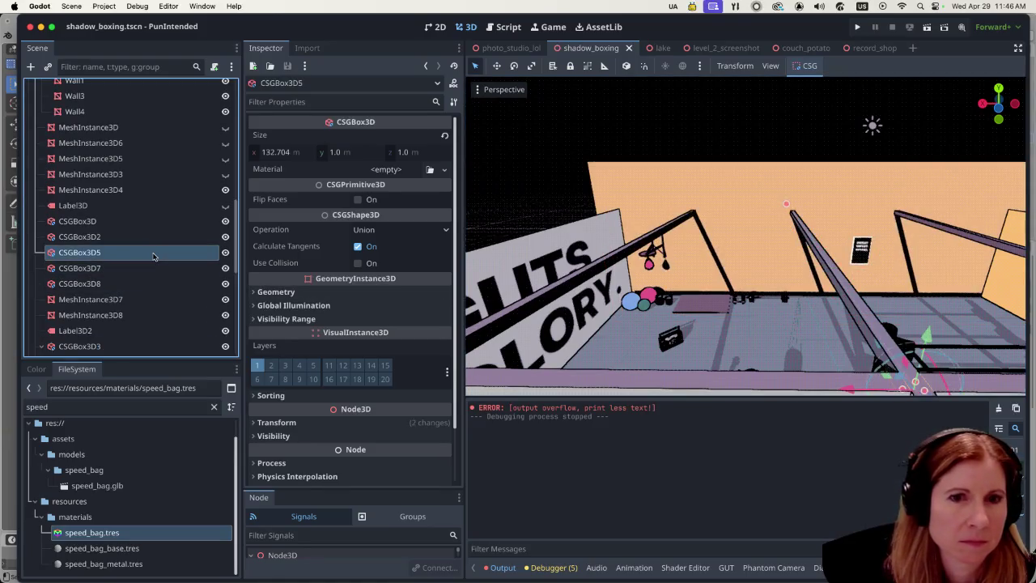
left_click(152, 238)
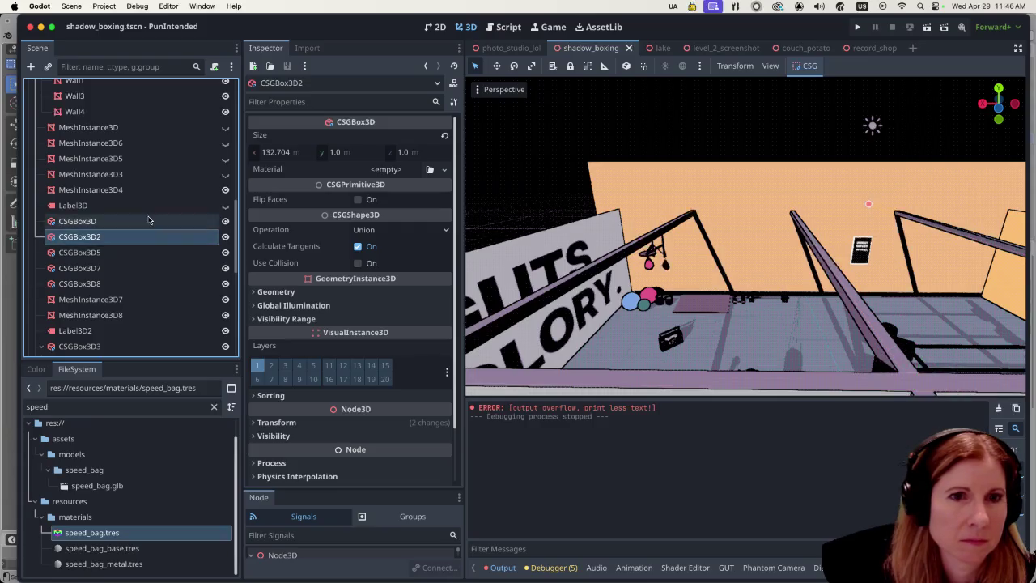
left_click(151, 222)
left_click(121, 268)
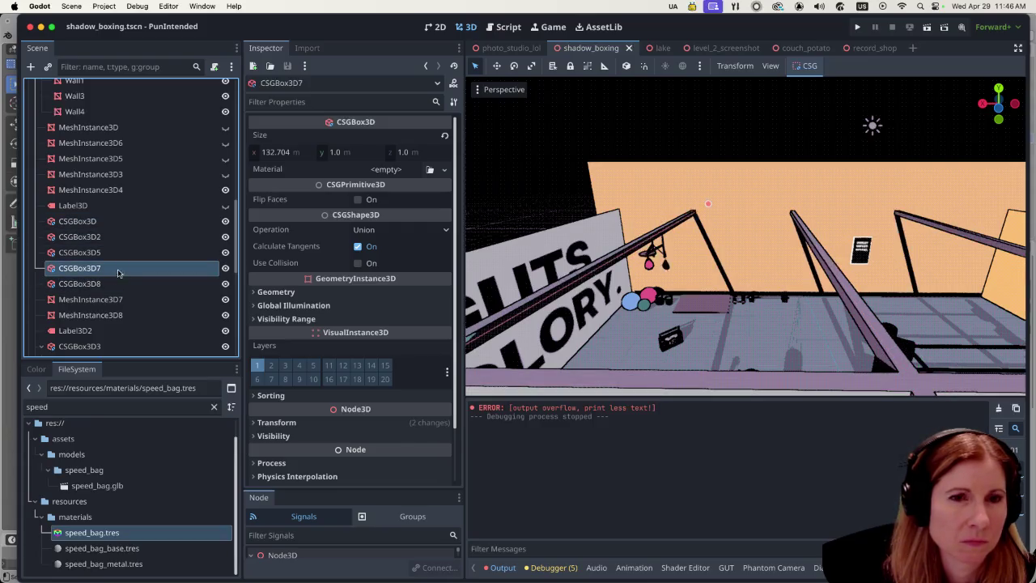
left_click(121, 268)
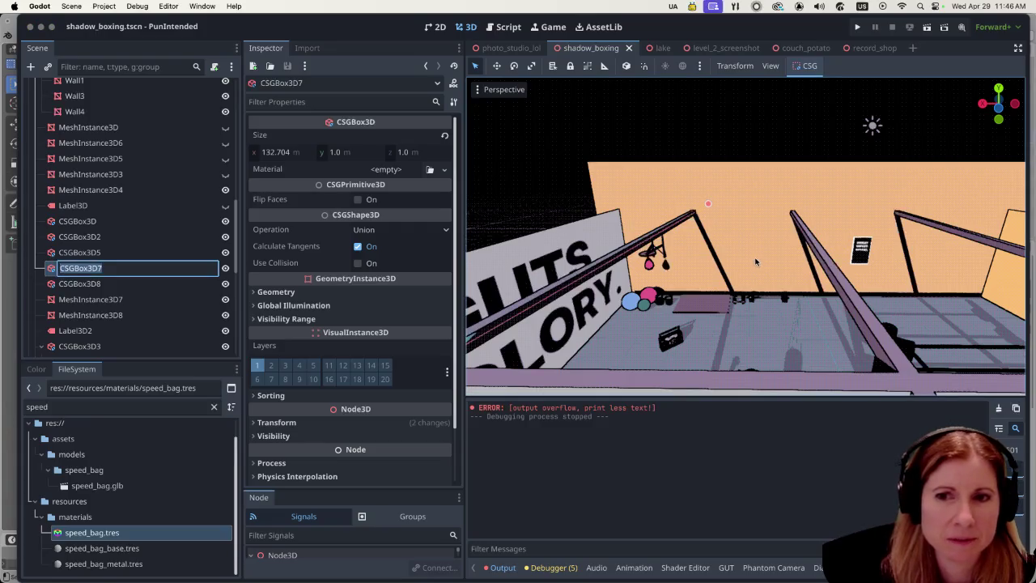
scroll(753, 257, "down", 3)
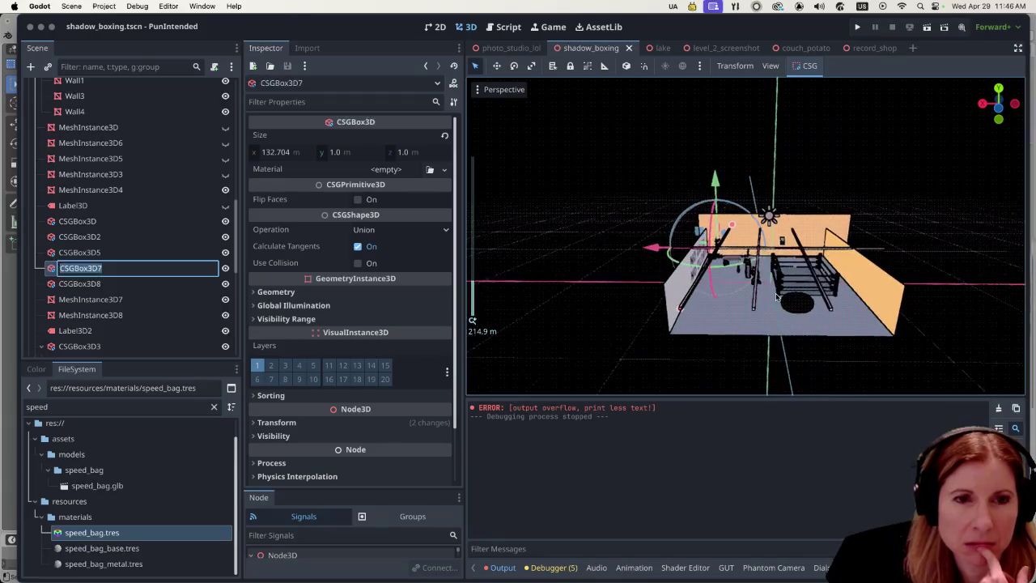
scroll(775, 297, "down", 5)
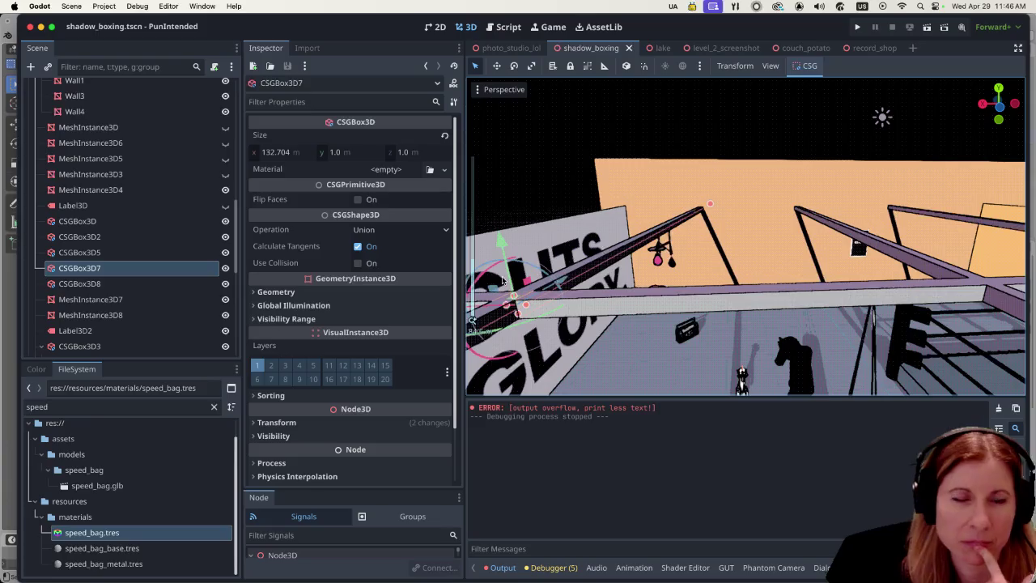
left_click(135, 285)
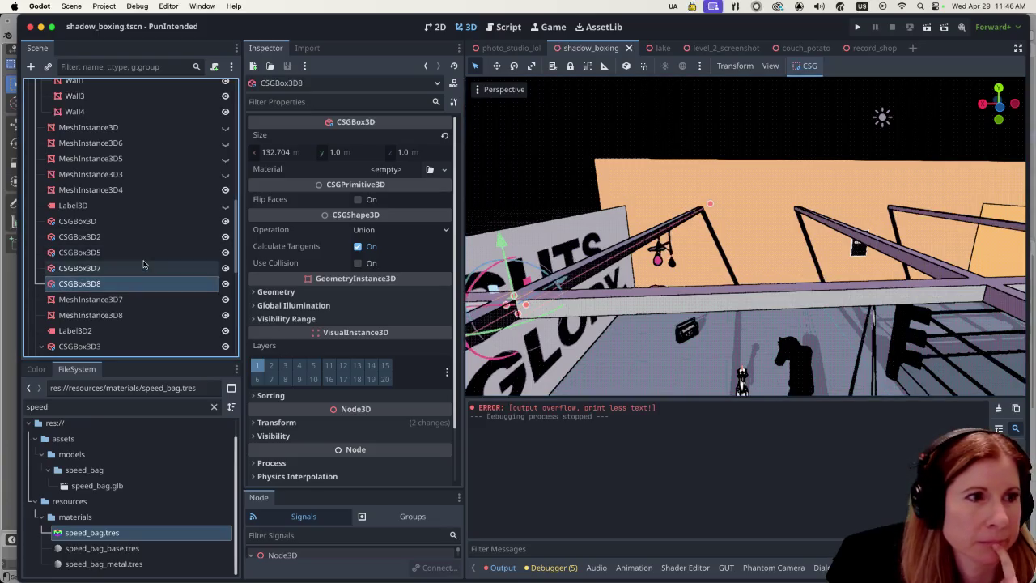
left_click(104, 345)
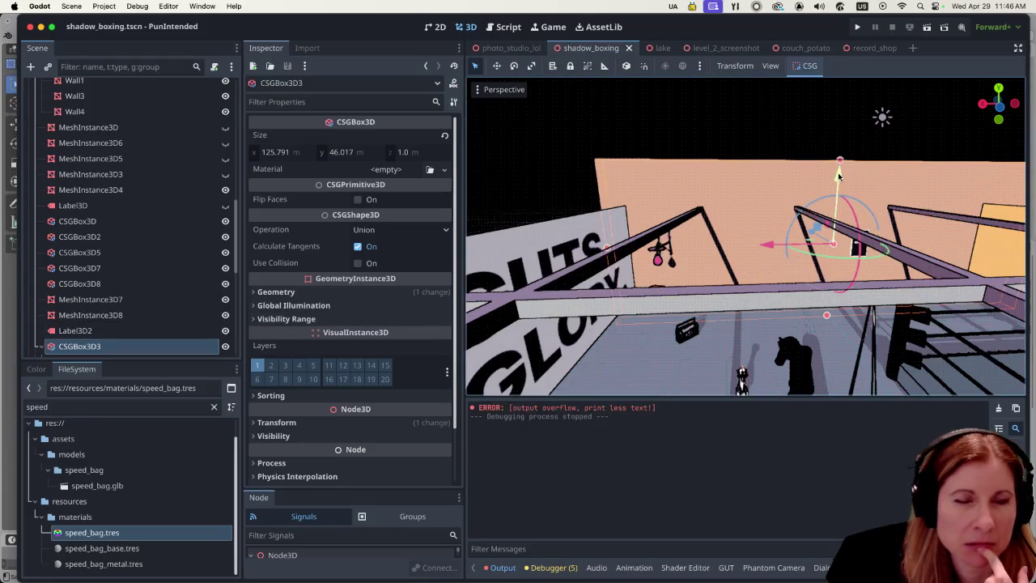
left_click_drag(839, 174, 840, 146)
key("ctrl+z")
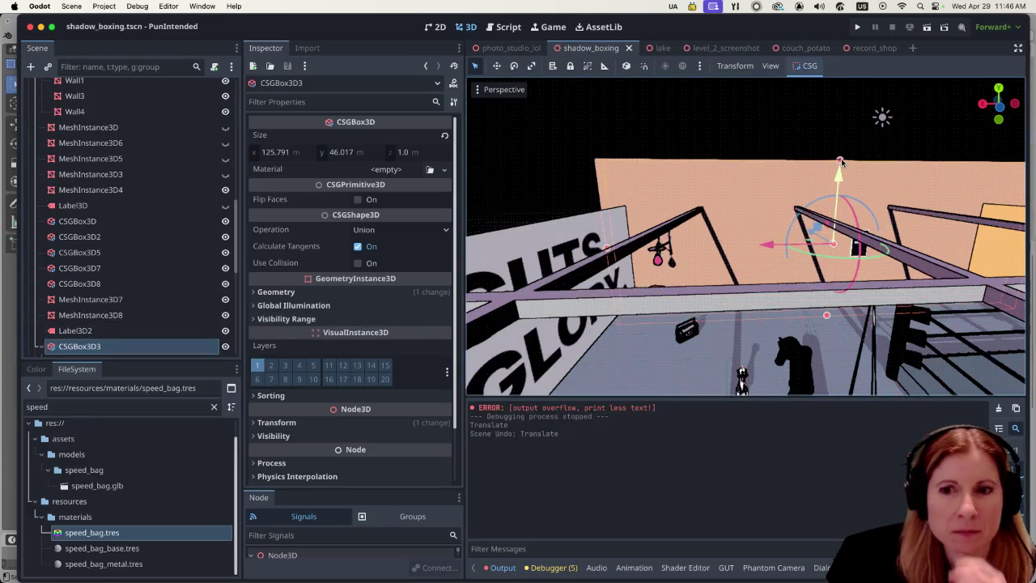